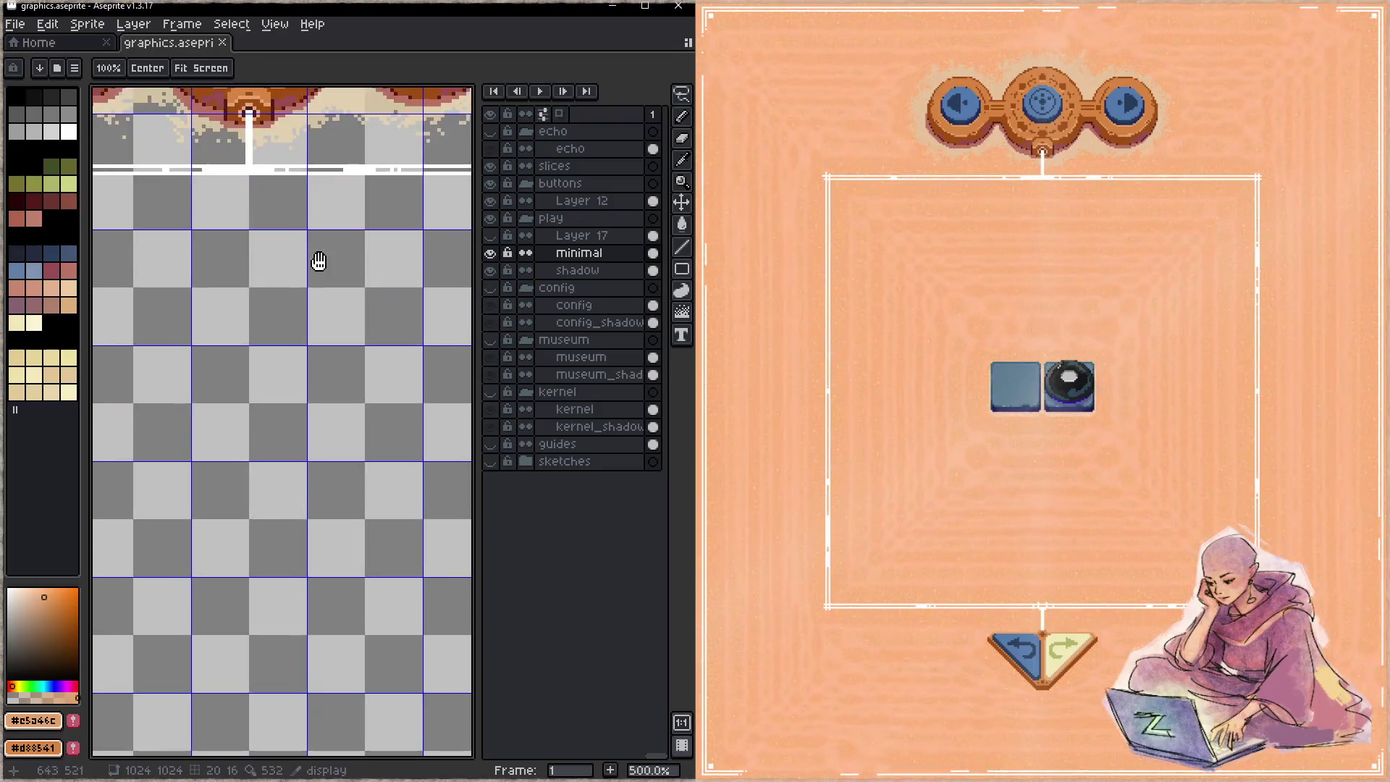
- Sample #b97365 from the button art, then select the shadow layer with a 4px pencil
key(i)
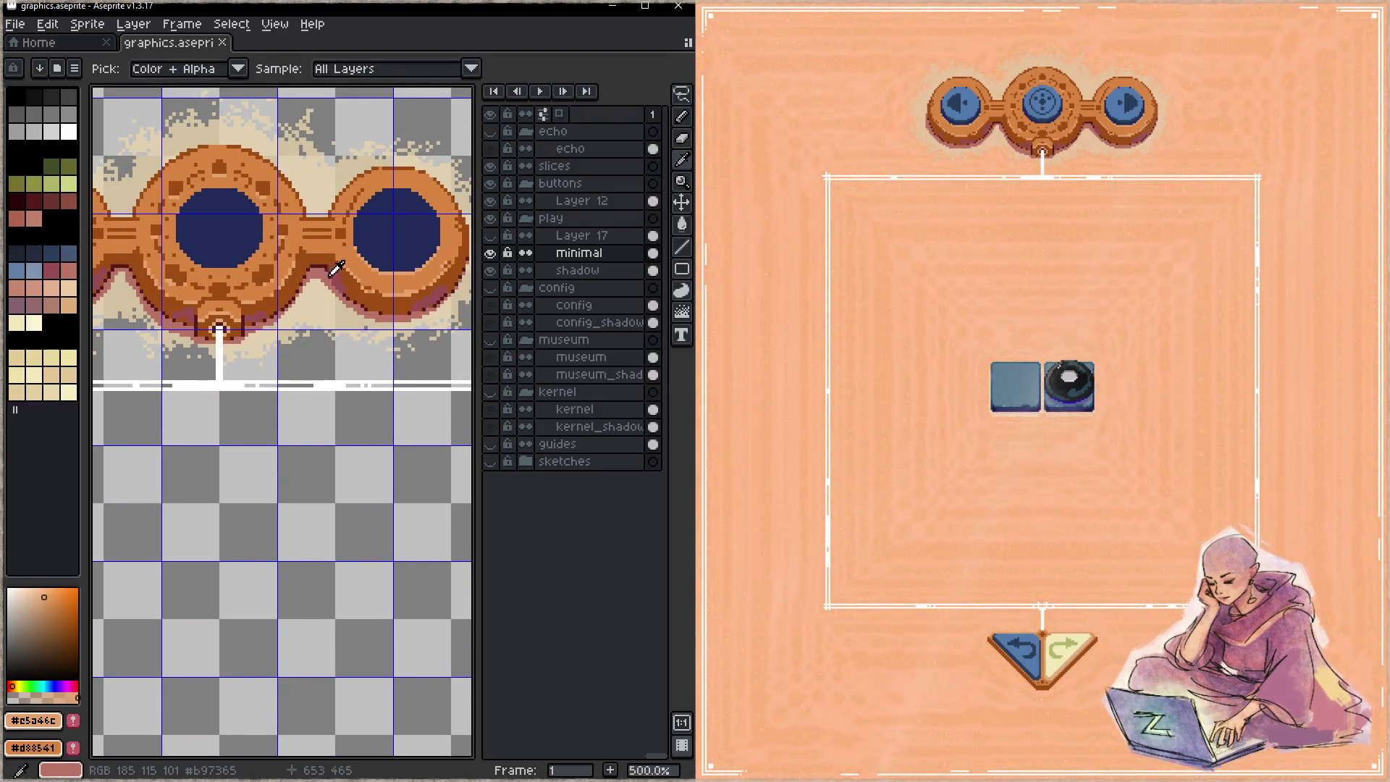
click(323, 270)
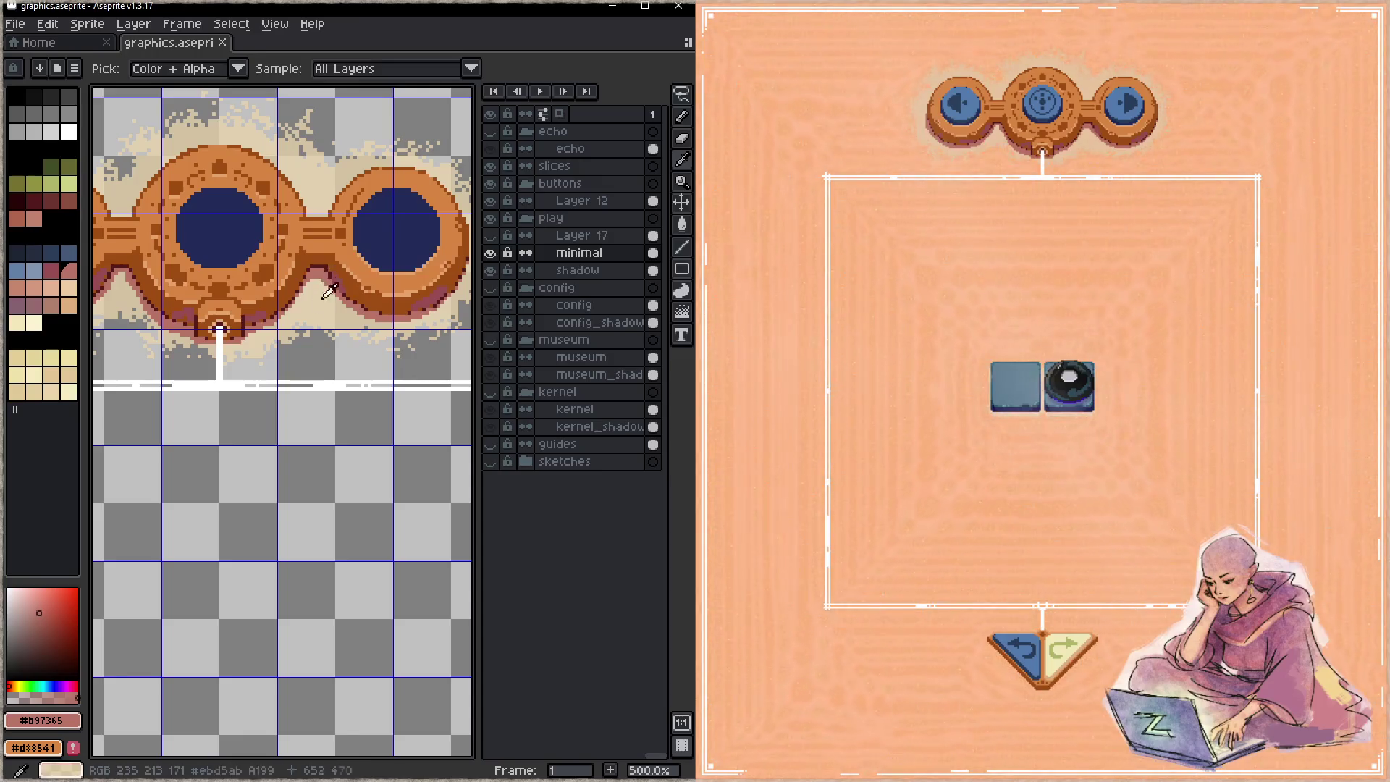
key(h)
scroll(217, 320, down, 15)
scroll(217, 464, down, 3)
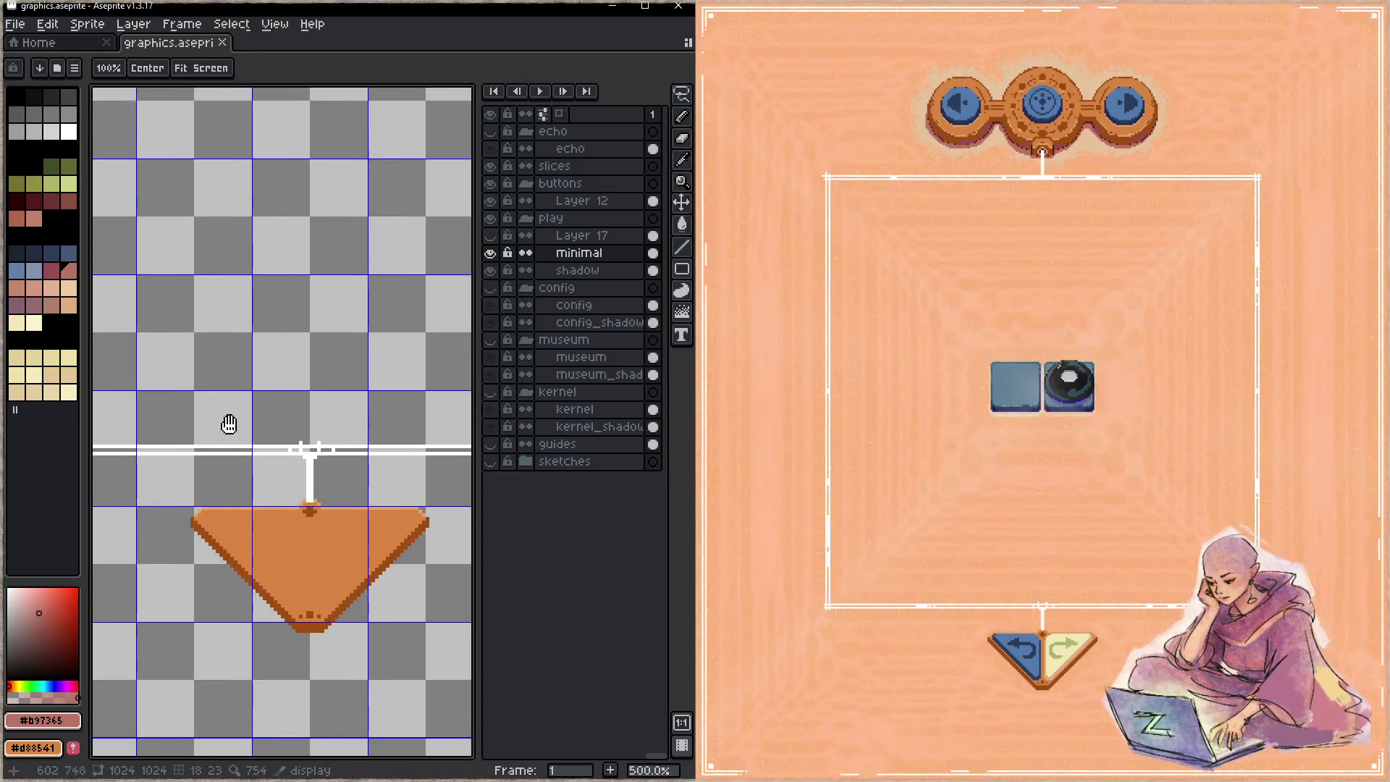
scroll(223, 422, down, 1)
click(578, 270)
key(b)
key(plus)
key(plus)
key(plus)
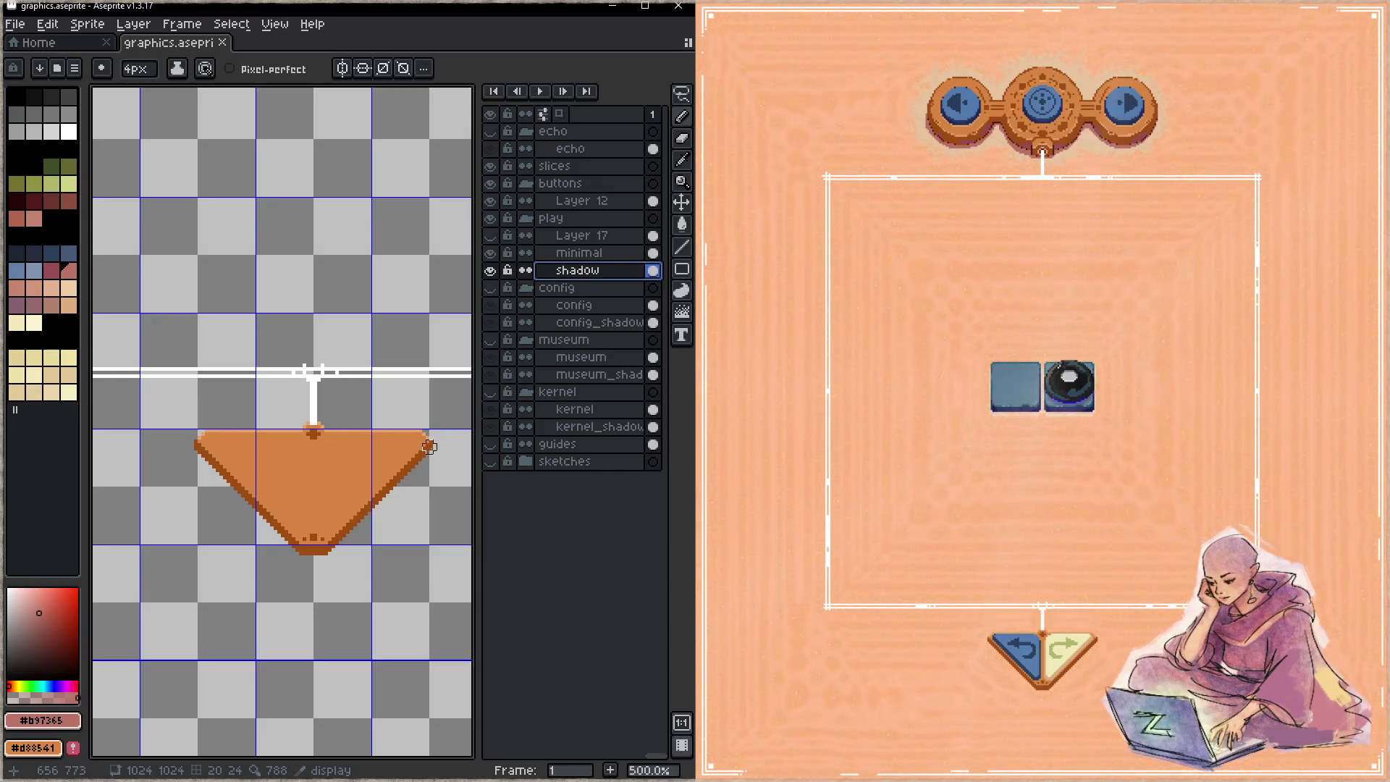
- Draw #b97365 shadow lines along the triangle's edges on the shadow layer and save
click(429, 447)
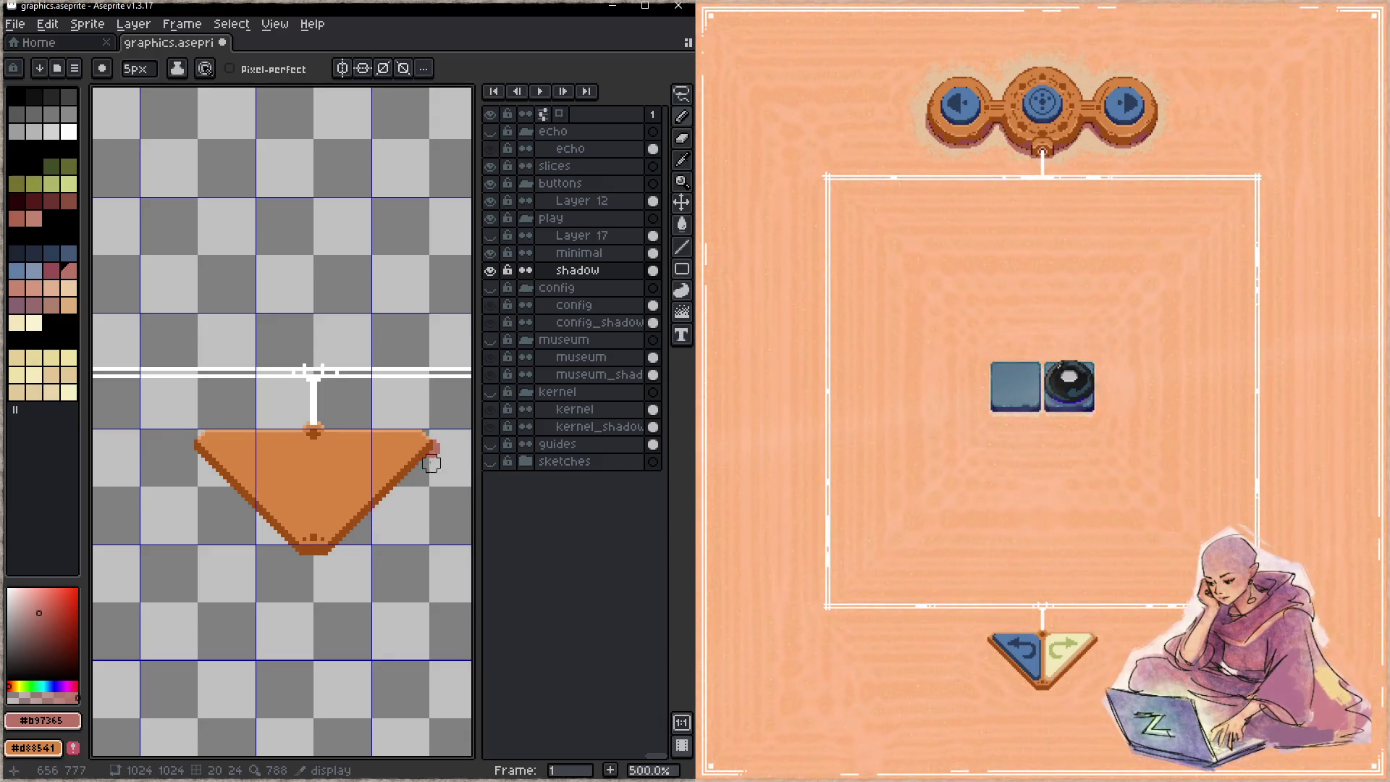
drag(431, 448, 327, 555)
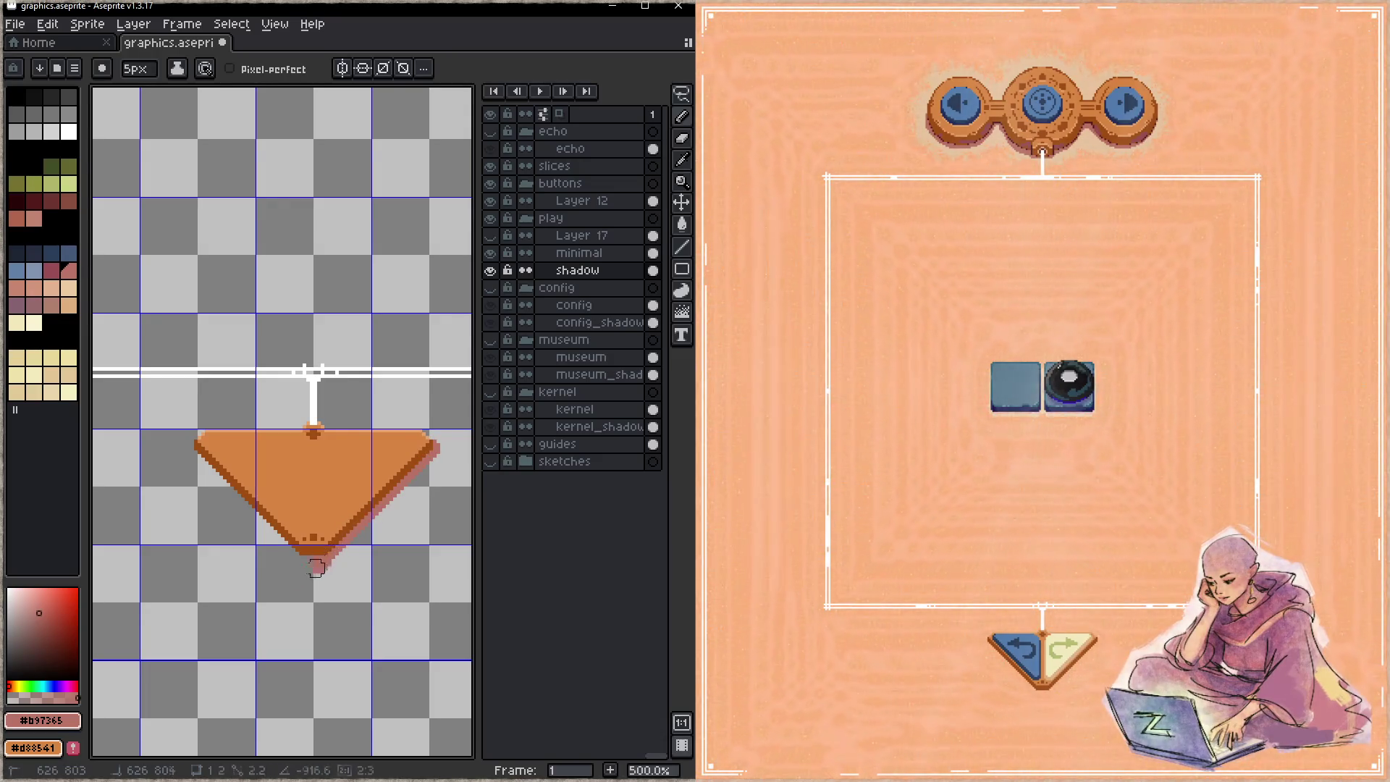
key(ctrl+z)
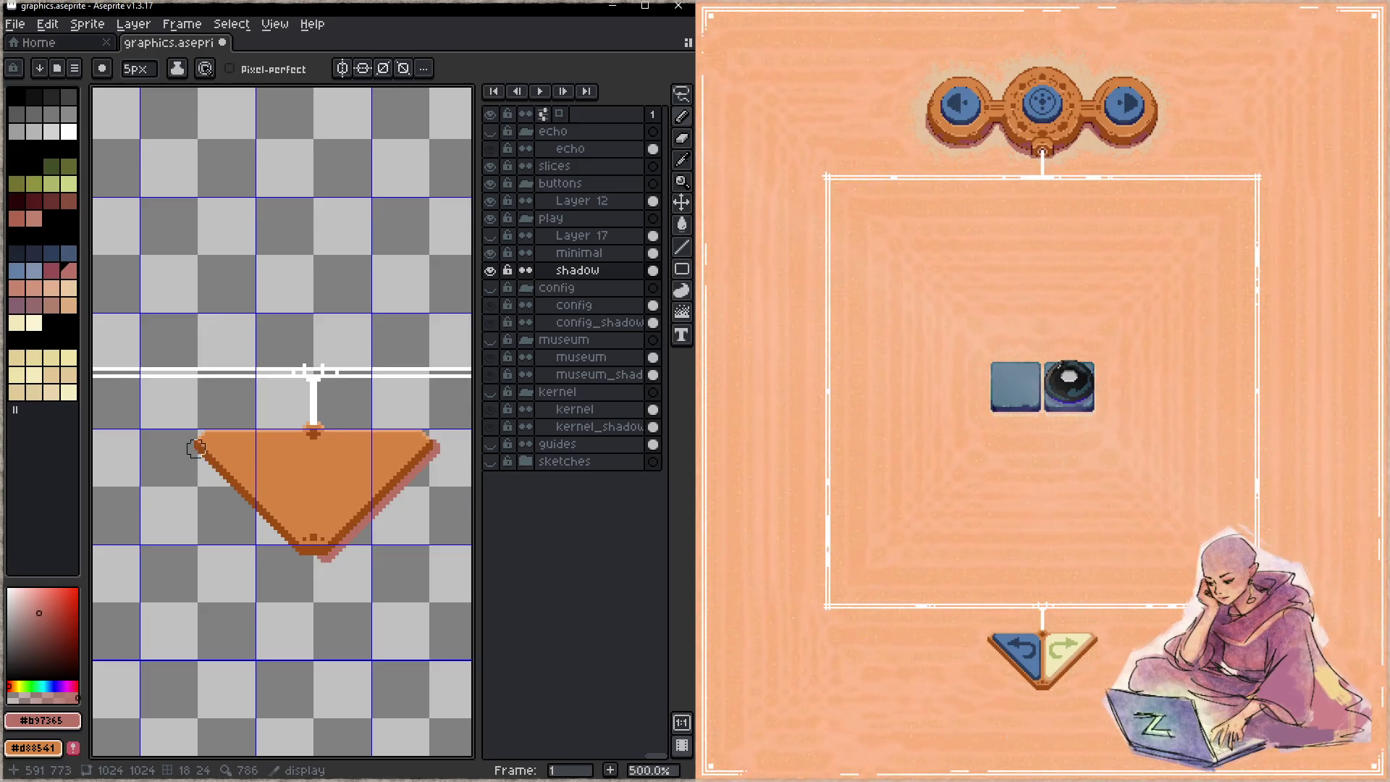
drag(195, 453, 307, 558)
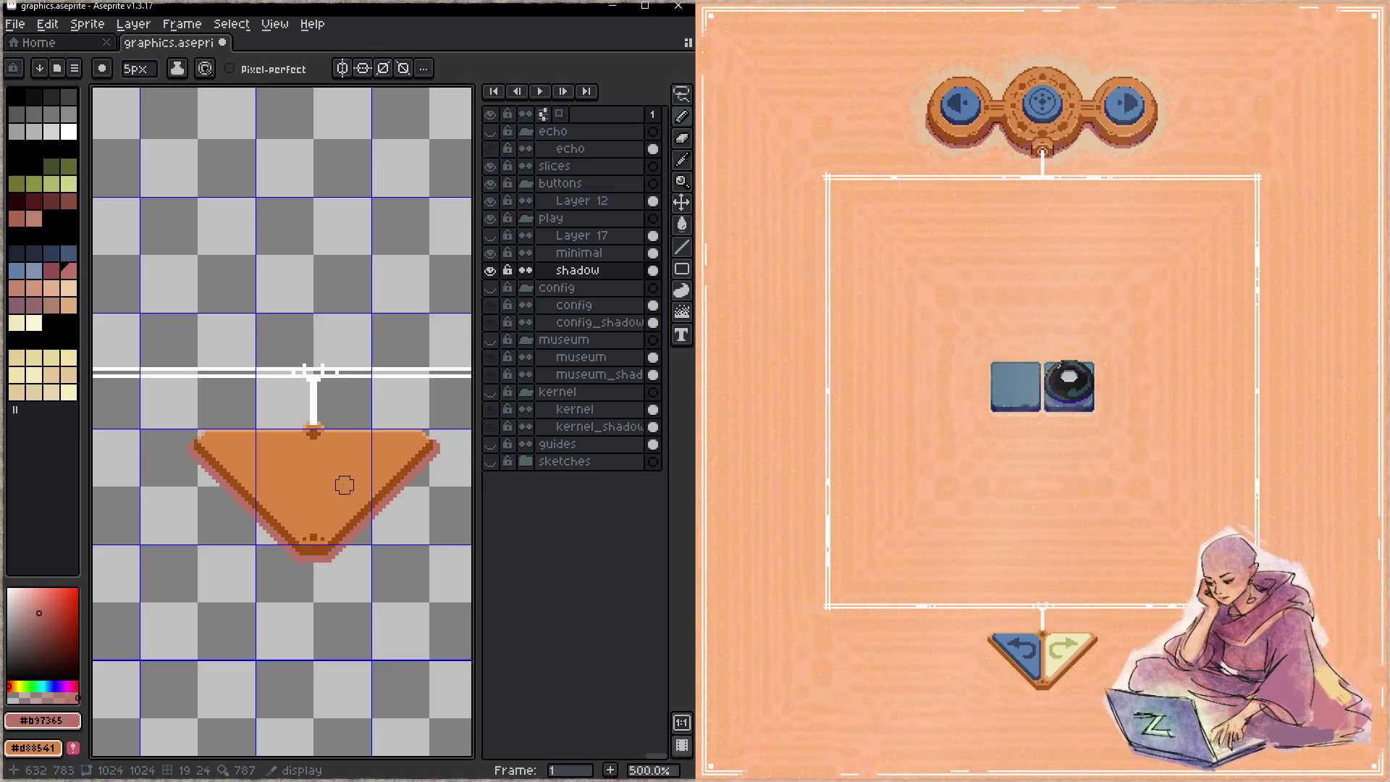
key(ctrl+s)
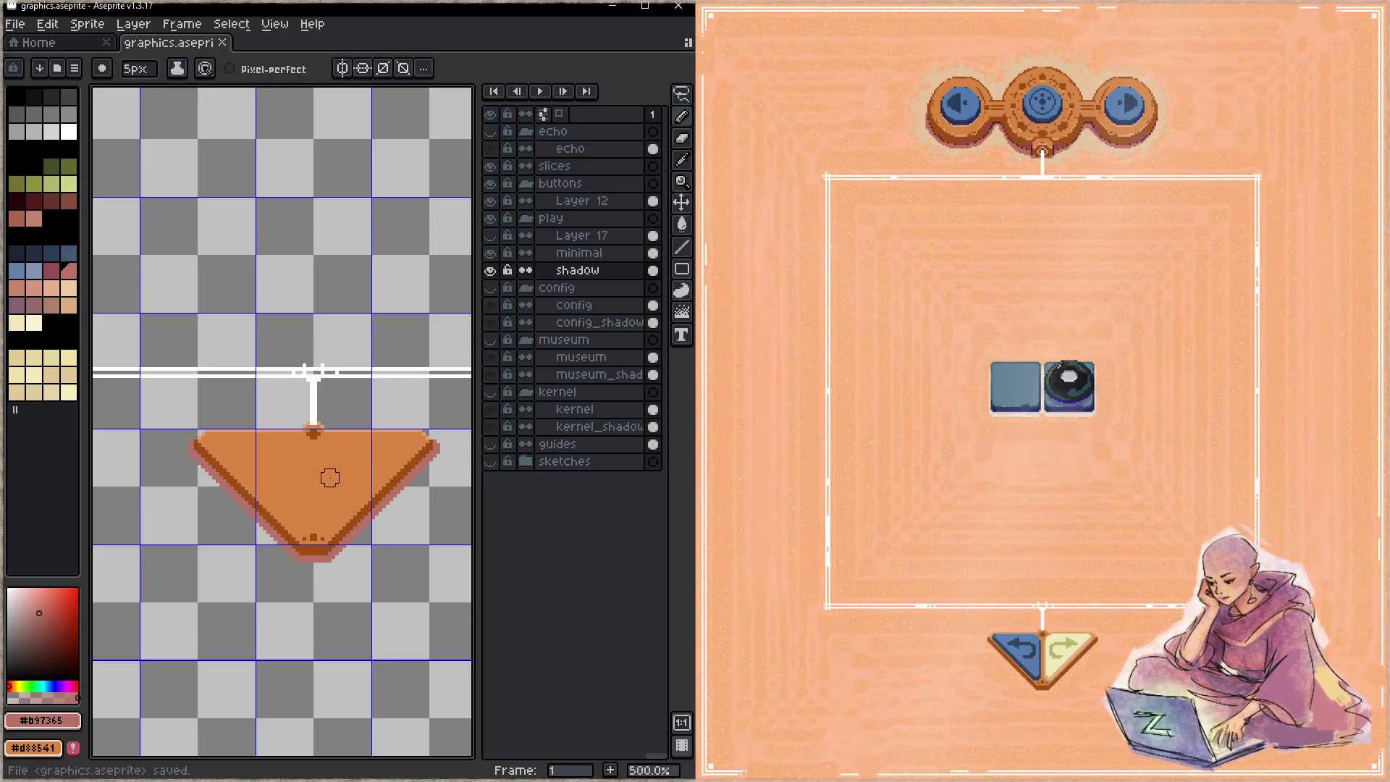
- Pan away from the triangle and pick the pale cream palette colour
key(space)
mouse_move(329, 482)
mouse_down()
mouse_move(316, 335)
mouse_move(286, 534)
mouse_move(273, 412)
mouse_move(276, 487)
mouse_move(366, 385)
mouse_up()
alt+click(275, 488)
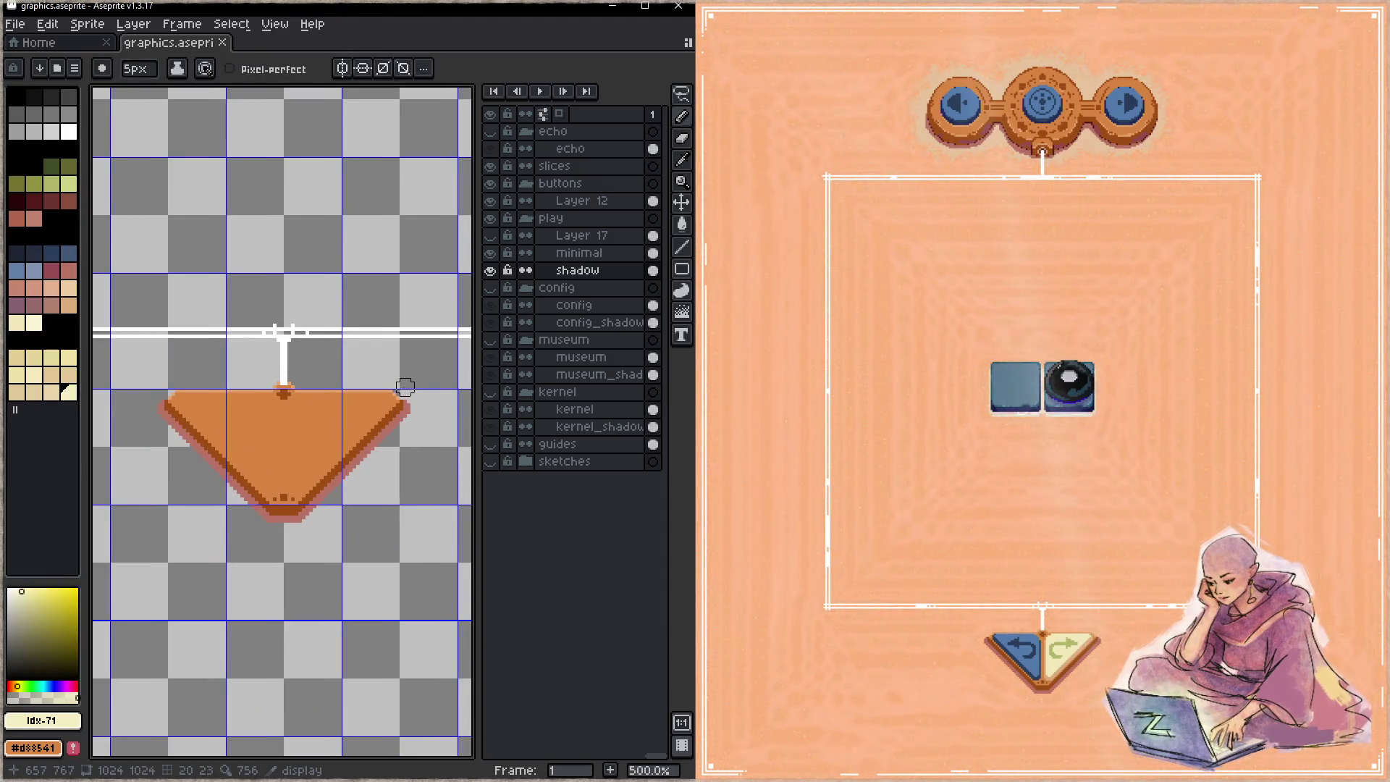
- Draw a pale cream highlight down the right edge and spray cream specks around the triangle
mouse_move(401, 387)
mouse_down()
mouse_move(425, 407)
mouse_move(300, 532)
mouse_up()
key(ctrl+z)
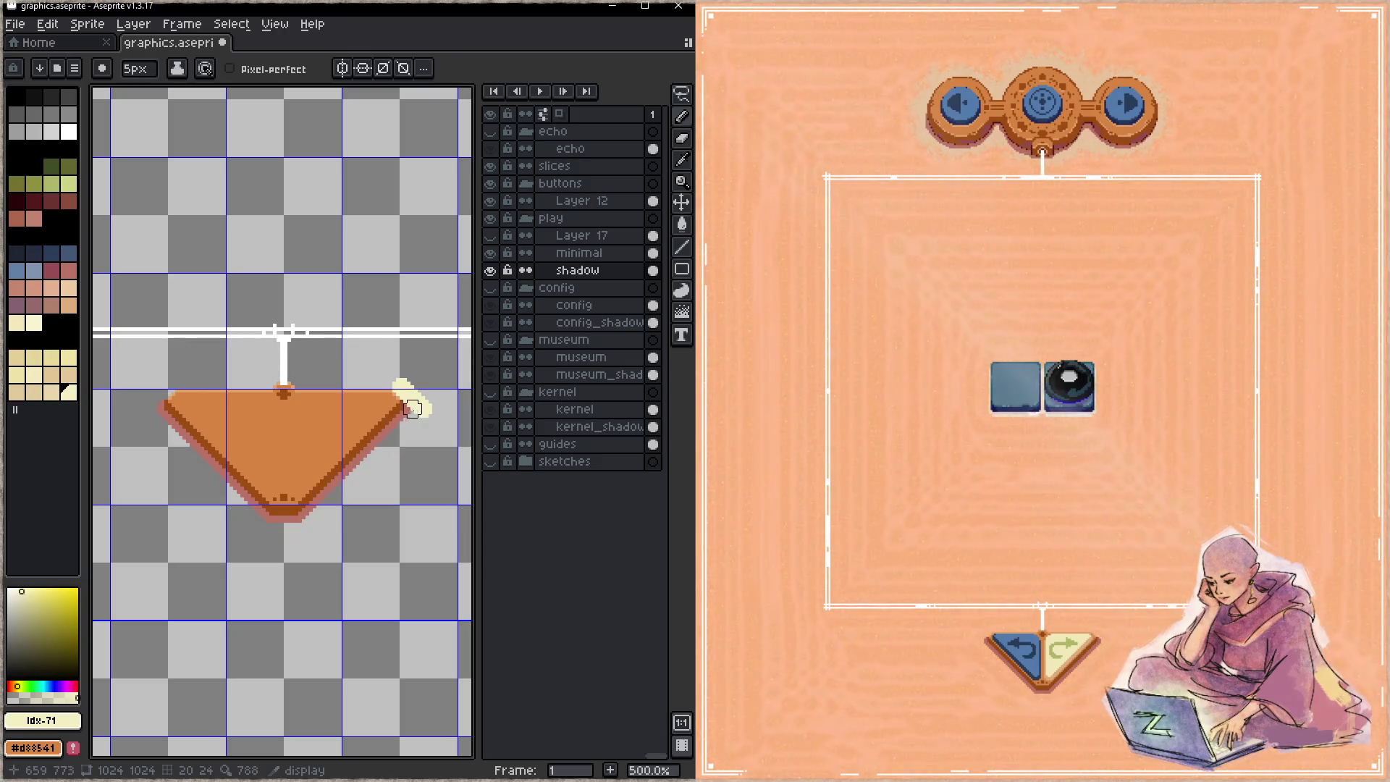
key(ctrl+z)
mouse_move(393, 392)
mouse_down()
mouse_move(409, 416)
mouse_move(293, 521)
mouse_move(260, 507)
mouse_move(173, 412)
mouse_move(224, 386)
mouse_move(367, 400)
mouse_move(351, 385)
mouse_move(271, 395)
mouse_up()
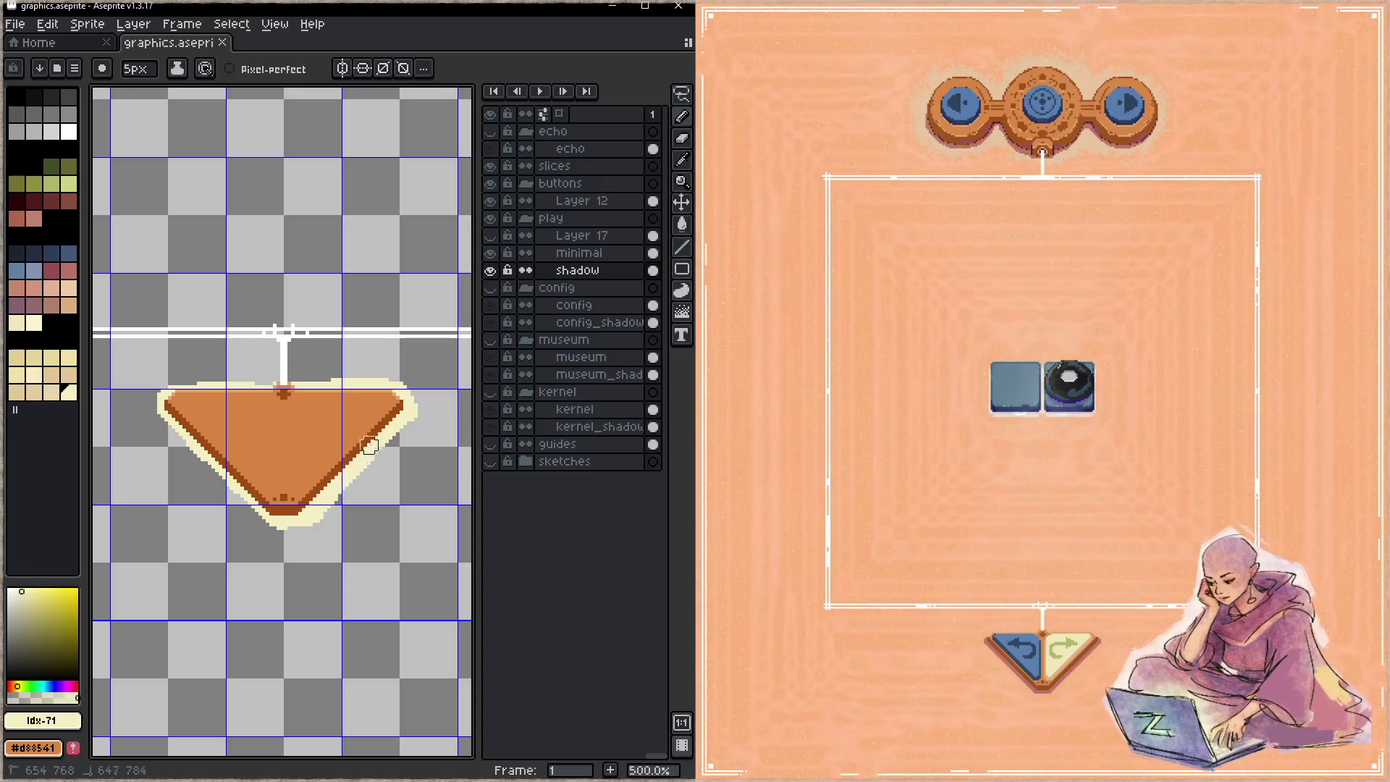
key(shift+a)
mouse_move(401, 443)
mouse_down()
mouse_move(327, 523)
mouse_move(248, 528)
mouse_move(140, 412)
mouse_move(161, 369)
mouse_move(218, 363)
mouse_move(376, 362)
mouse_move(435, 393)
mouse_up()
- Erase the speckles beneath the triangle's tip with a 24% opacity, 20px eraser
key(b)
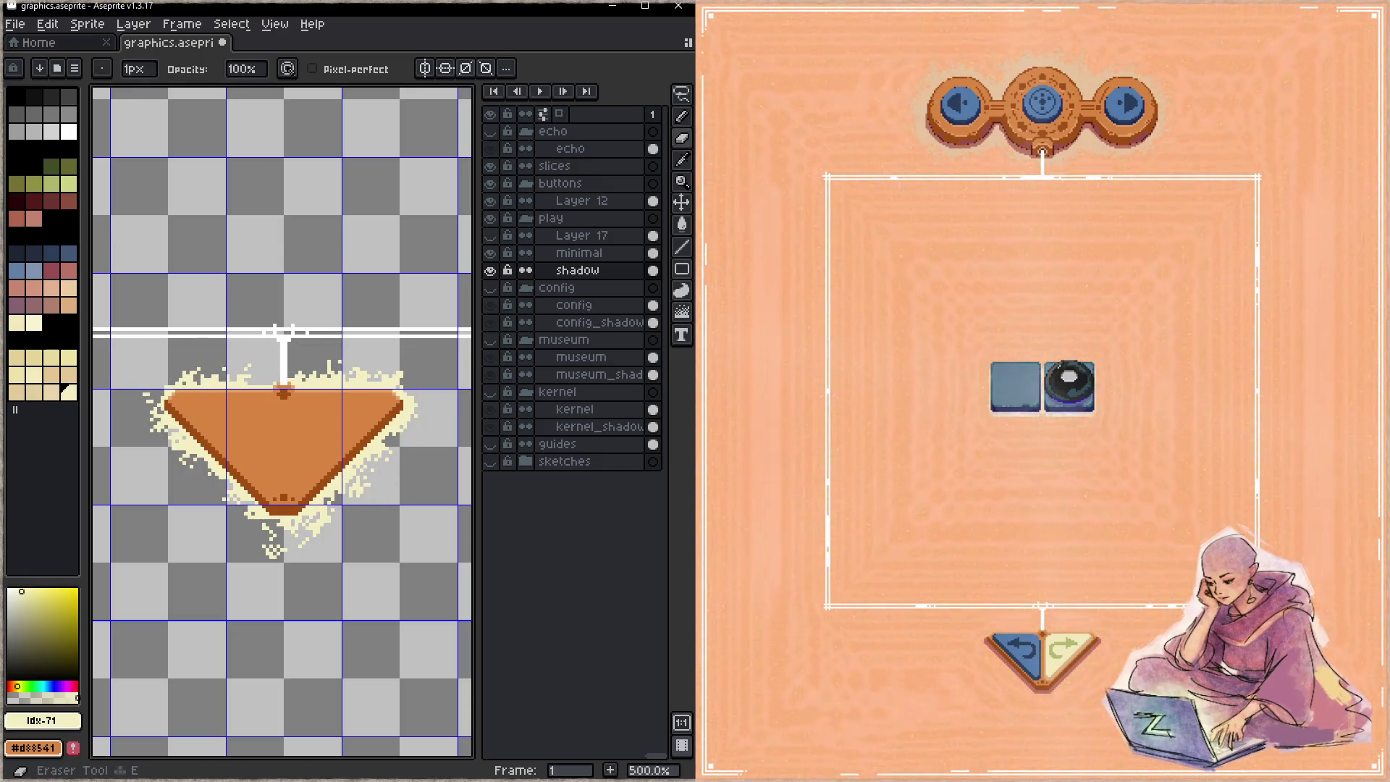
click(246, 69)
drag(288, 104, 272, 94)
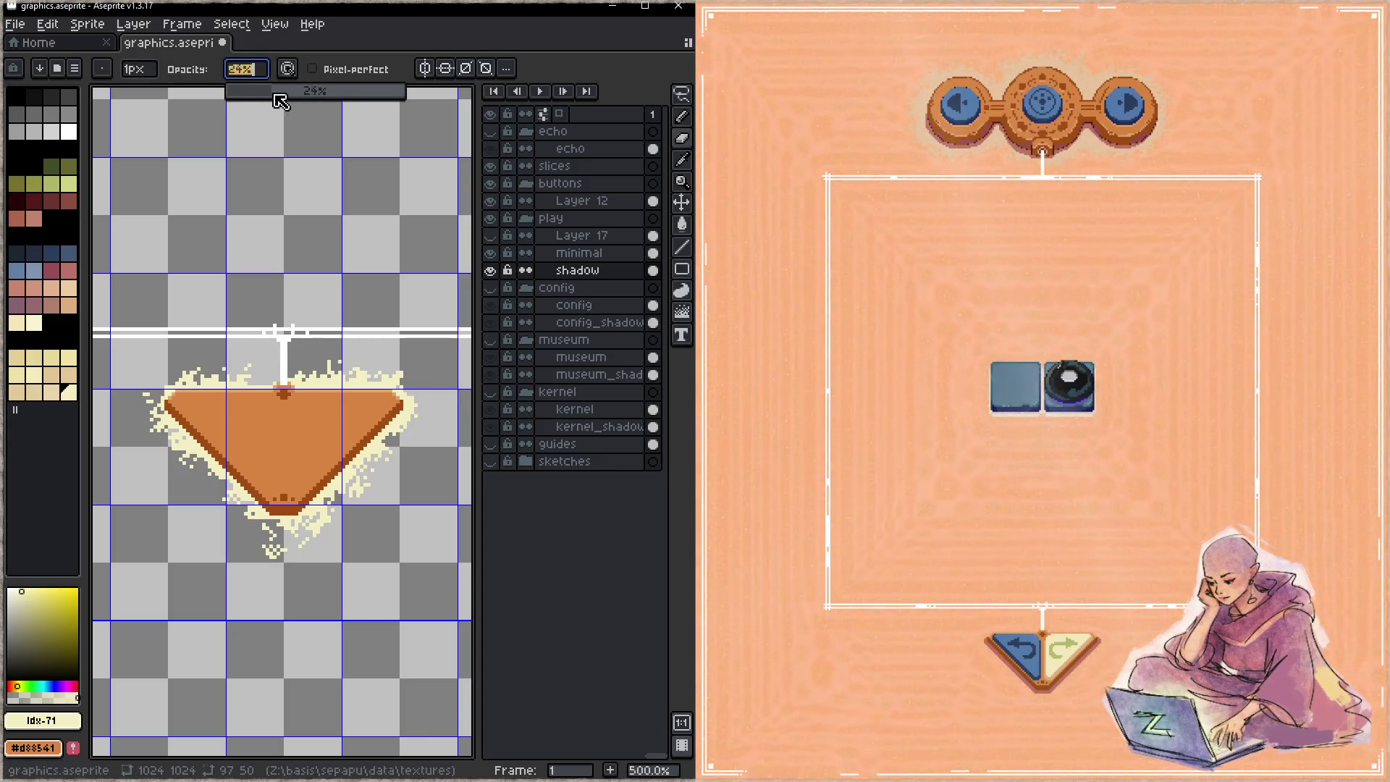
key(Return)
scroll(225, 463, up, 19)
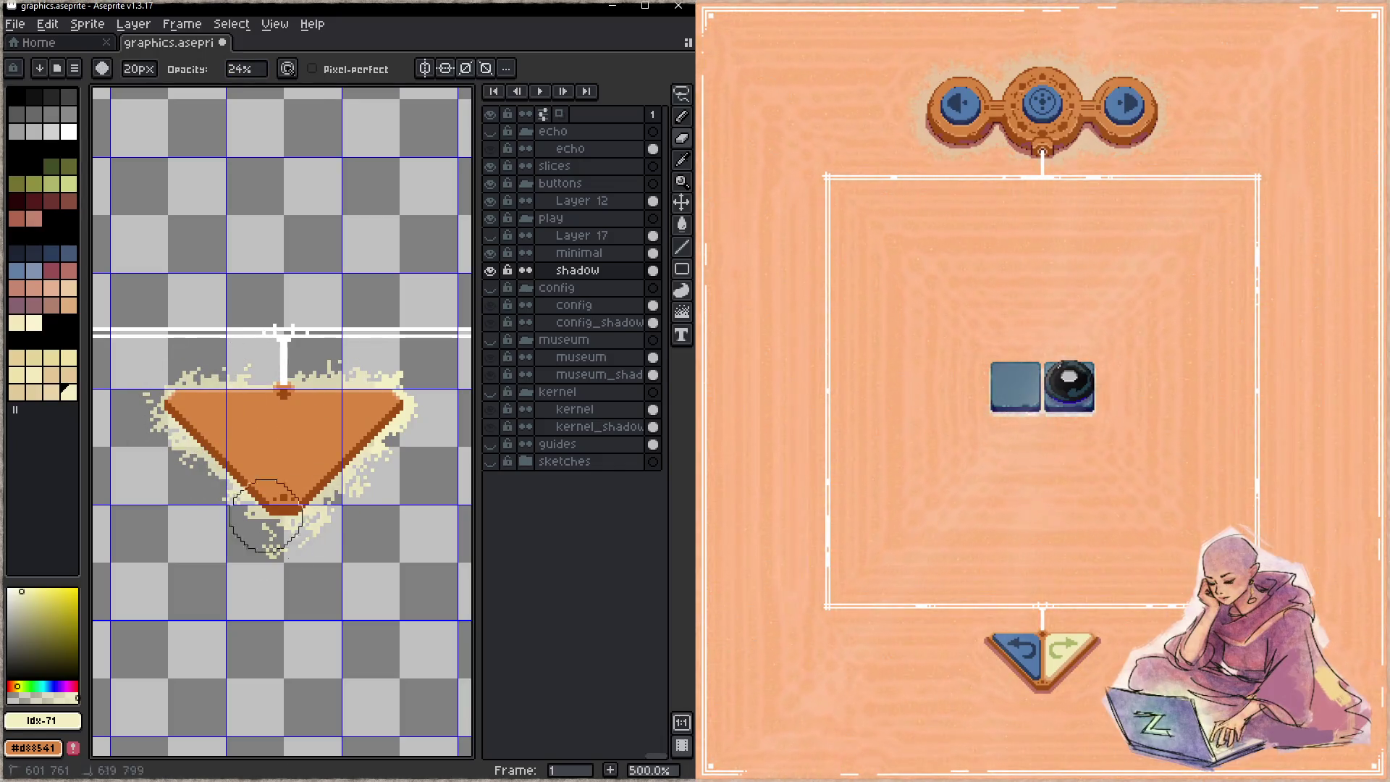
key(z)
- Save the file and pick the darker pink palette colour Idx-42 for the pencil
key(ctrl+s)
key(b)
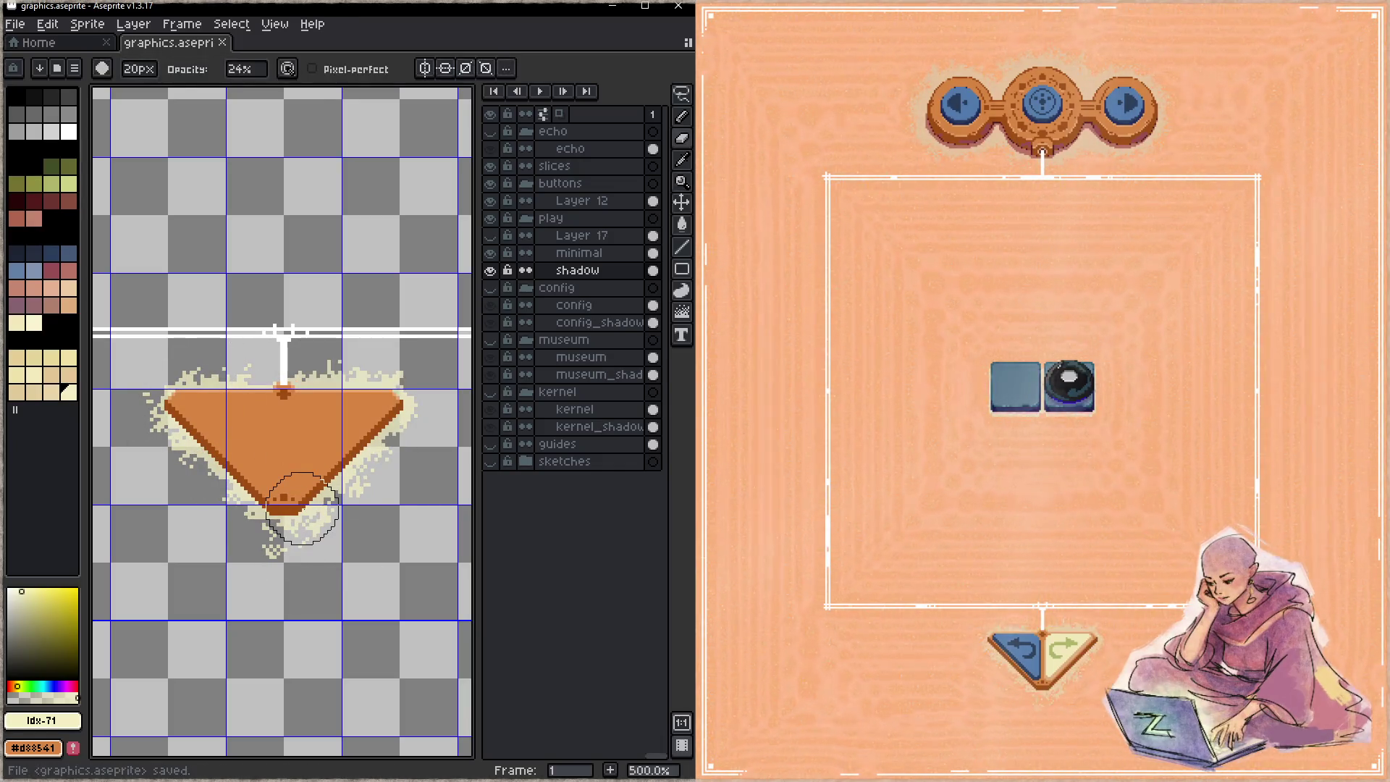
key(e)
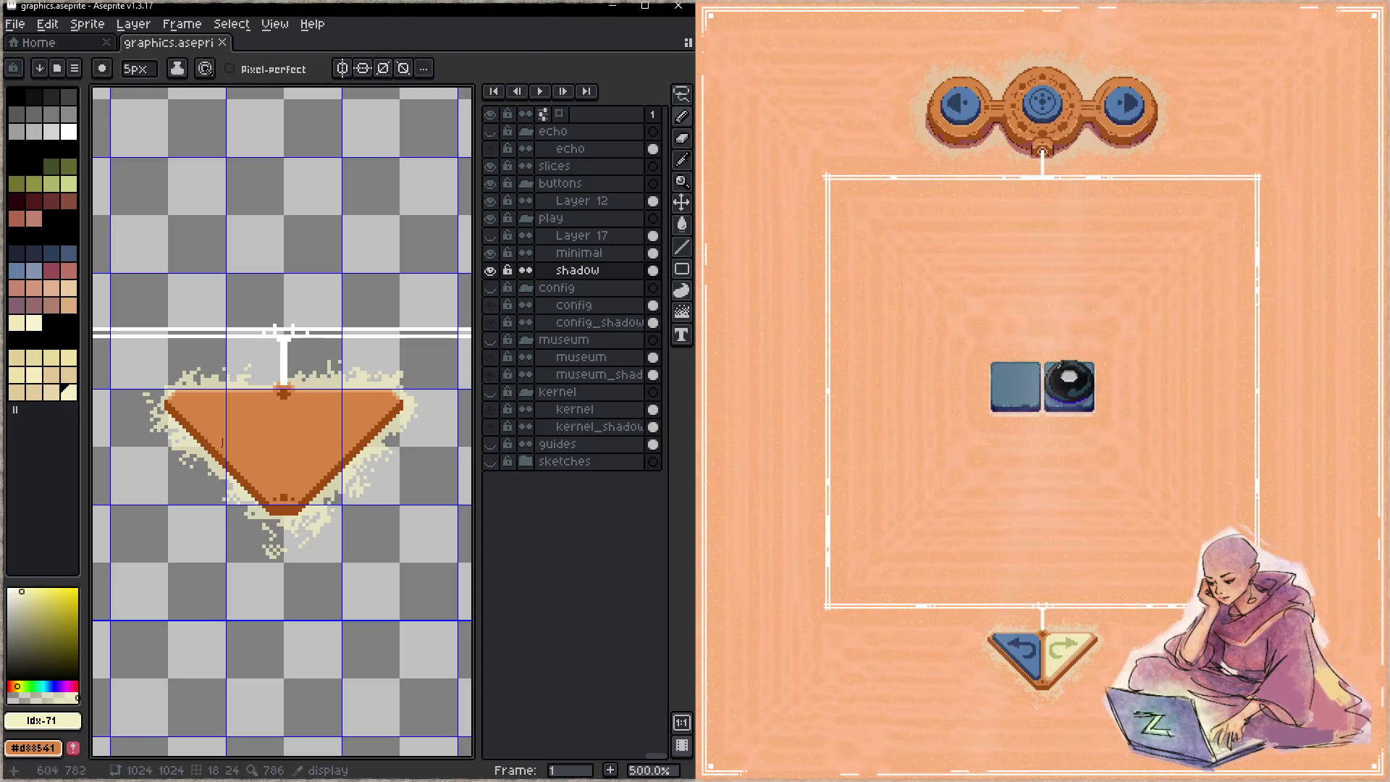
click(53, 272)
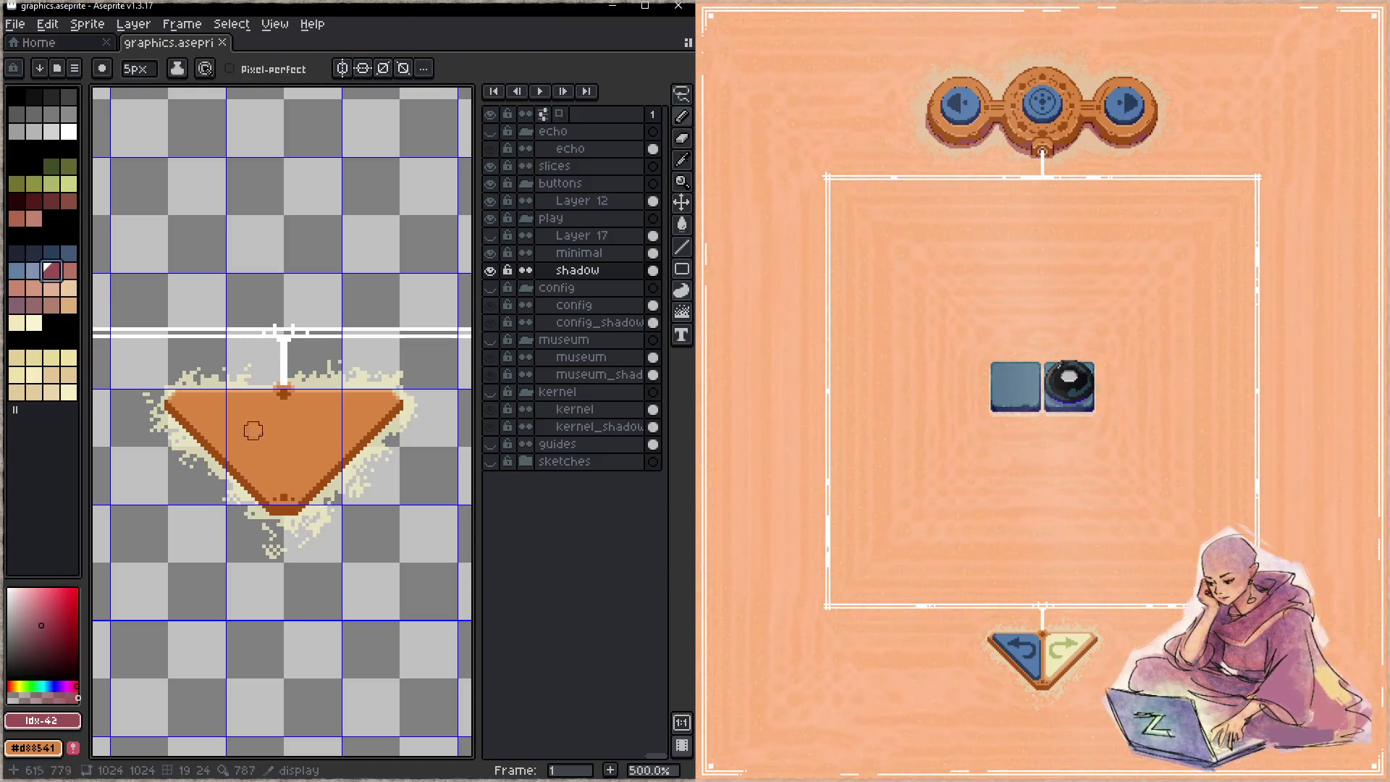
- Sample the #b97365 shadow colour from the button artwork
key(space)
mouse_move(350, 403)
mouse_down()
mouse_move(295, 637)
mouse_move(307, 370)
mouse_up()
alt+click(217, 356)
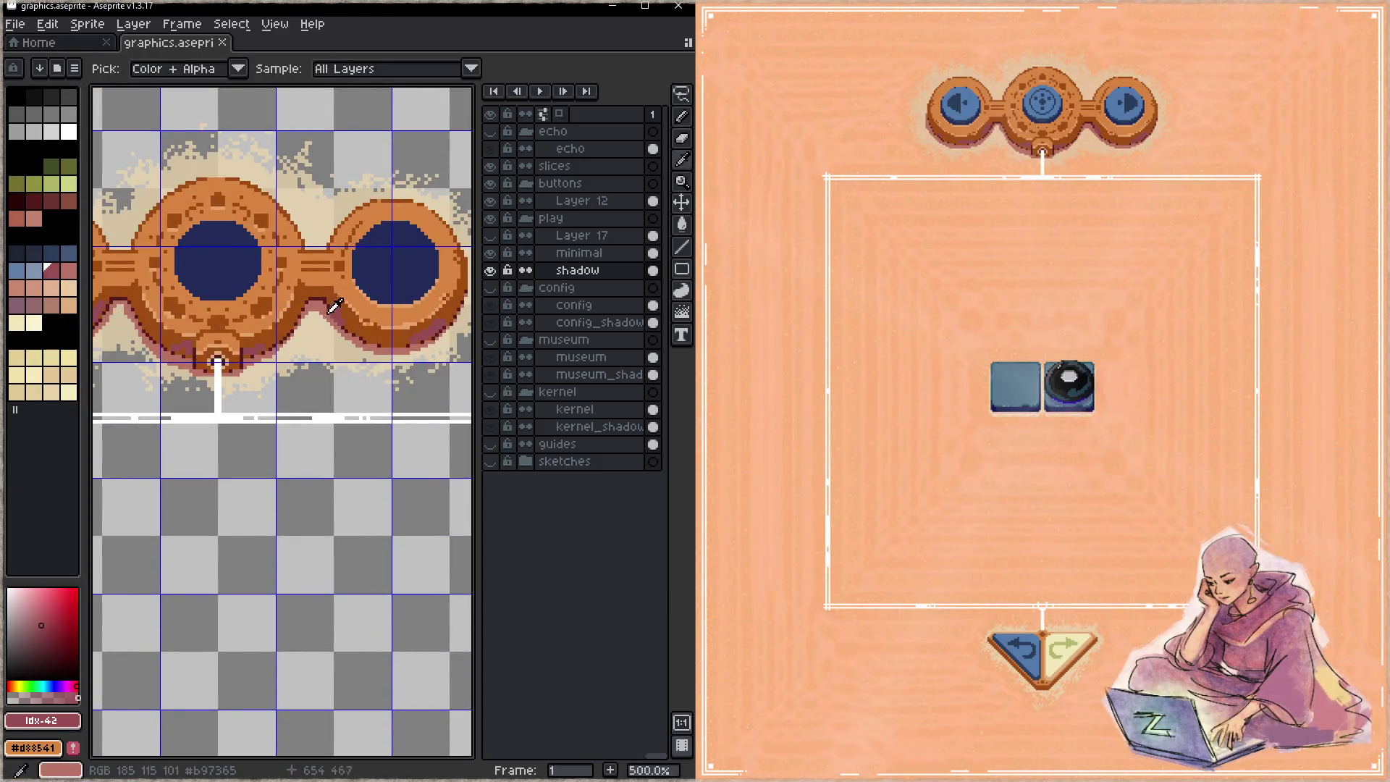
mouse_move(319, 428)
mouse_down()
mouse_move(239, 445)
mouse_move(289, 518)
mouse_move(372, 323)
mouse_up()
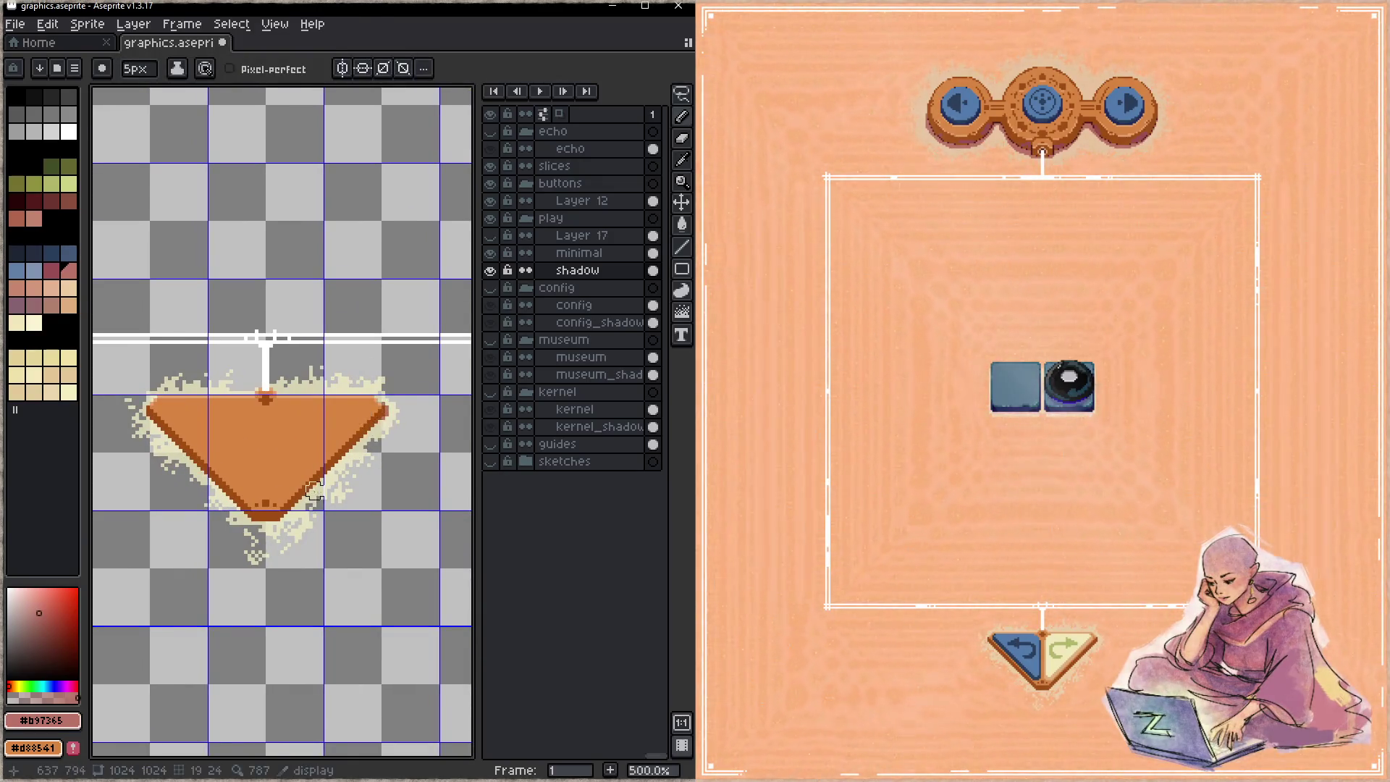
- Redraw shadow lines along both lower edges of the triangle and save
key(ctrl+z)
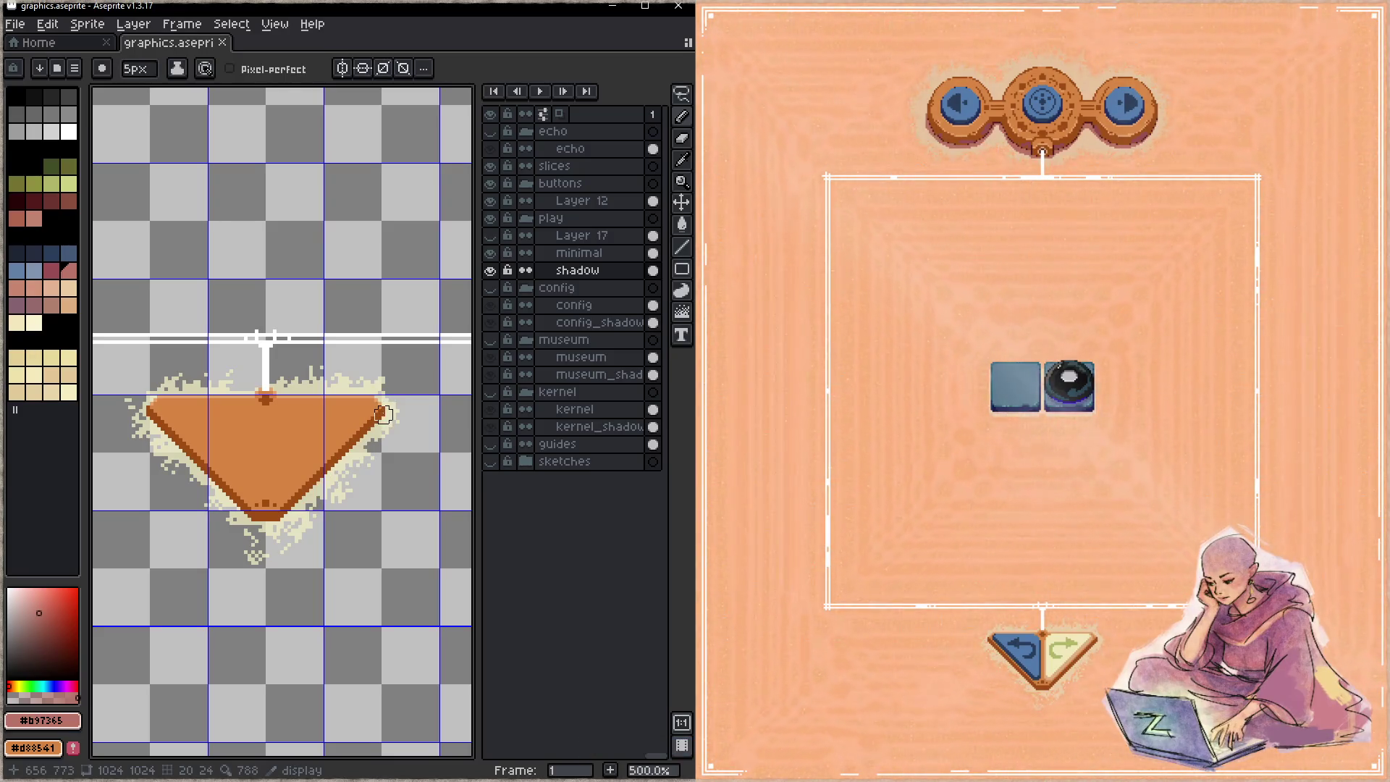
shift+click(275, 527)
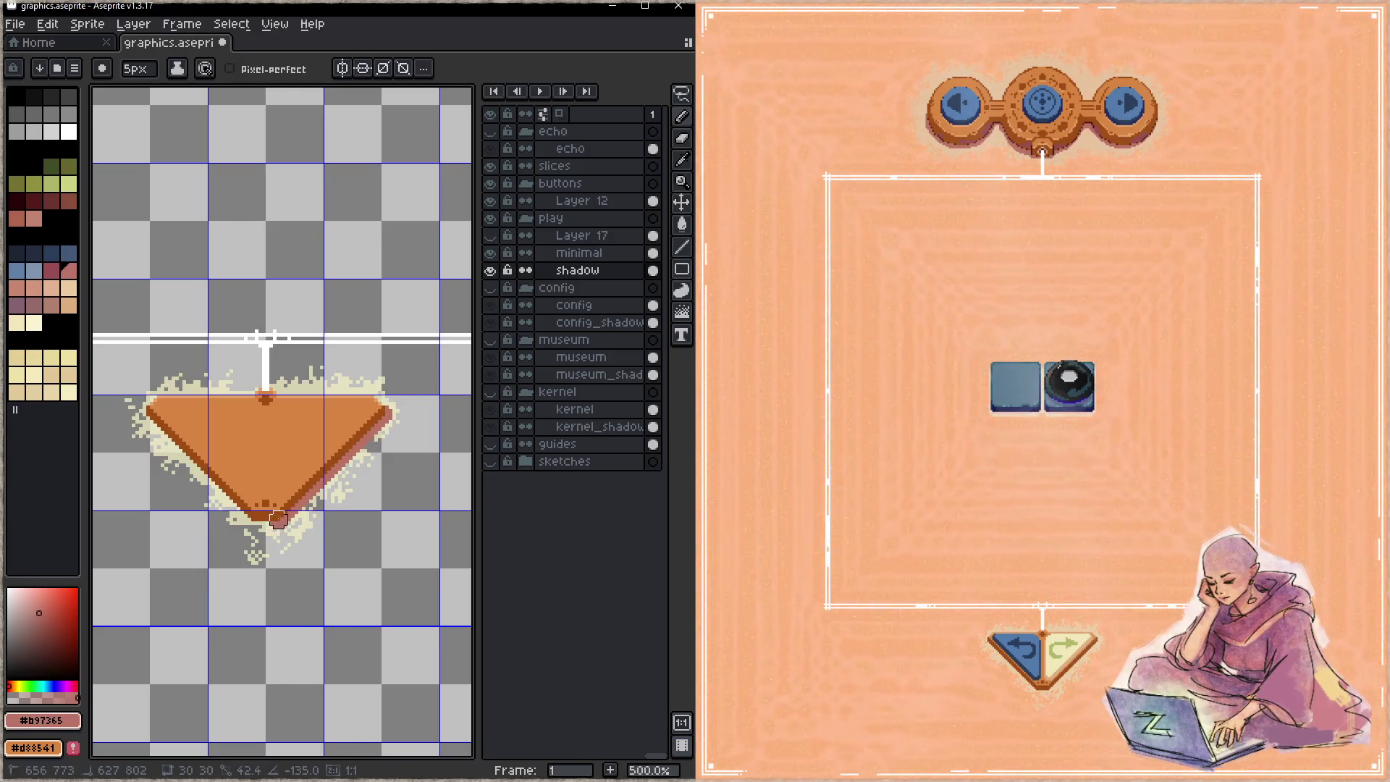
shift+click(146, 409)
key(ctrl+s)
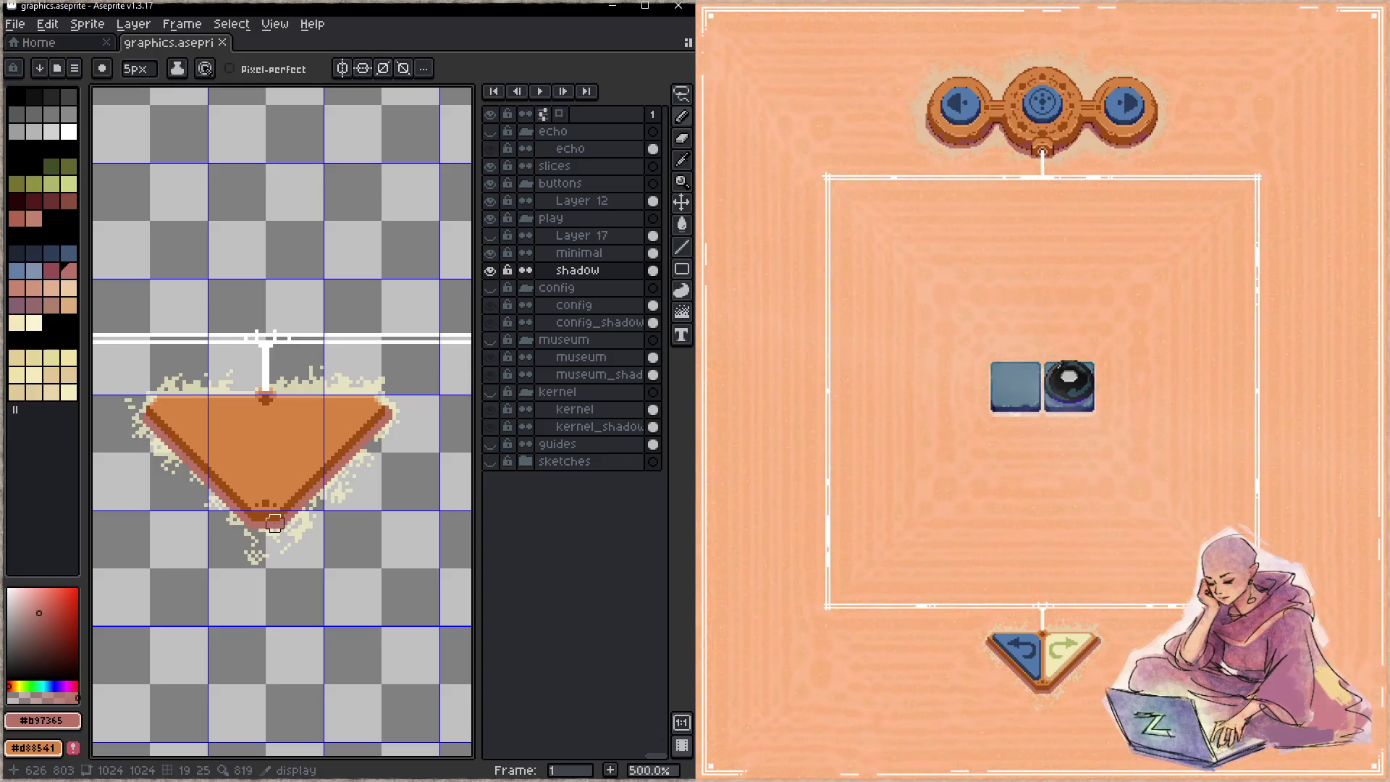
key(minus)
key(minus)
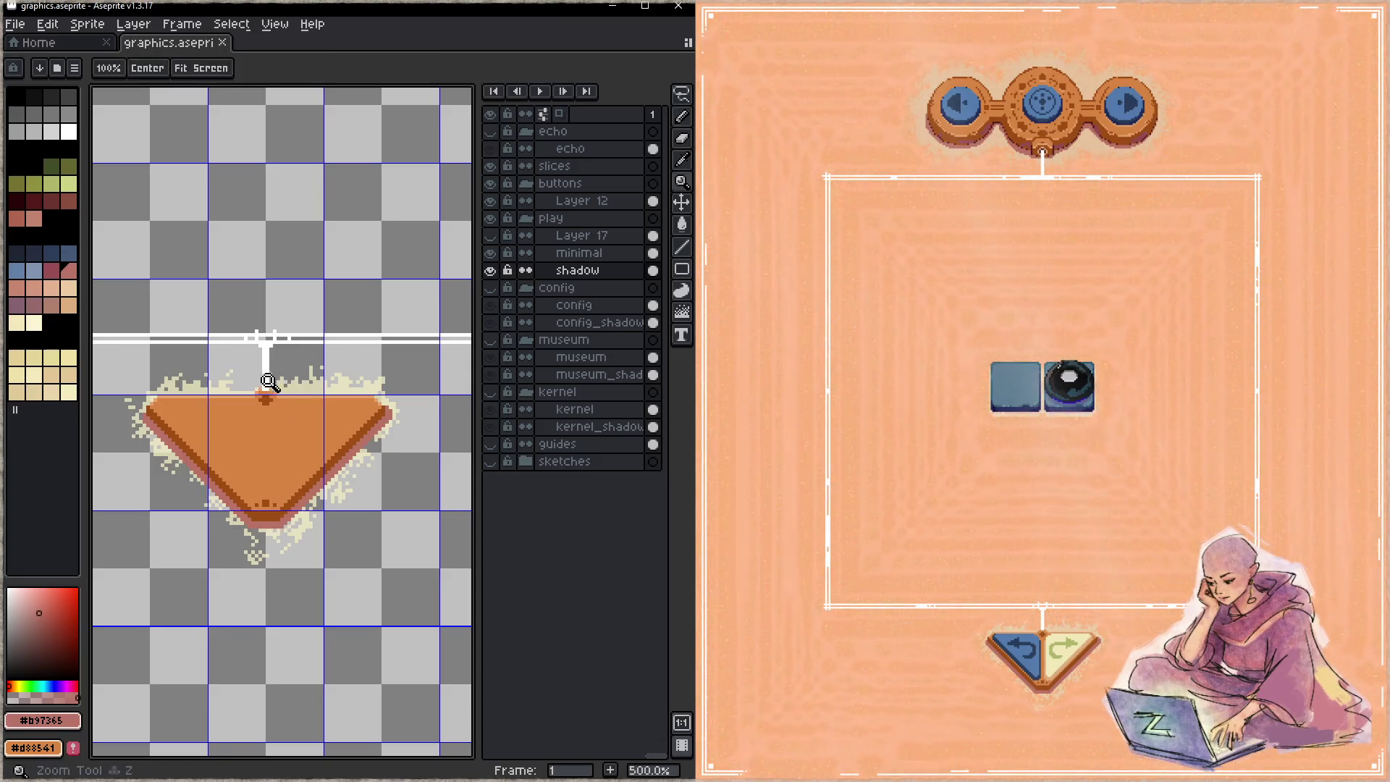
- Paint dark brown #9f4c14 pixels below the white post on the minimal layer, then save
scroll(264, 391, up, 5)
alt+click(274, 431)
key(minus)
key(minus)
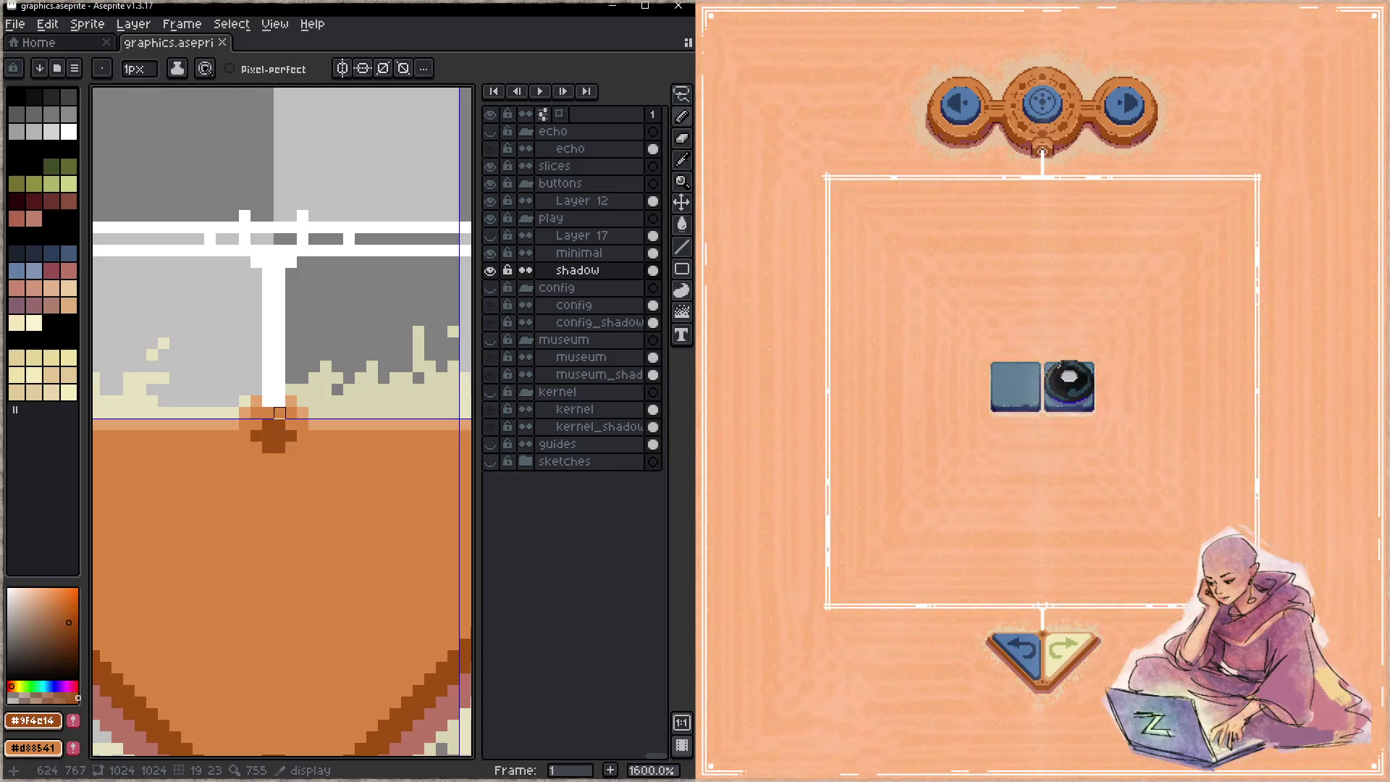
key(b)
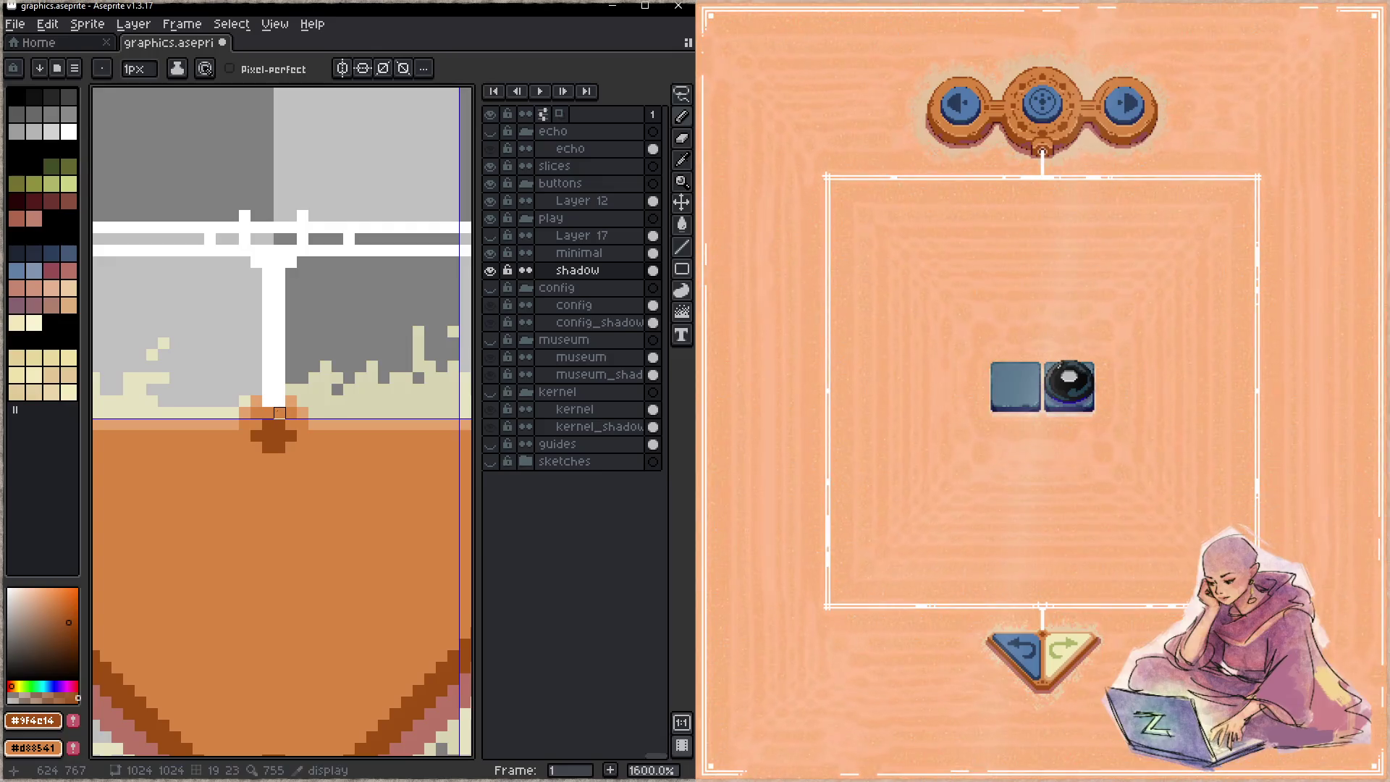
click(588, 260)
mouse_move(268, 414)
mouse_down()
mouse_move(280, 414)
mouse_move(256, 425)
mouse_move(291, 413)
mouse_up()
click(291, 401)
key(ctrl+s)
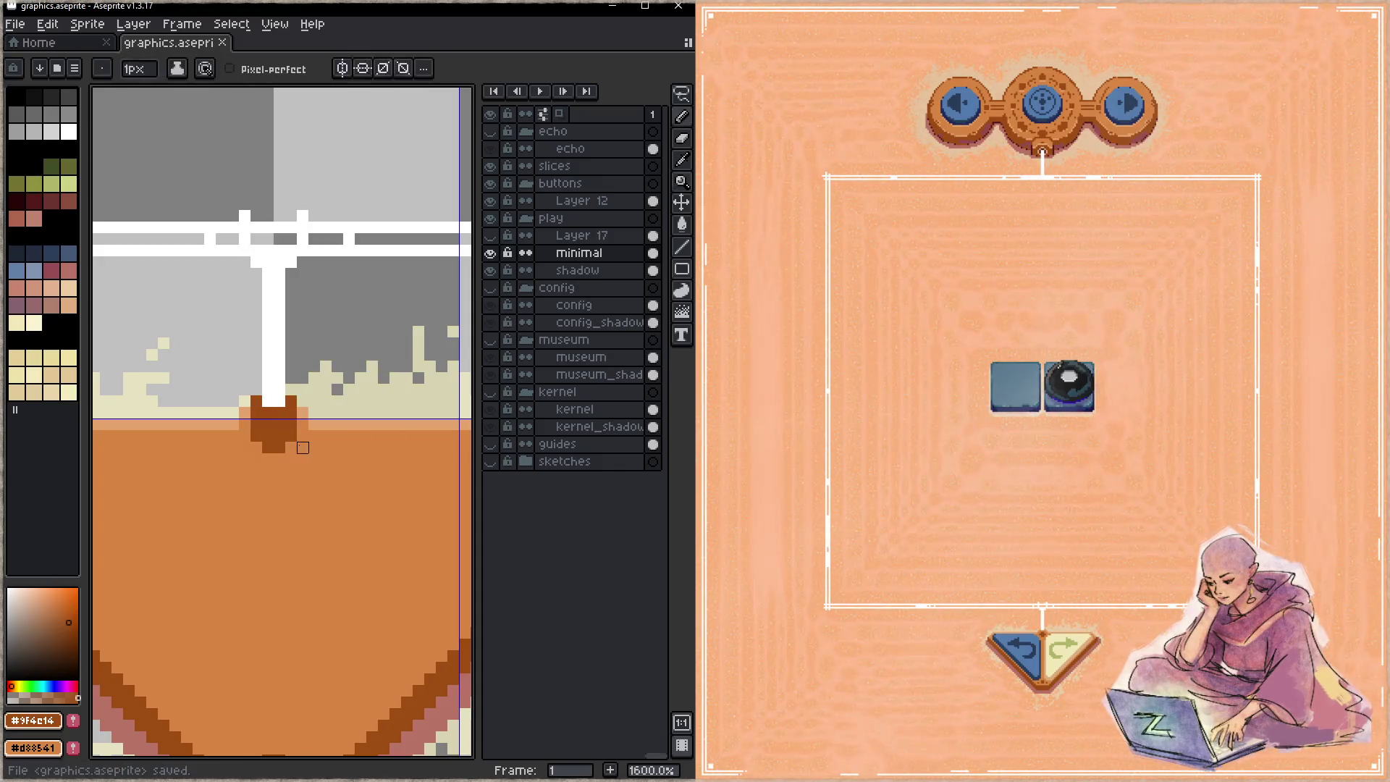
- Repaint the row under the horizon line in light orange #d88541 and save
alt+click(303, 426)
drag(253, 424, 294, 424)
key(ctrl+s)
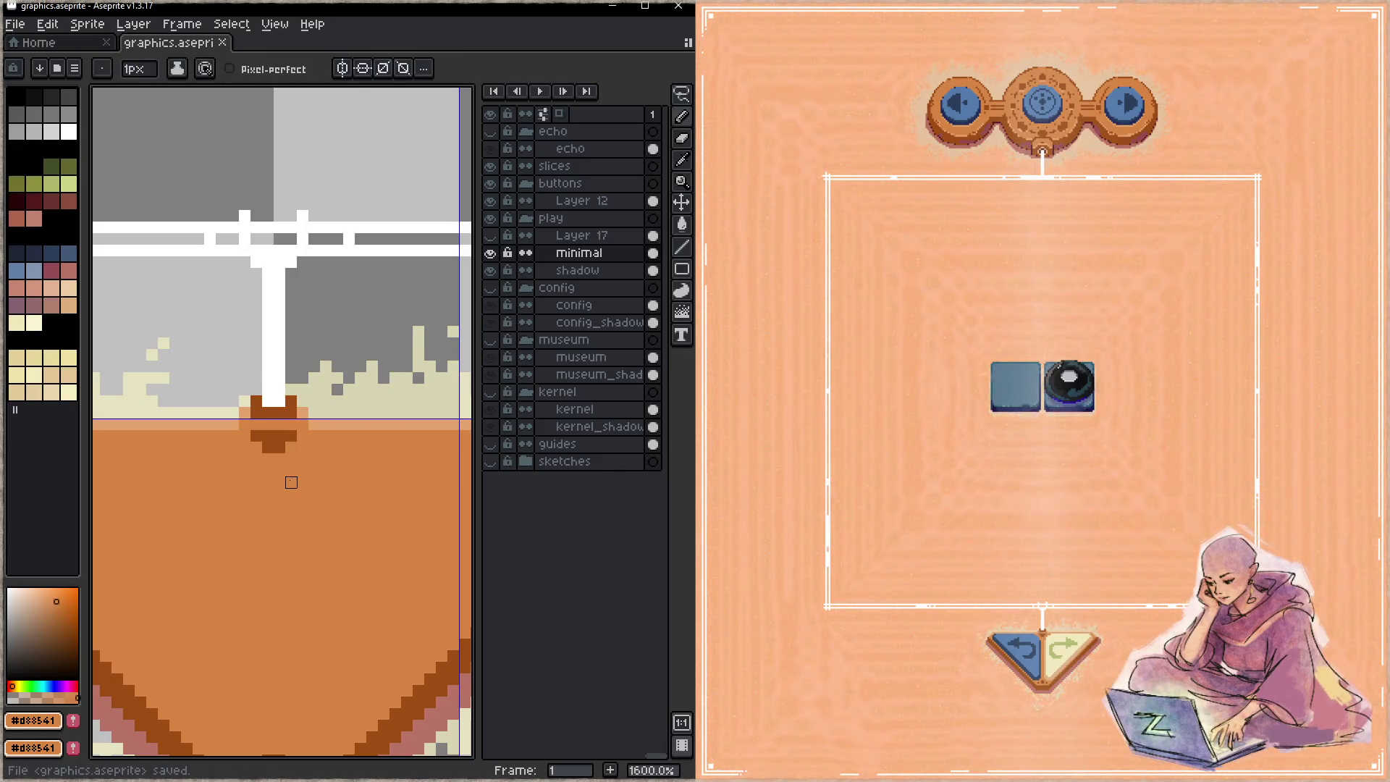
- Add a brown pixel at the post's foot, paint tan #c5a46c below it, and save
alt+click(274, 436)
click(273, 425)
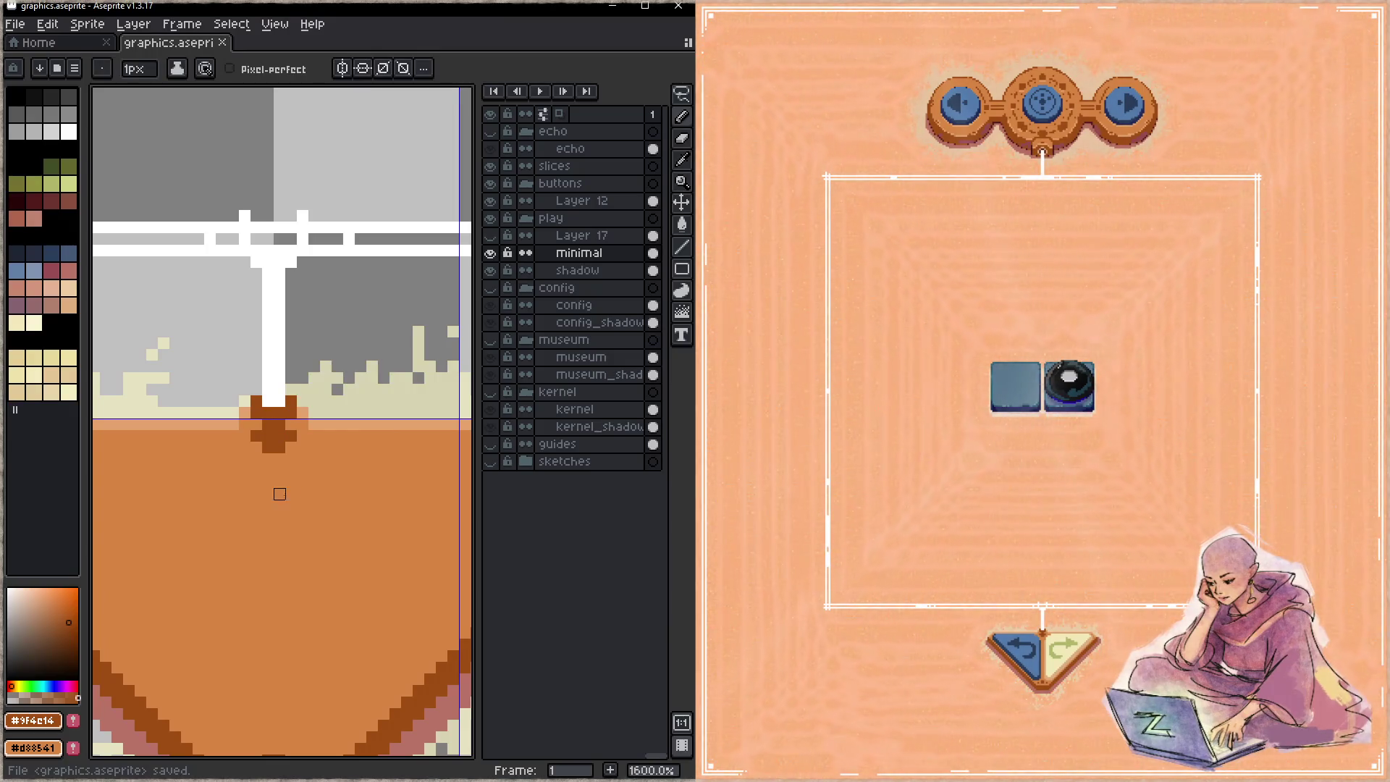
alt+click(333, 407)
mouse_move(257, 436)
mouse_down()
mouse_move(291, 437)
mouse_move(268, 423)
mouse_move(279, 447)
mouse_up()
key(ctrl+s)
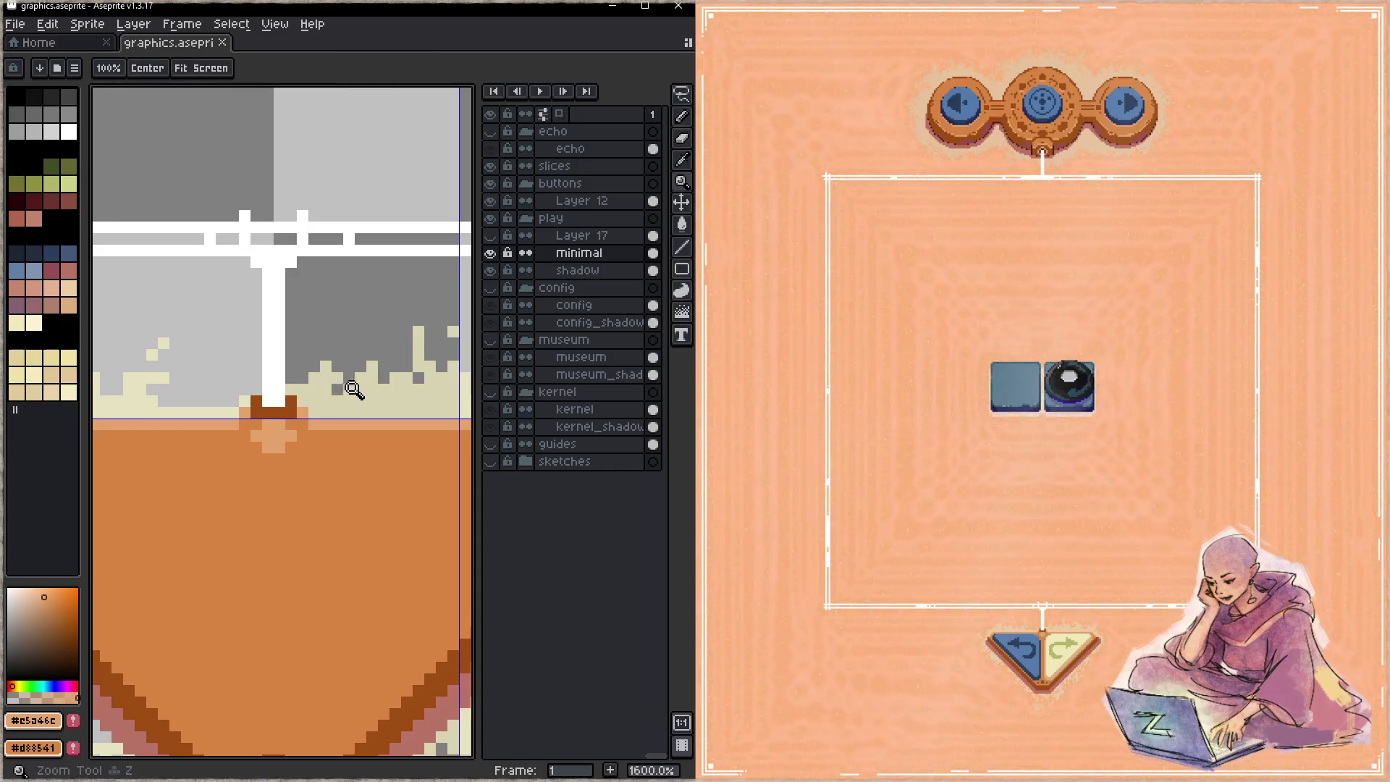
- Zoom out to the whole sheet and show the echo layer
scroll(357, 388, down, 5)
key(Tab)
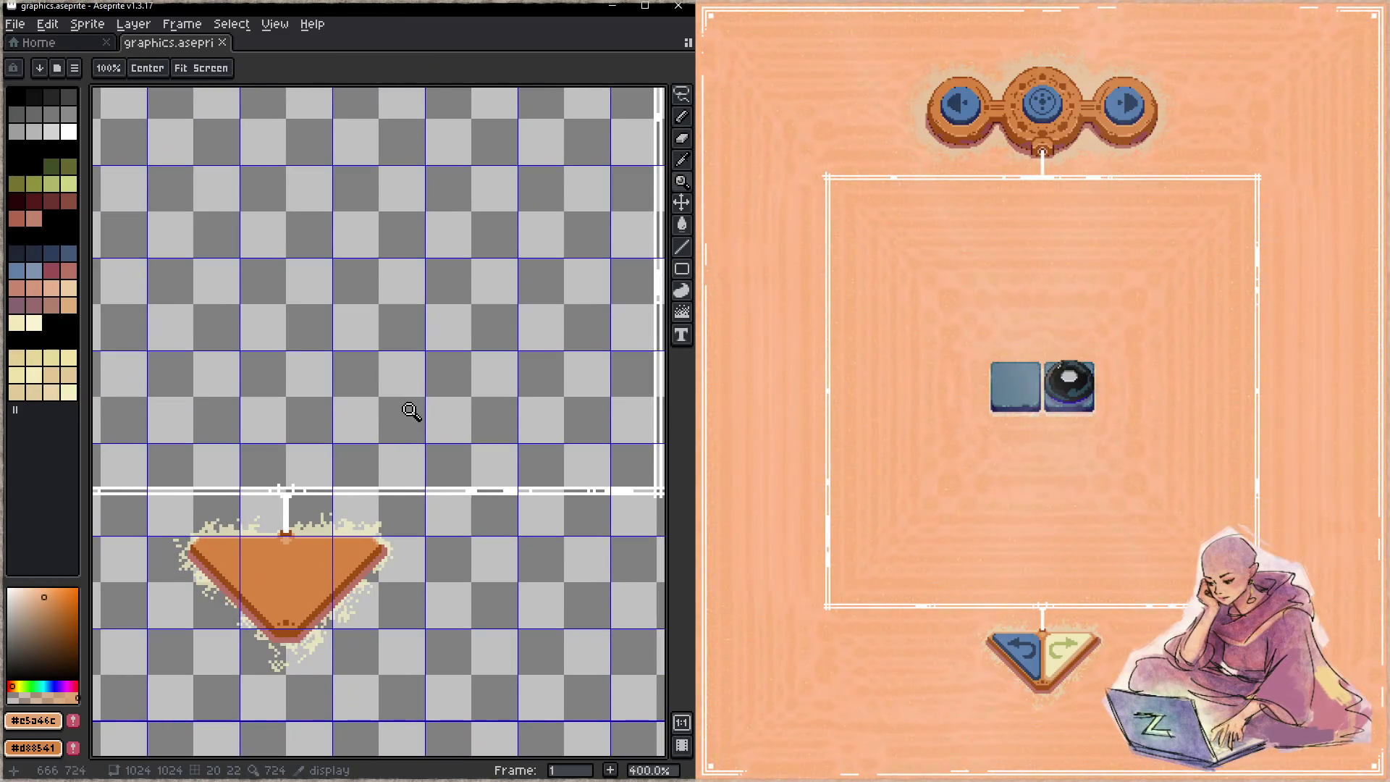
scroll(417, 408, down, 2)
key(Tab)
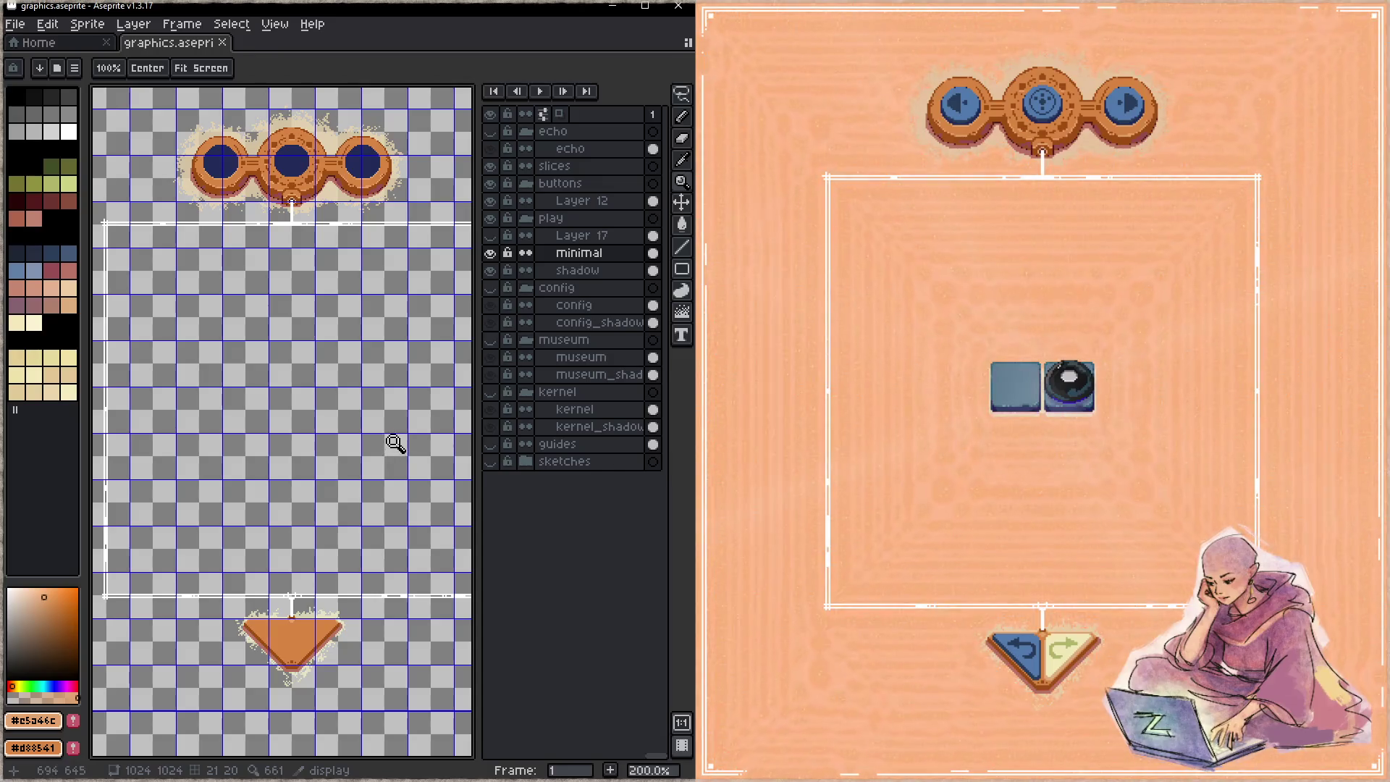
scroll(397, 398, down, 1)
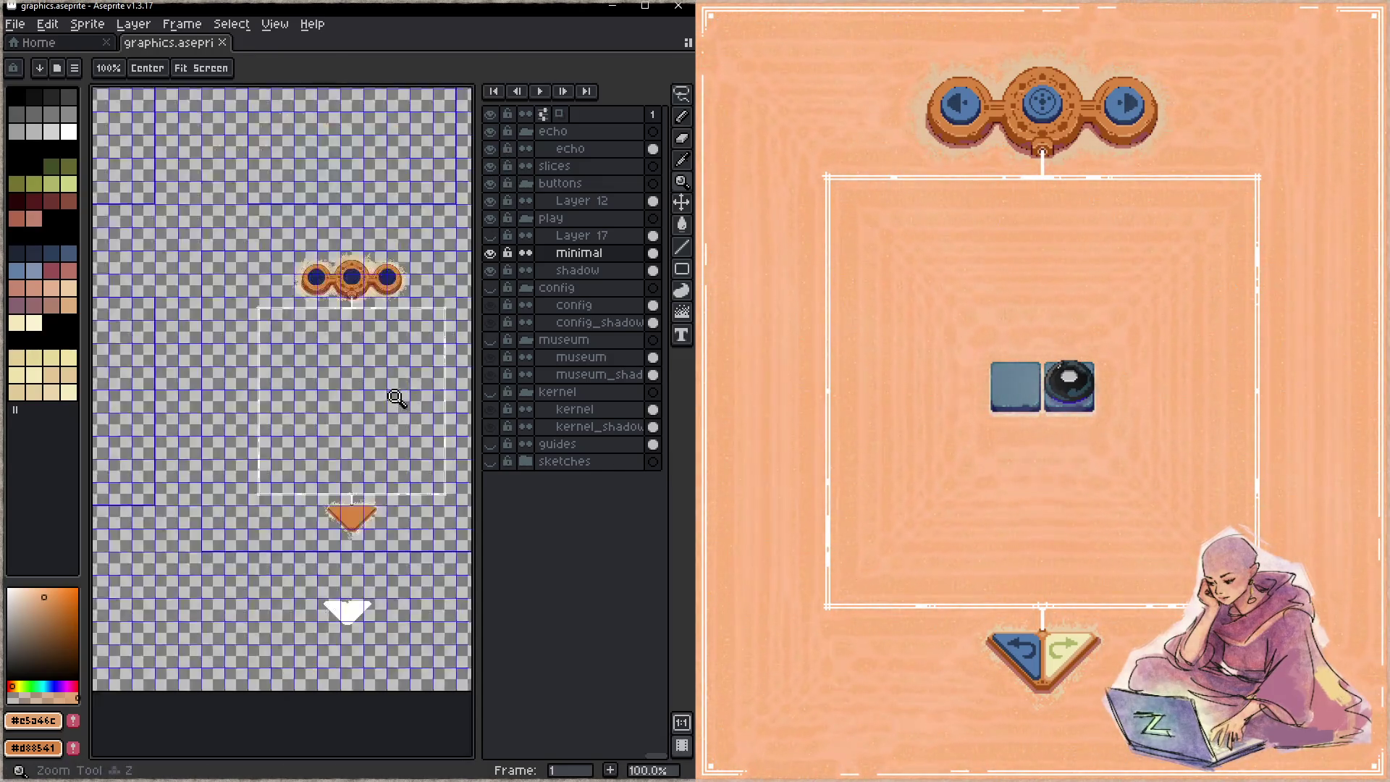
scroll(397, 399, down, 2)
click(492, 132)
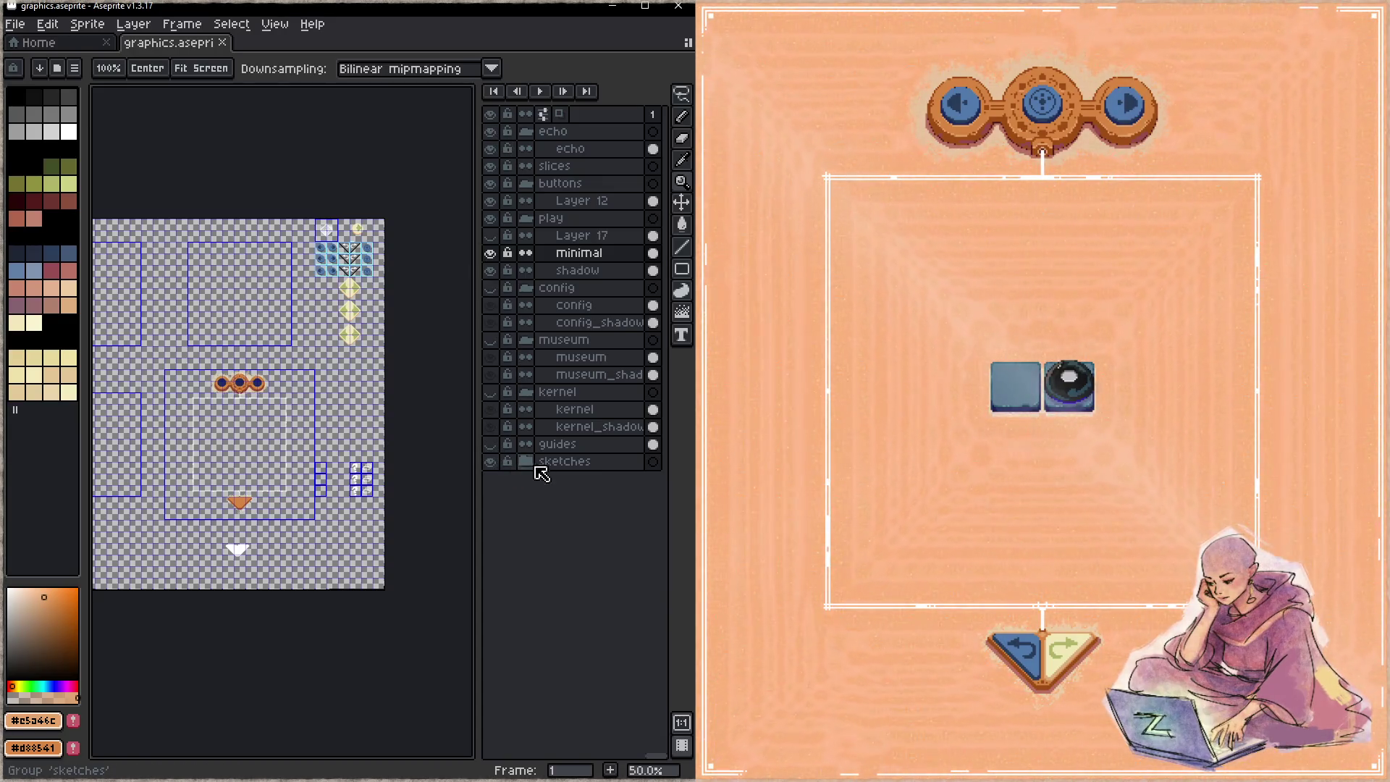
- Briefly preview sketches' Layer 11, Layer 2 and Flattened, hide and collapse the group, select slices
click(525, 462)
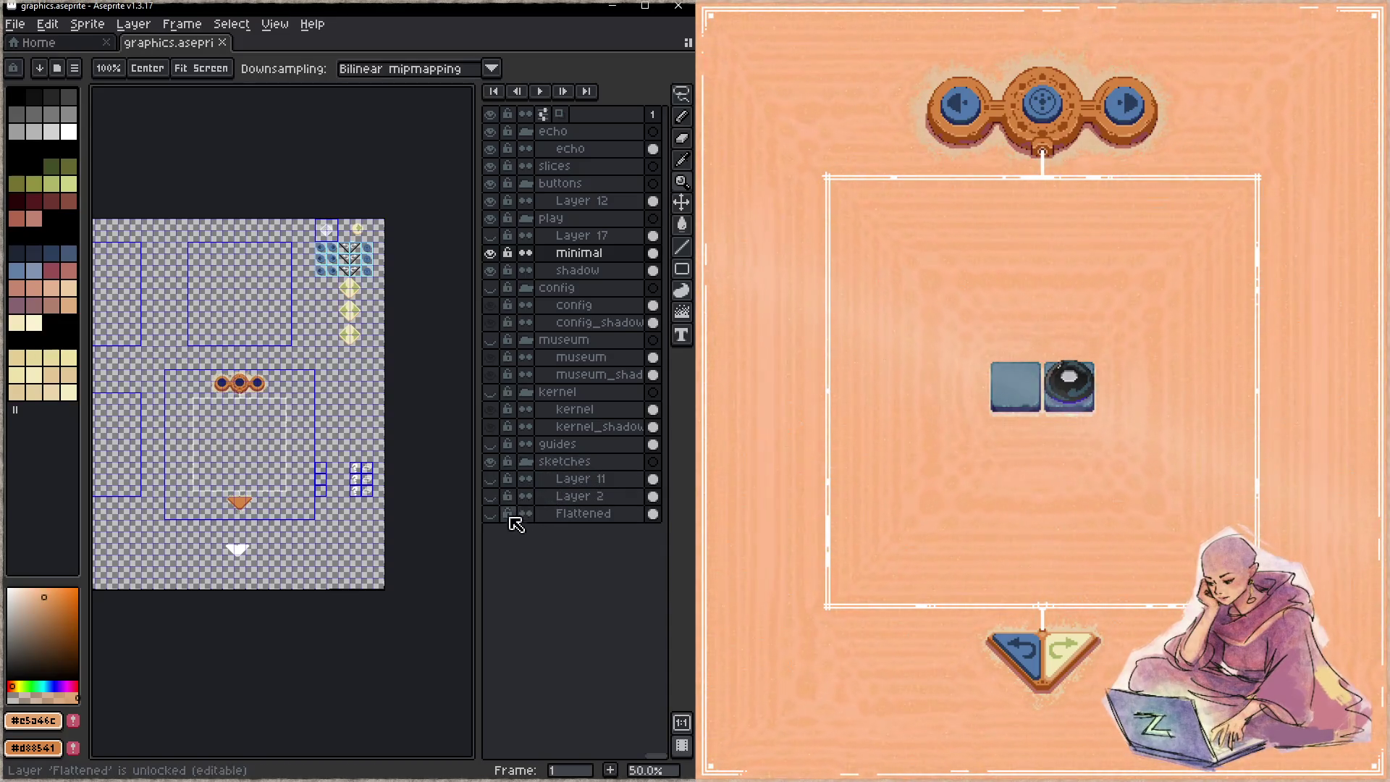
click(491, 478)
click(491, 496)
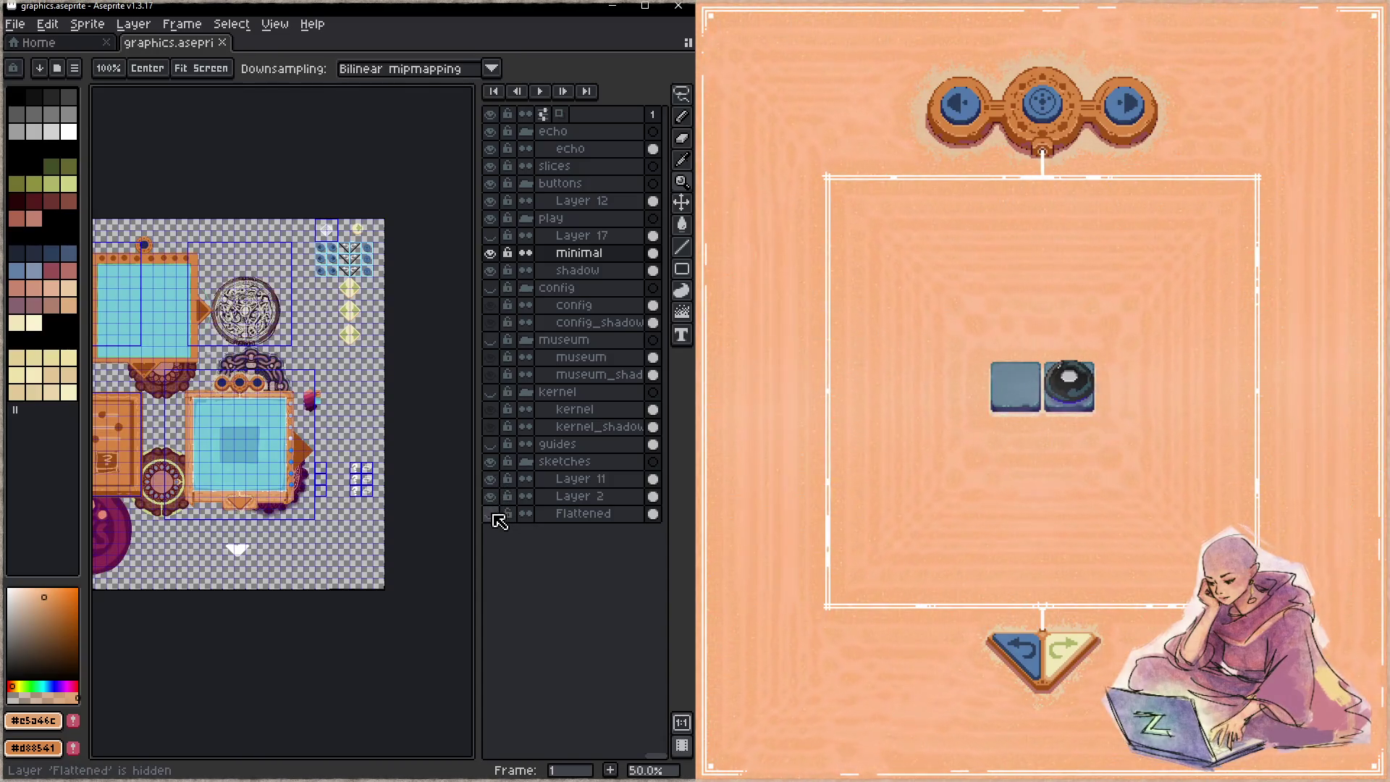
click(492, 514)
click(492, 514)
click(492, 496)
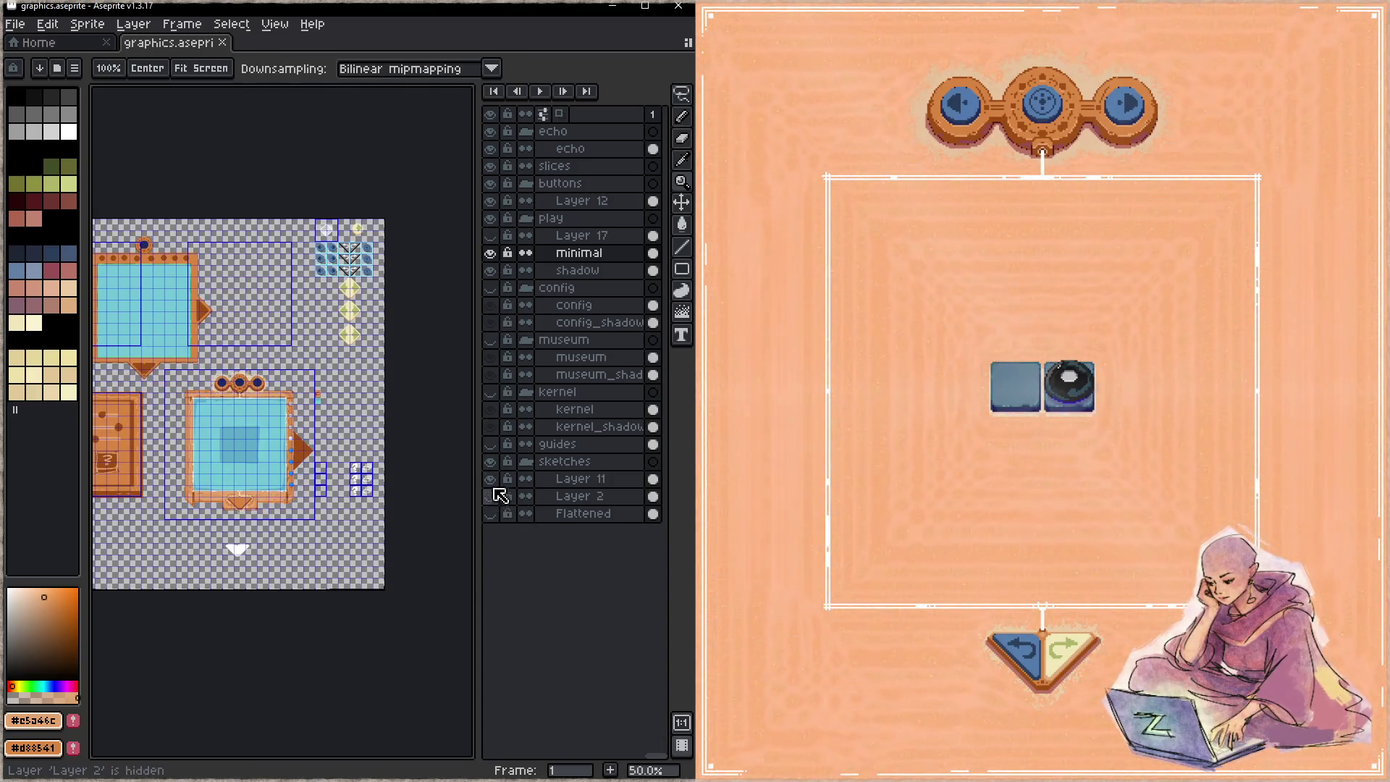
click(491, 479)
click(492, 466)
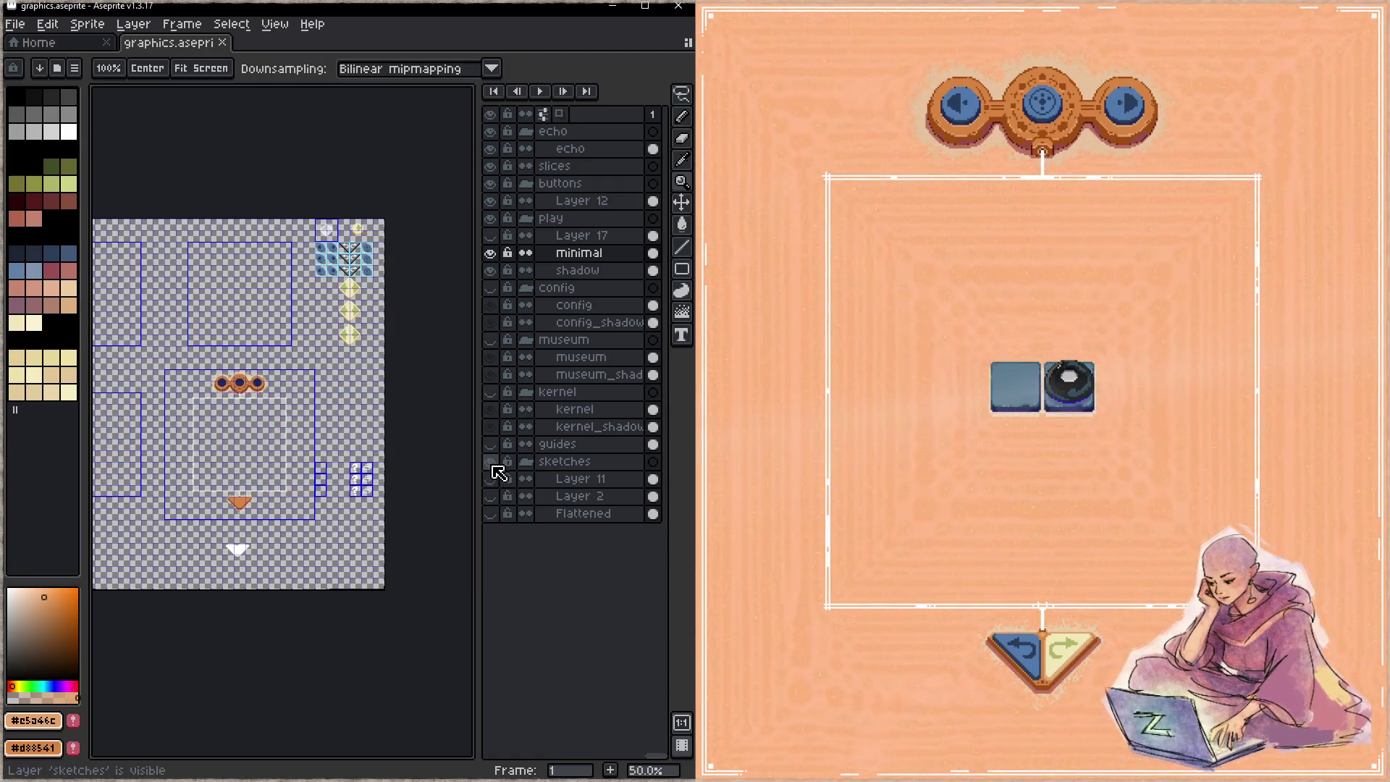
click(492, 463)
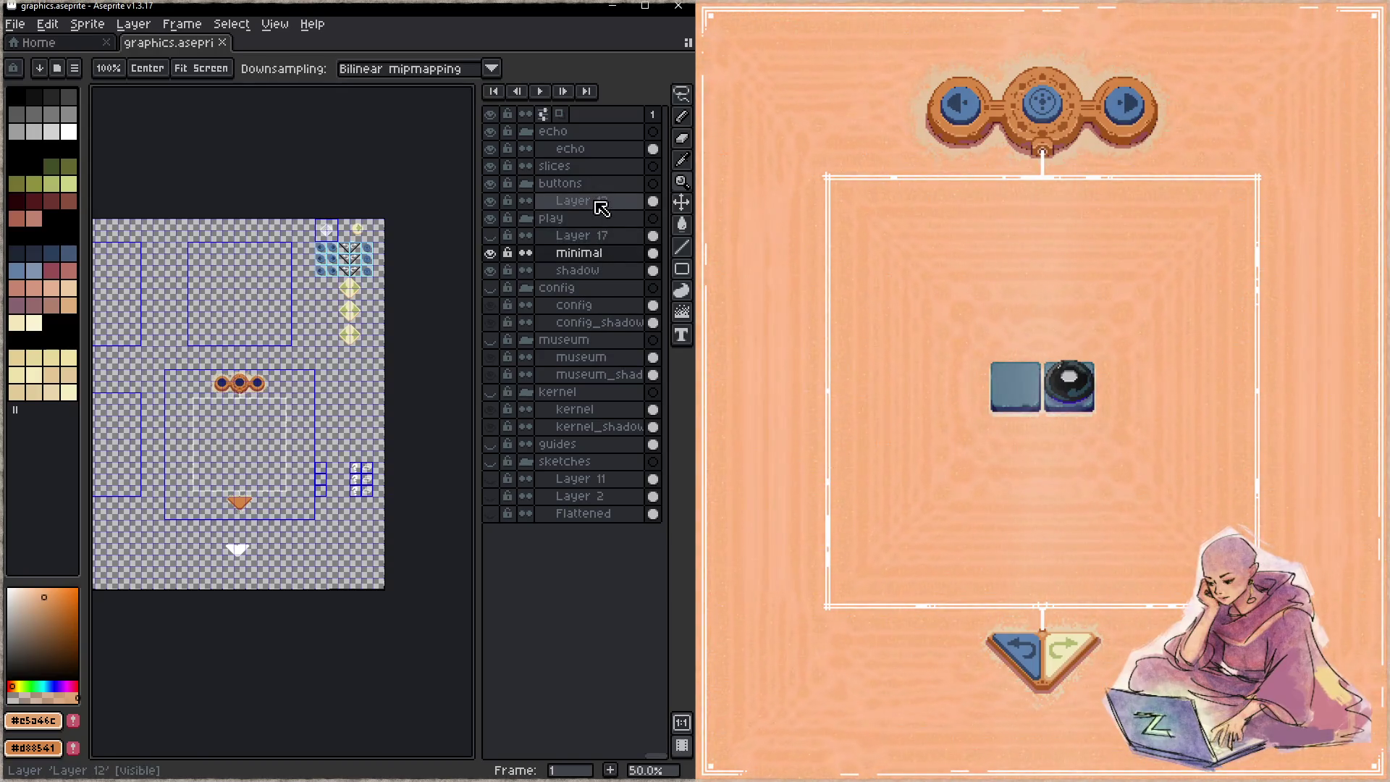
click(526, 463)
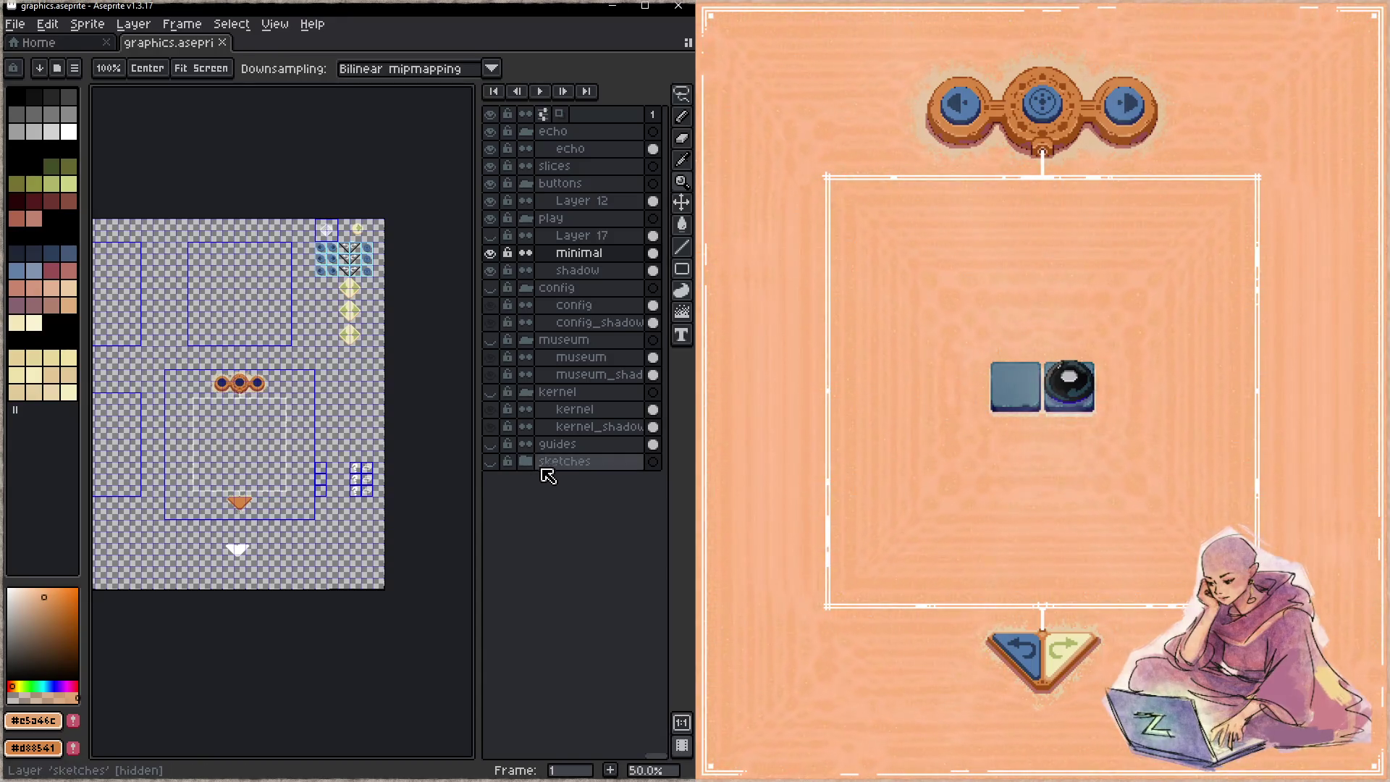
click(597, 168)
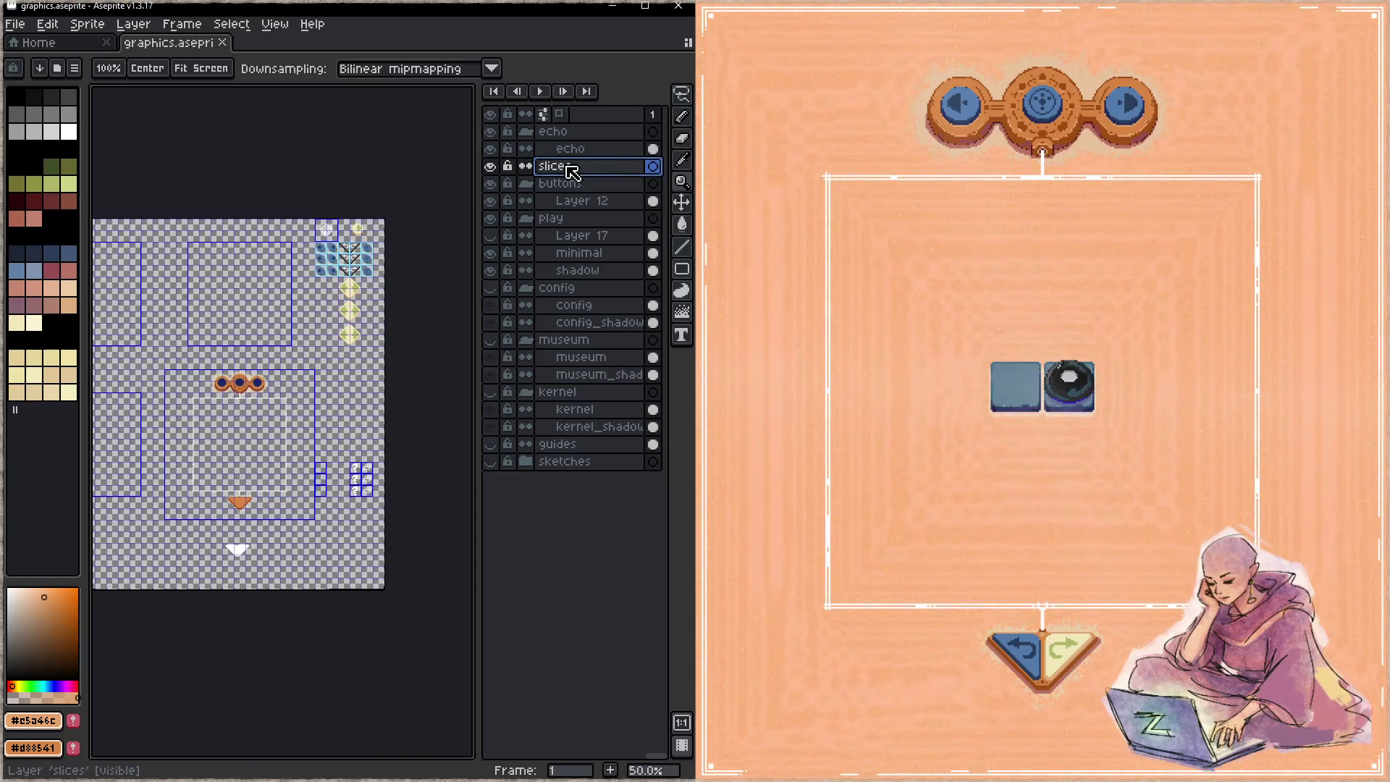
- Create Group 1 from slices and move slices back to the top of the stack
right_click(565, 168)
mouse_move(637, 198)
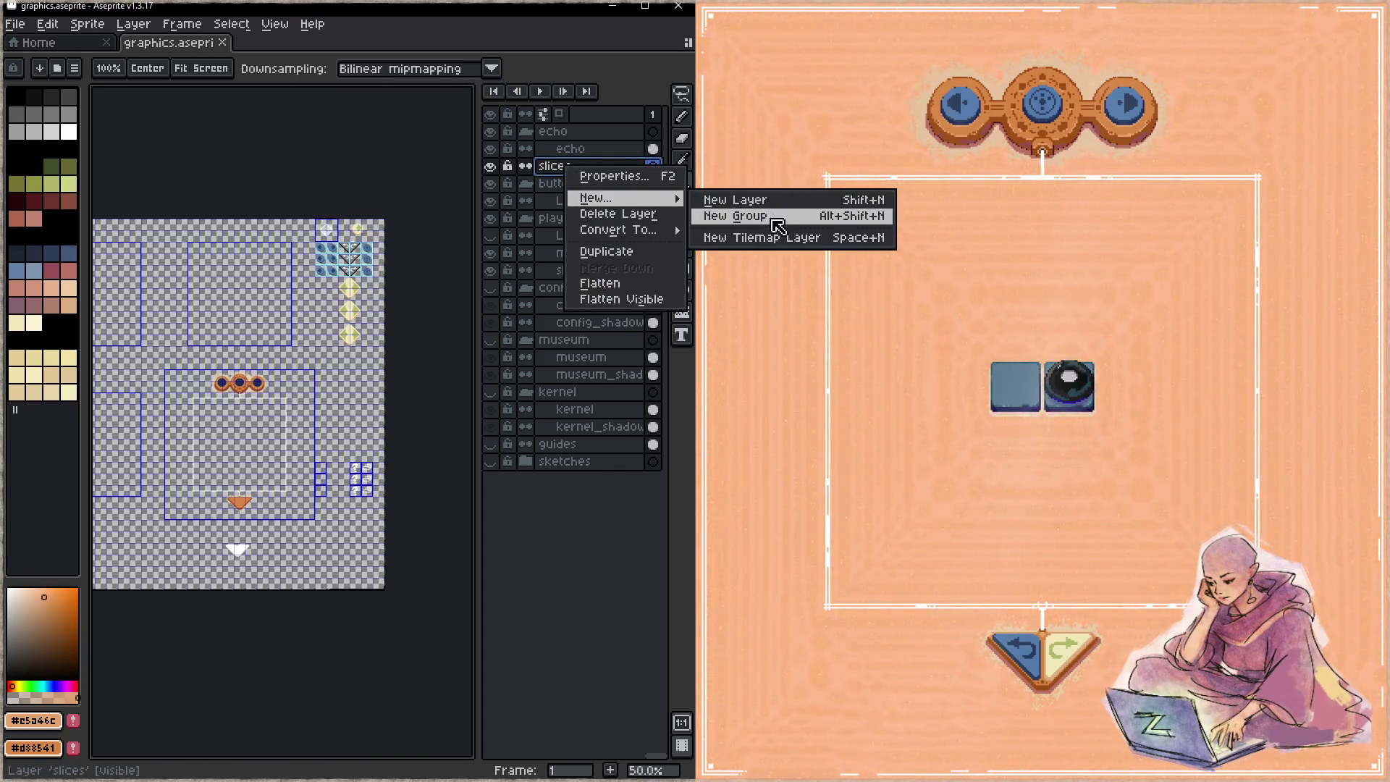
click(773, 217)
mouse_move(591, 194)
mouse_down()
mouse_move(574, 195)
mouse_move(577, 139)
mouse_up()
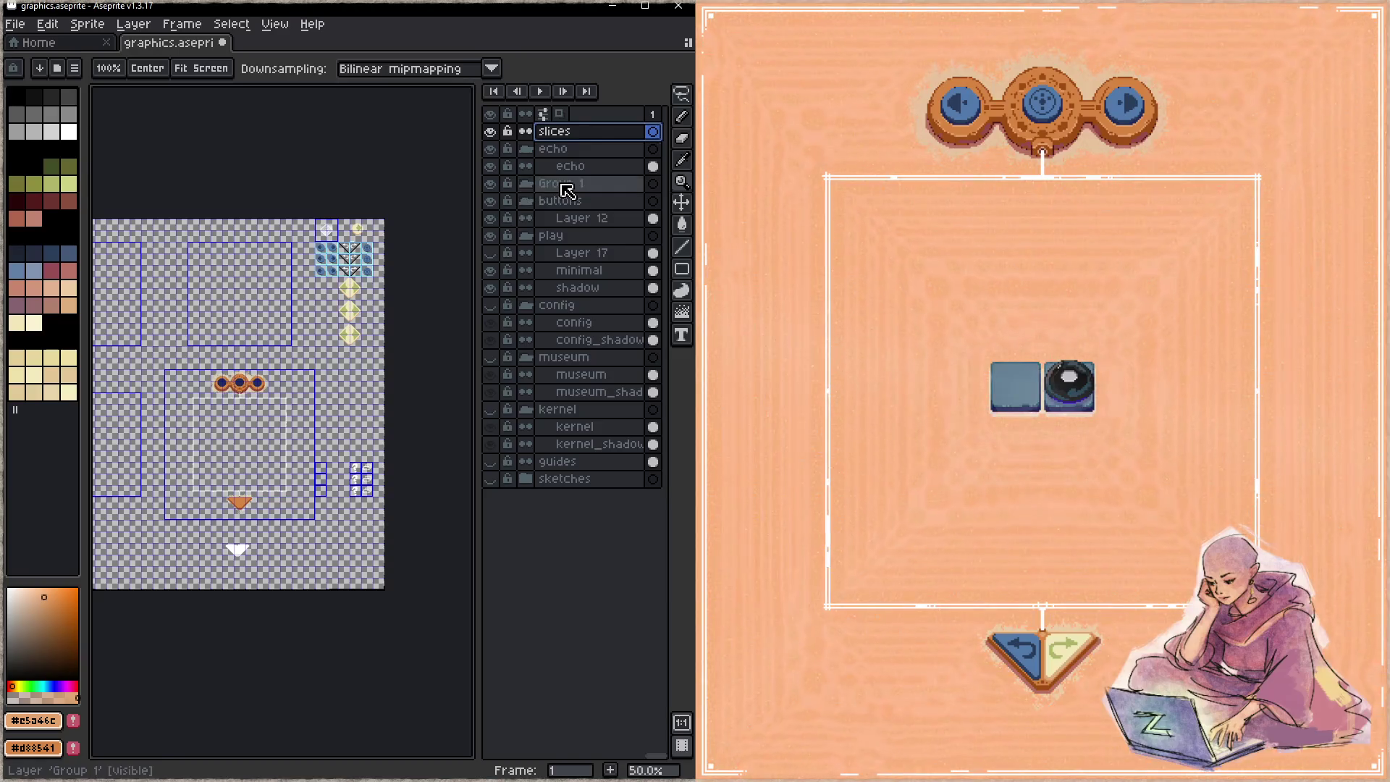
- Add a new layer named borders inside Group 1
click(566, 190)
right_click(565, 187)
mouse_move(615, 215)
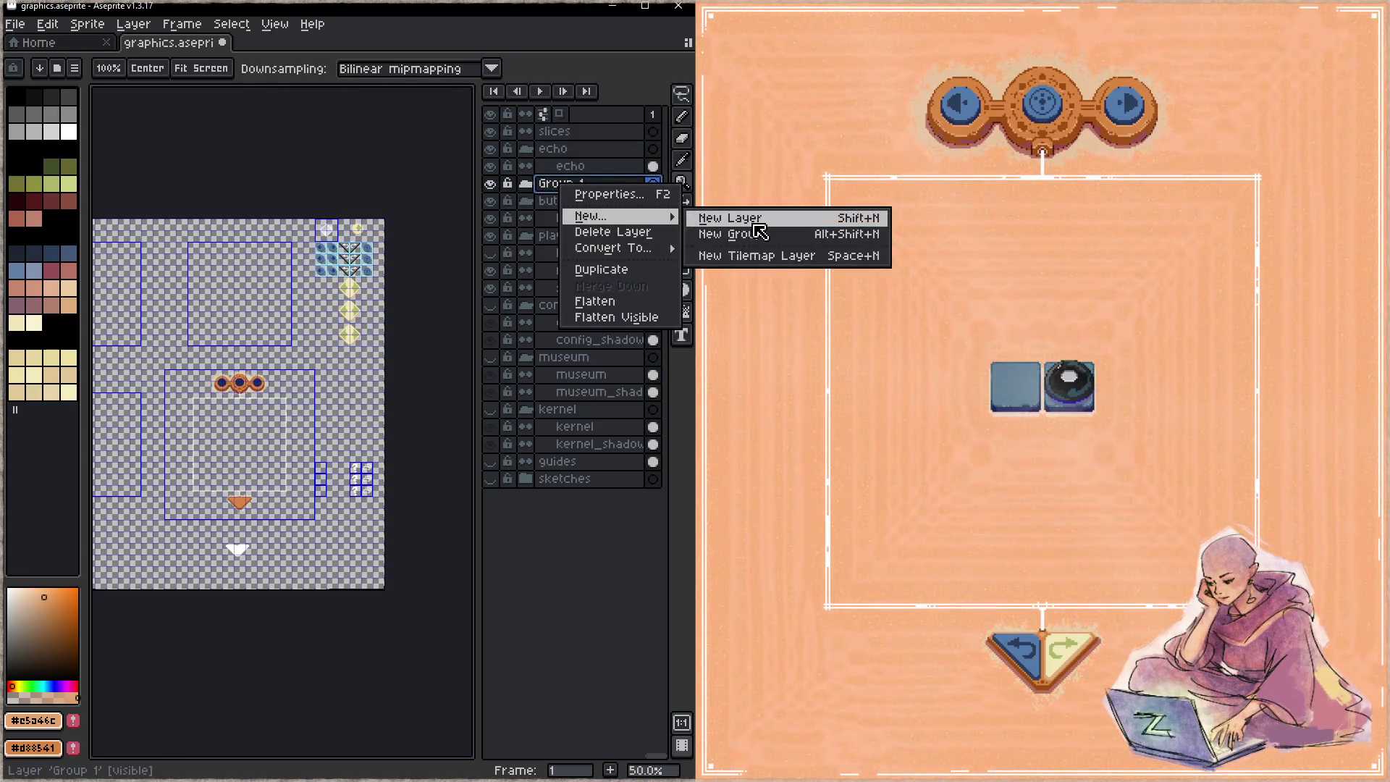
click(755, 224)
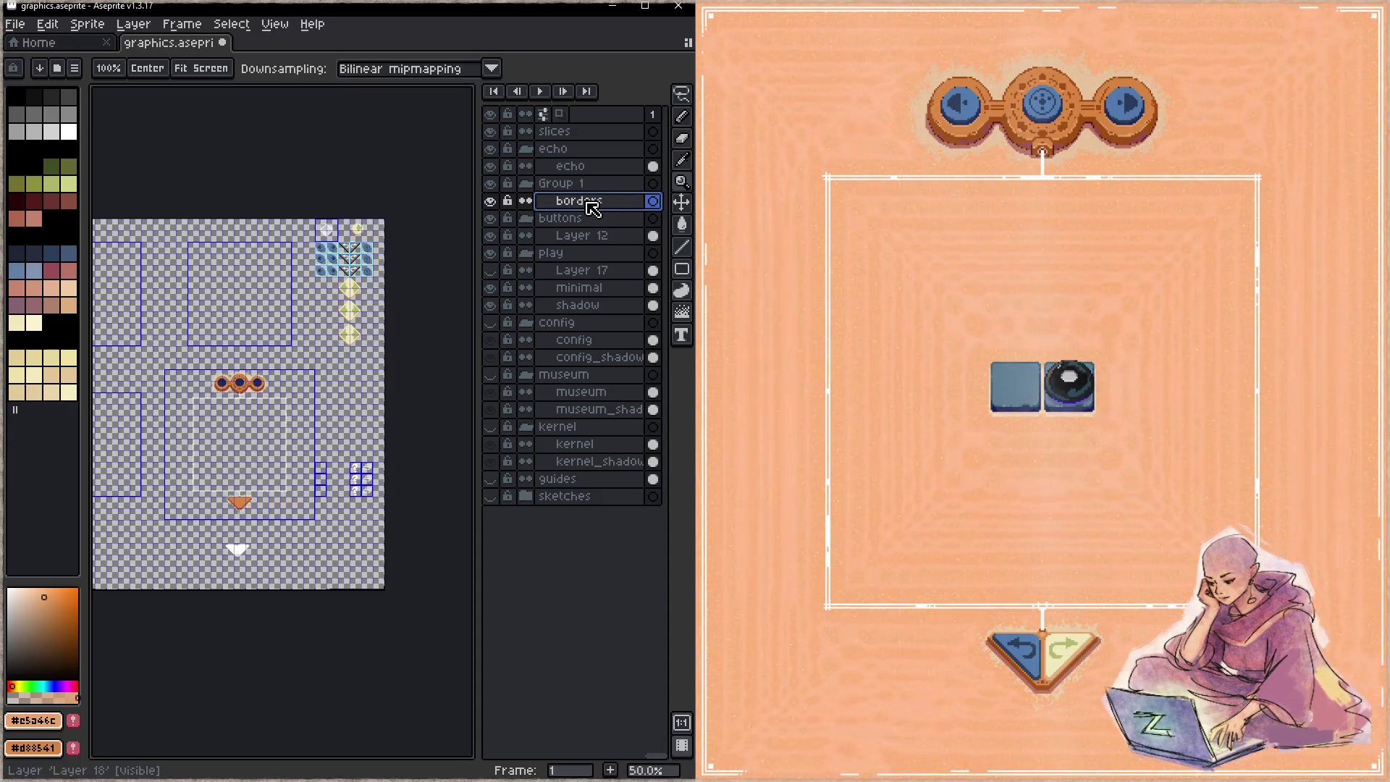
scroll(257, 409, up, 1)
- Magic-wand select the transparent interior of the white play frame on the minimal layer
drag(287, 465, 369, 370)
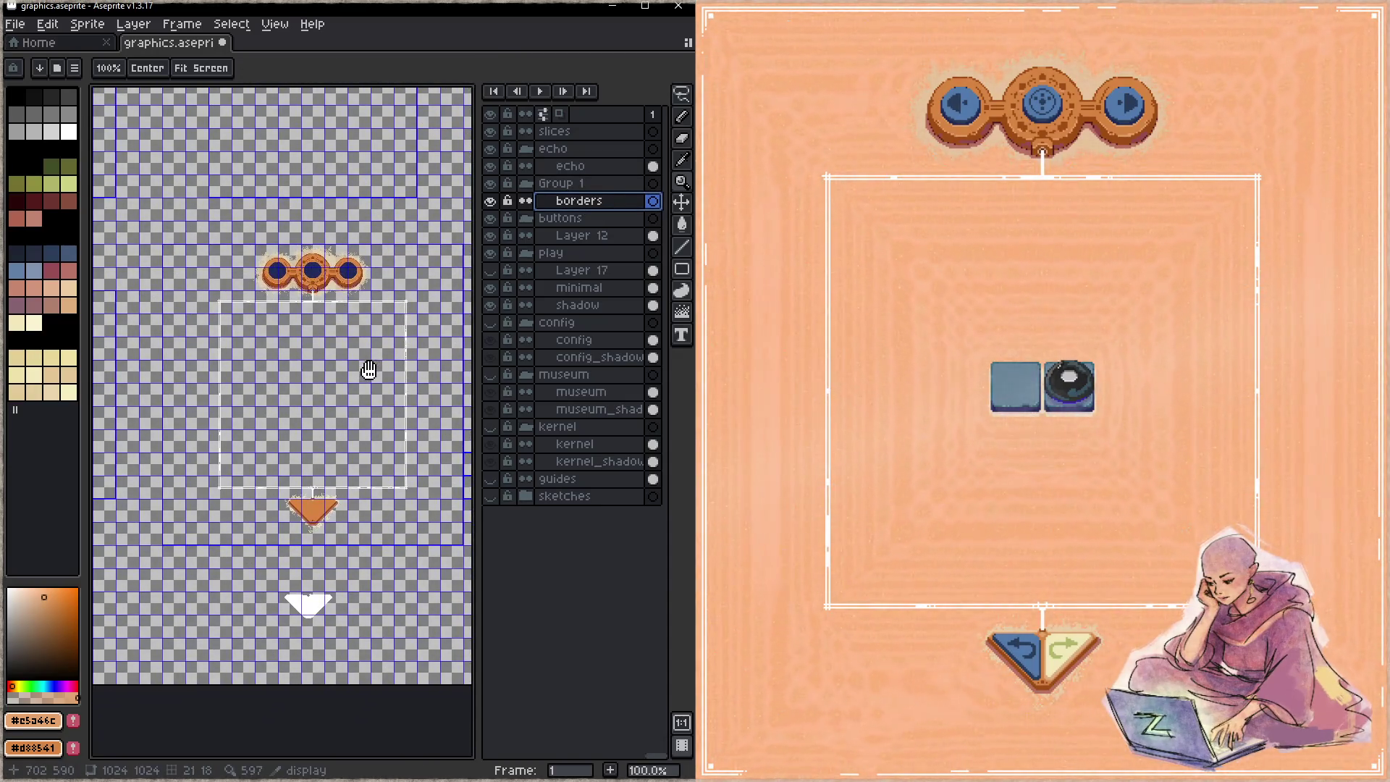
click(598, 288)
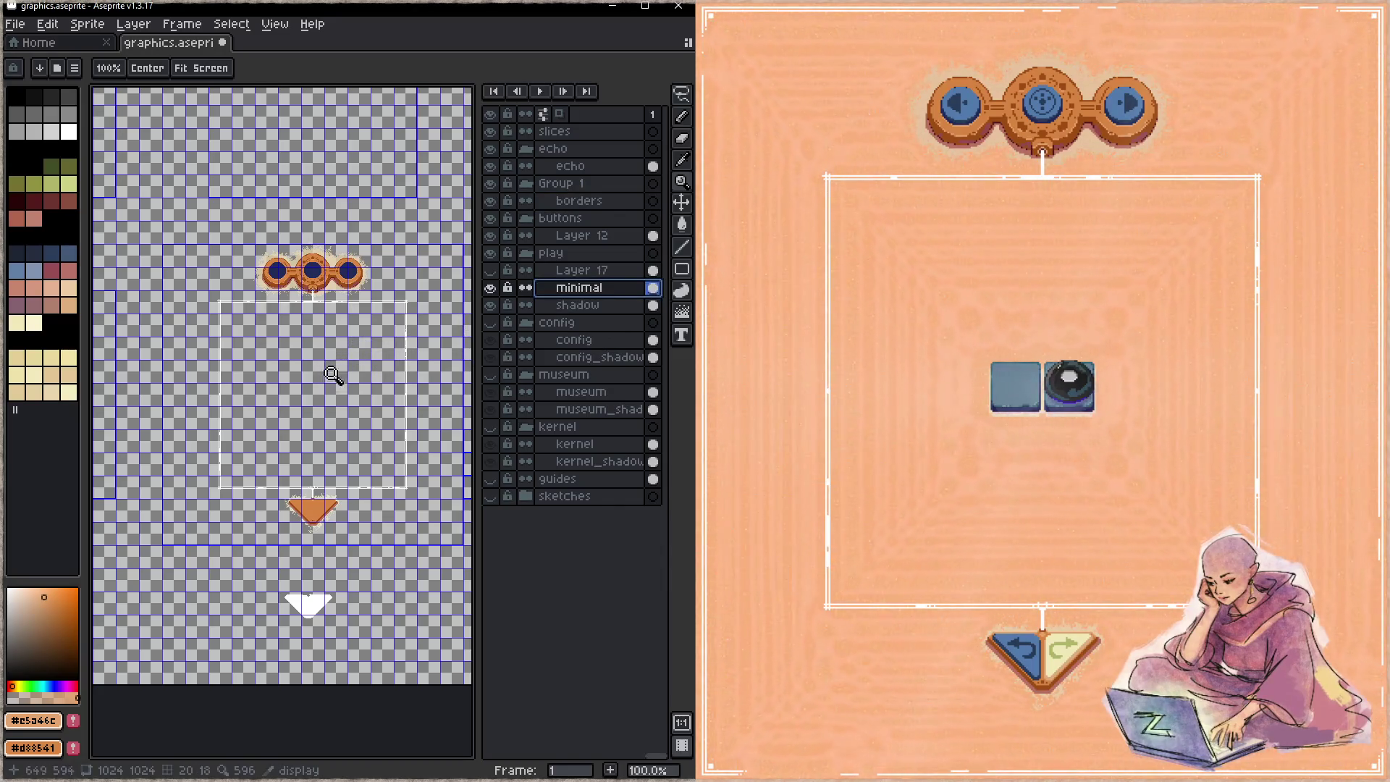
scroll(332, 328, up, 3)
key(w)
click(266, 310)
- Inspect the frame's top edge where it meets the button bar, select borders, and zoom out
scroll(304, 405, down, 2)
mouse_move(366, 487)
mouse_down()
mouse_move(343, 385)
mouse_move(319, 351)
mouse_move(313, 370)
mouse_up()
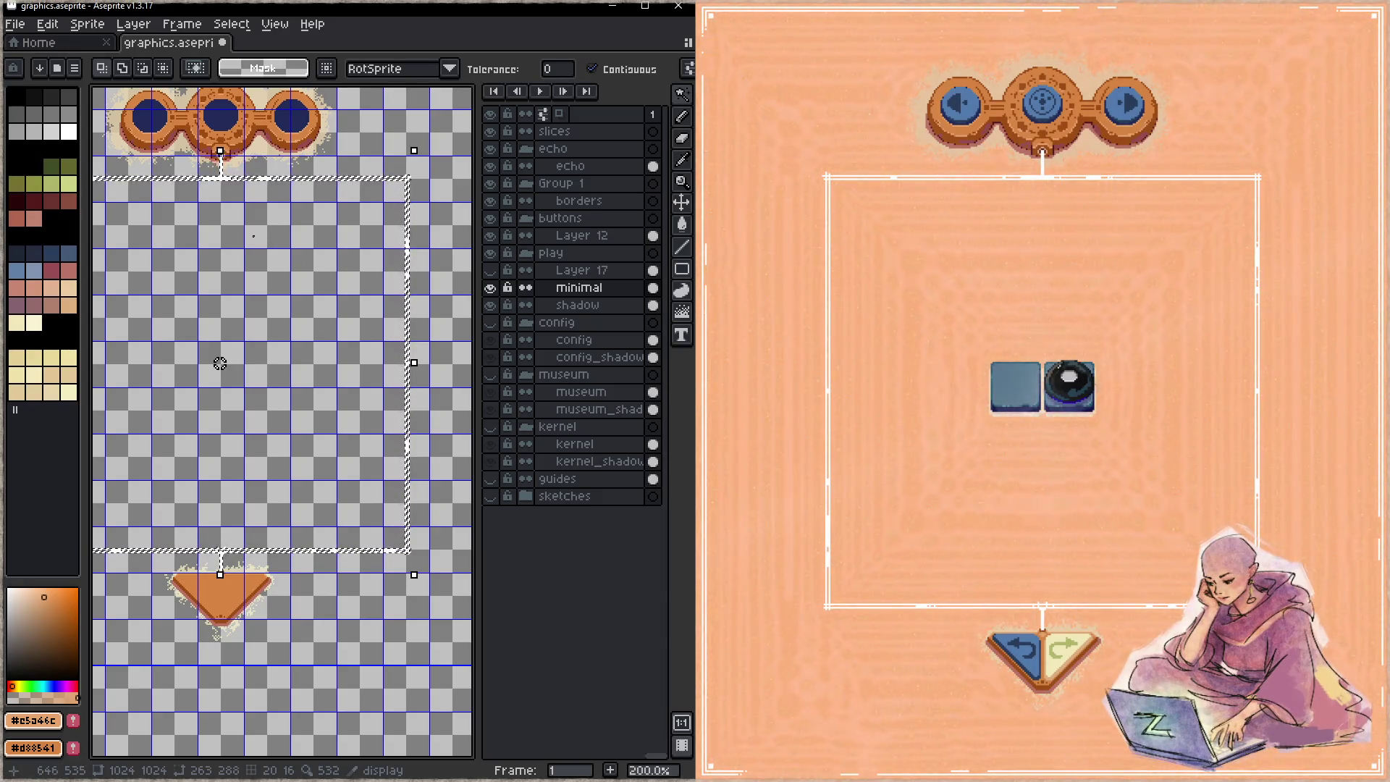
scroll(217, 360, up, 1)
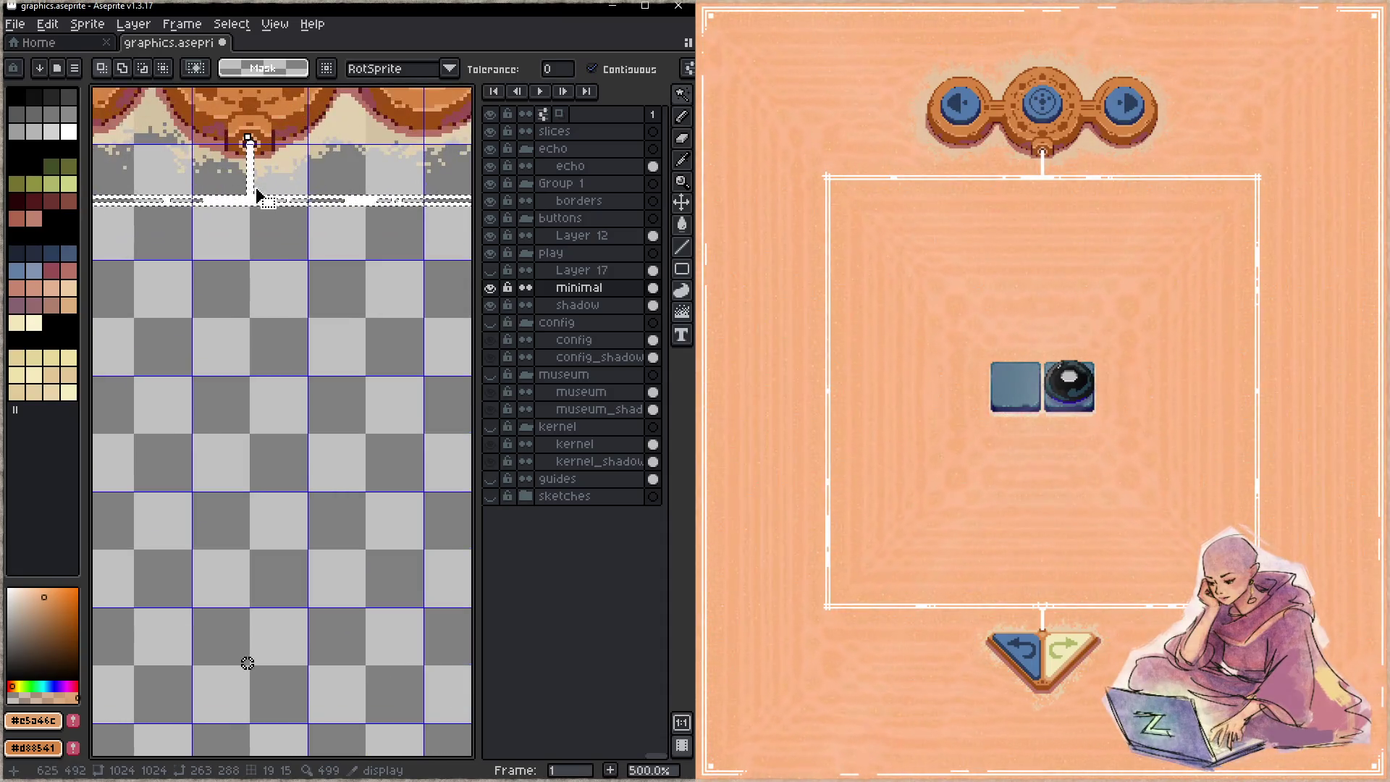
scroll(258, 193, up, 4)
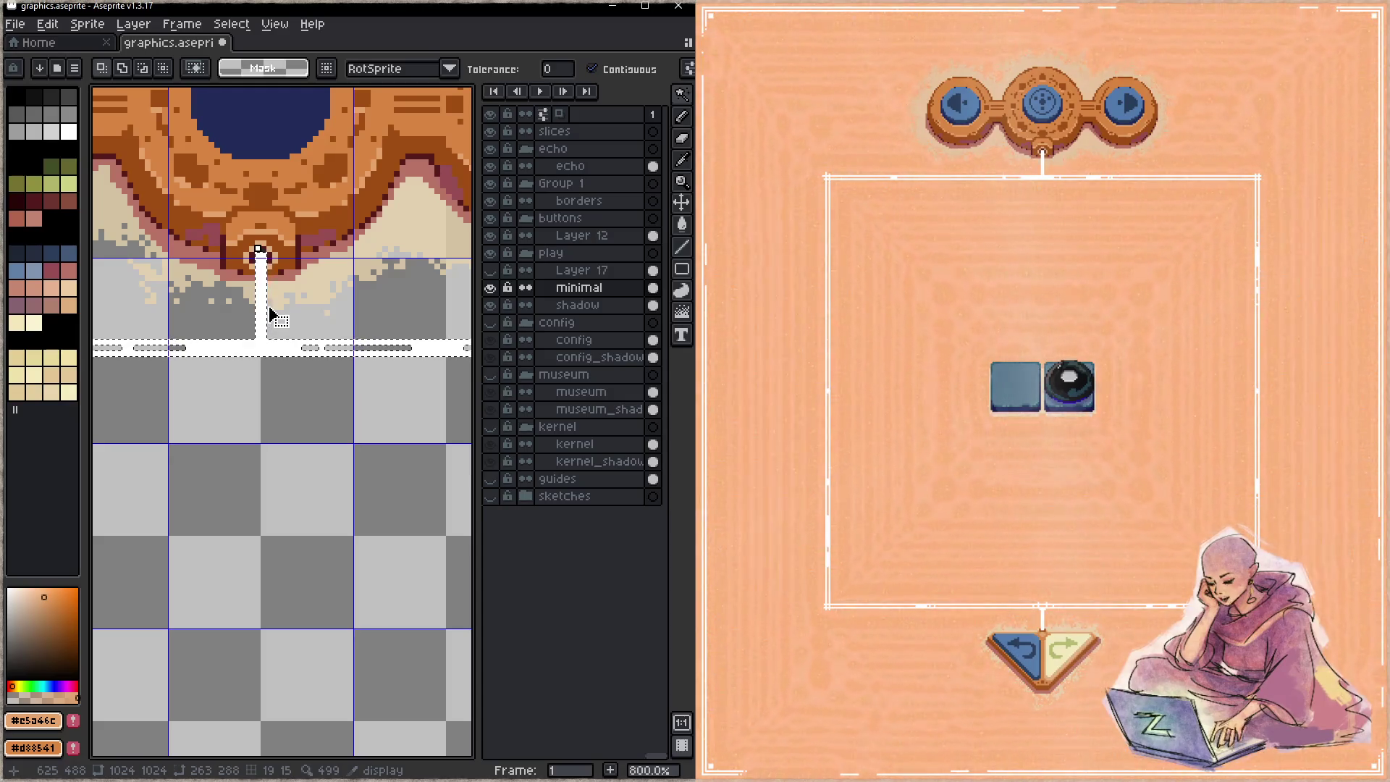
scroll(271, 315, down, 2)
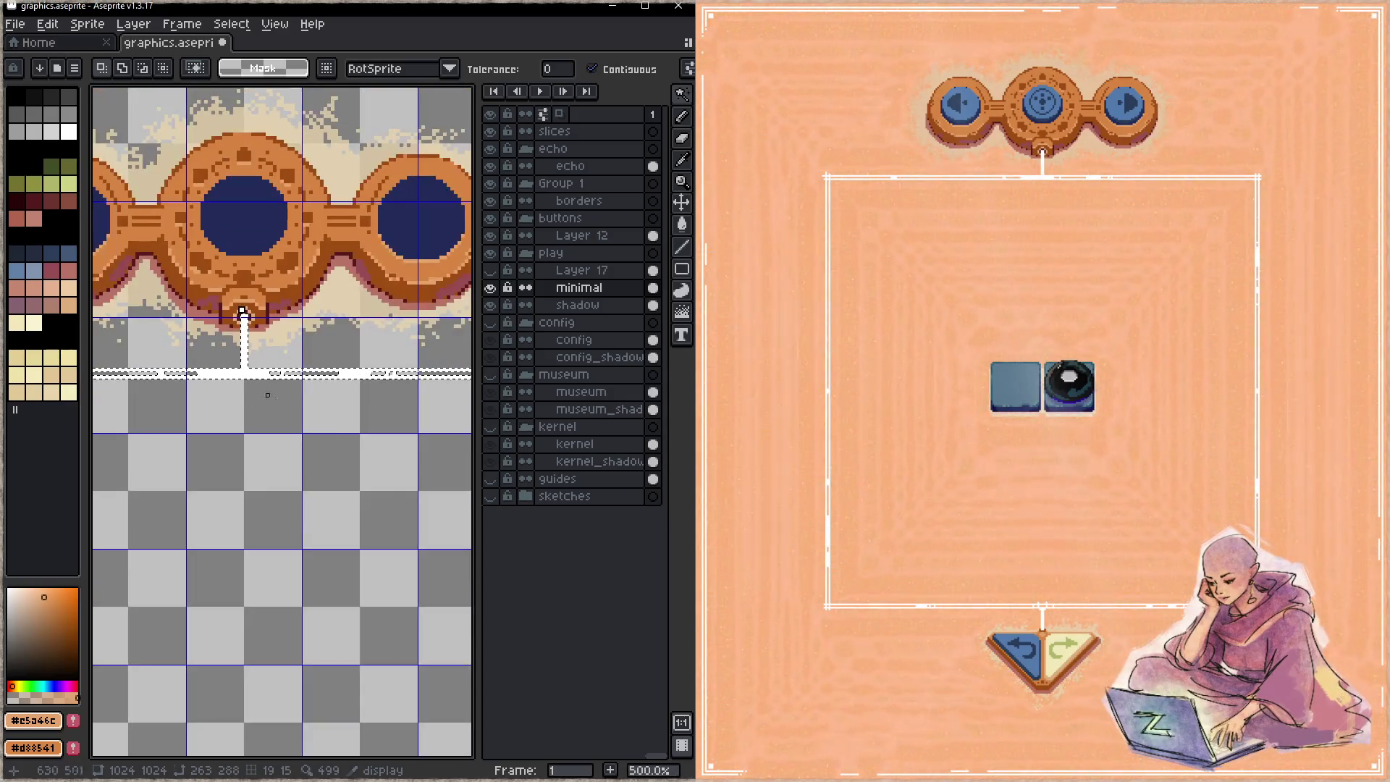
click(598, 204)
drag(270, 512, 276, 372)
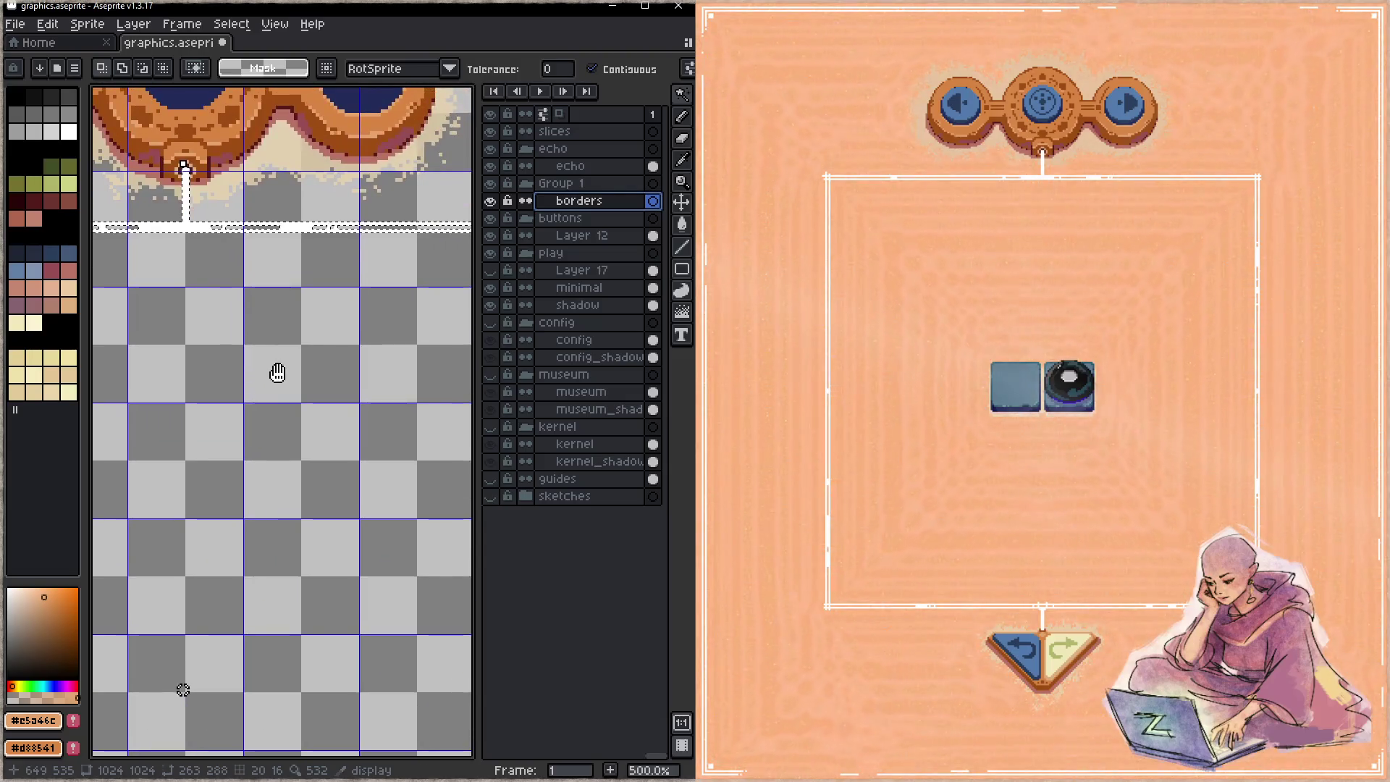
scroll(359, 391, down, 2)
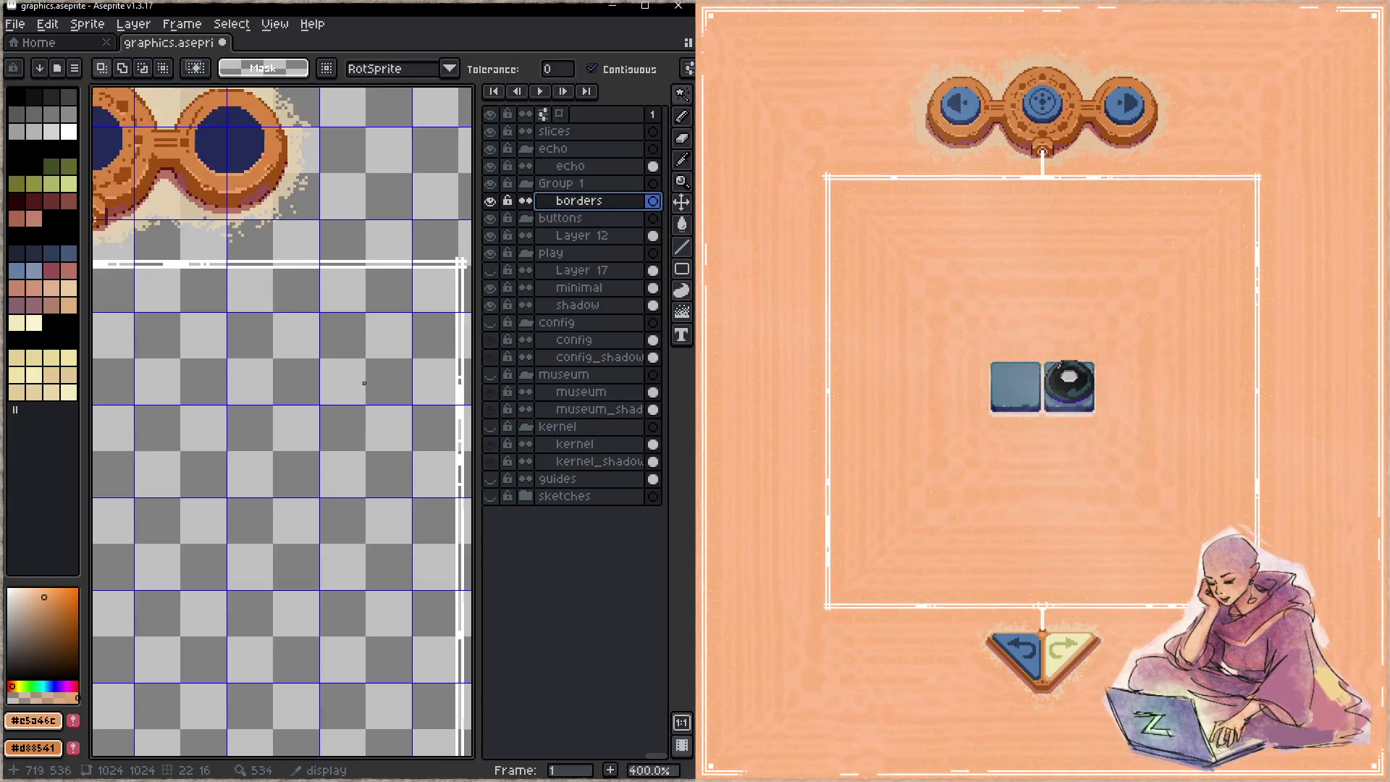
drag(359, 391, 208, 610)
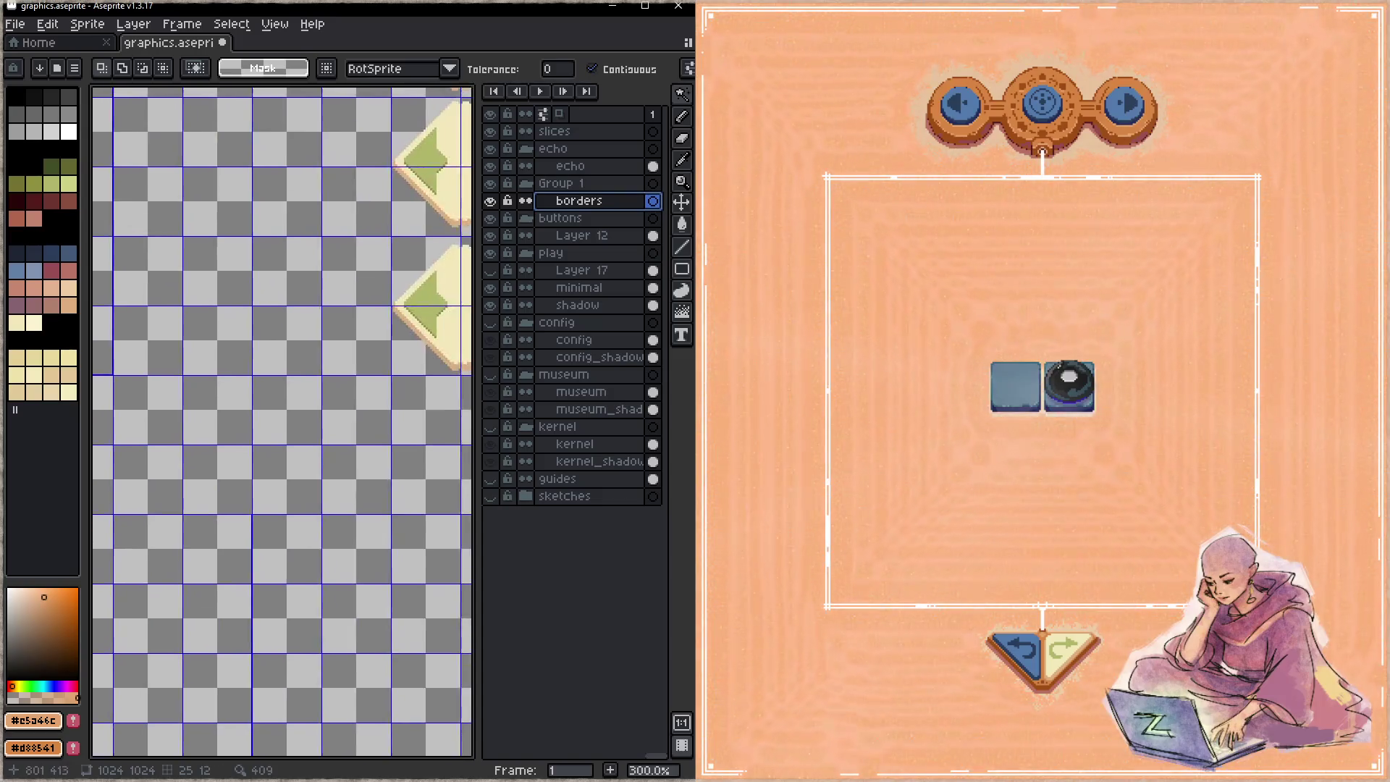
scroll(331, 522, down, 3)
drag(331, 523, 332, 384)
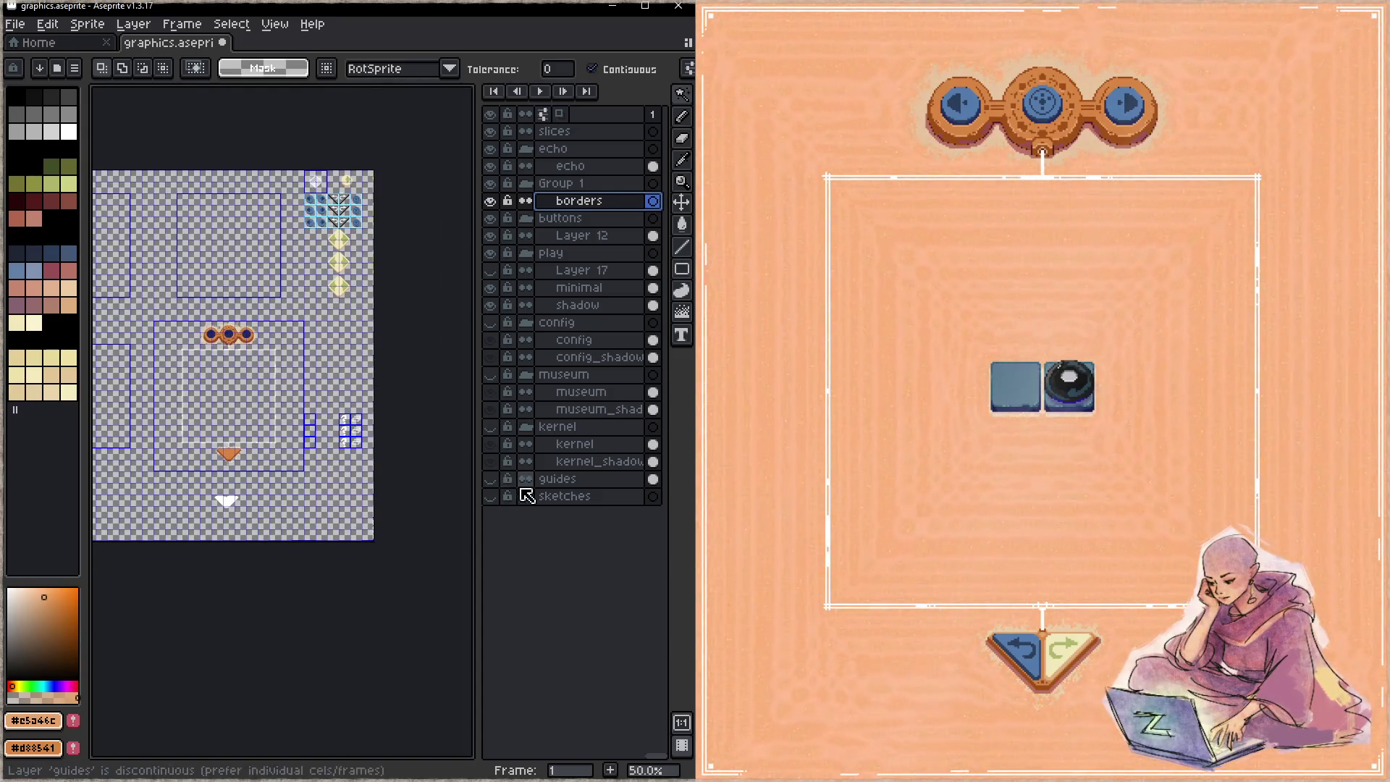
- Show the guides grid and delete the white shape below the triangle on the minimal layer
click(490, 479)
mouse_move(221, 492)
mouse_down()
mouse_move(466, 475)
mouse_move(388, 475)
mouse_up()
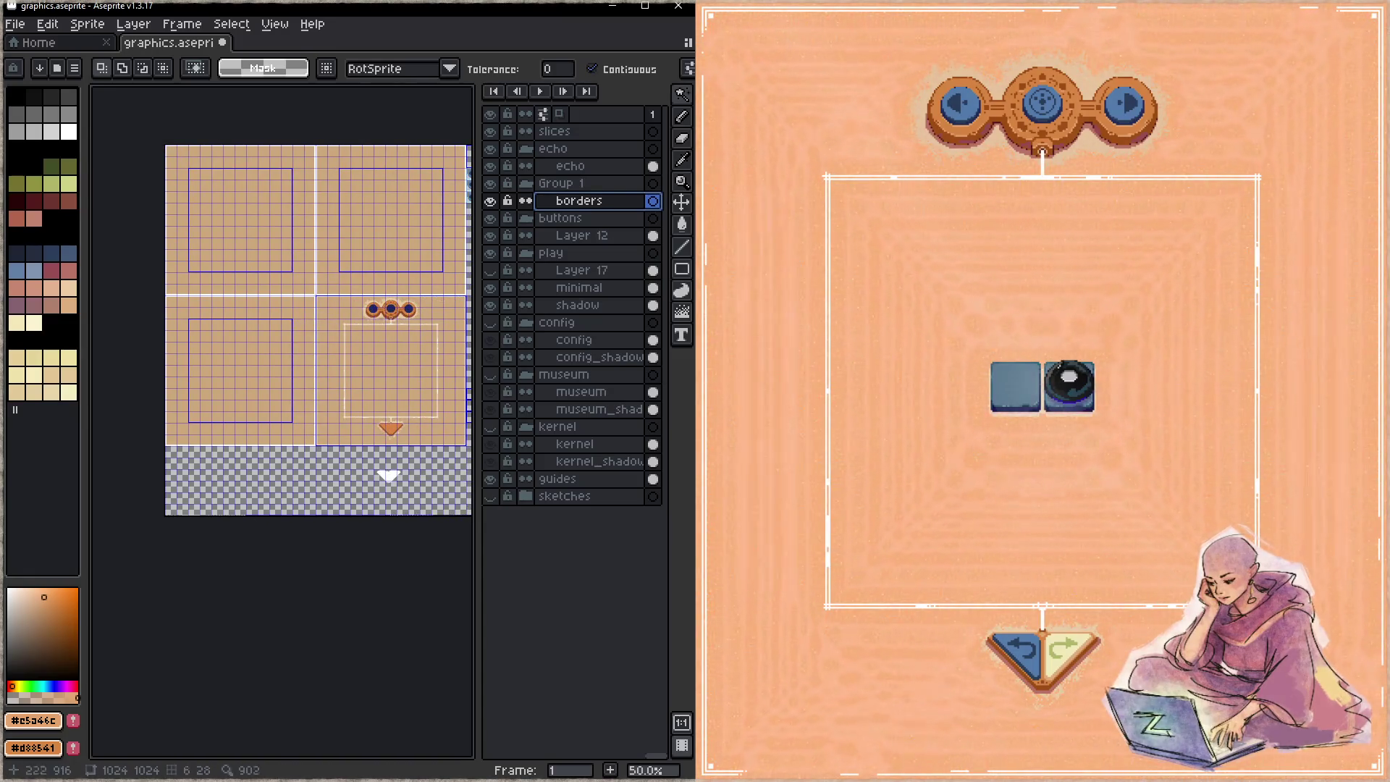
click(579, 287)
scroll(187, 446, up, 5)
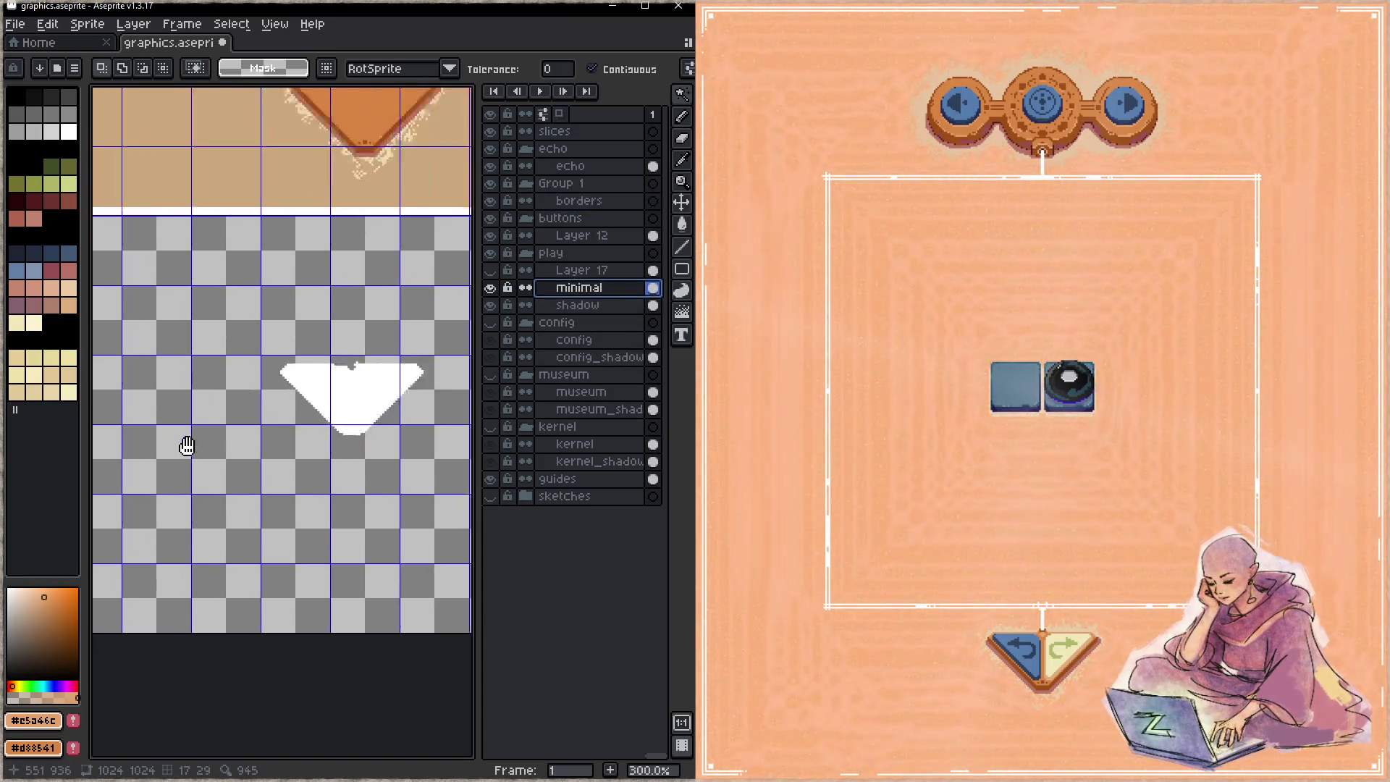
drag(186, 446, 108, 451)
key(q)
mouse_move(196, 325)
mouse_down()
mouse_move(404, 459)
mouse_move(335, 335)
mouse_up()
key(Delete)
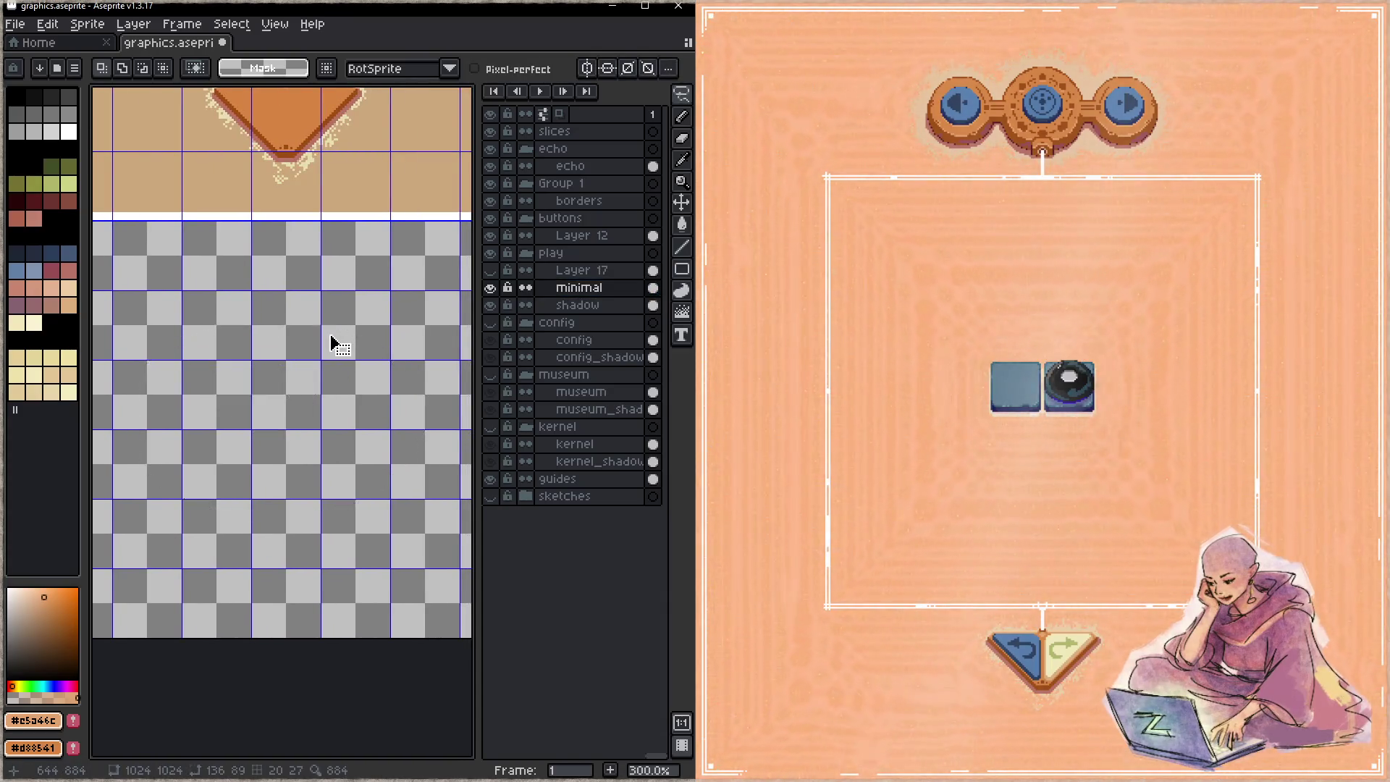
- On the borders layer, eyedrop white #ffffff from the frame's border line
click(572, 201)
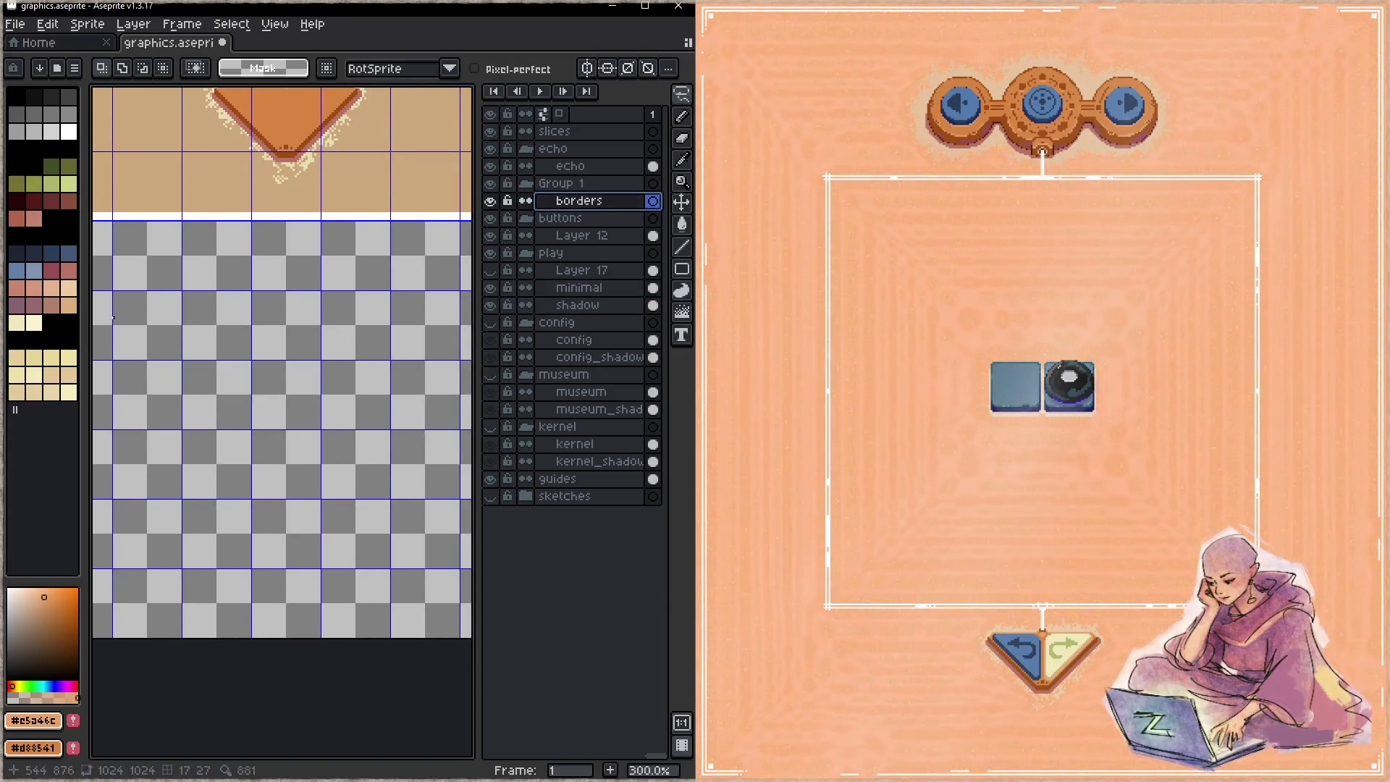
scroll(113, 318, down, 2)
scroll(316, 347, up, 3)
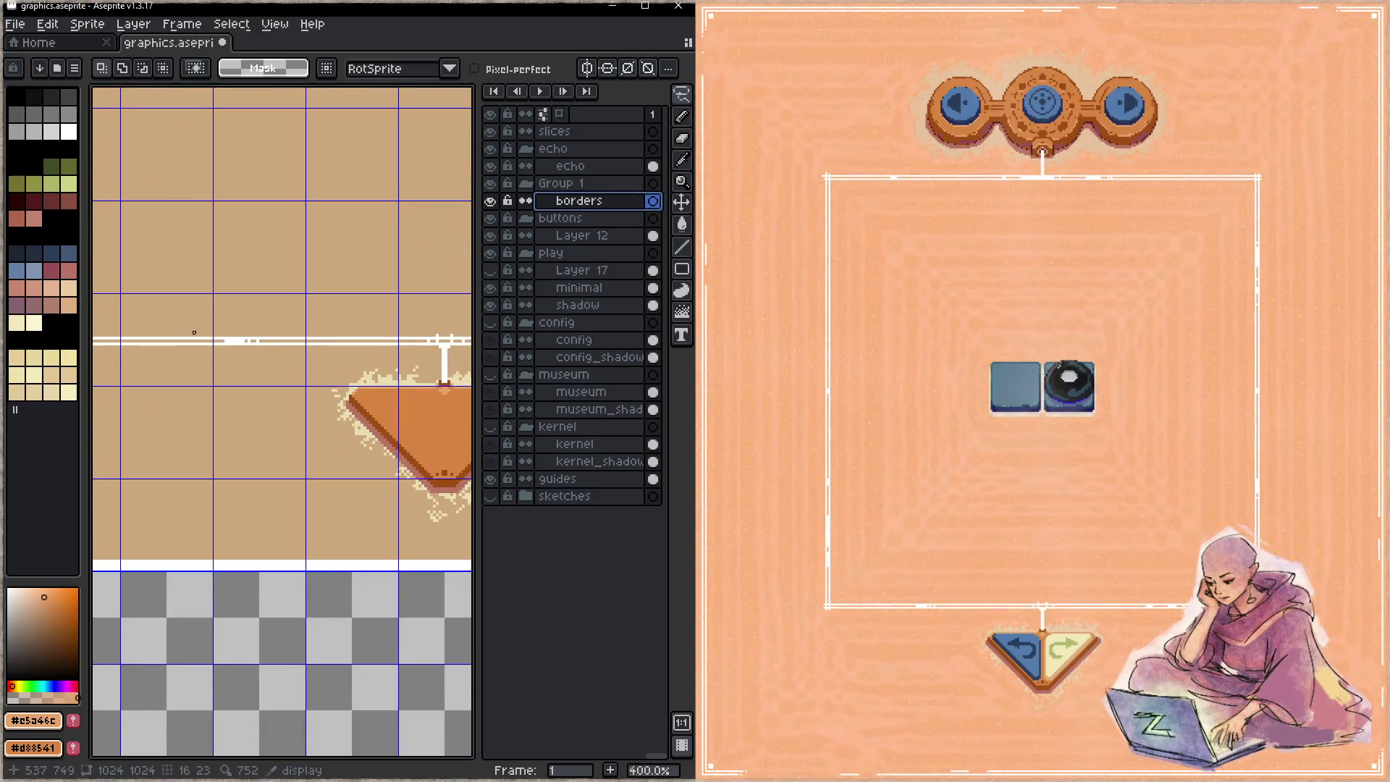
drag(194, 332, 338, 344)
key(i)
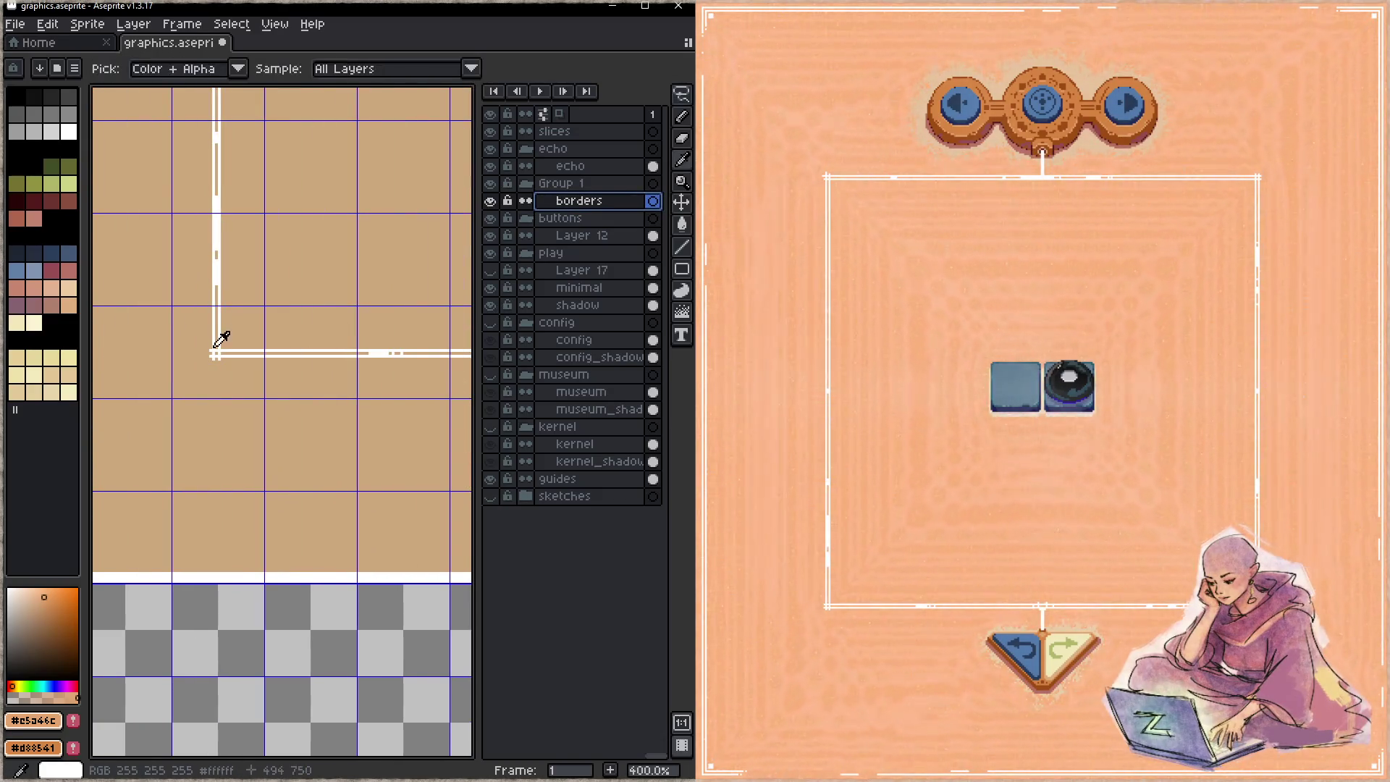
click(215, 353)
key(m)
- Bring the empty area below the sheet into view and focus the game window
scroll(333, 472, down, 2)
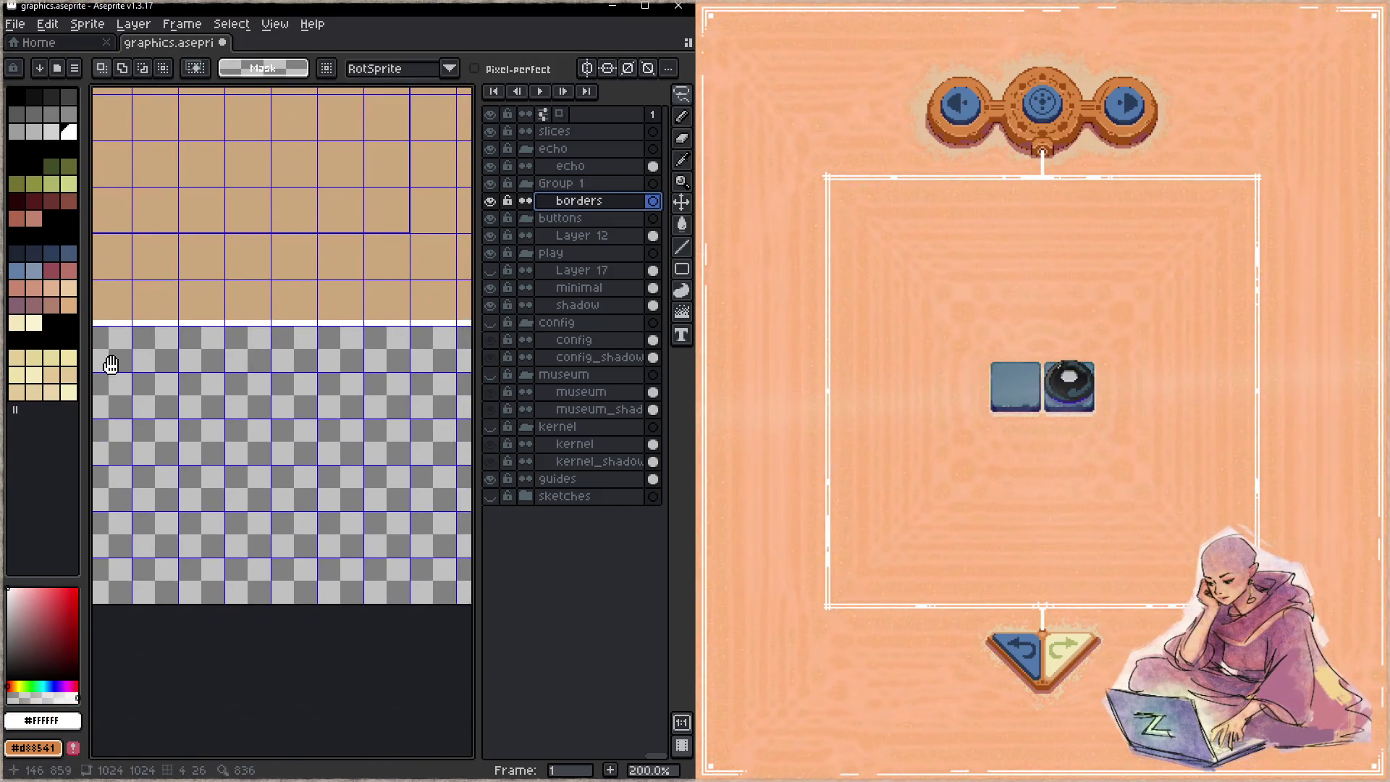
scroll(266, 377, up, 2)
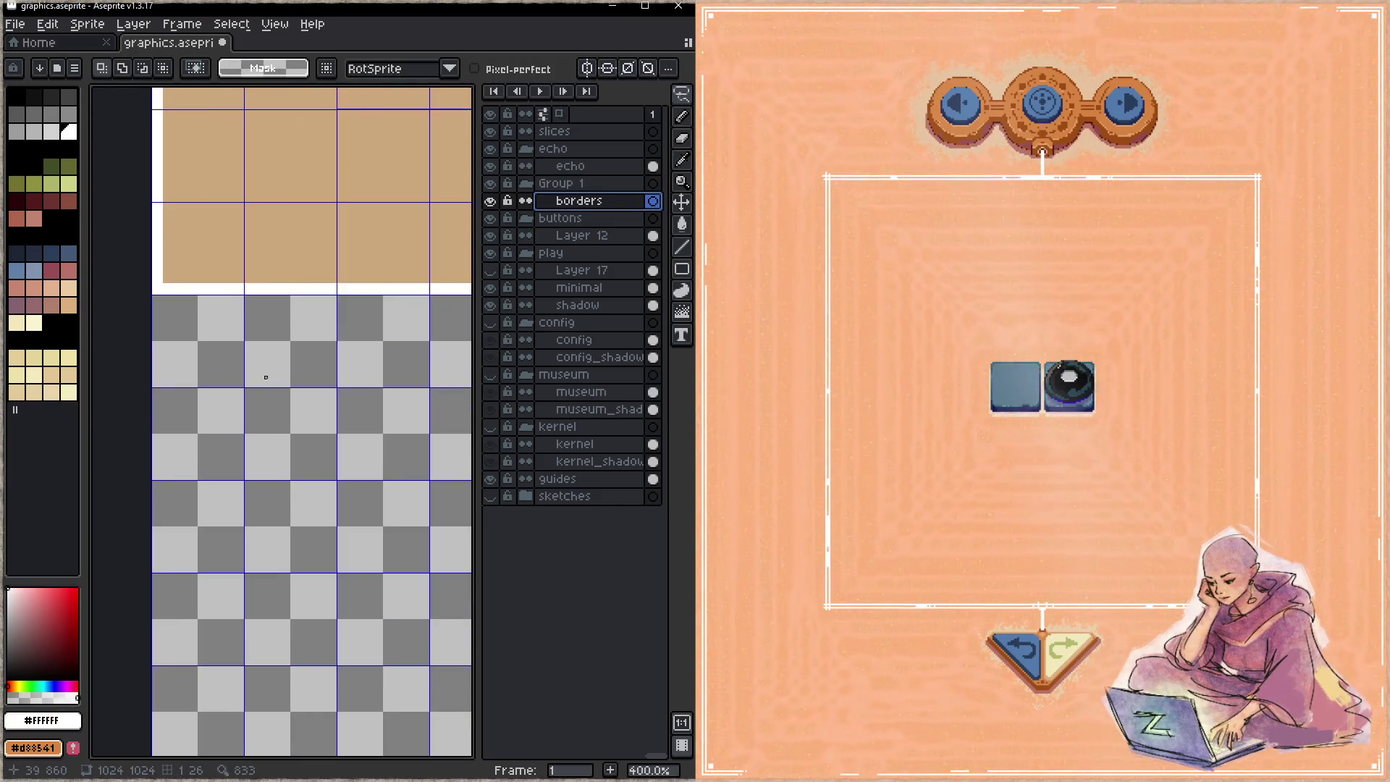
drag(266, 391, 249, 366)
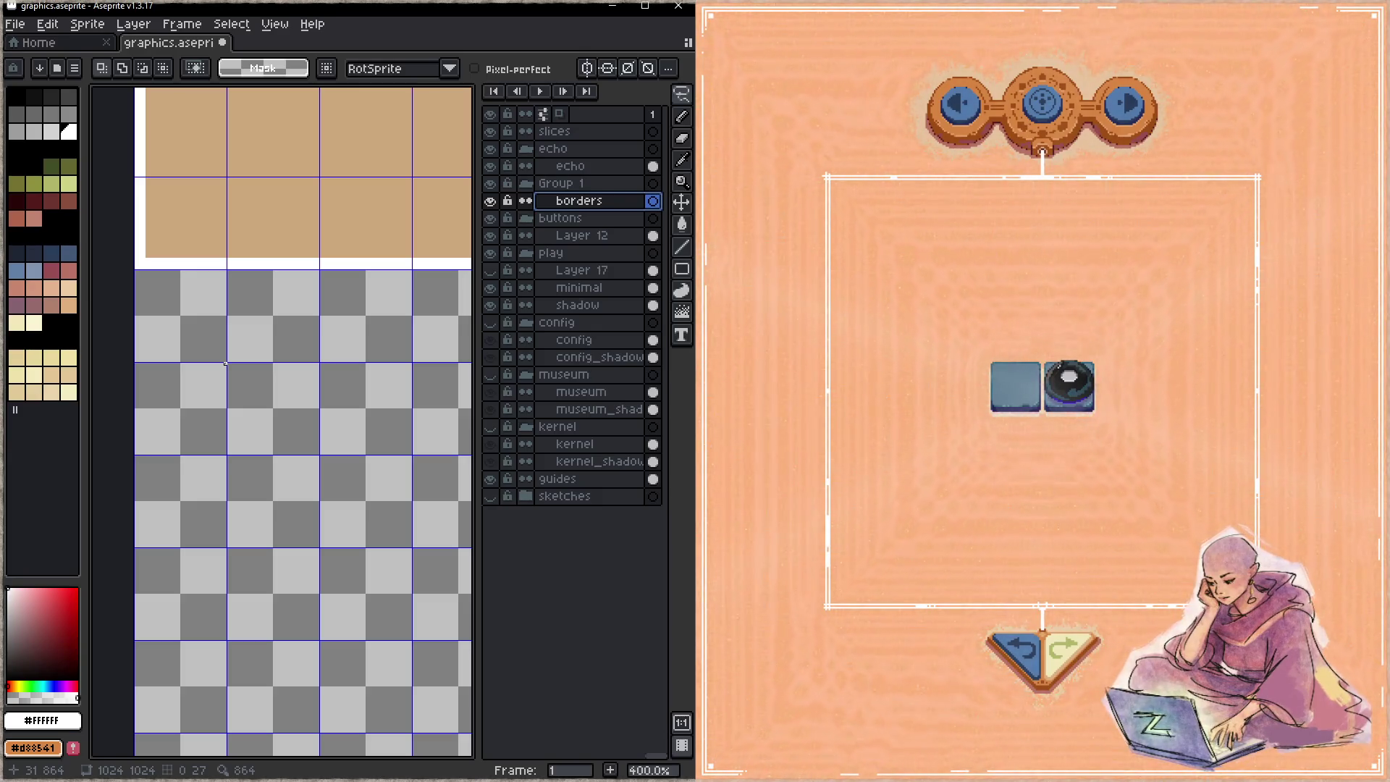
click(971, 680)
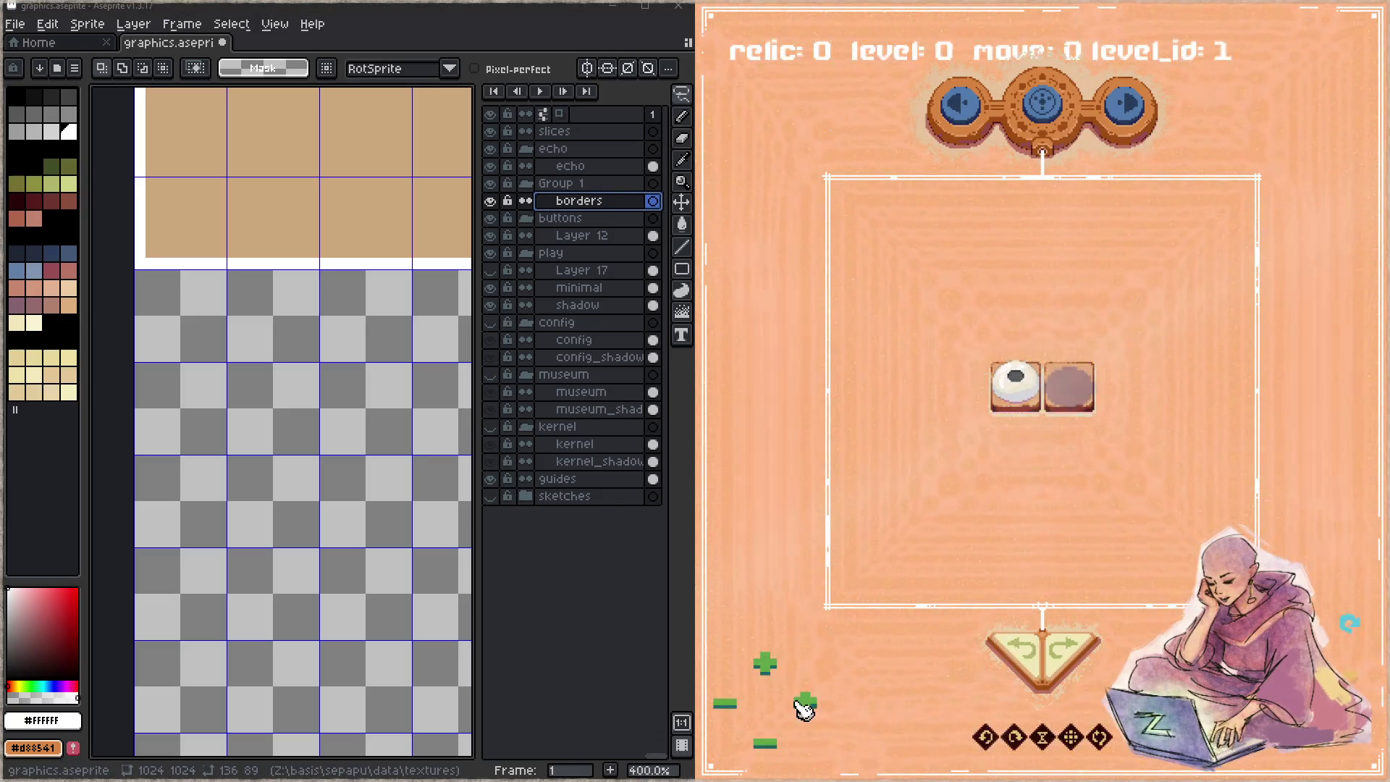
- Skip the game's level_id forward to level 79, showing a lone relic tile
click(820, 705)
click(820, 705)
click(820, 706)
click(821, 706)
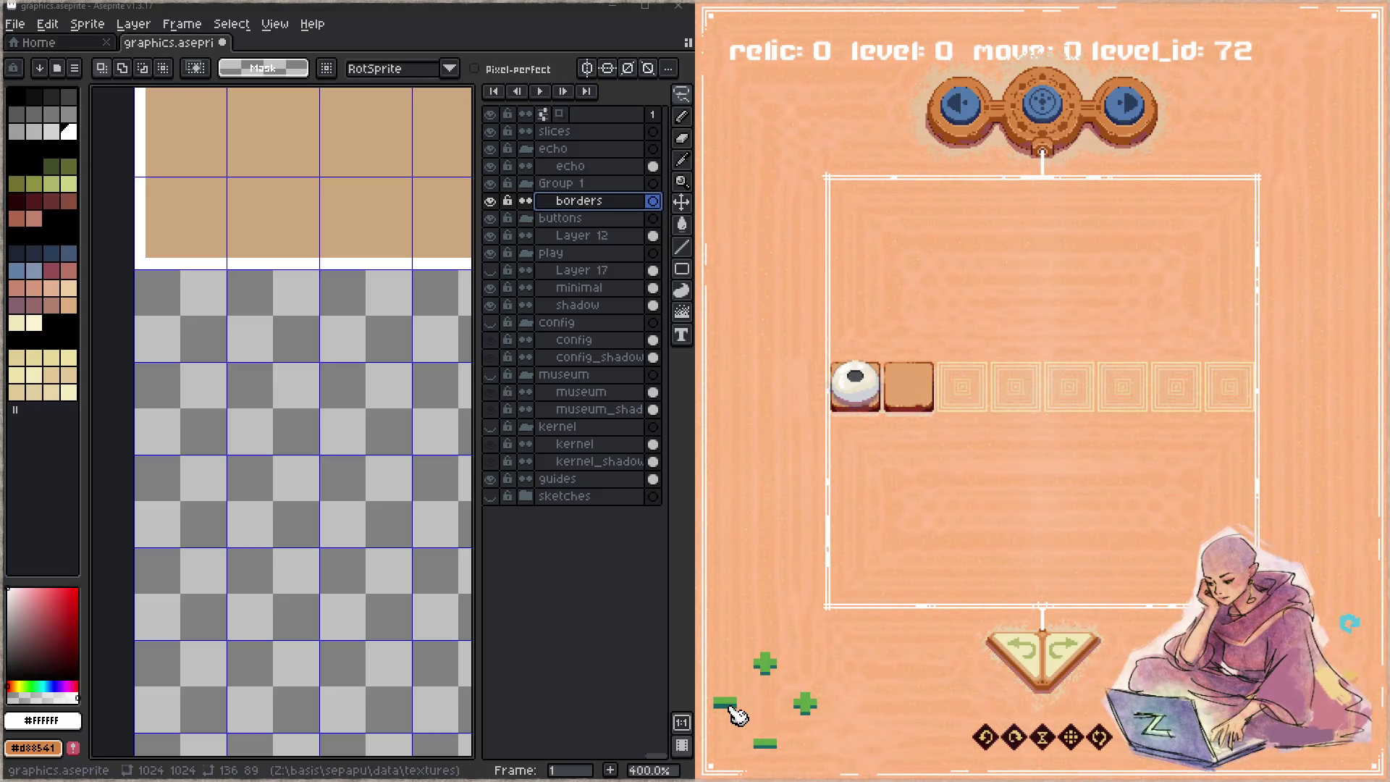
click(732, 713)
click(733, 713)
click(733, 713)
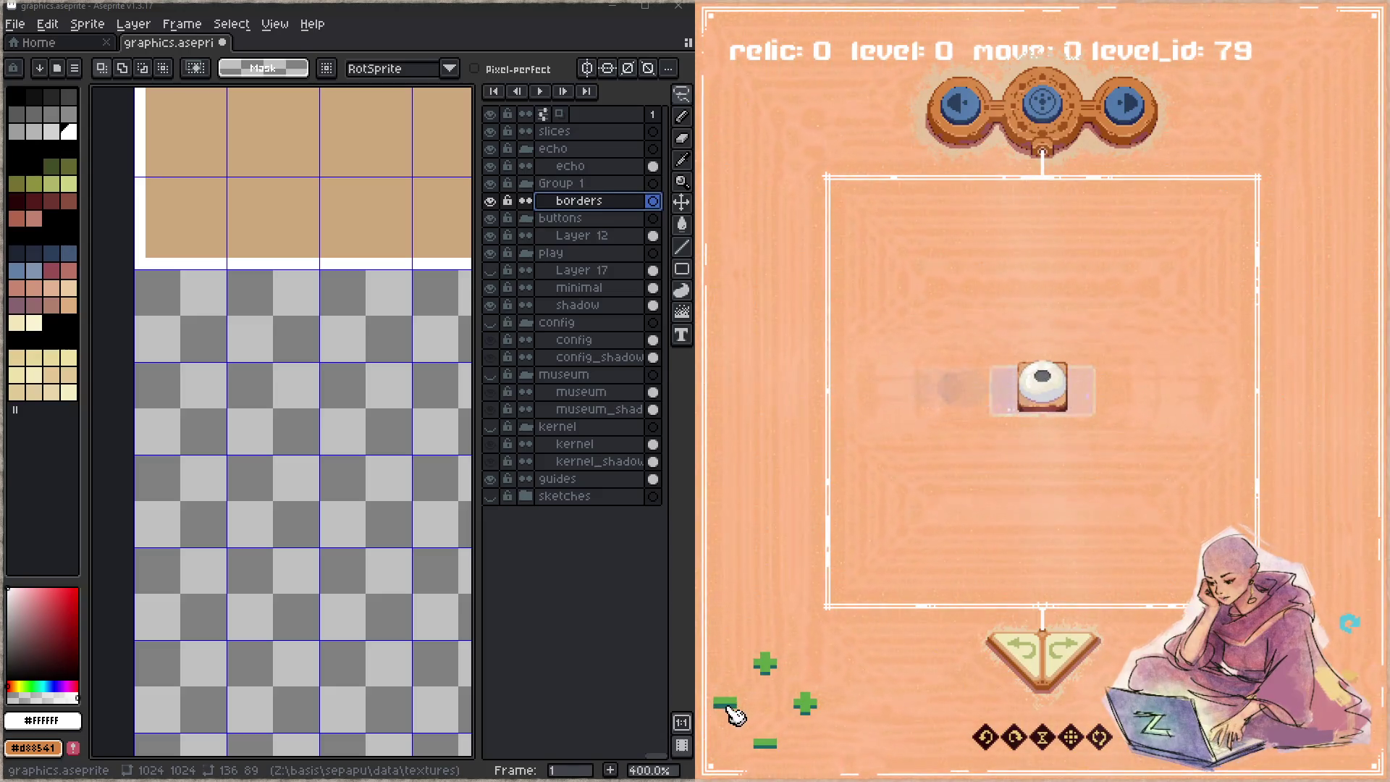
scroll(242, 341, up, 1)
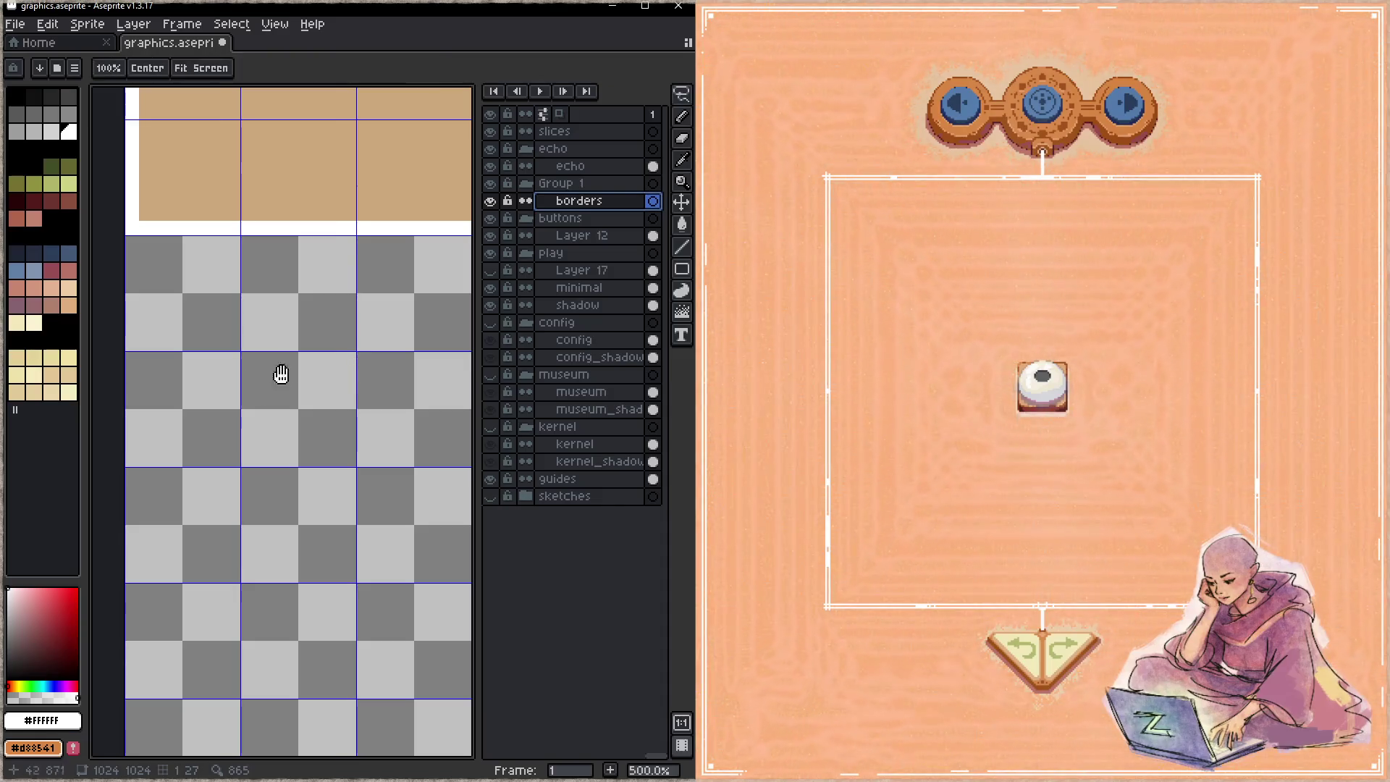
- Draw a white rectangular outline with the 1px Pencil on the borders layer
scroll(227, 359, right, 1)
key(Escape)
key(b)
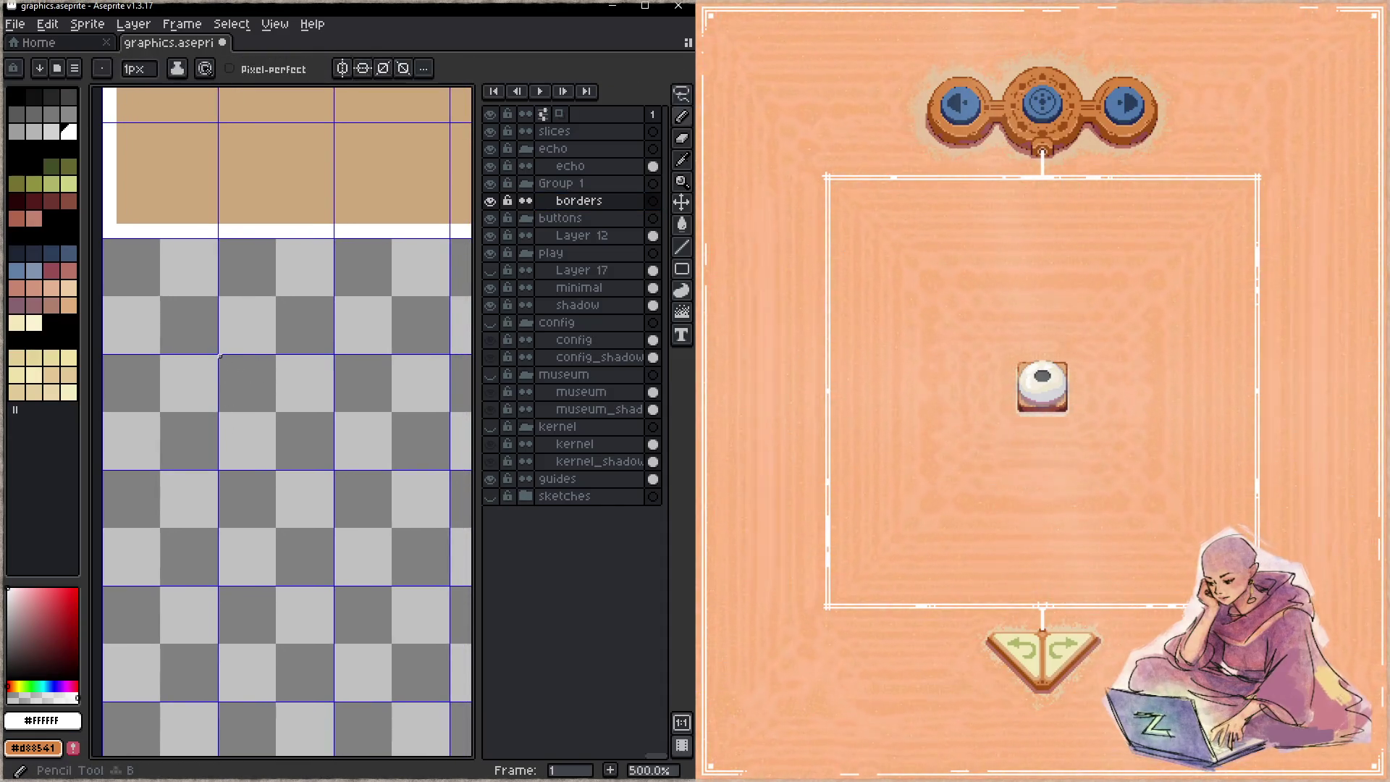
shift+click(216, 476)
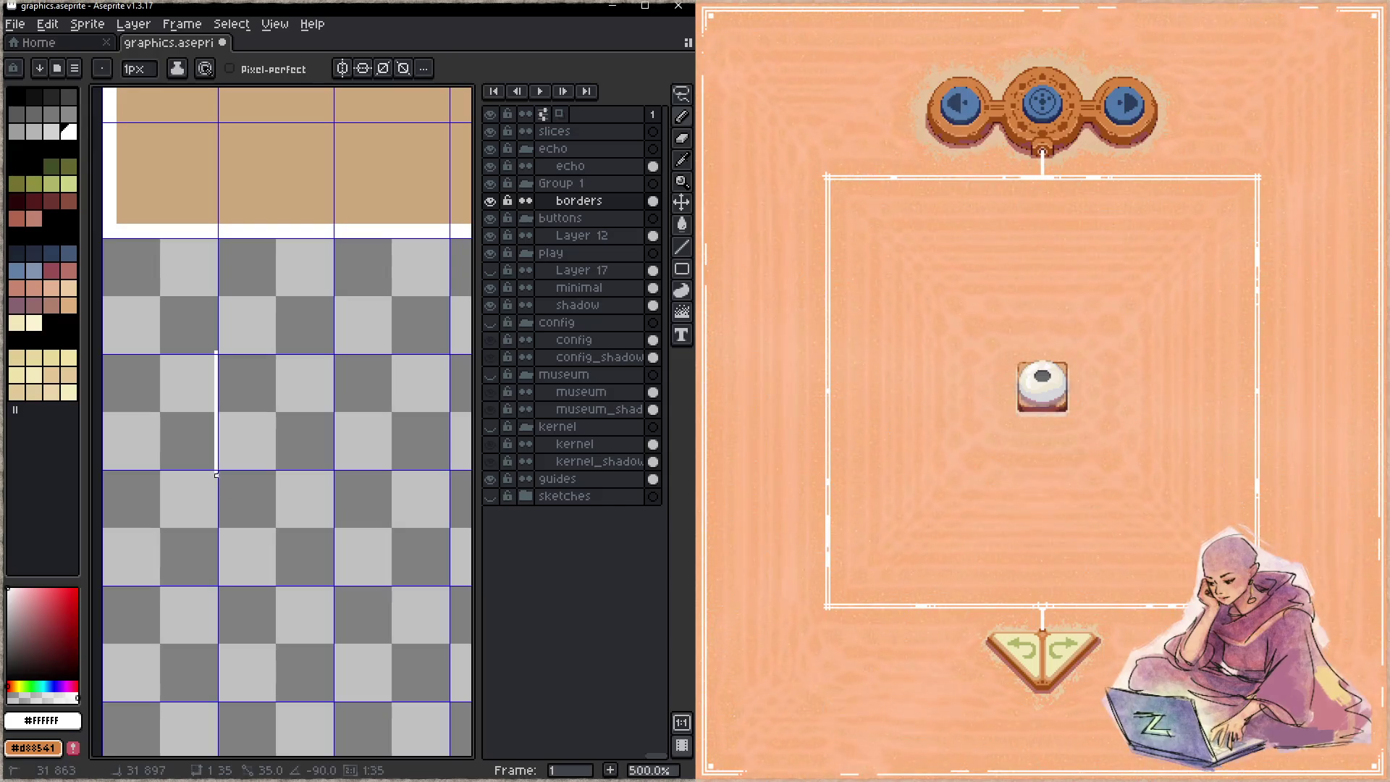
shift+click(335, 472)
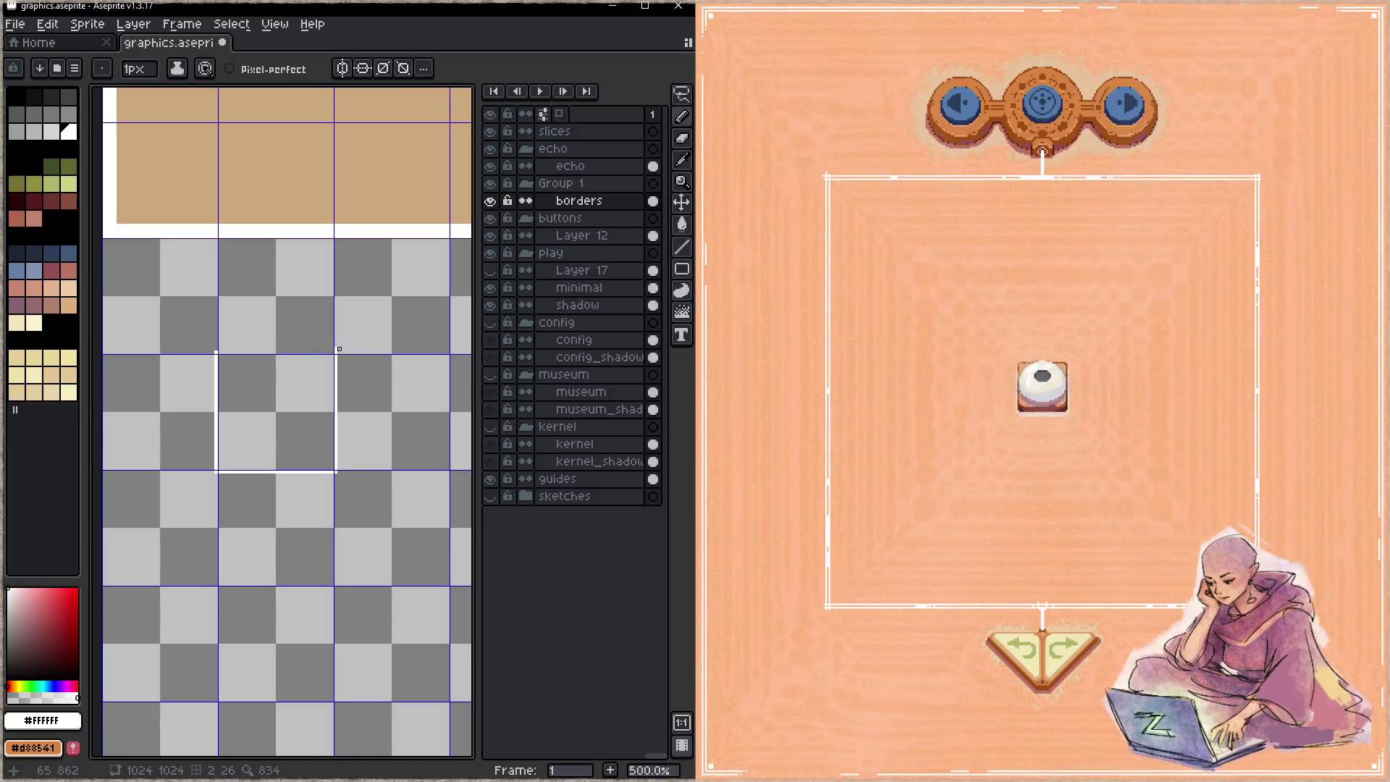
shift+click(335, 353)
shift+click(216, 354)
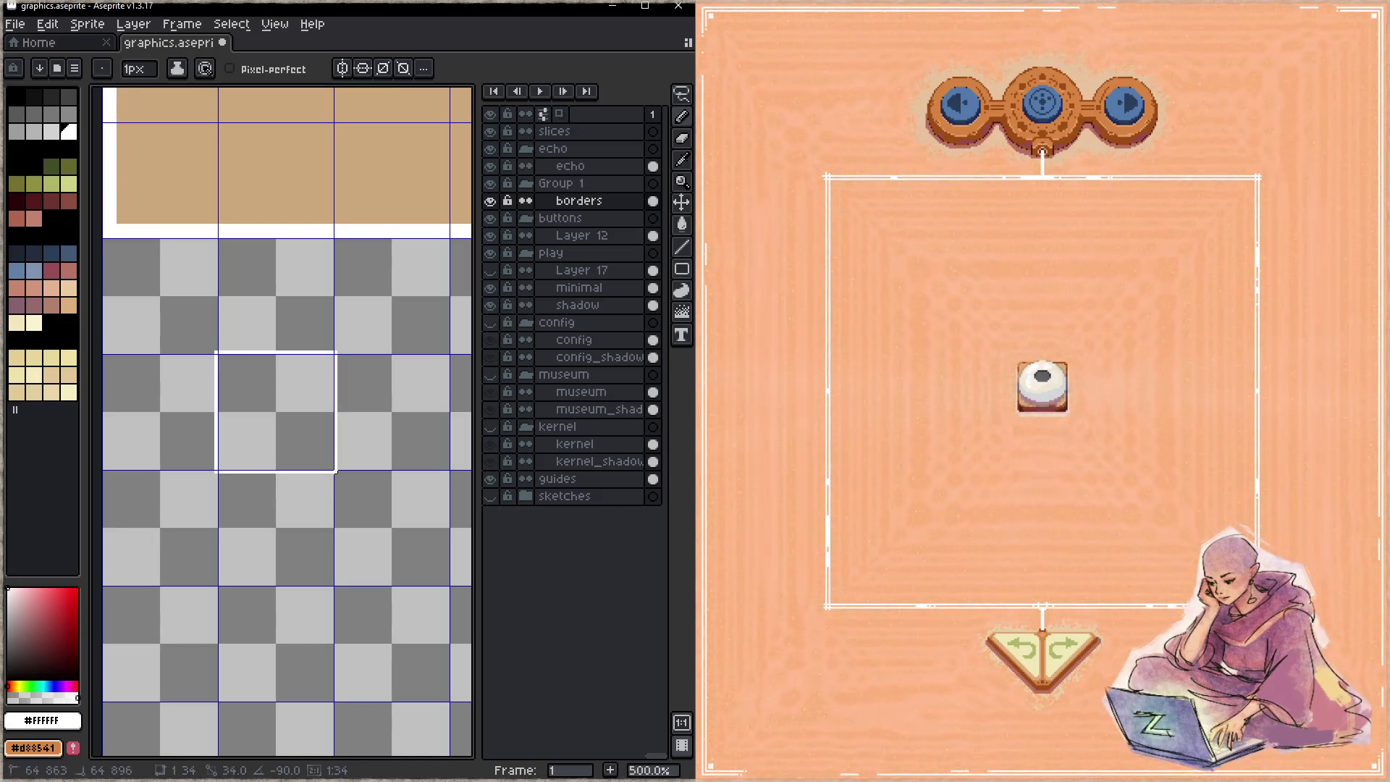
- Set the eraser opacity to 100 and erase a misplaced white vertical line
key(e)
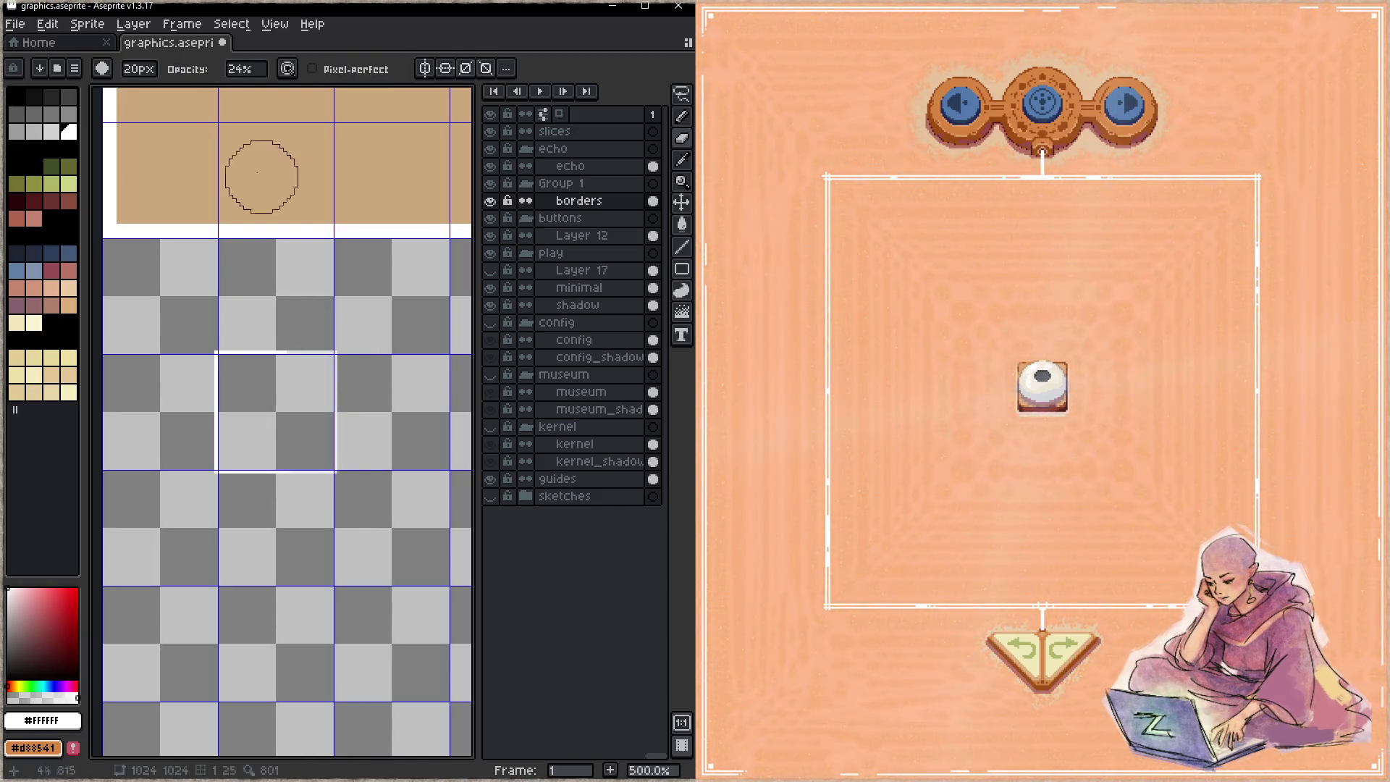
click(241, 68)
text(100)
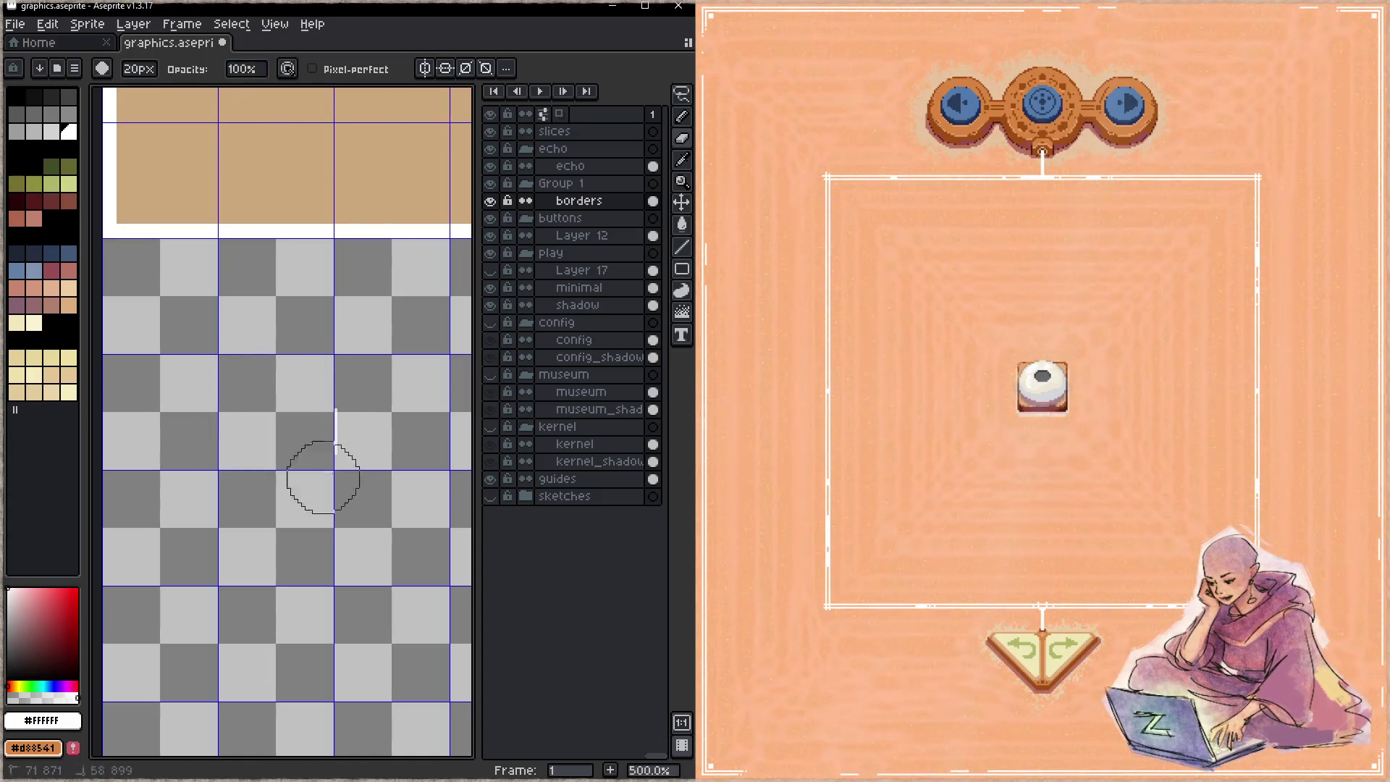
key(space)
drag(376, 438, 268, 454)
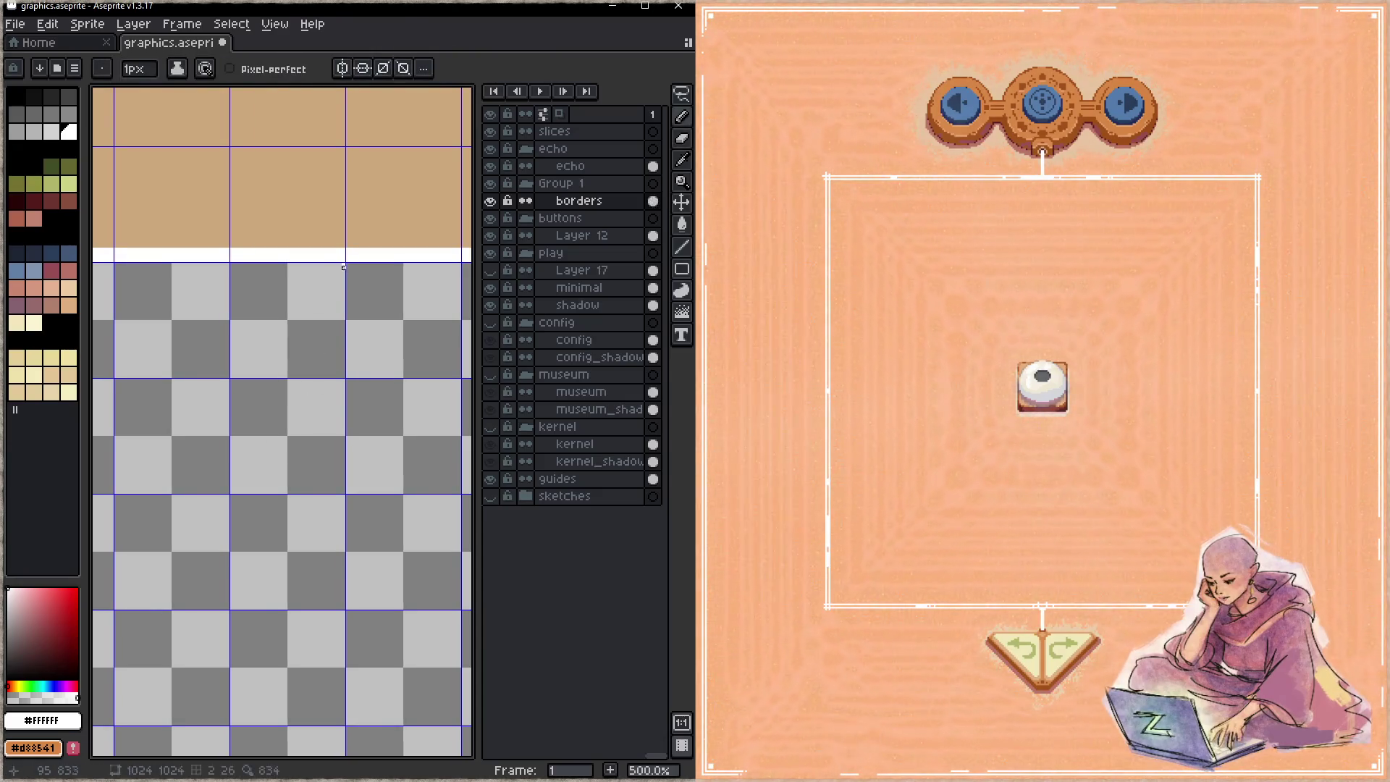
key(space)
drag(360, 512, 428, 425)
shift+click(424, 507)
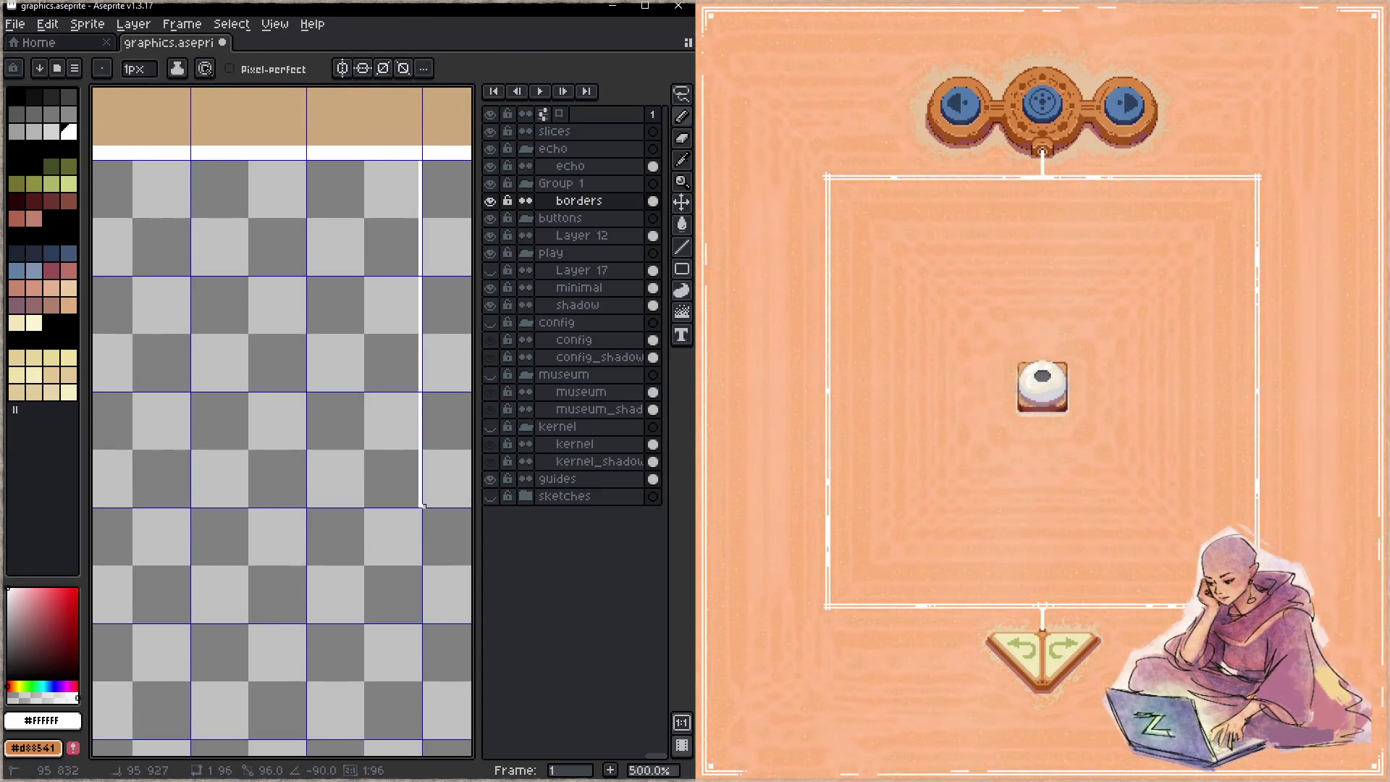
shift+click(420, 506)
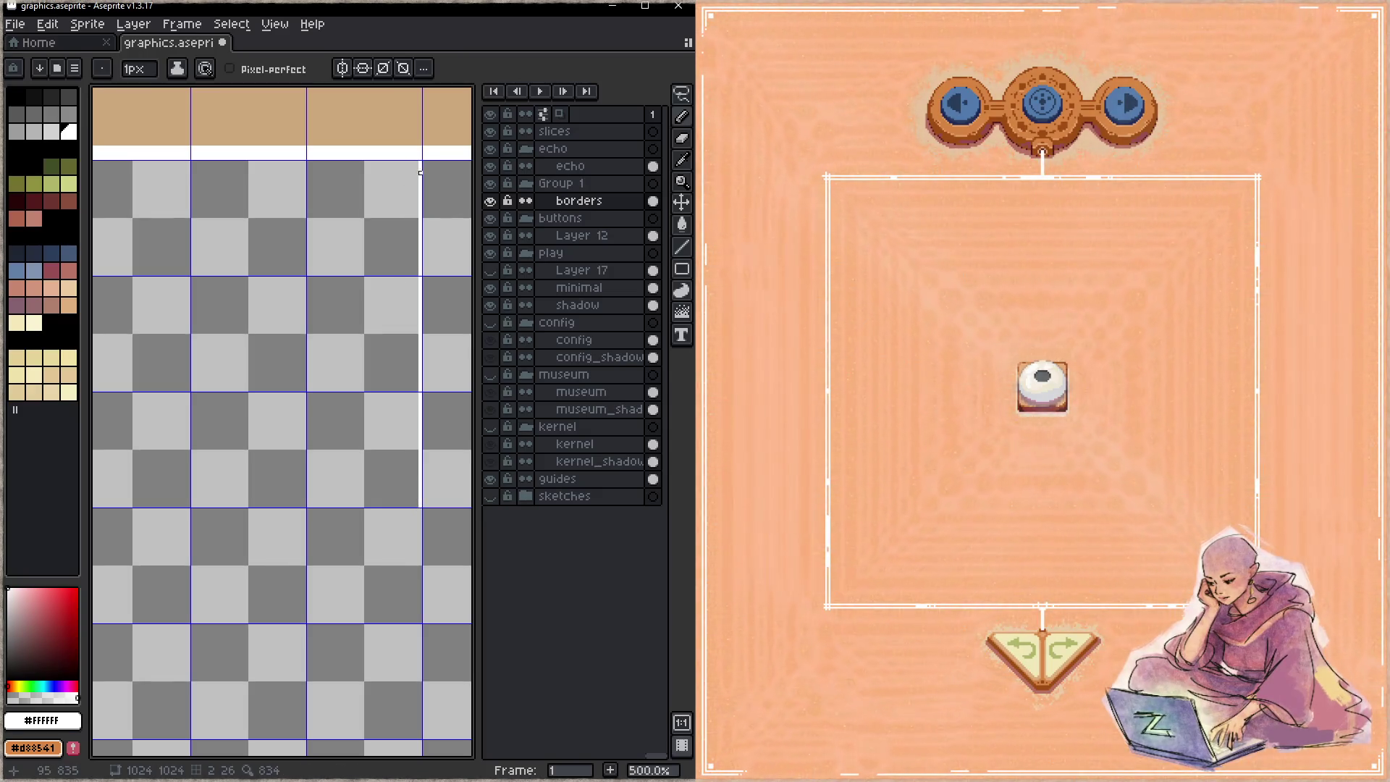
key(space)
mouse_move(259, 264)
mouse_down()
mouse_move(299, 272)
mouse_move(249, 270)
mouse_up()
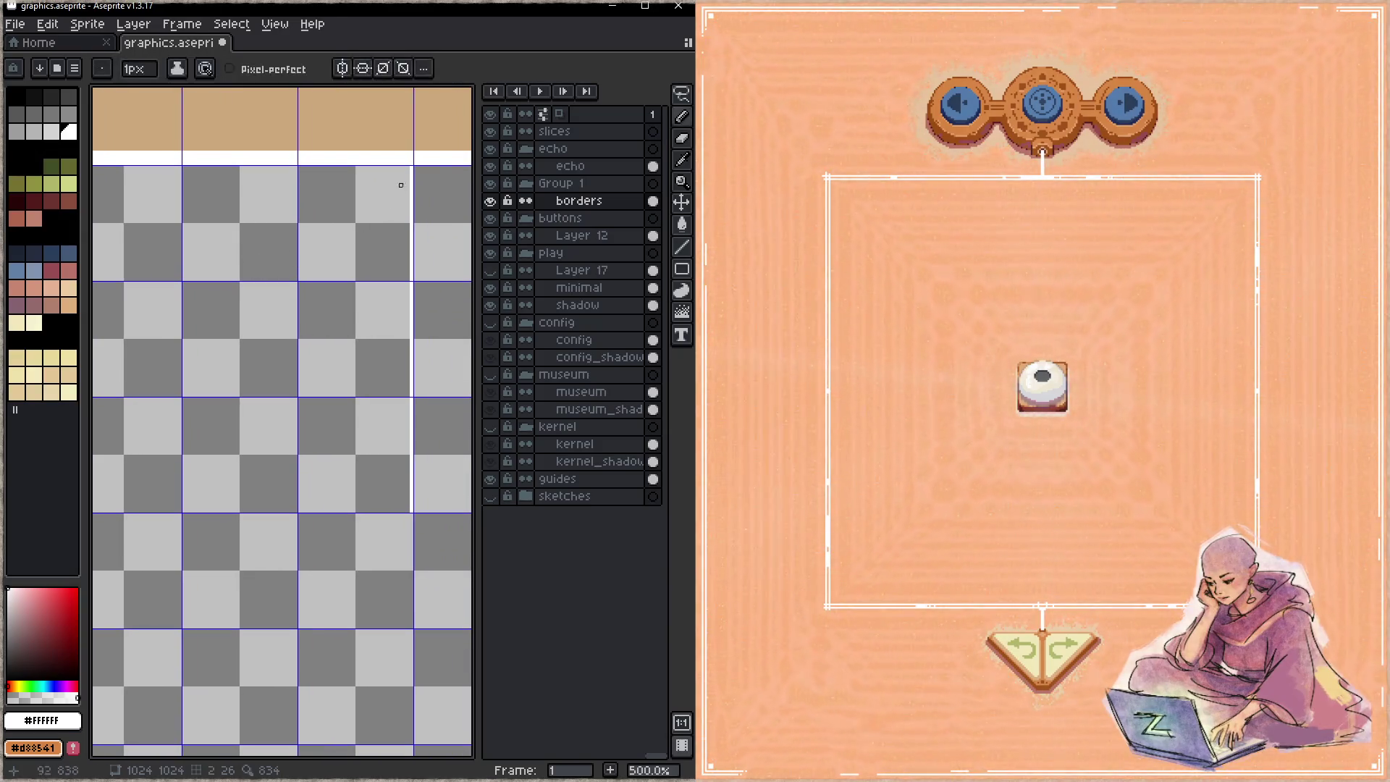
drag(412, 200, 420, 488)
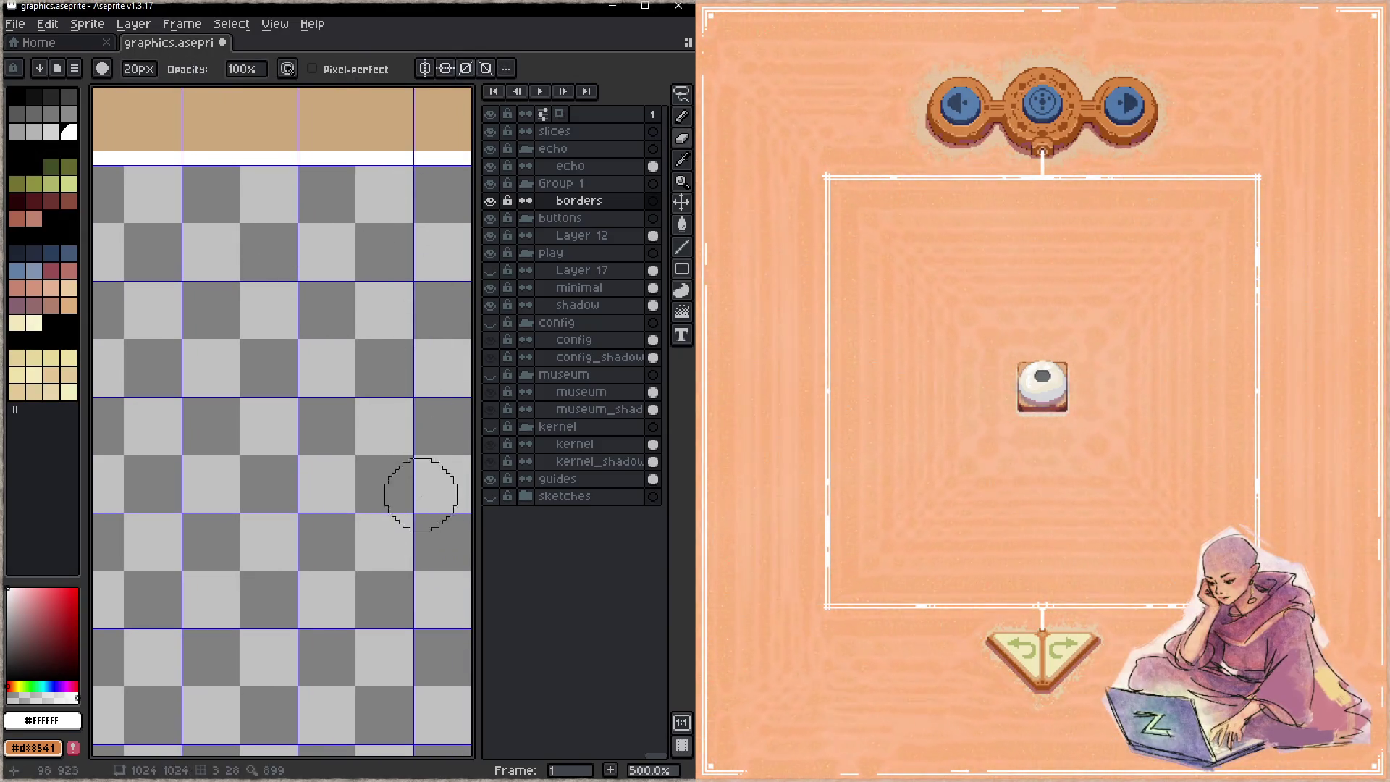
key(b)
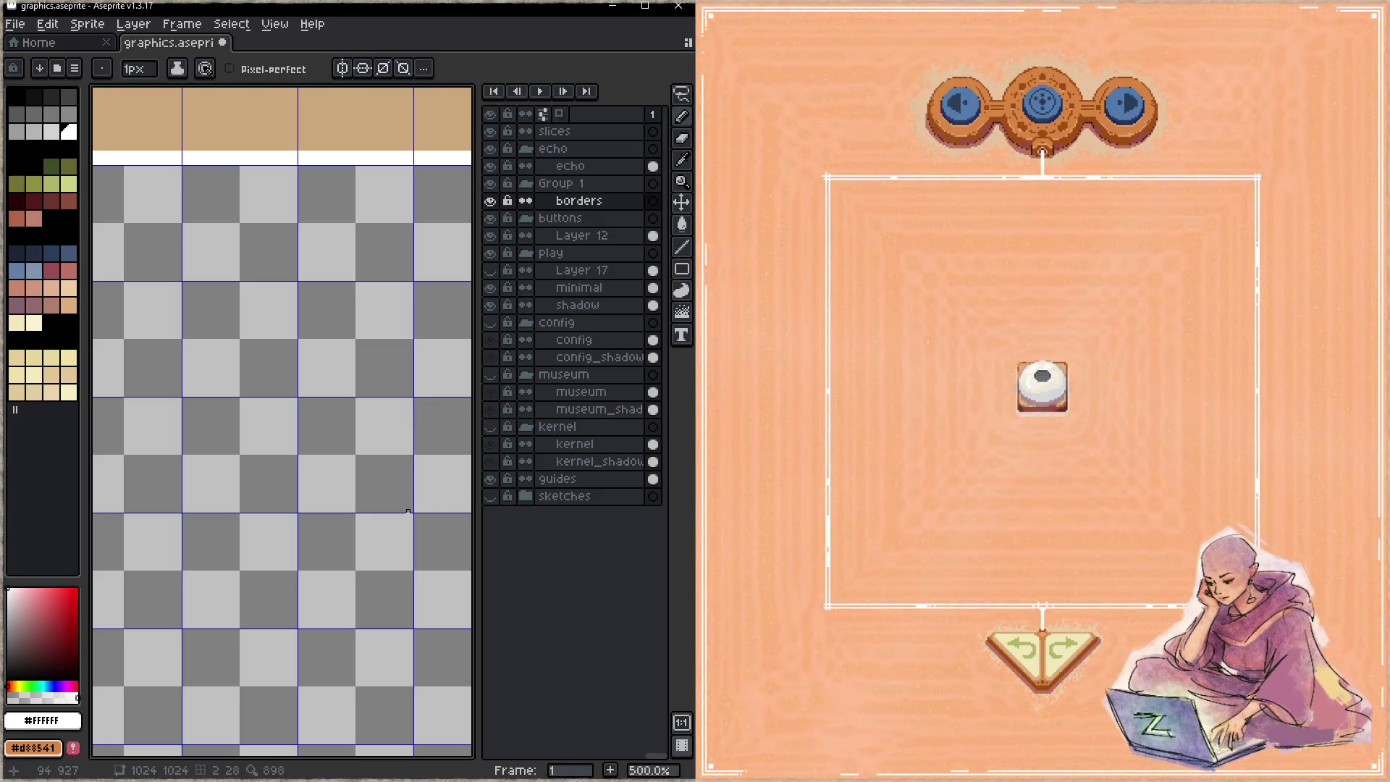
- Draw the inner white lines along the right side, top edge and left side
shift+click(401, 182)
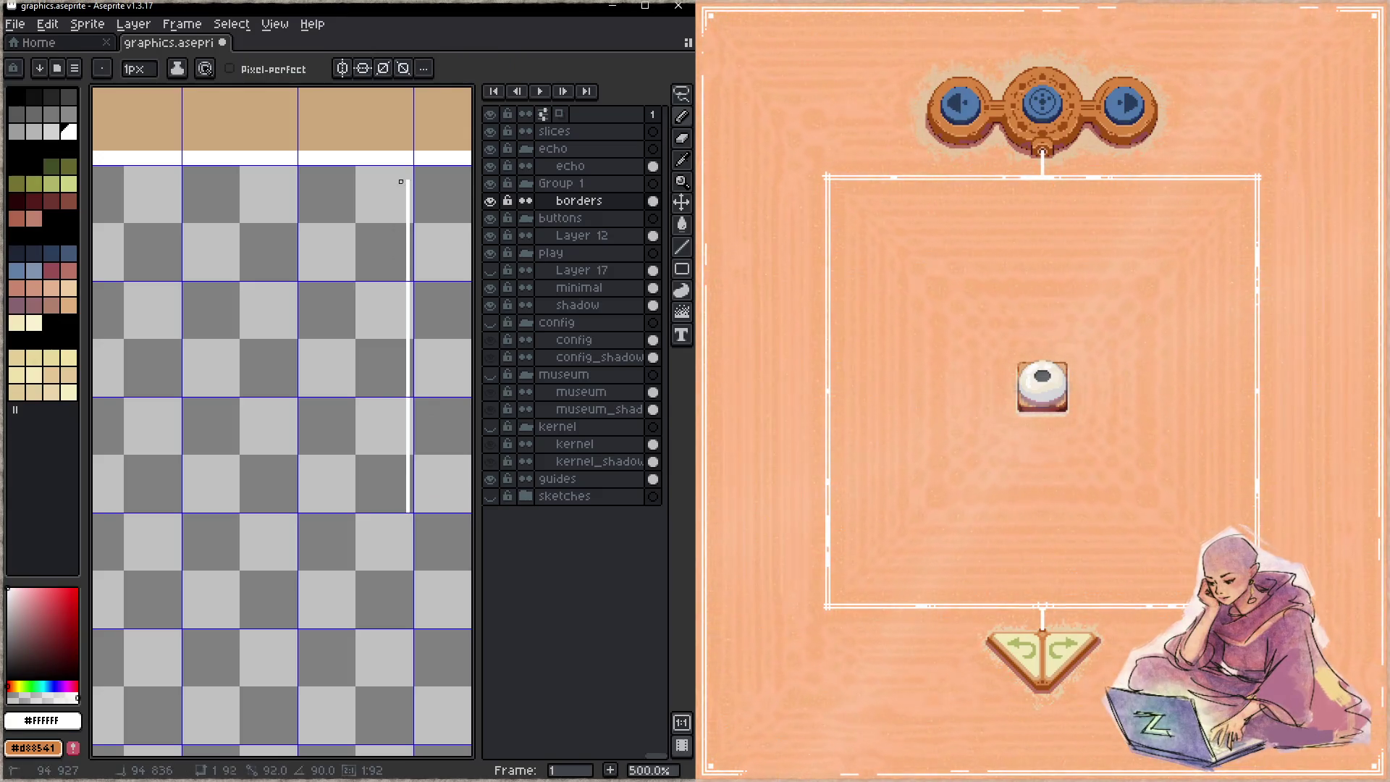
shift+click(408, 171)
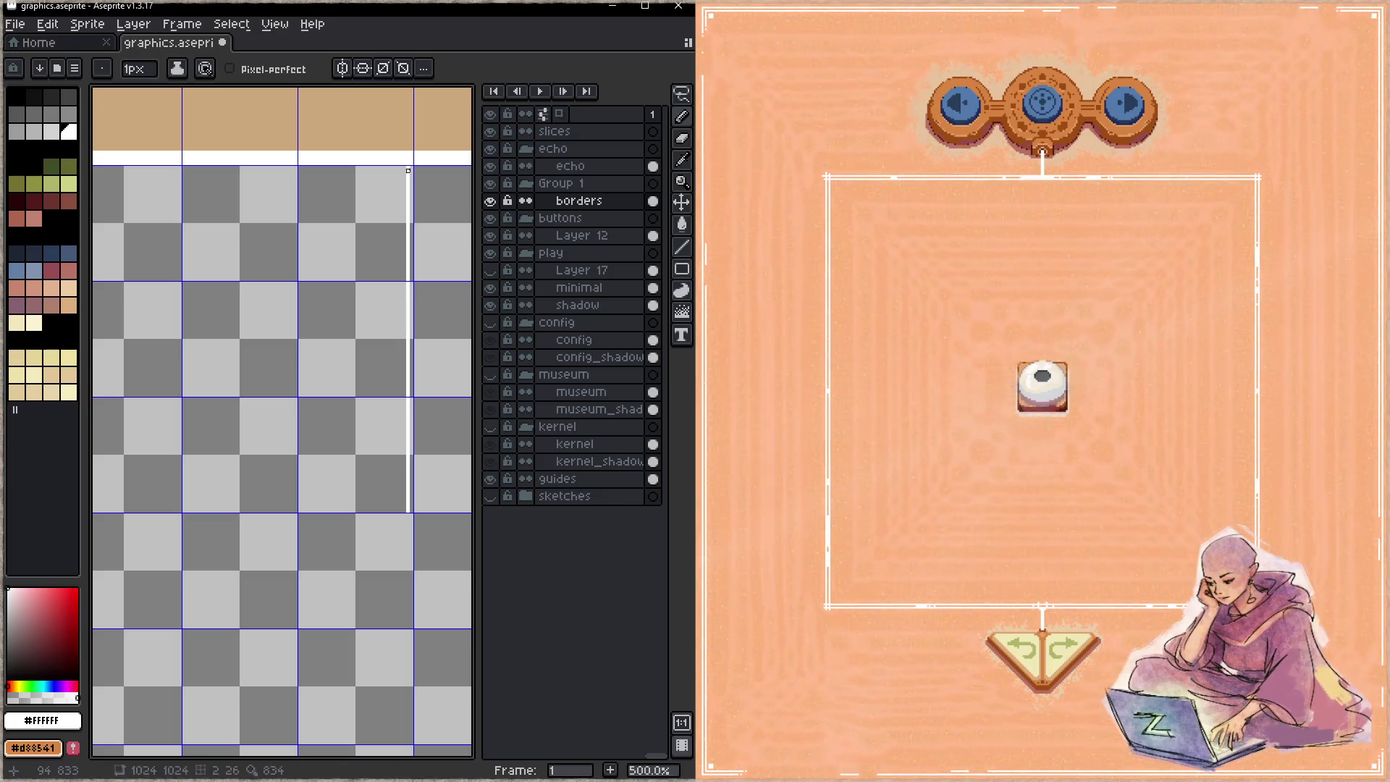
drag(293, 254, 396, 284)
shift+click(169, 194)
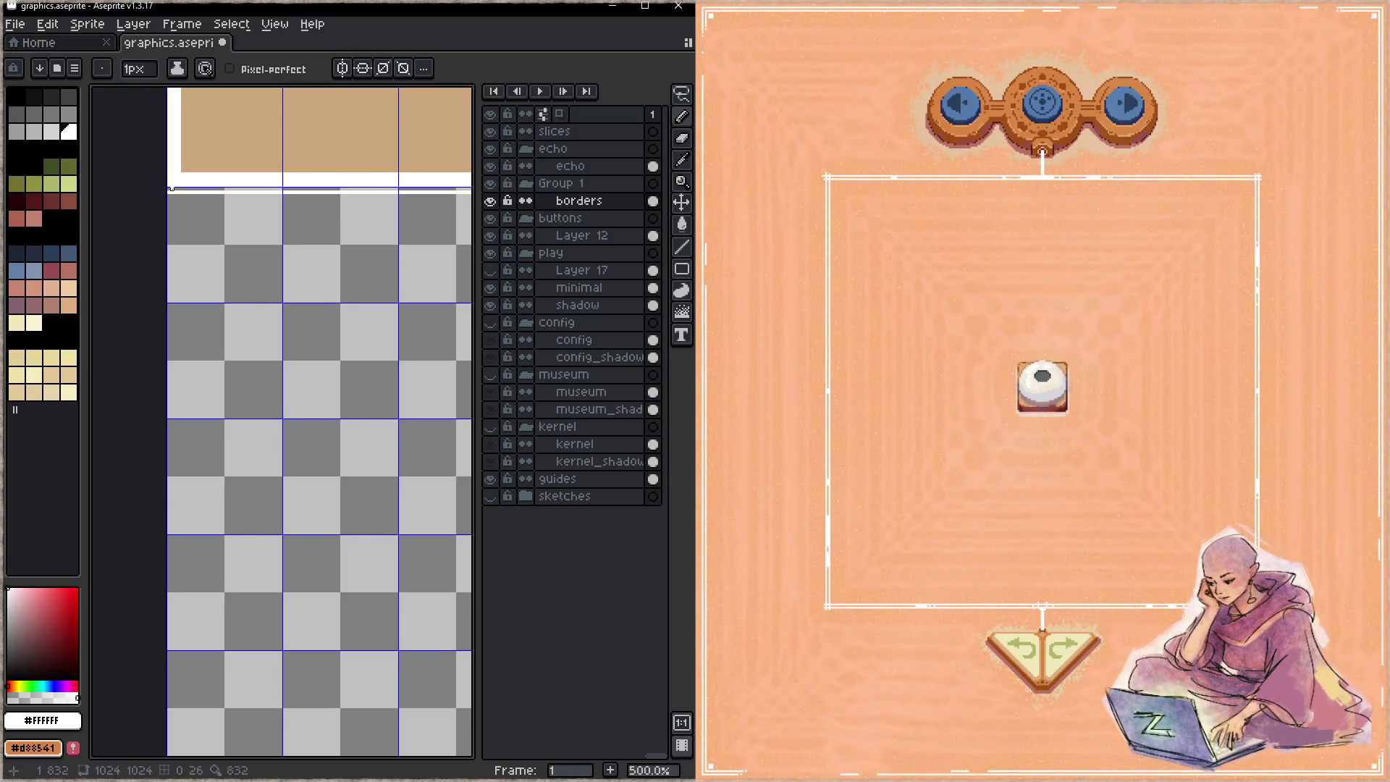
drag(219, 471, 187, 388)
shift+click(142, 452)
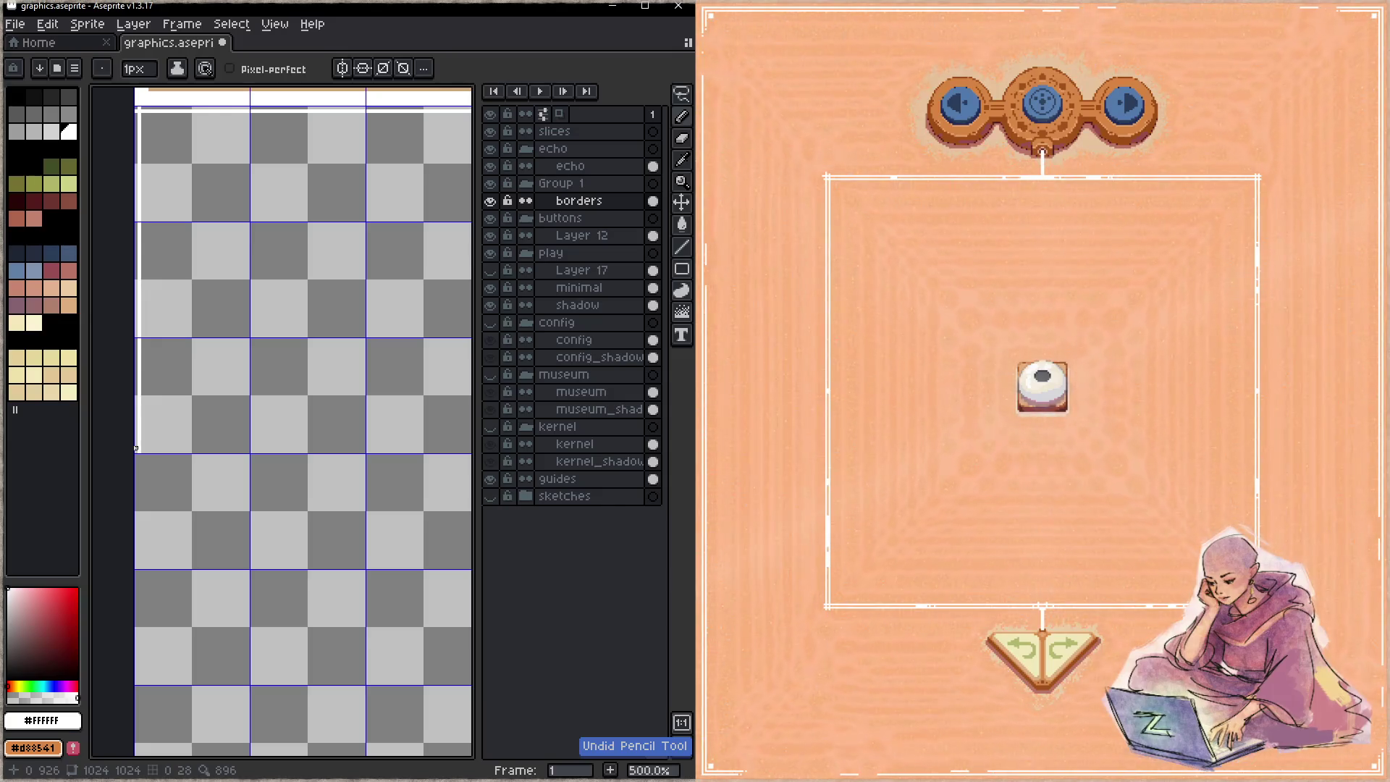
drag(118, 417, 268, 419)
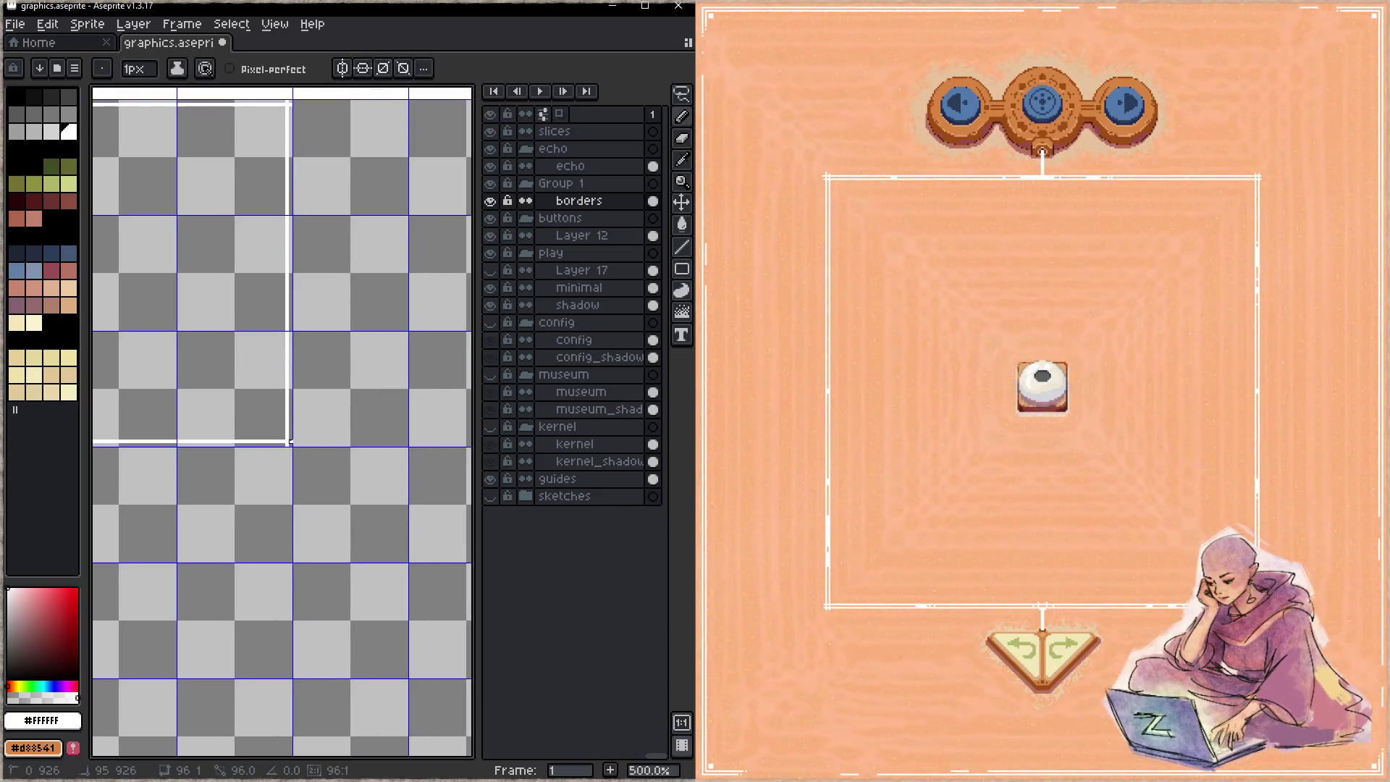
drag(266, 243, 293, 377)
- Undo a stray right-side line and draw a vertical white line along the left border
shift+click(309, 242)
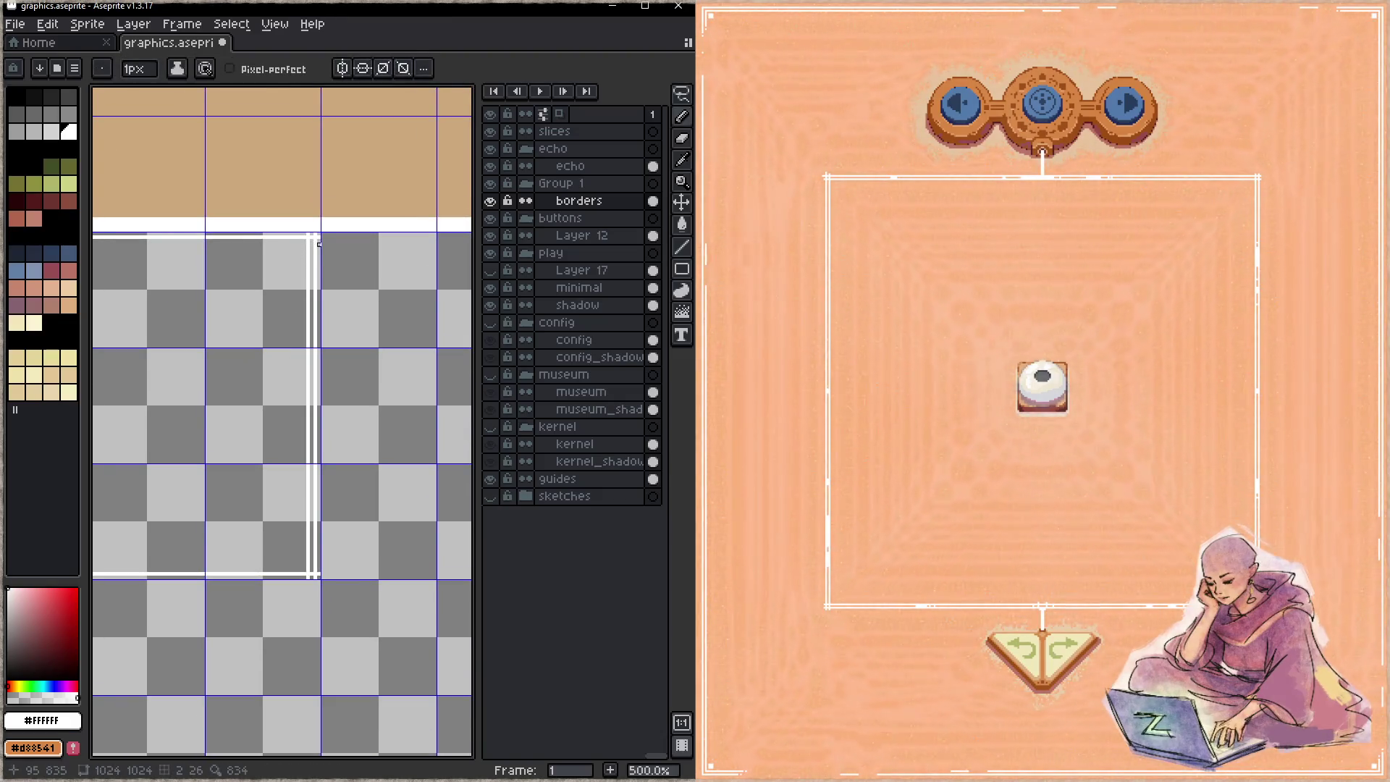
key(ctrl+z)
drag(211, 319, 317, 334)
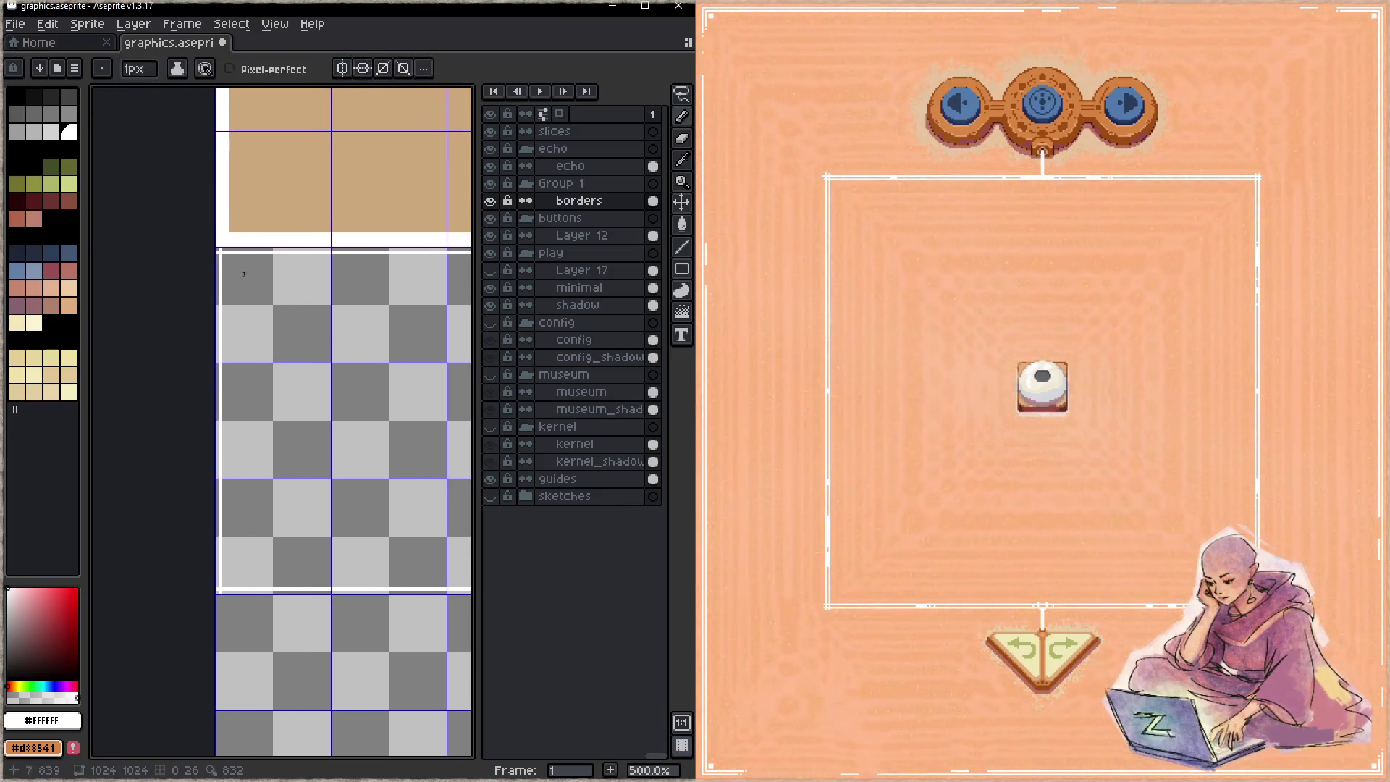
mouse_move(259, 489)
mouse_down()
mouse_move(208, 344)
mouse_move(206, 410)
mouse_up()
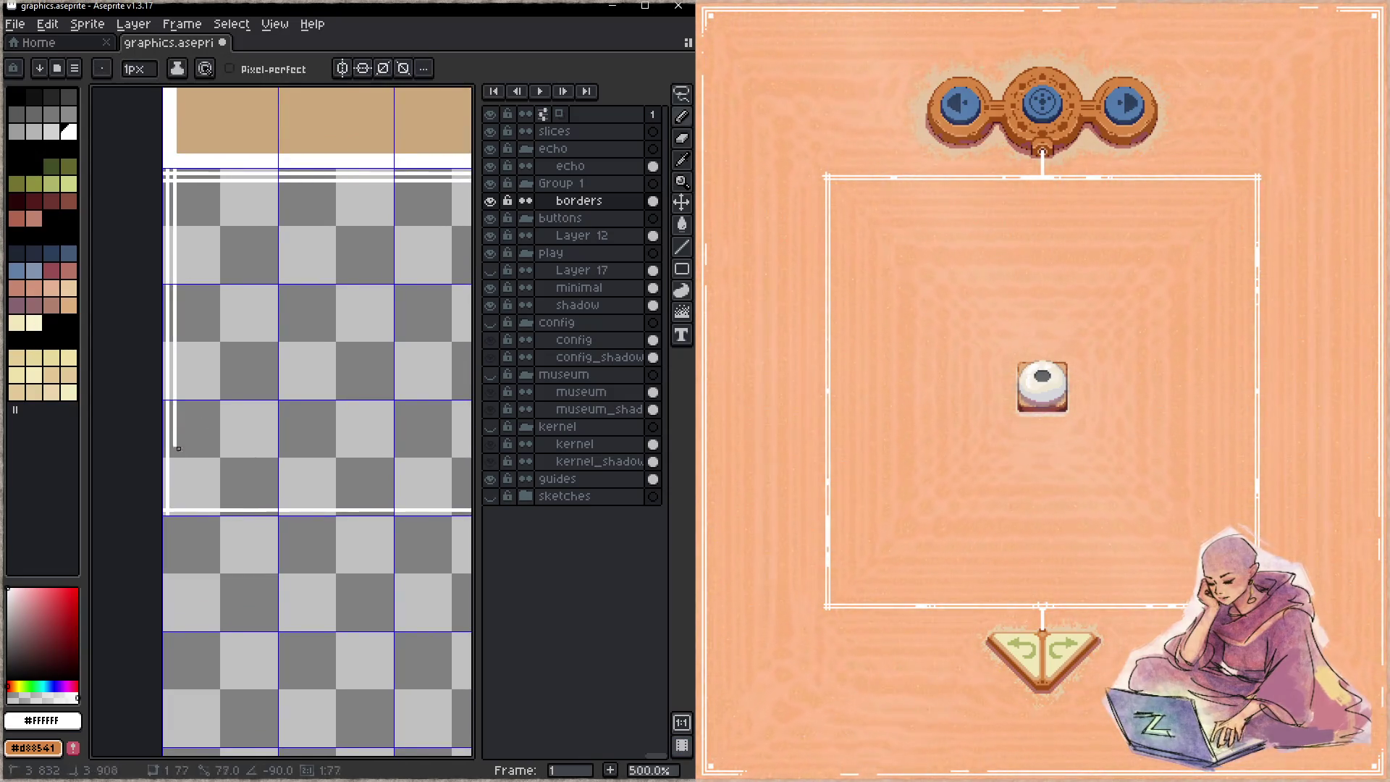
click(174, 514)
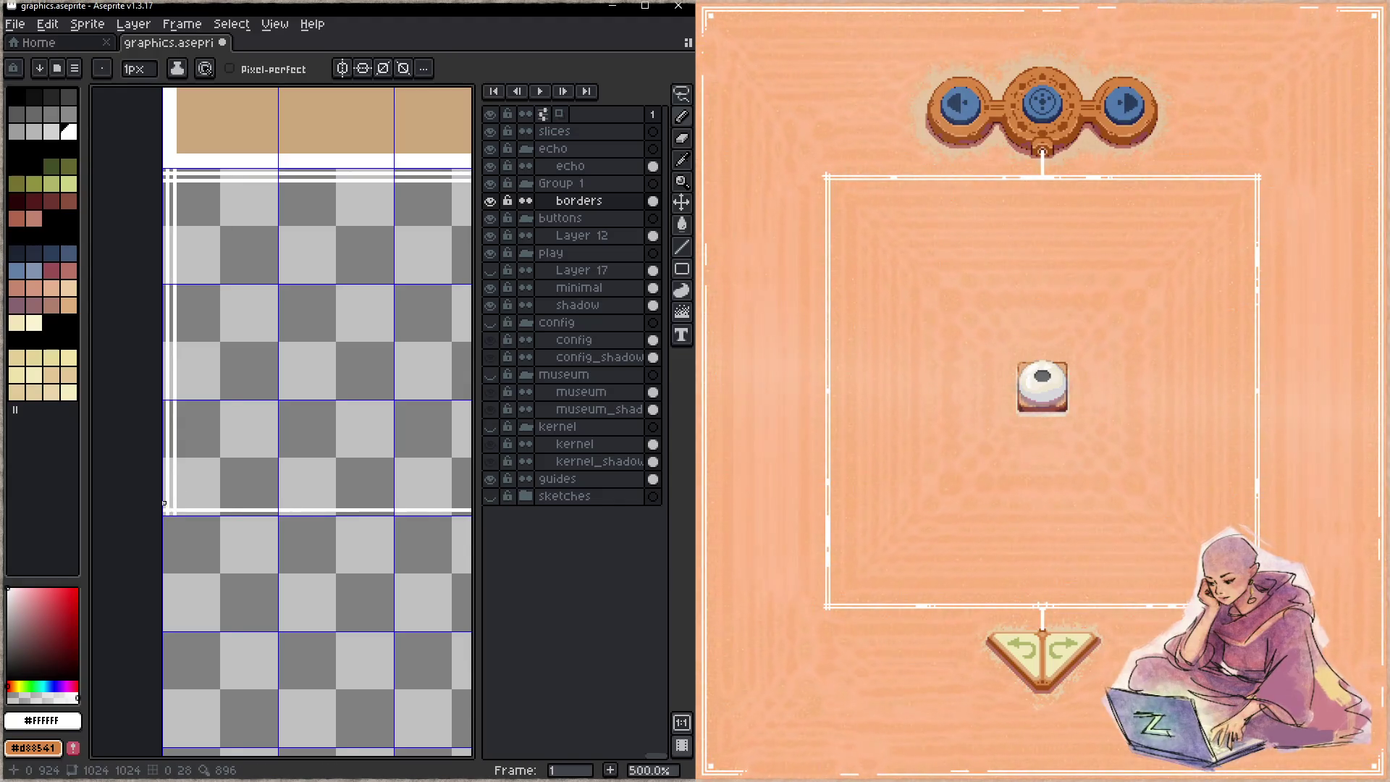
key(space)
drag(247, 496, 181, 441)
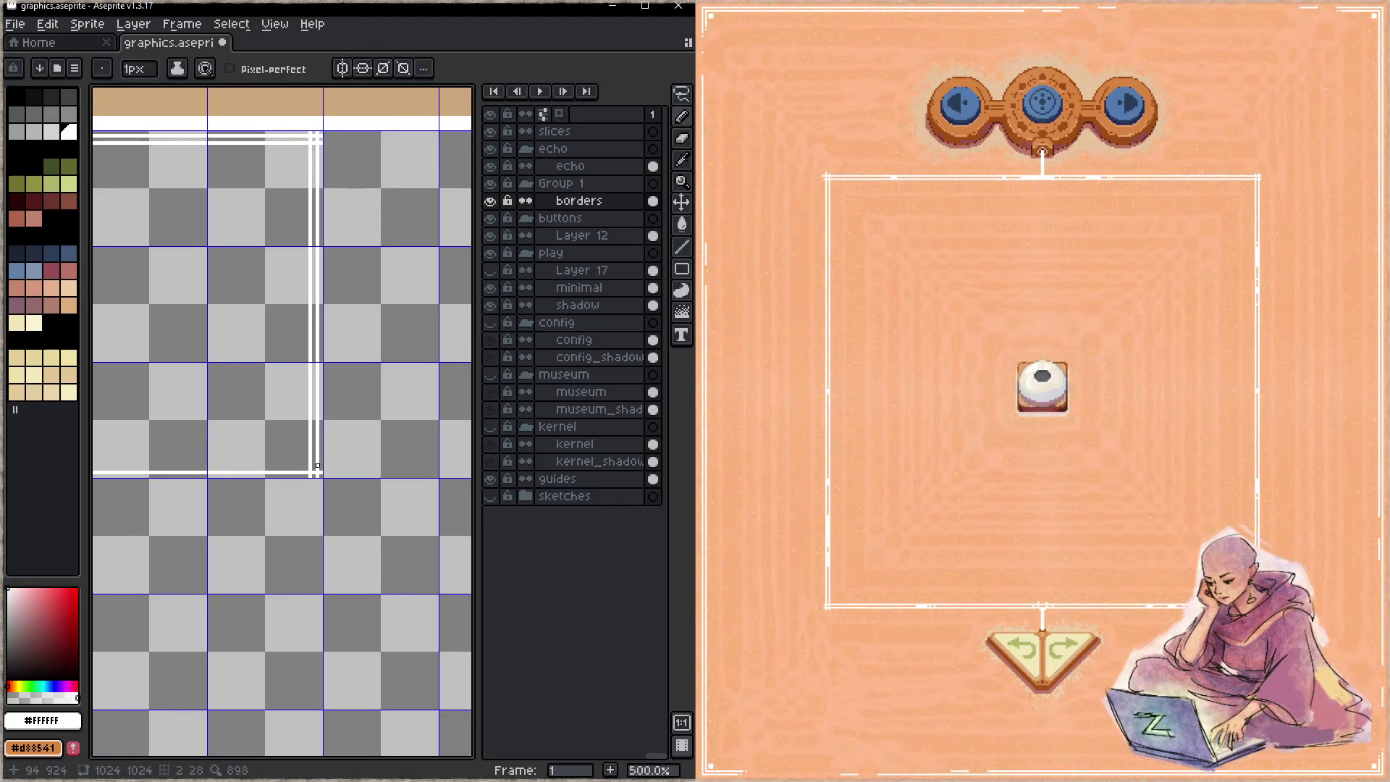
scroll(376, 381, down, 3)
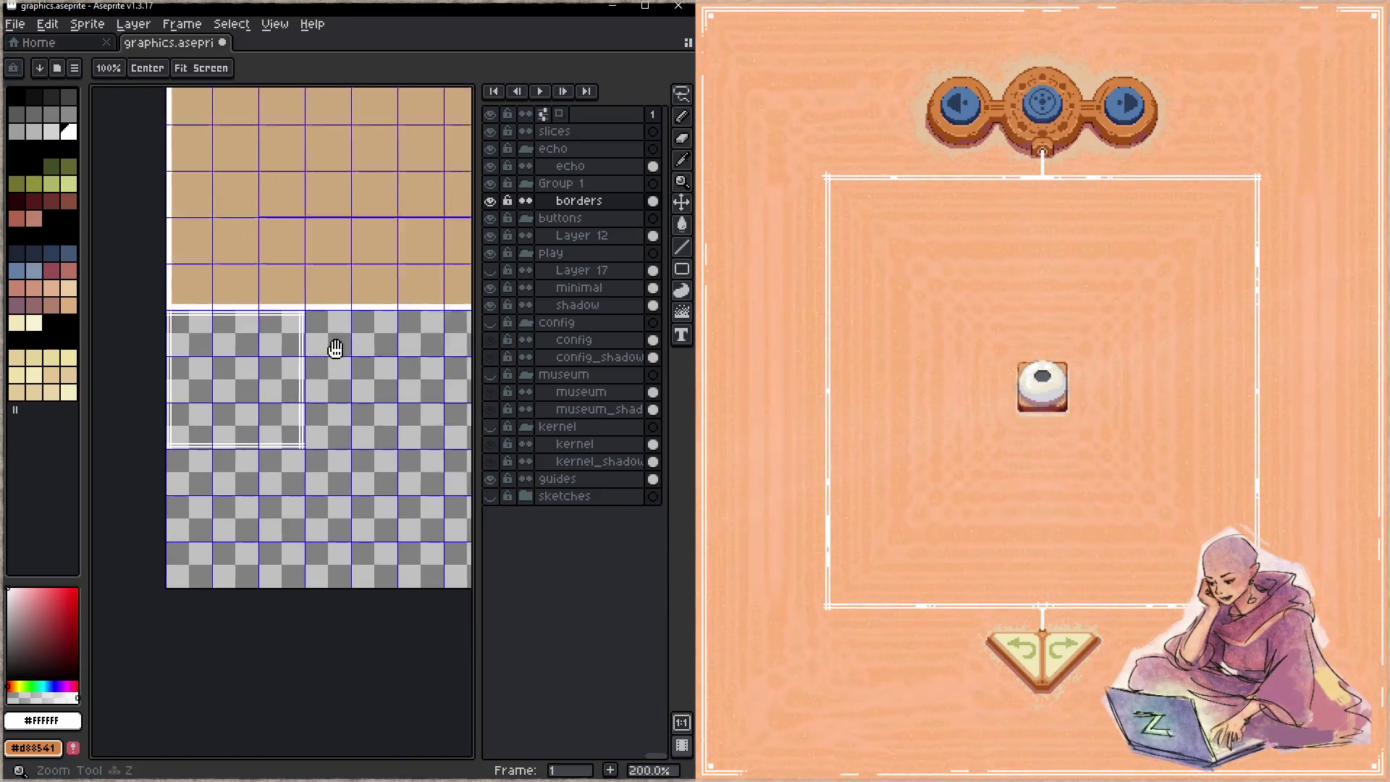
- Erase the white frame lines on the right and top, undoing a stray test pixel
scroll(168, 376, up, 2)
drag(167, 381, 118, 540)
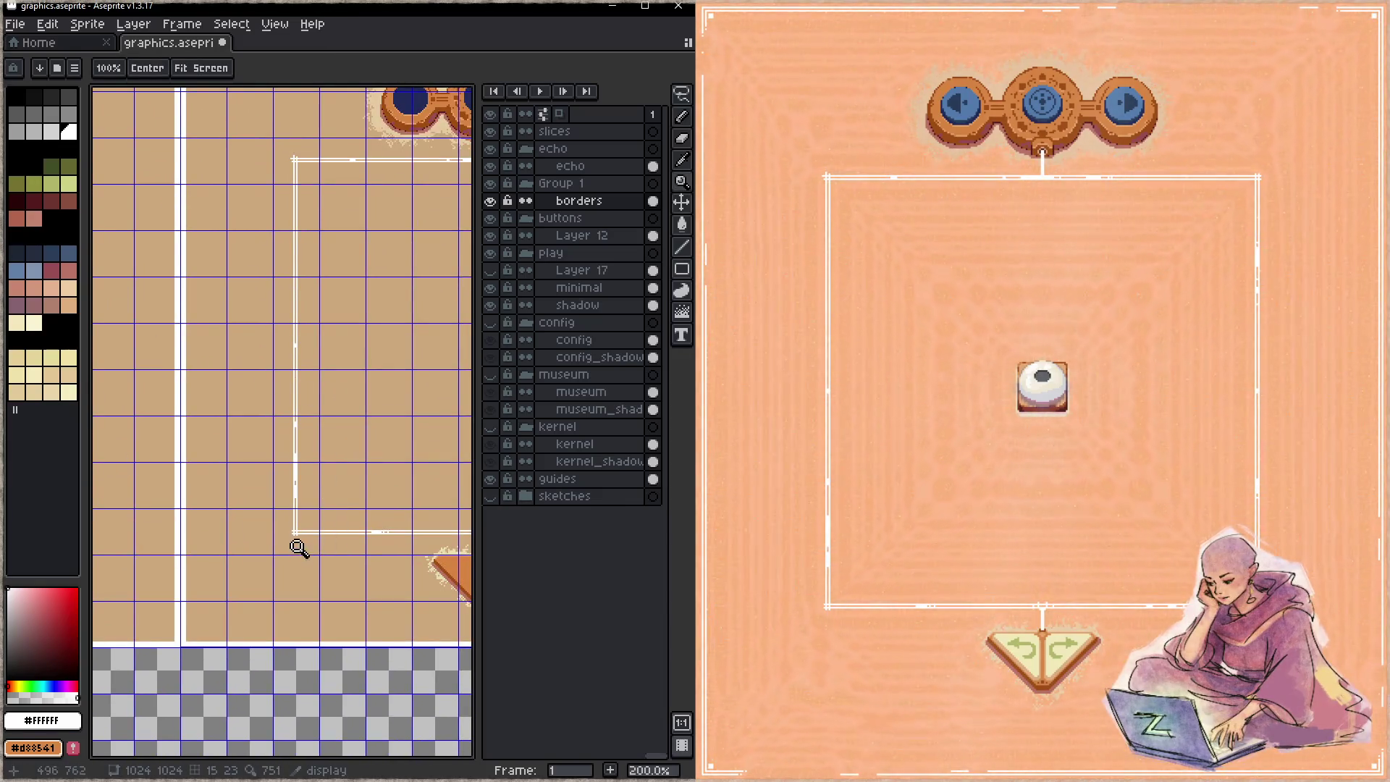
scroll(348, 154, up, 4)
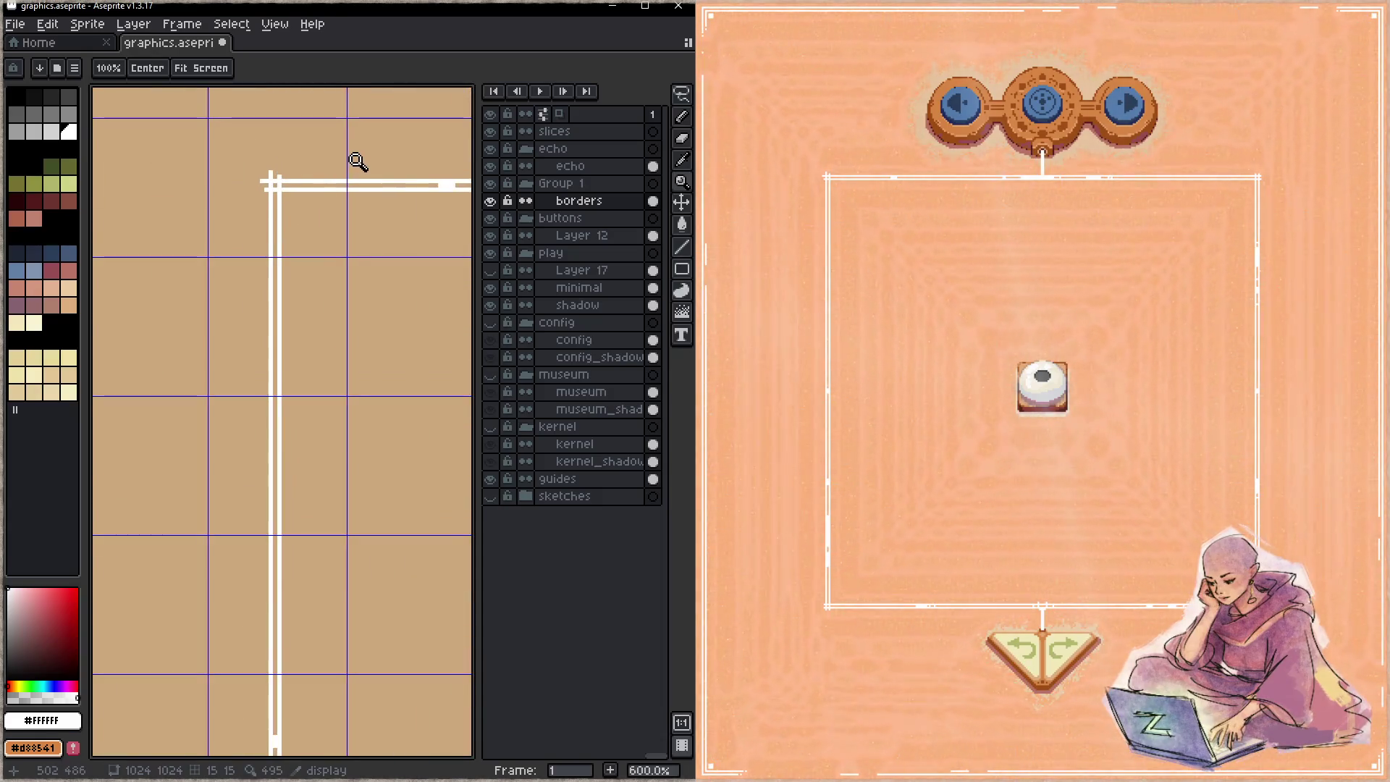
scroll(355, 160, down, 5)
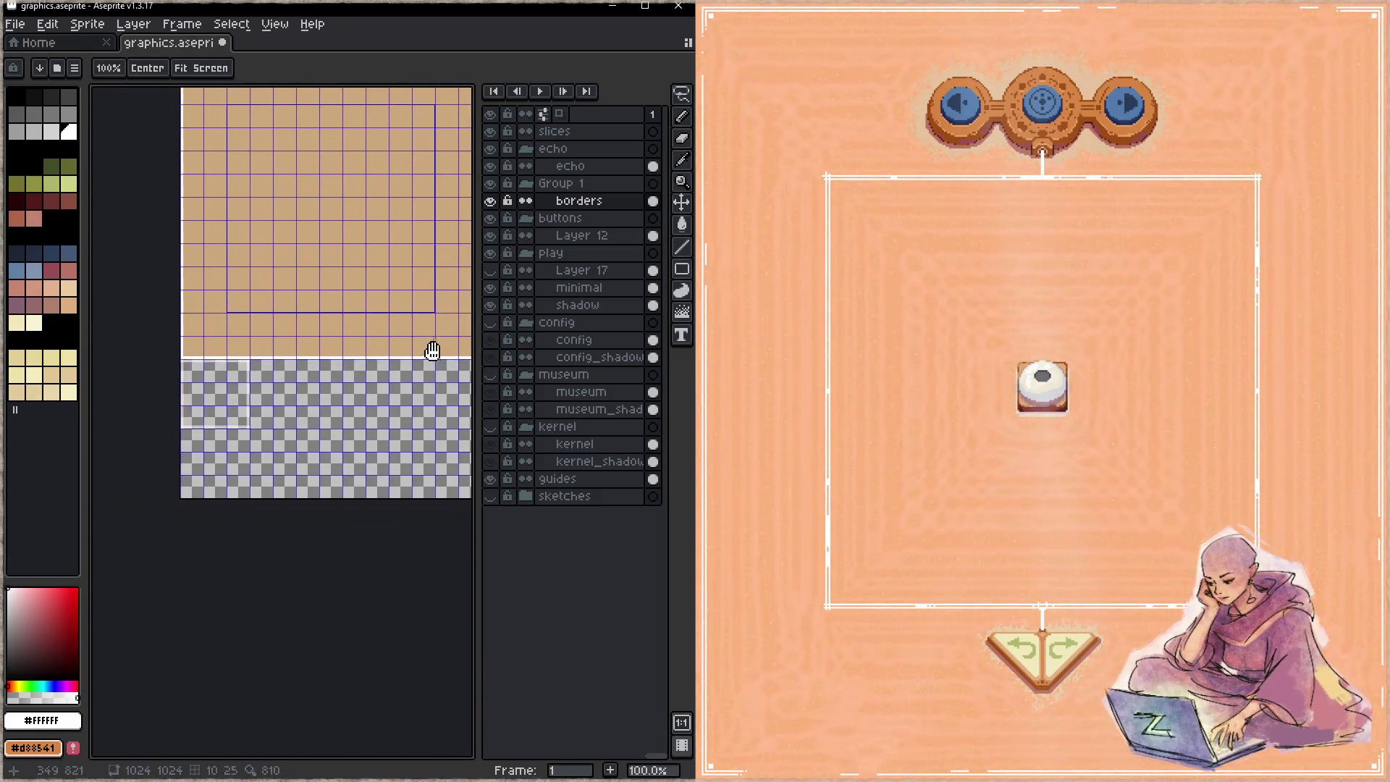
scroll(188, 391, up, 2)
scroll(304, 394, up, 2)
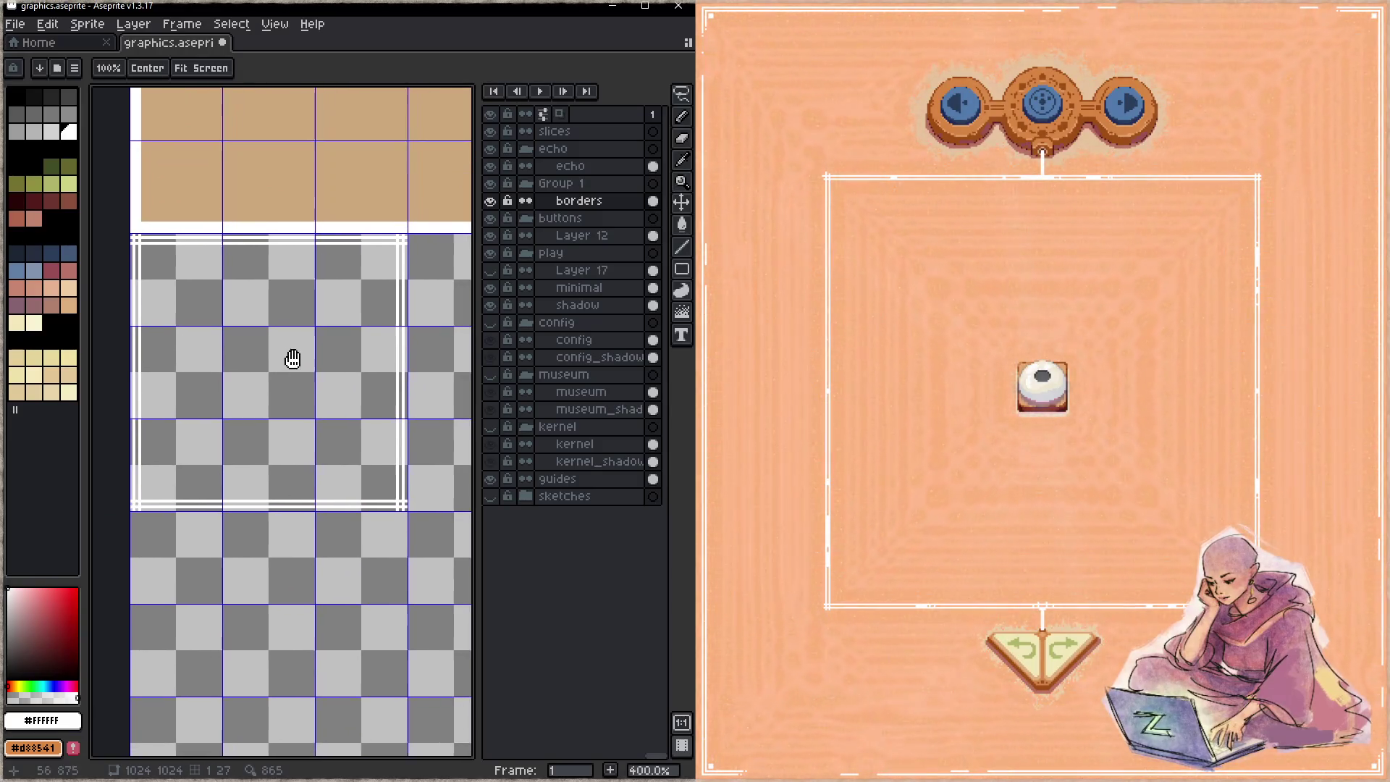
key(e)
mouse_move(406, 506)
mouse_down()
mouse_move(407, 279)
mouse_move(208, 227)
mouse_move(149, 484)
mouse_move(378, 487)
mouse_move(270, 487)
mouse_up()
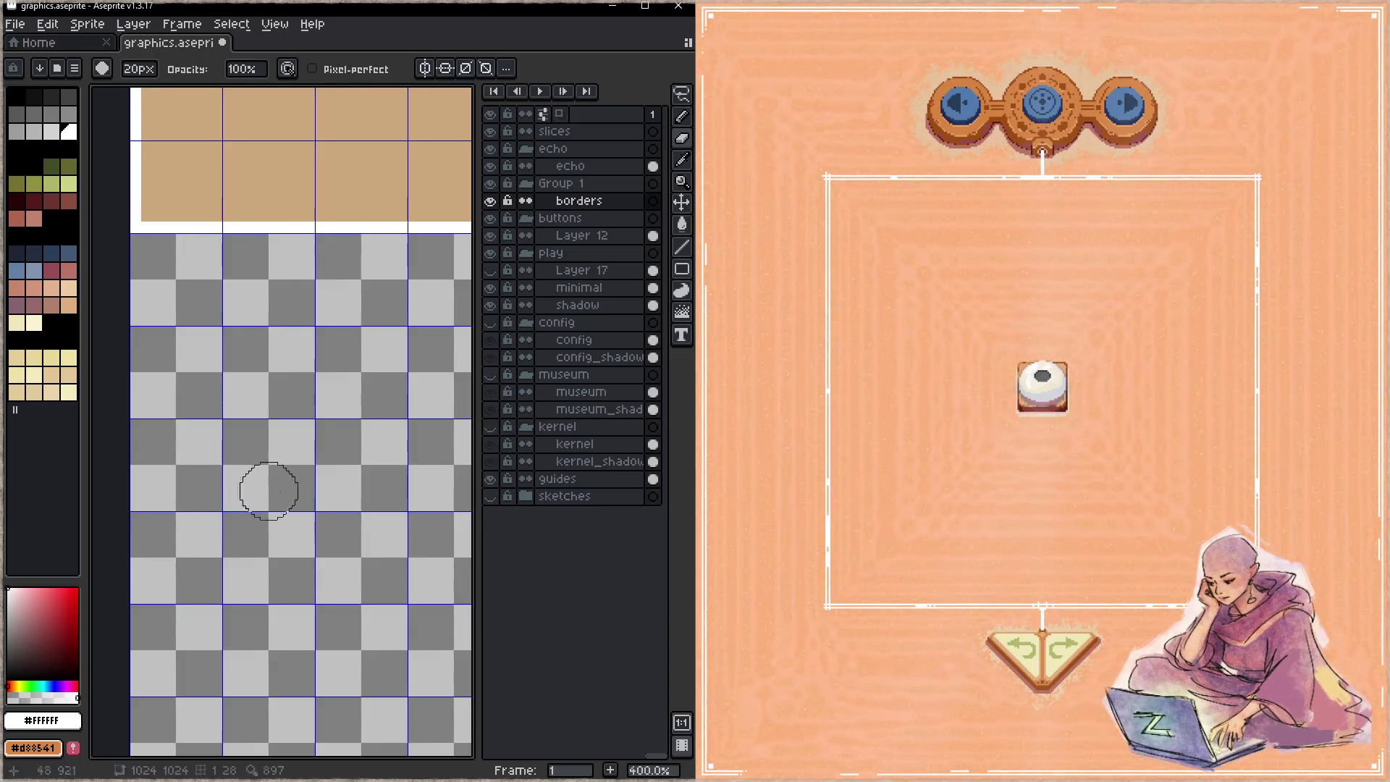
key(b)
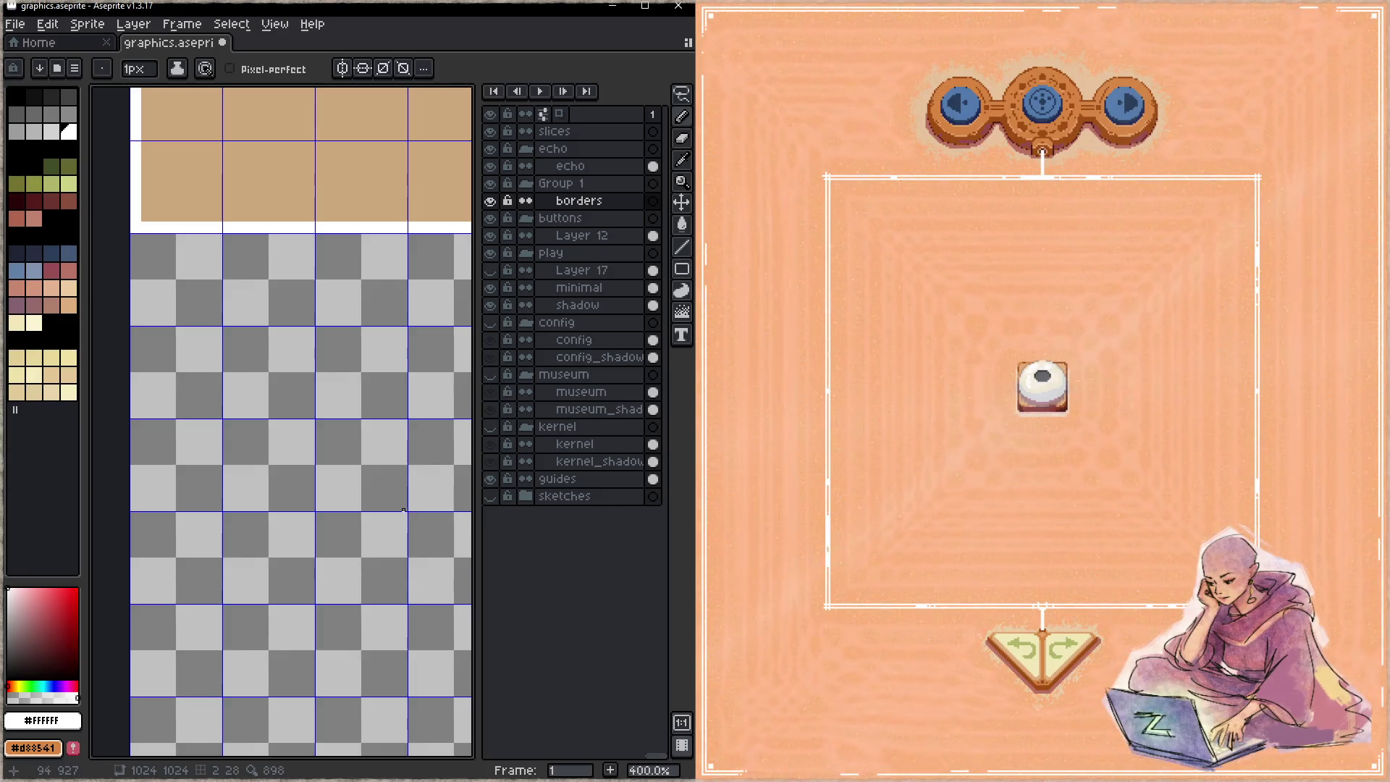
click(401, 510)
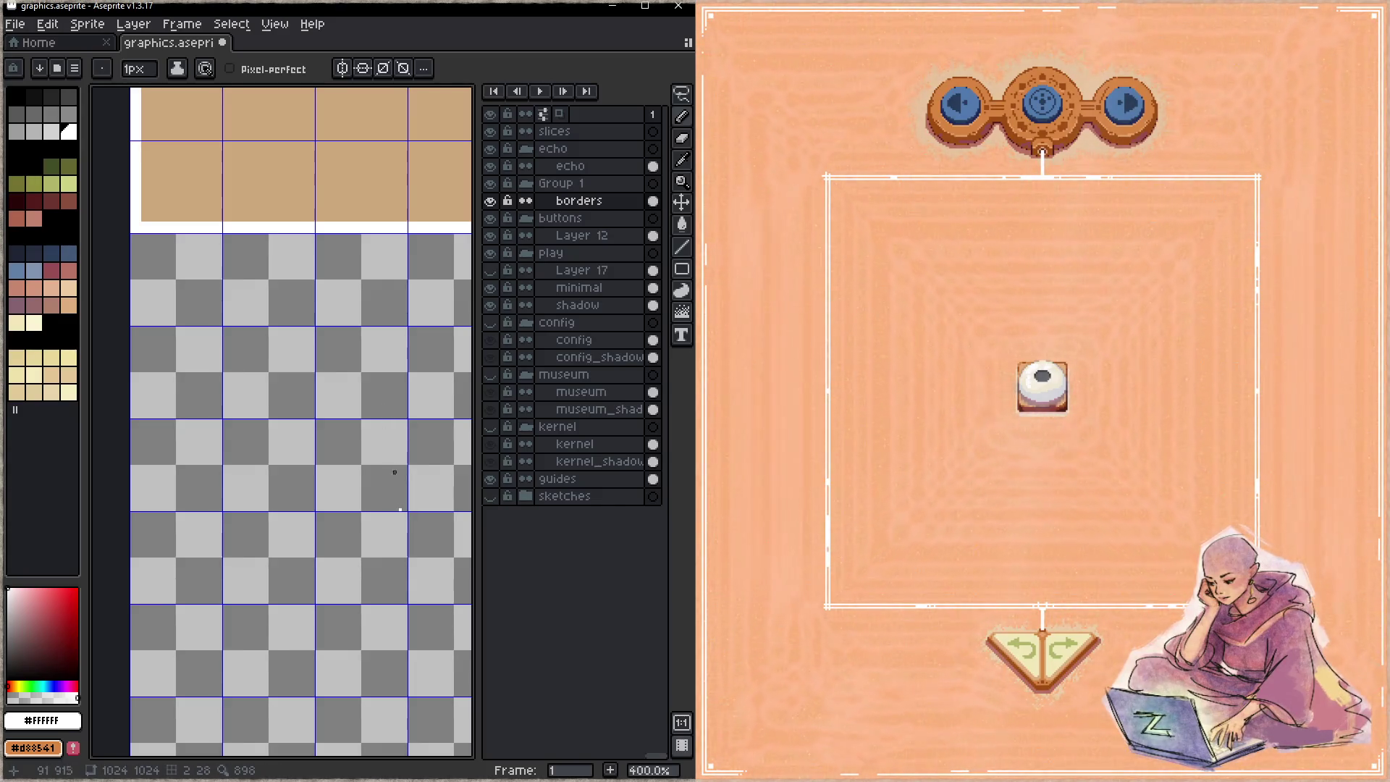
key(ctrl+z)
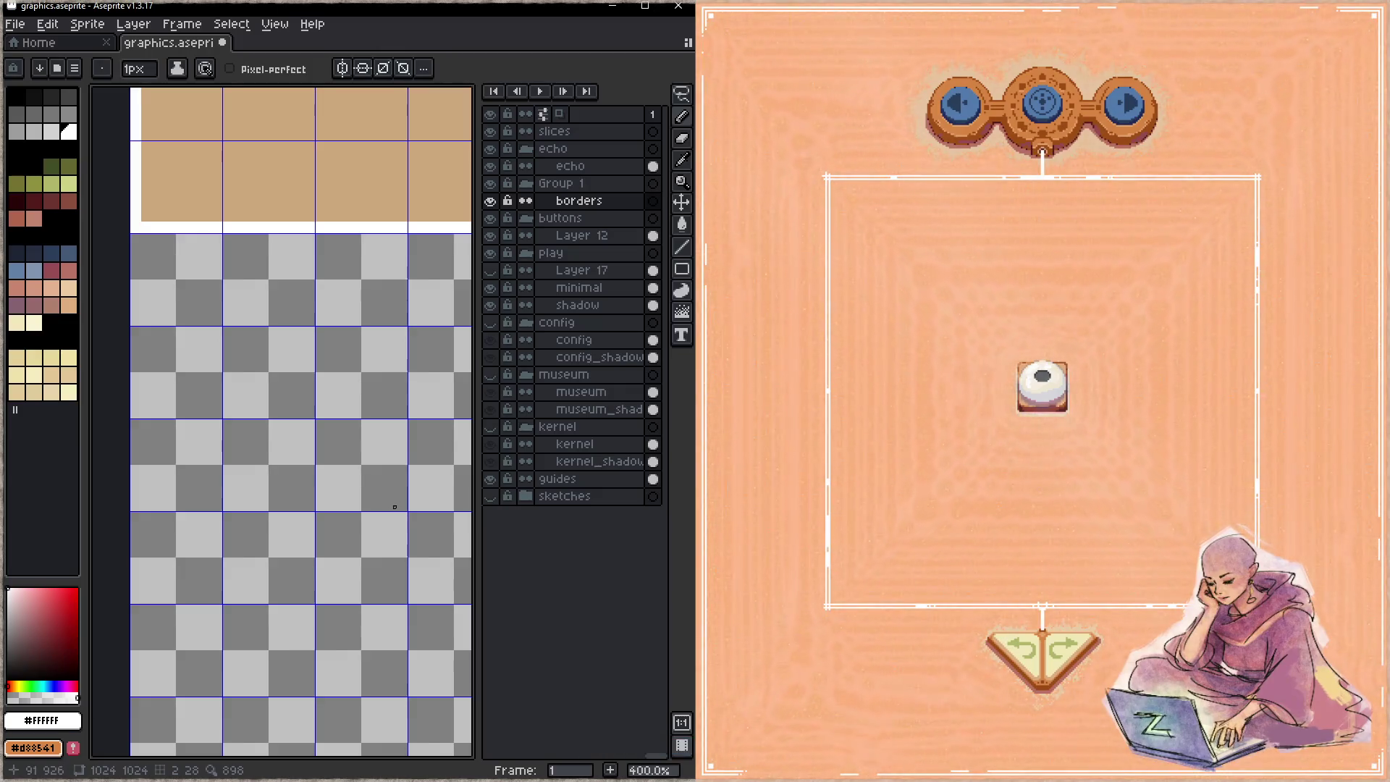
scroll(395, 514, up, 2)
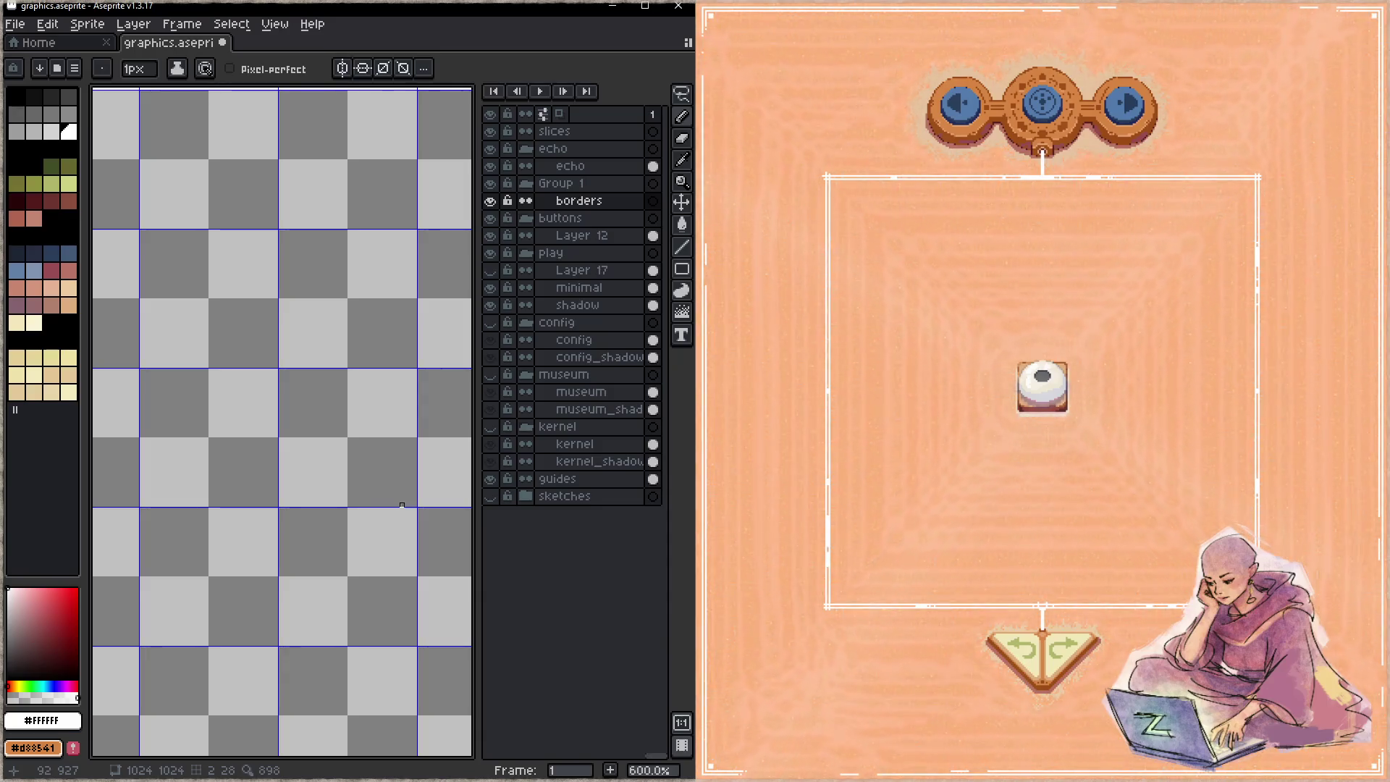
- Redraw the frame's long white vertical lines, one 96 pixels long
drag(397, 314, 358, 360)
shift+click(367, 303)
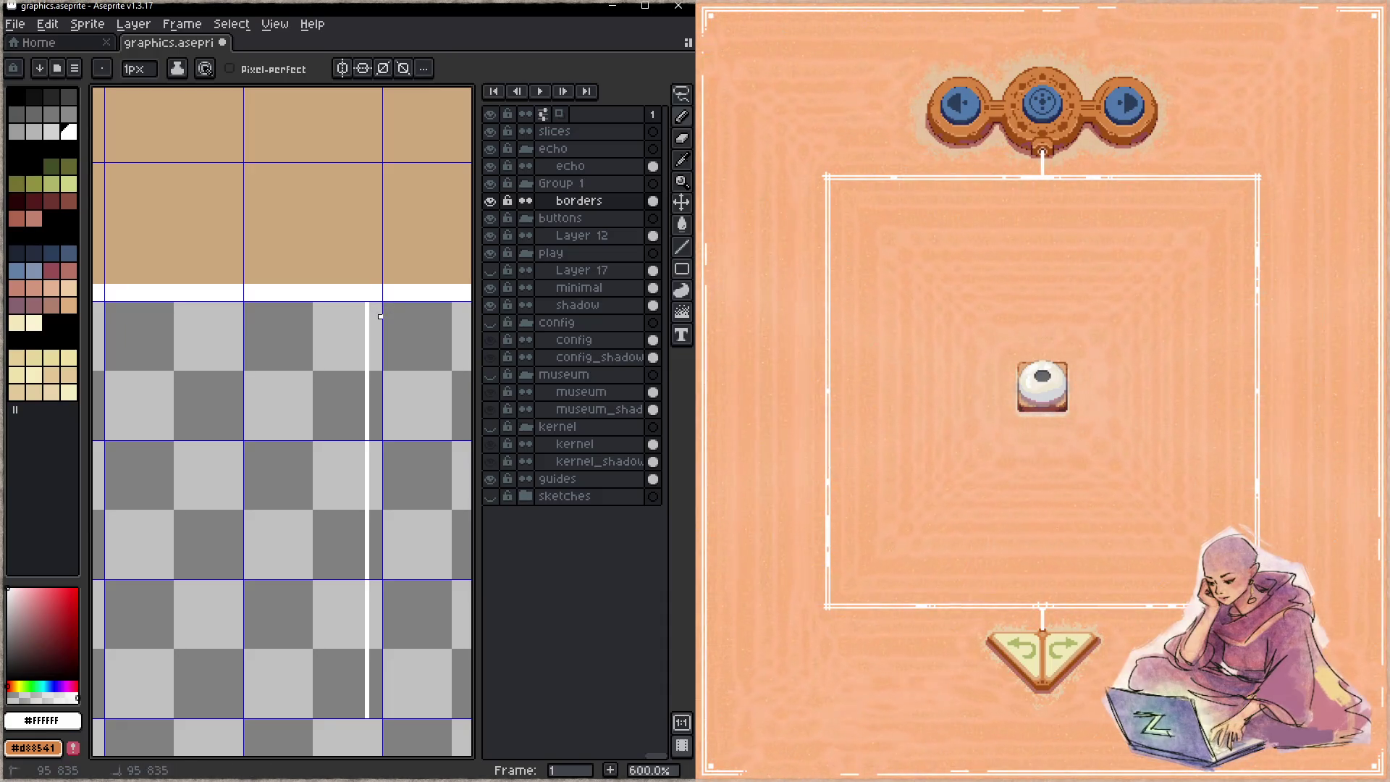
drag(267, 378, 314, 360)
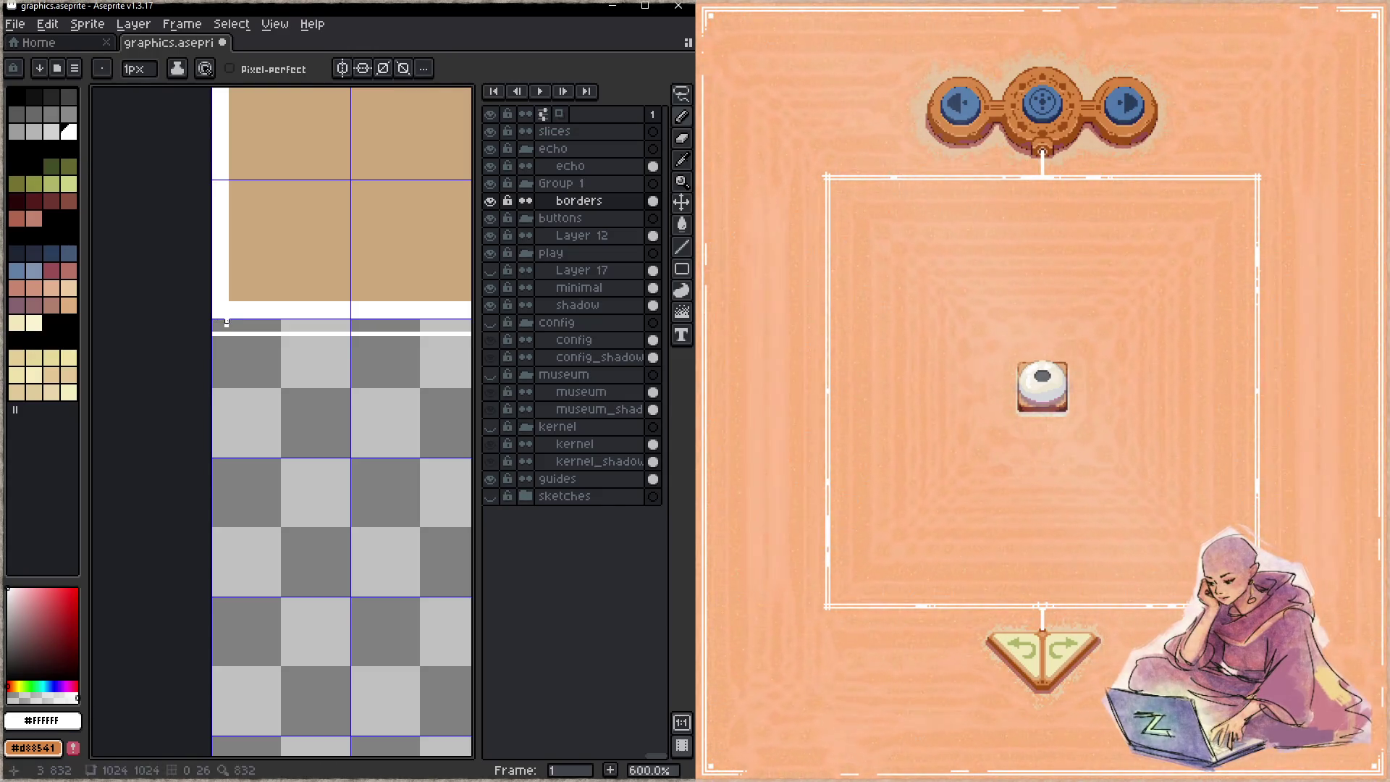
scroll(241, 366, down, 5)
mouse_move(270, 397)
mouse_down()
mouse_move(218, 459)
mouse_move(206, 498)
mouse_up()
shift+click(155, 527)
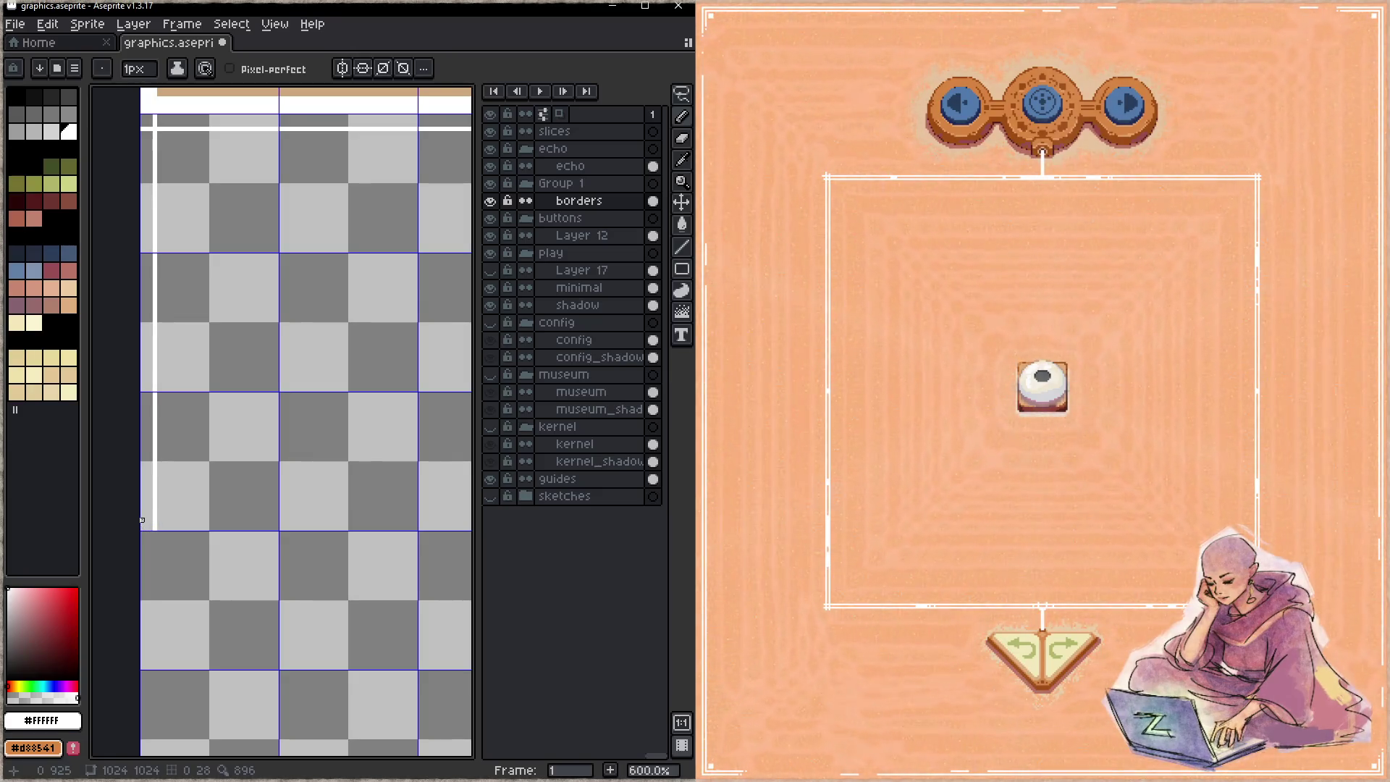
- Draw a horizontal white line from the left edge, then zoom out to review the frame
scroll(162, 459, right, 5)
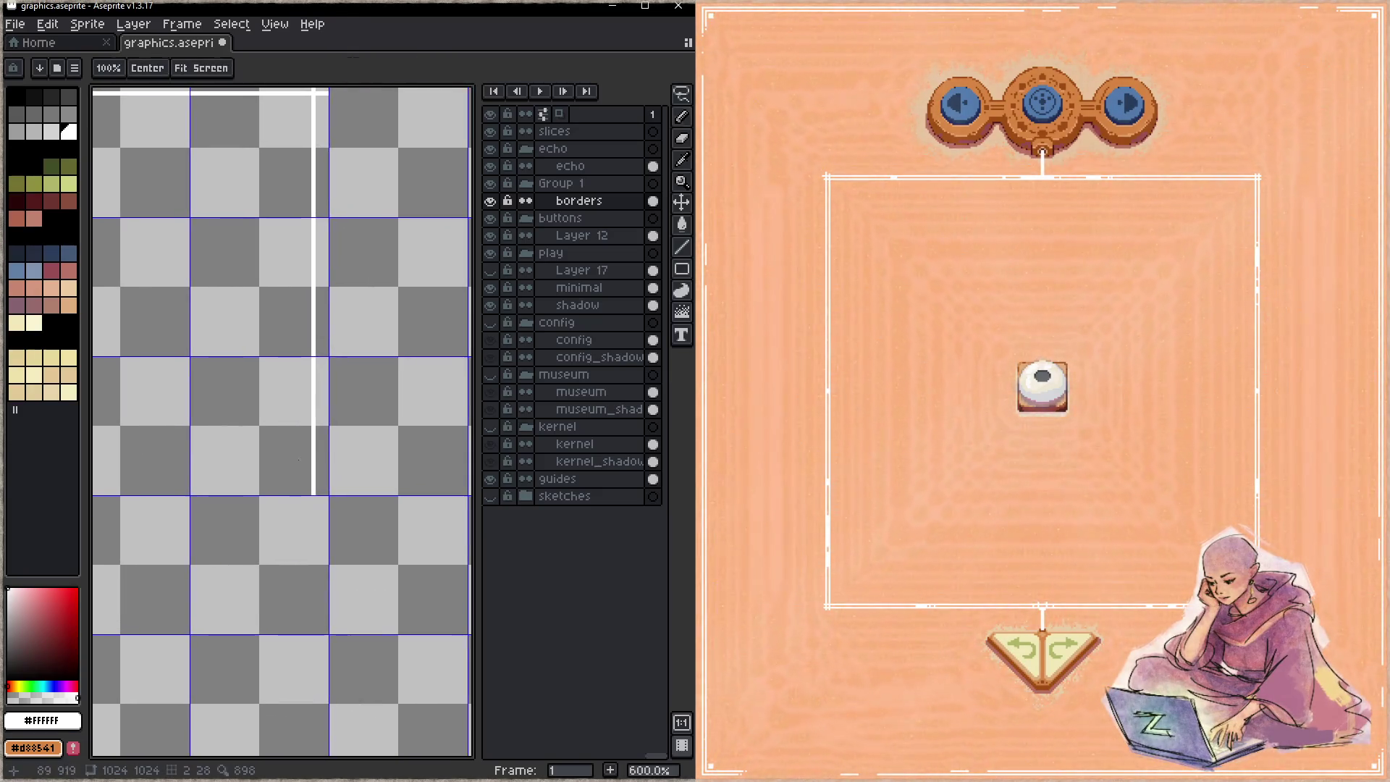
shift+click(326, 480)
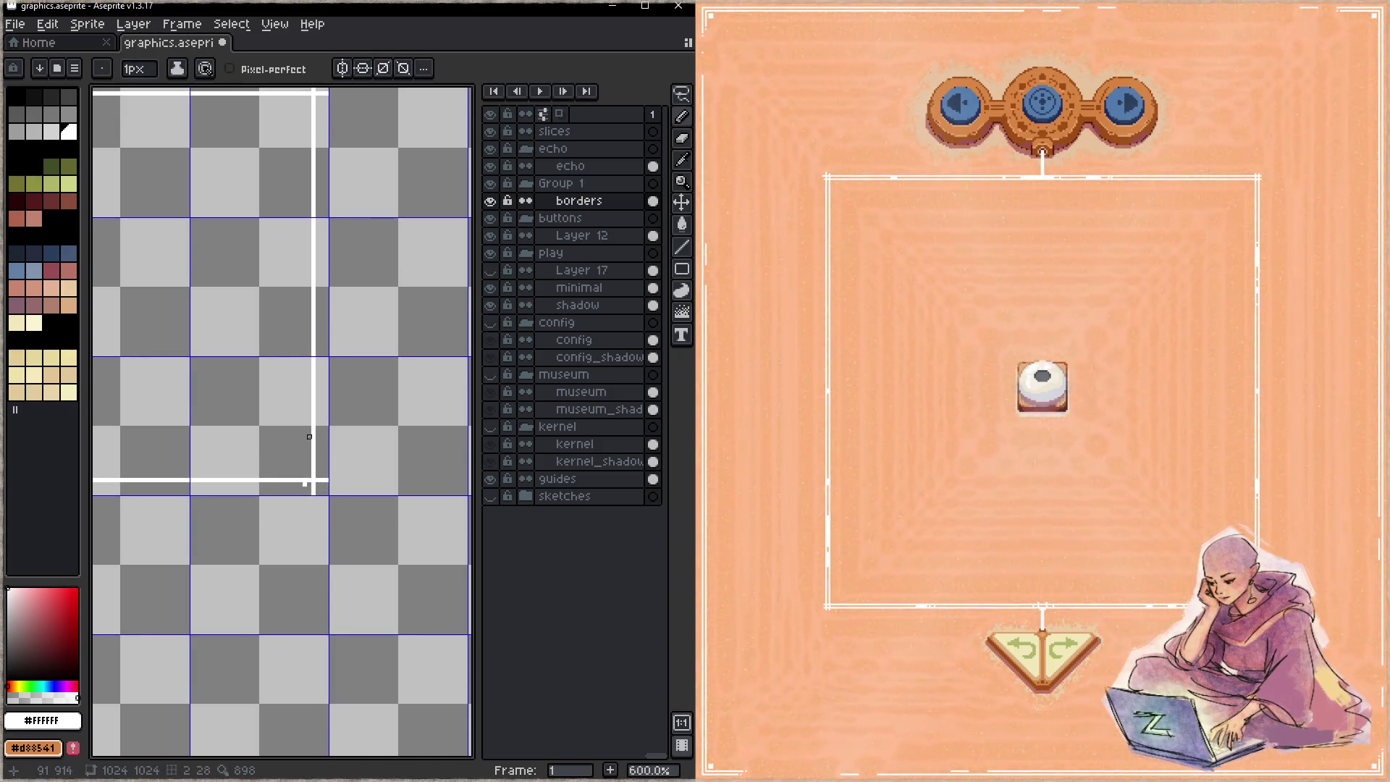
scroll(309, 437, up, 3)
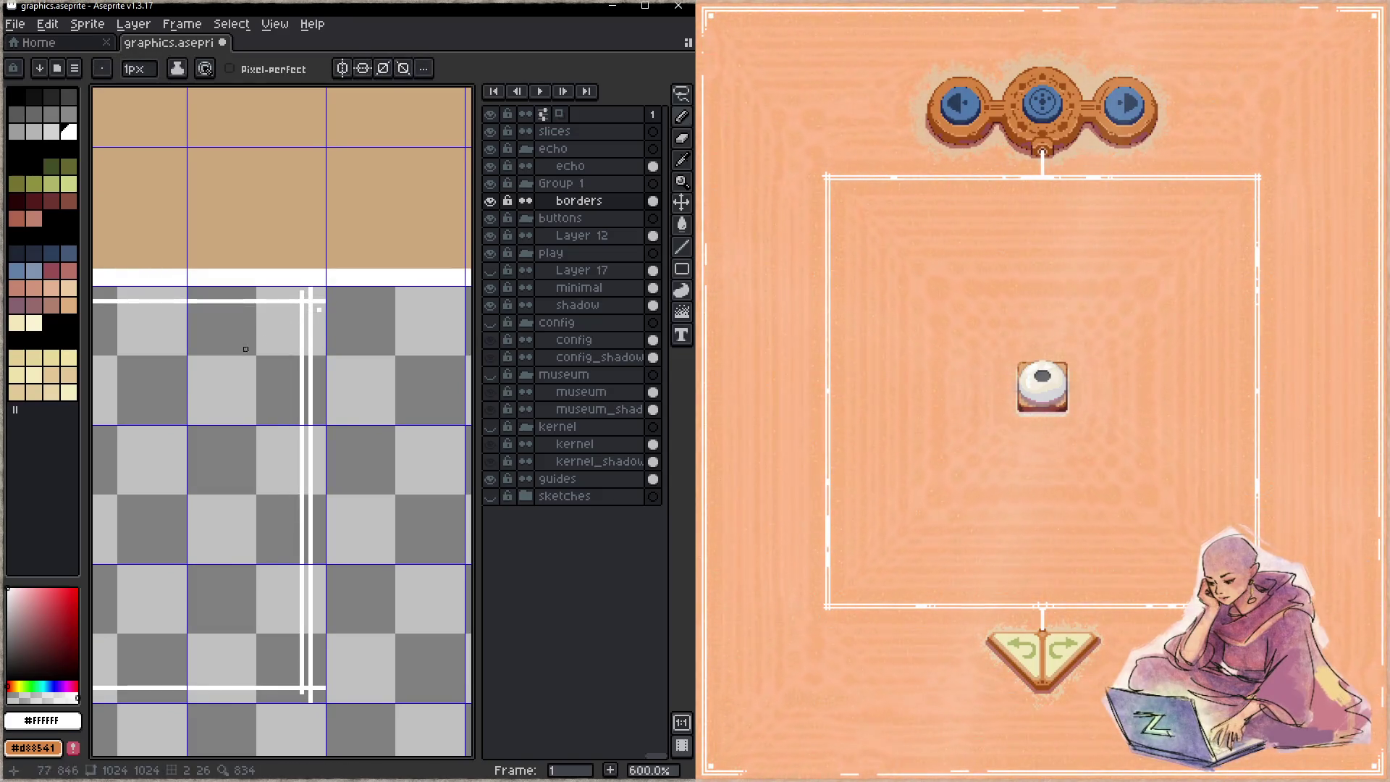
scroll(245, 349, left, 2)
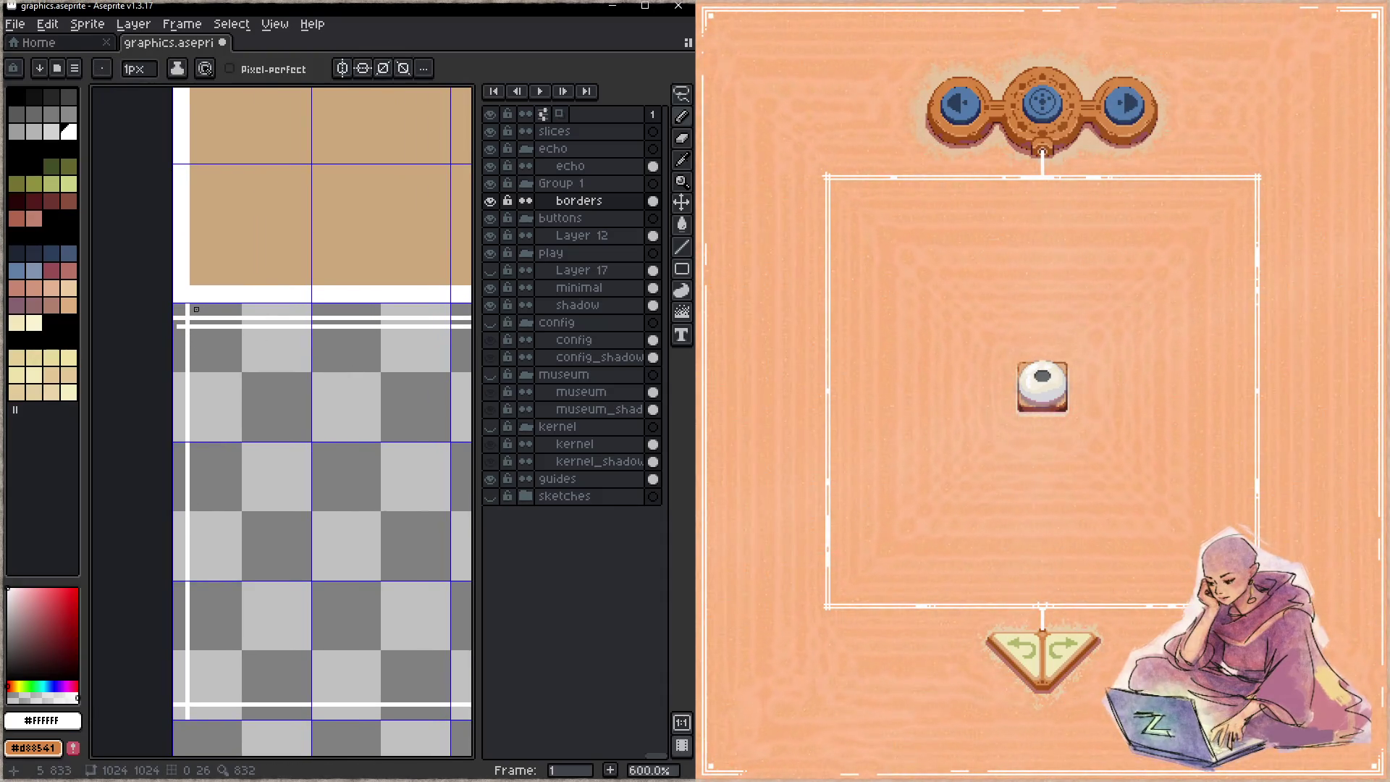
scroll(208, 512, down, 5)
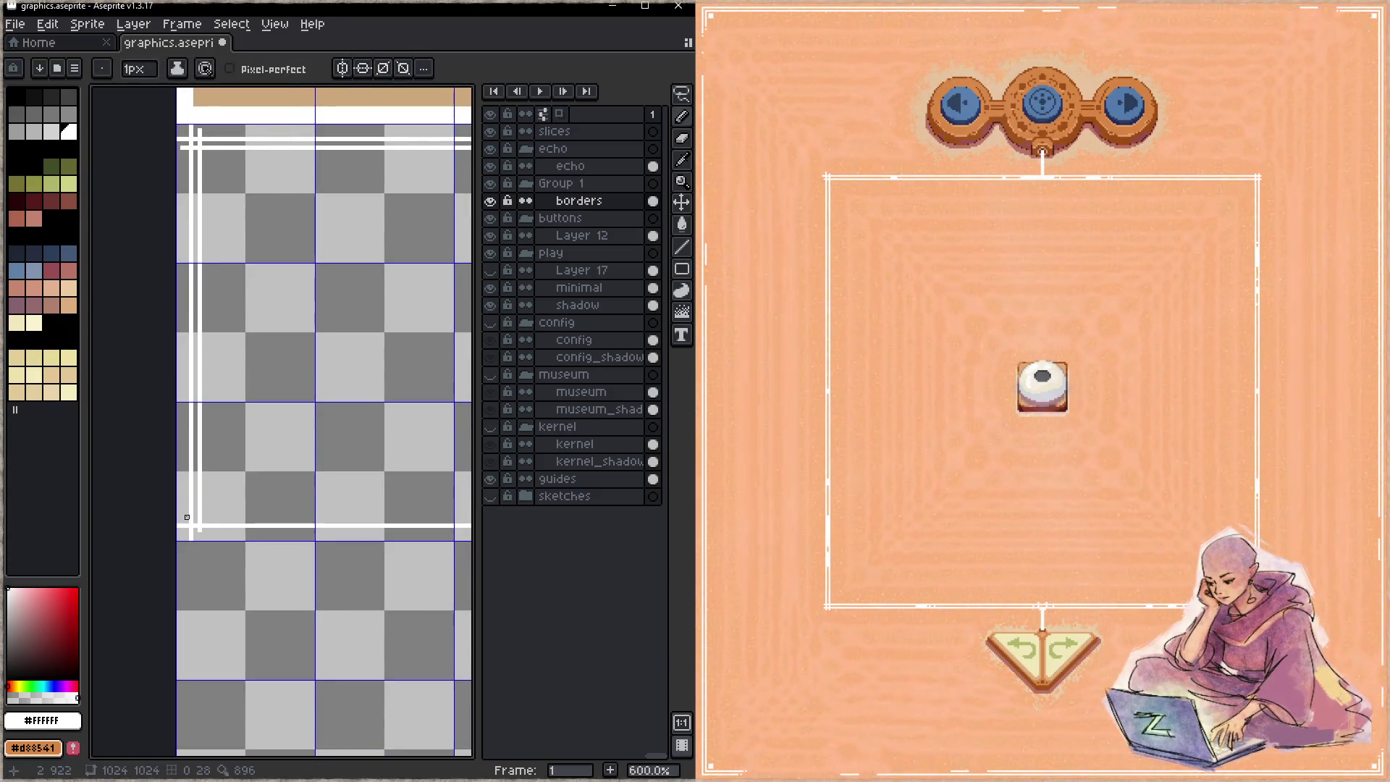
scroll(310, 527, right, 6)
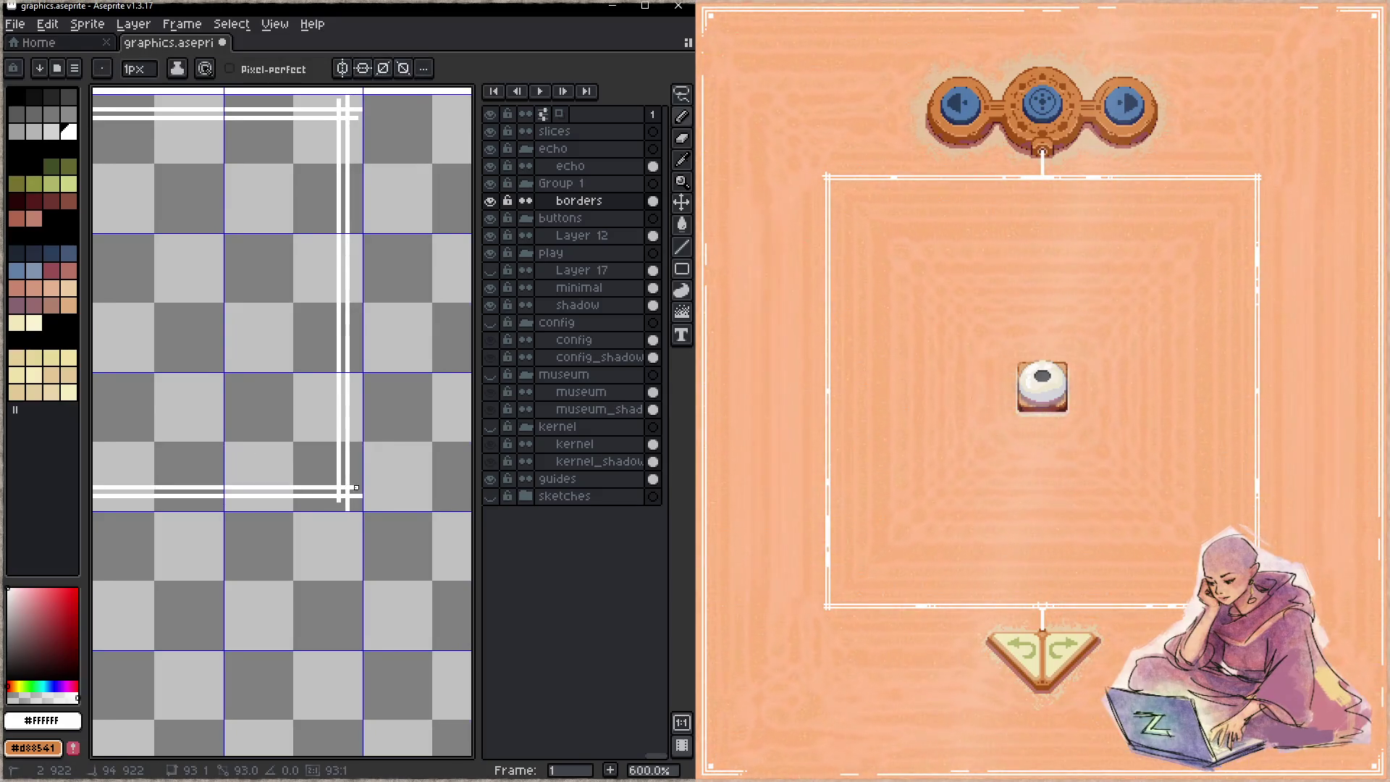
key(z)
right_click(363, 441)
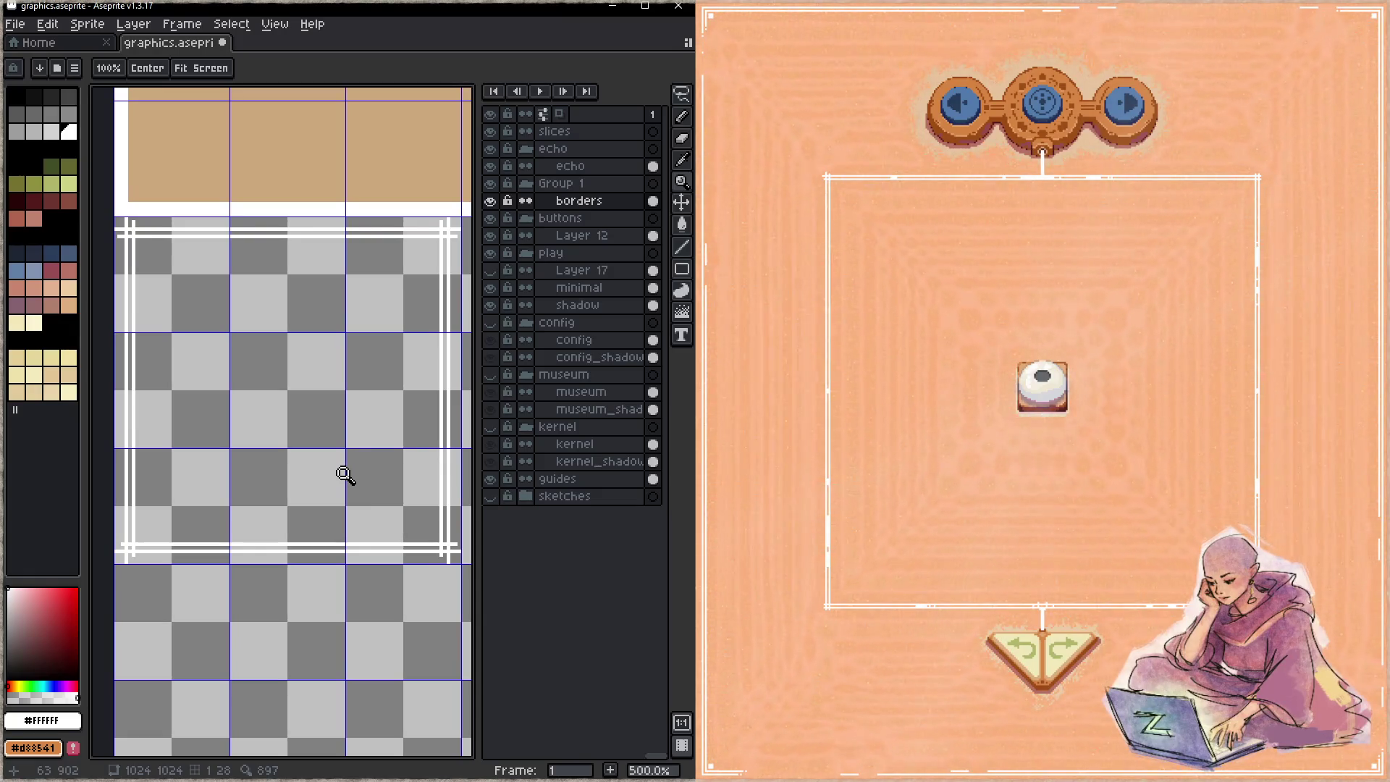
key(b)
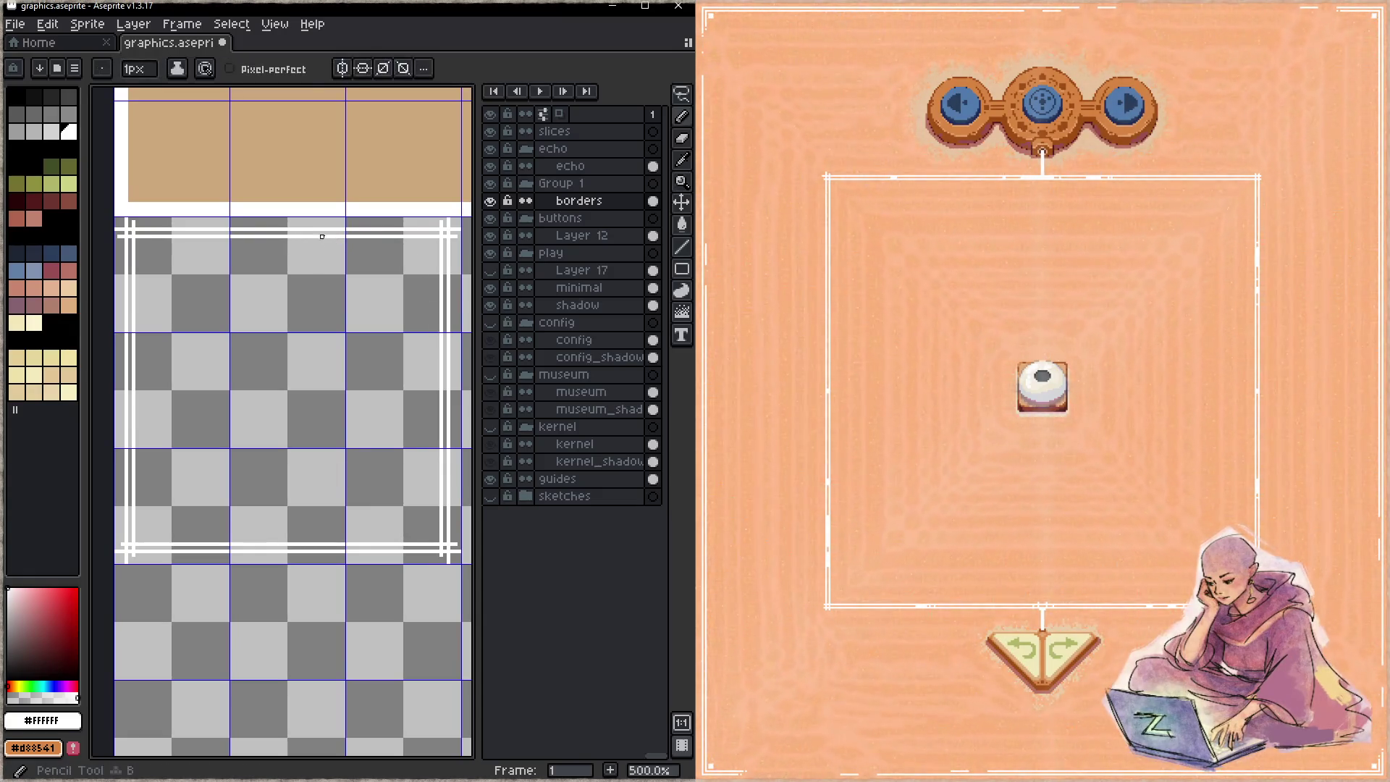
drag(356, 233, 401, 233)
scroll(434, 304, down, 1)
scroll(435, 304, right, 2)
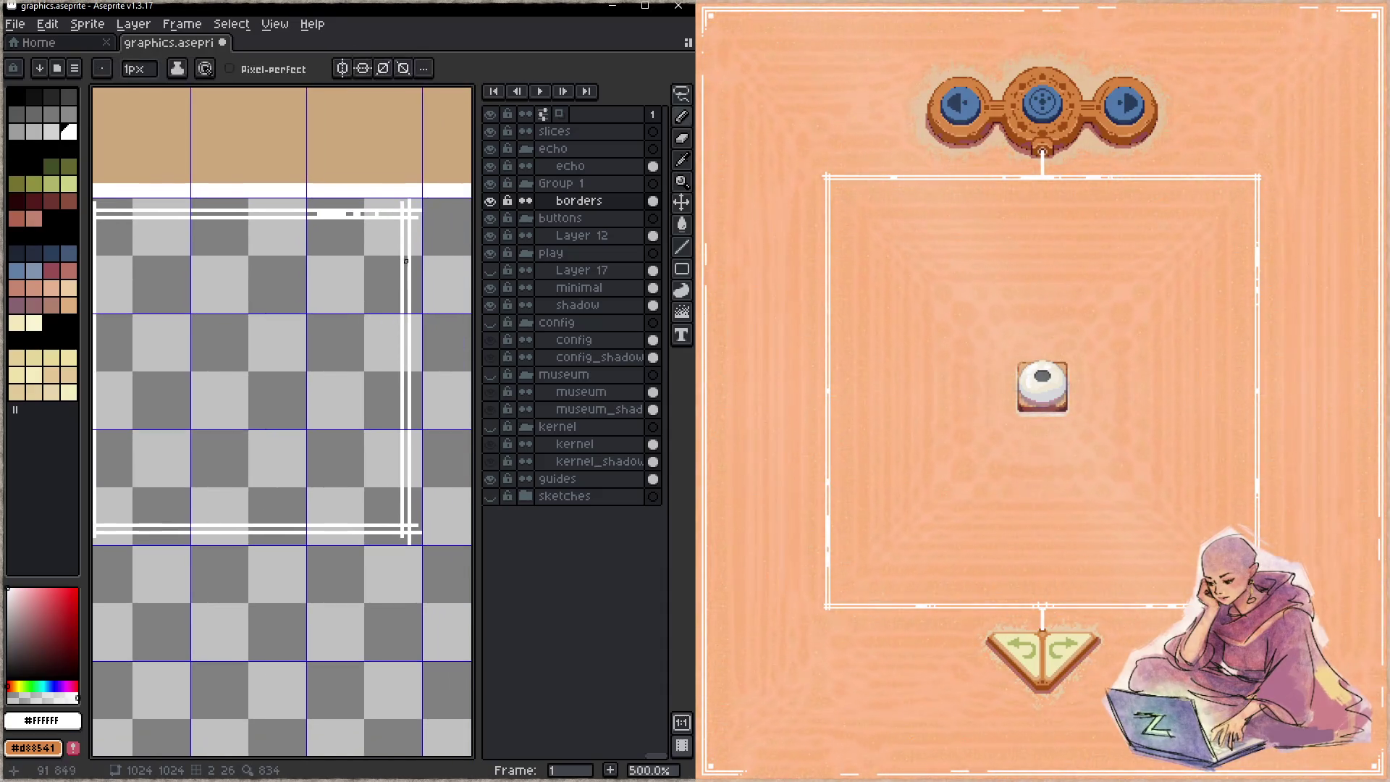
drag(407, 294, 406, 425)
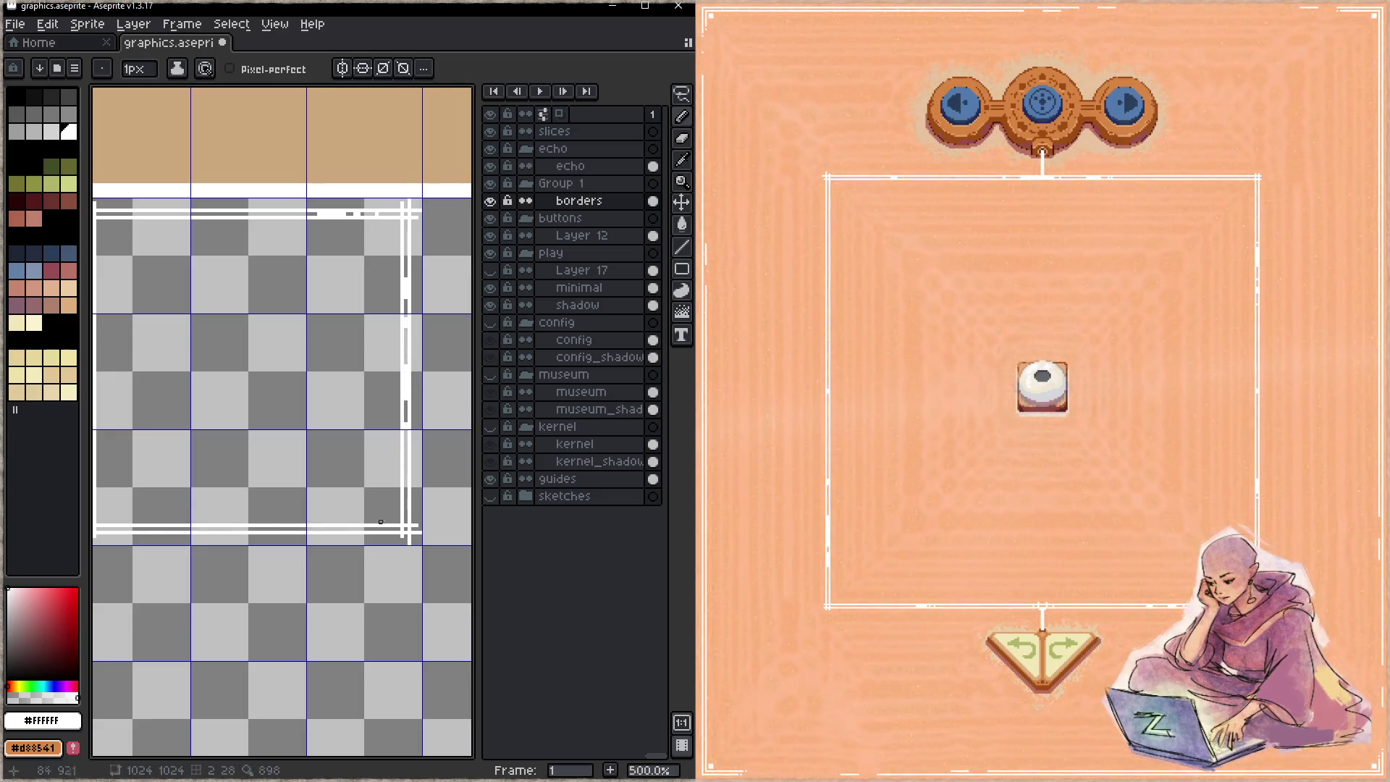
scroll(381, 522, down, 2)
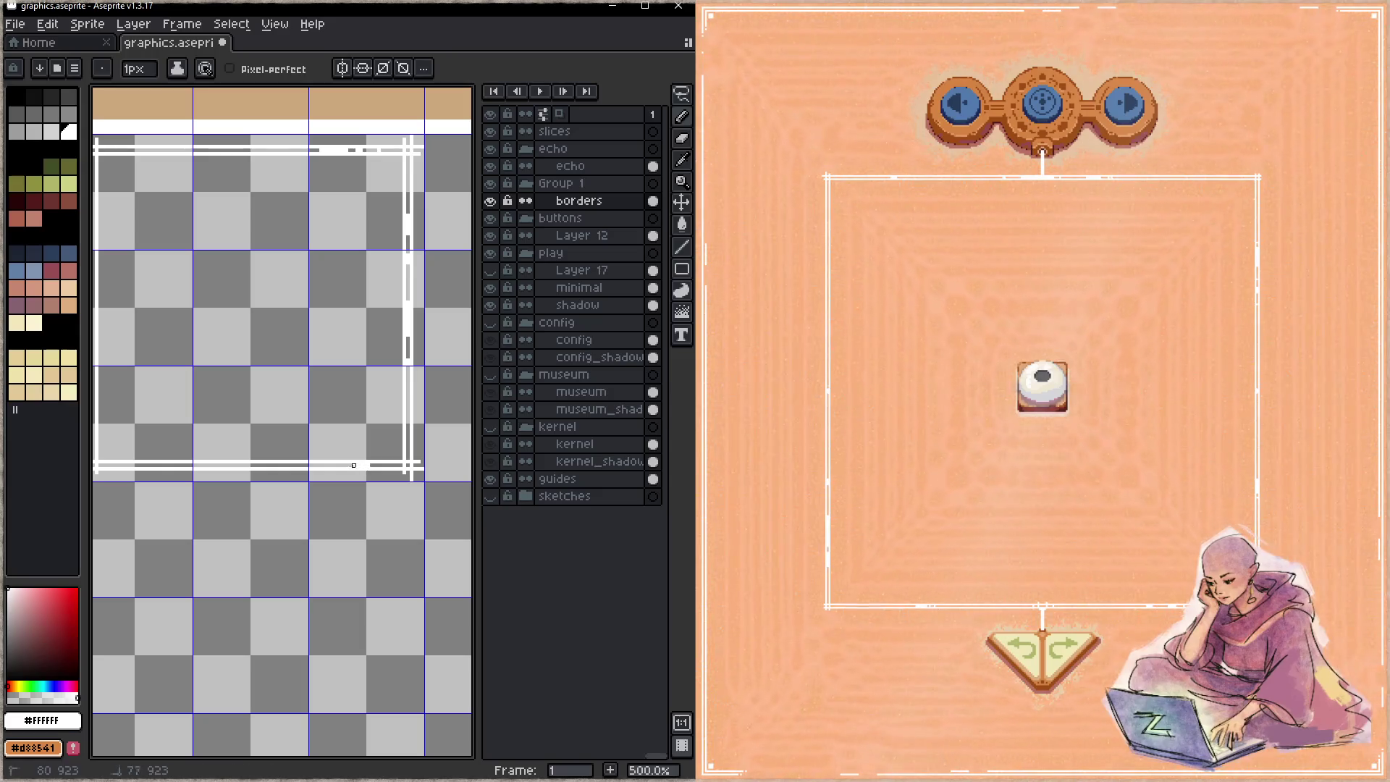
drag(263, 464, 360, 462)
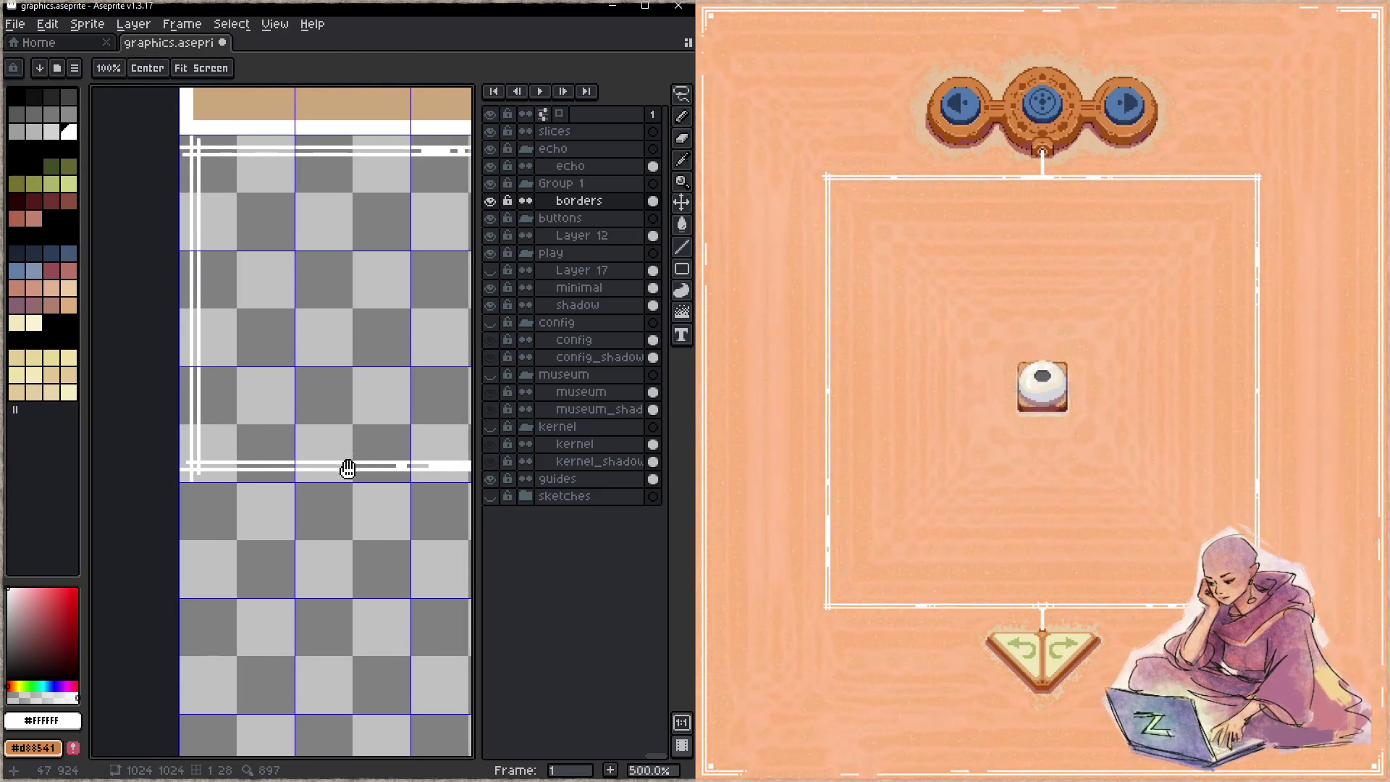
drag(246, 465, 274, 466)
click(295, 465)
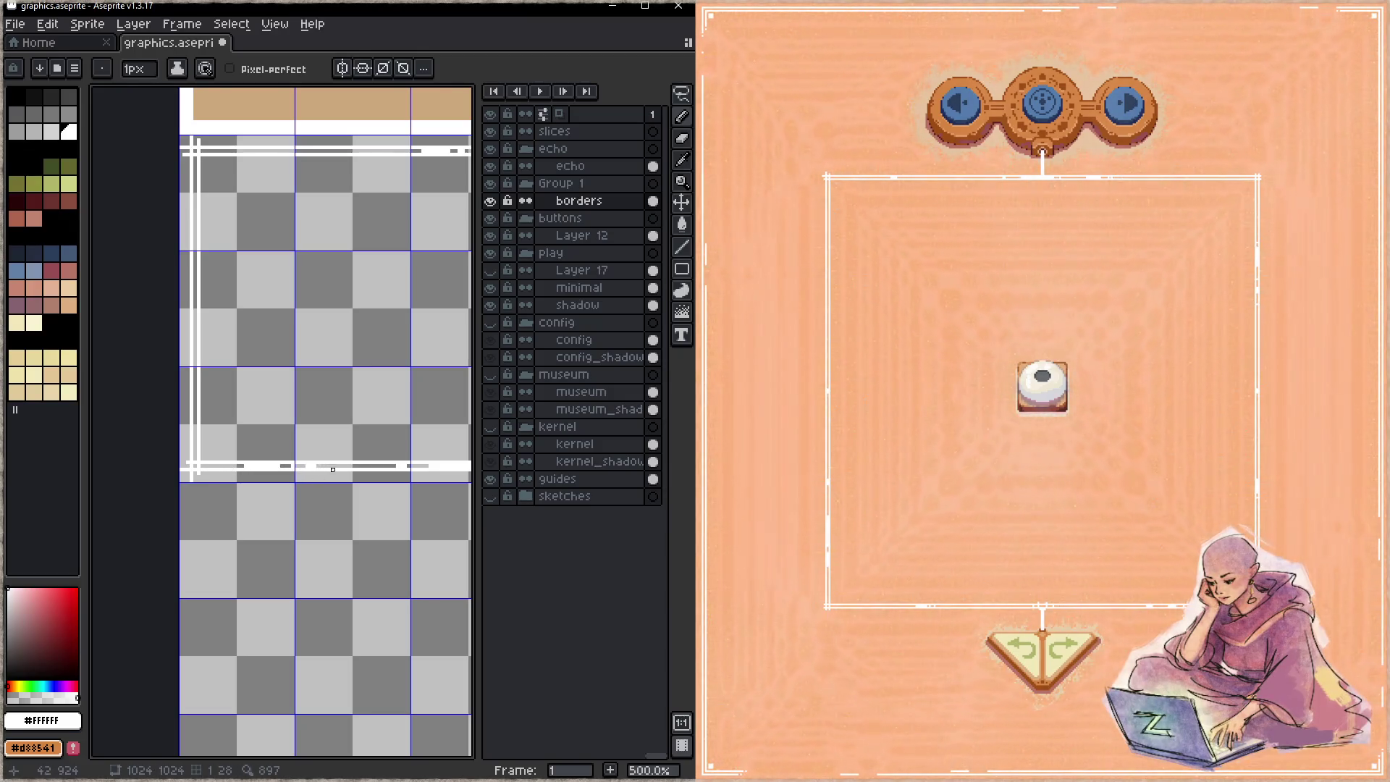
key(e)
key(b)
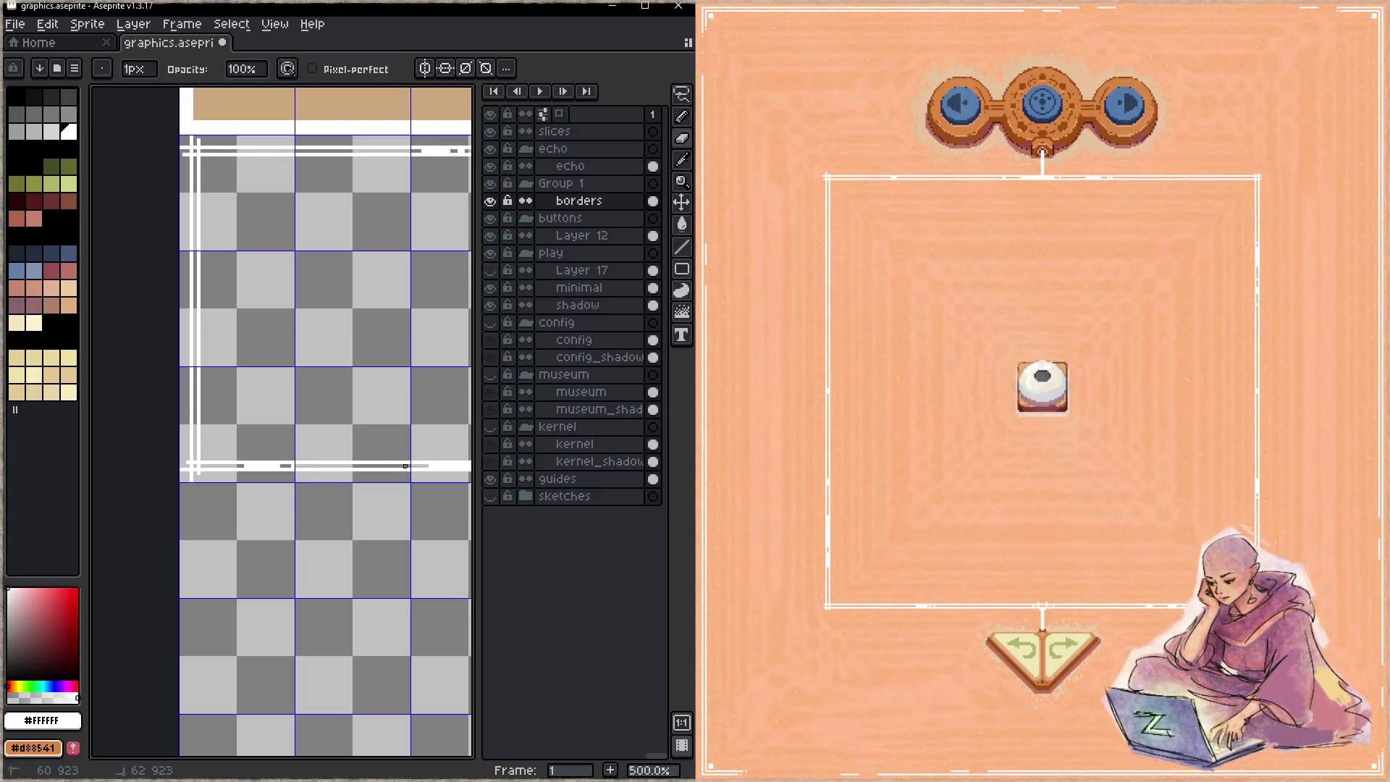
key(e)
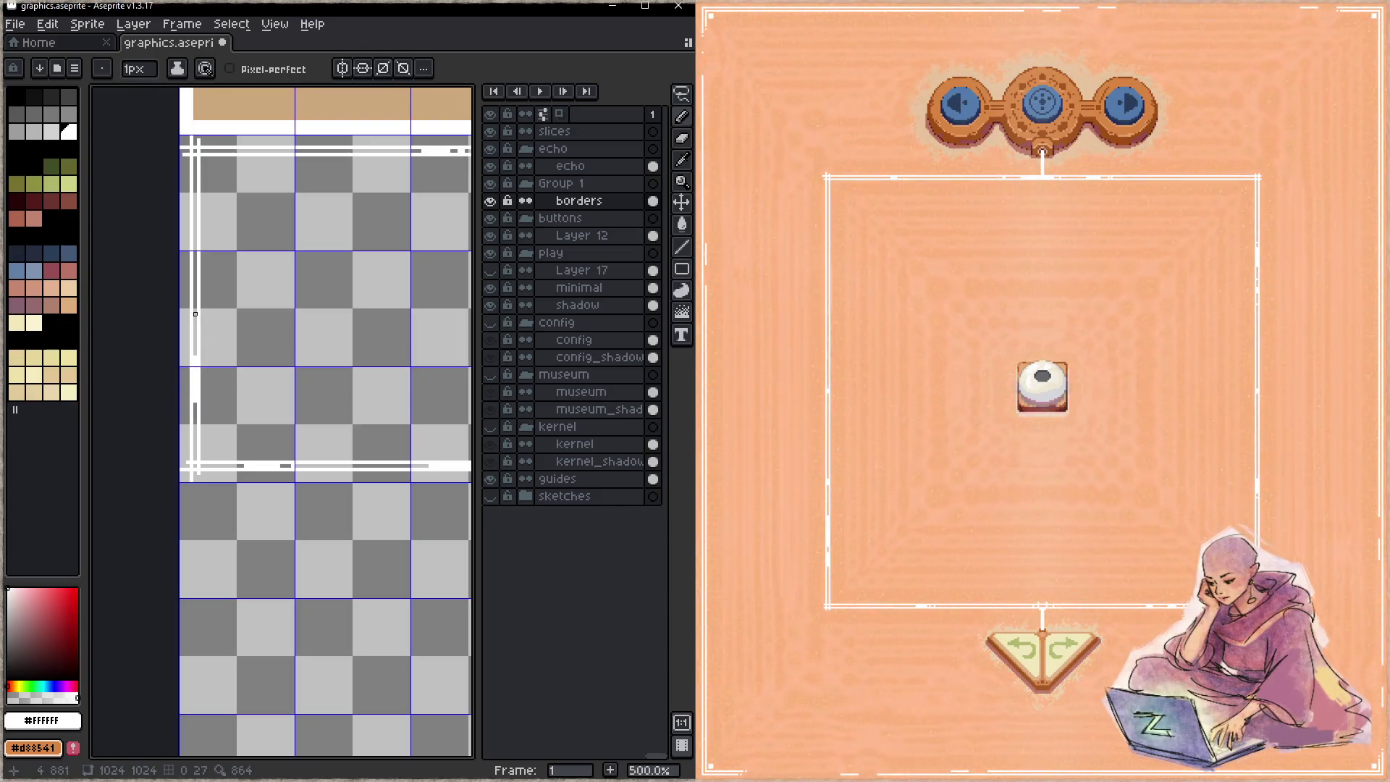
scroll(194, 314, up, 3)
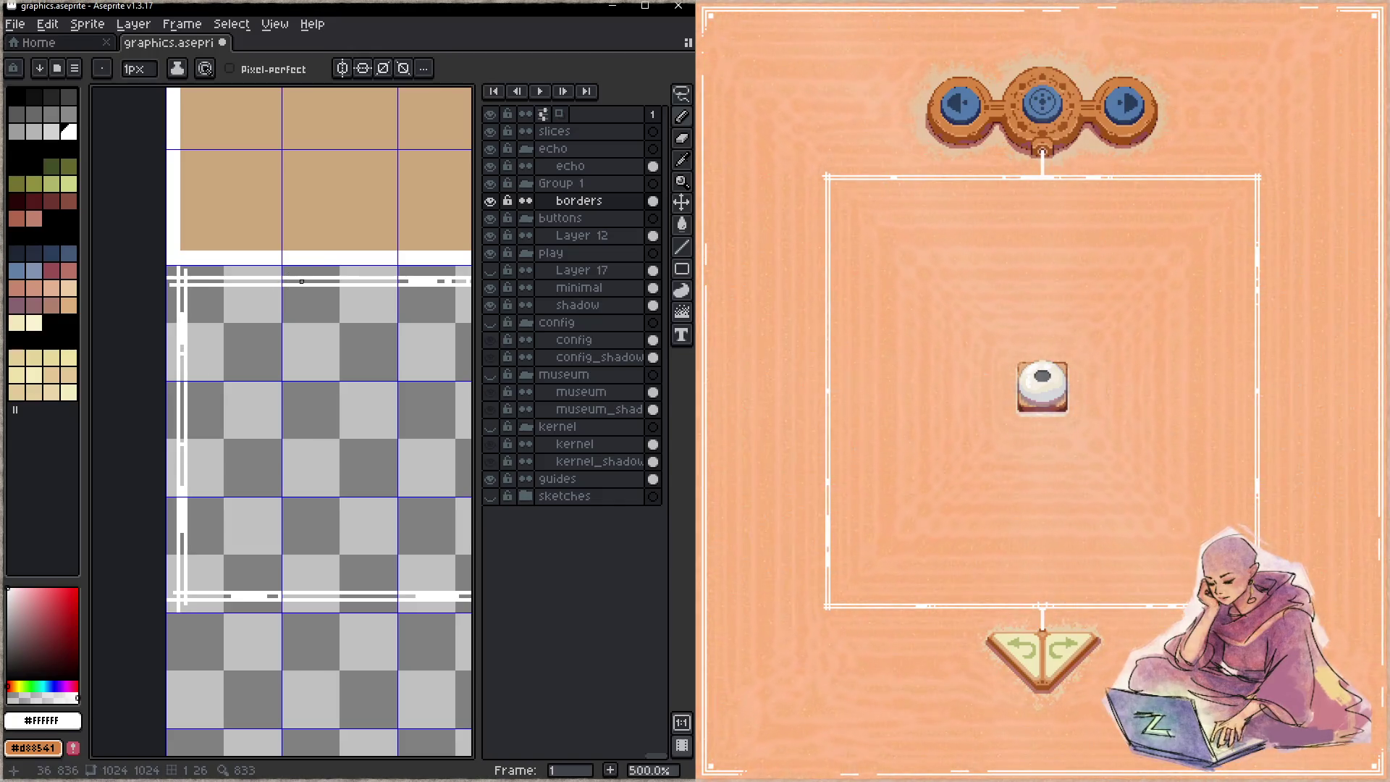
drag(384, 471, 249, 496)
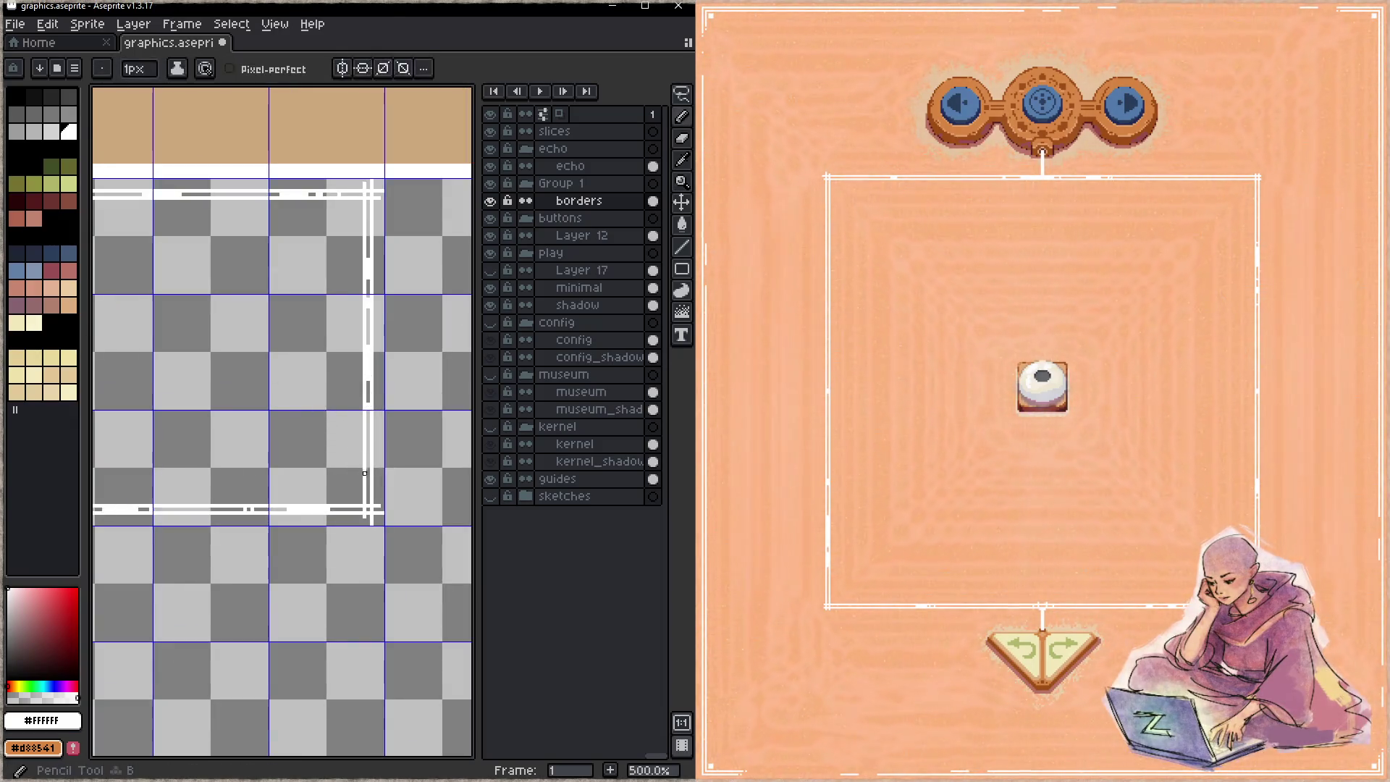
scroll(311, 470, down, 1)
mouse_move(289, 419)
mouse_down()
mouse_move(341, 456)
mouse_move(304, 447)
mouse_move(314, 475)
mouse_move(201, 484)
mouse_up()
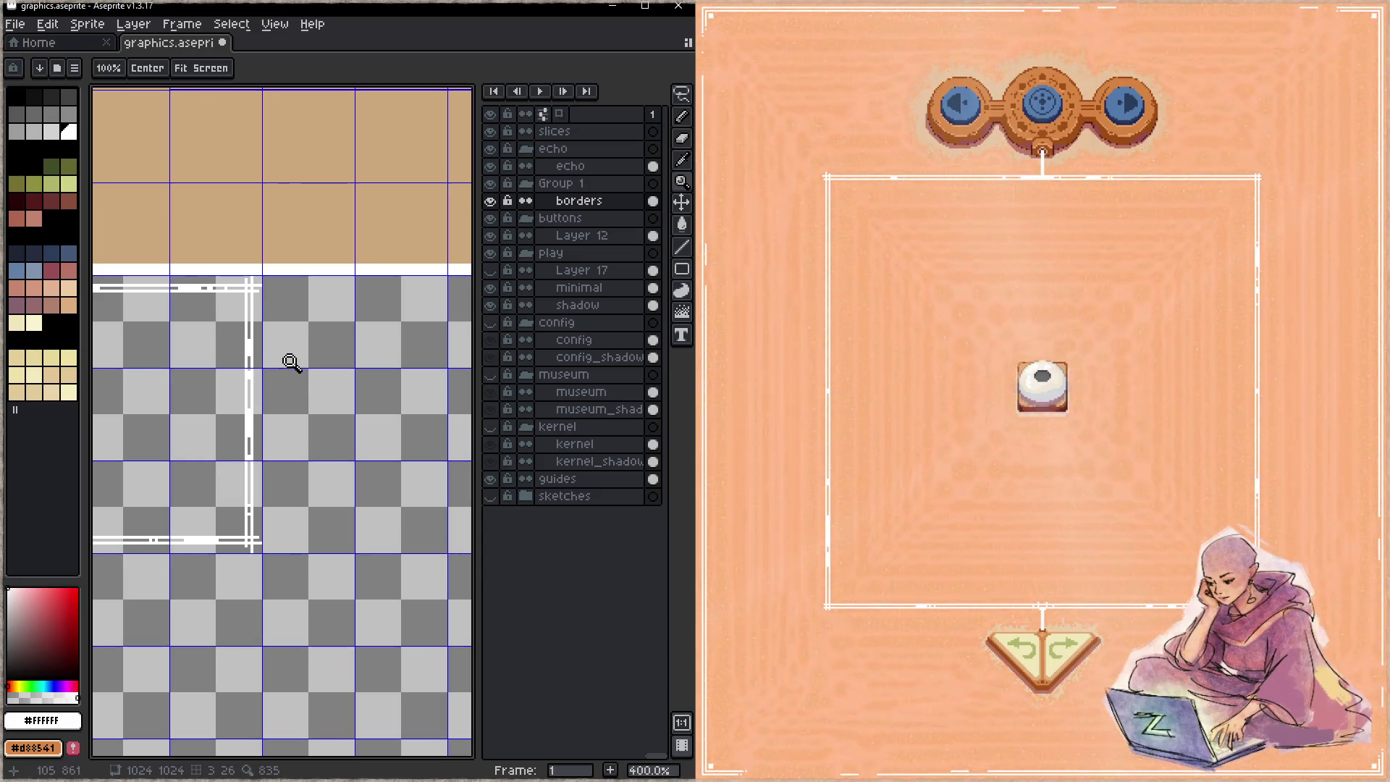
- Set the Pencil to a 4-pixel square brush
scroll(290, 362, up, 5)
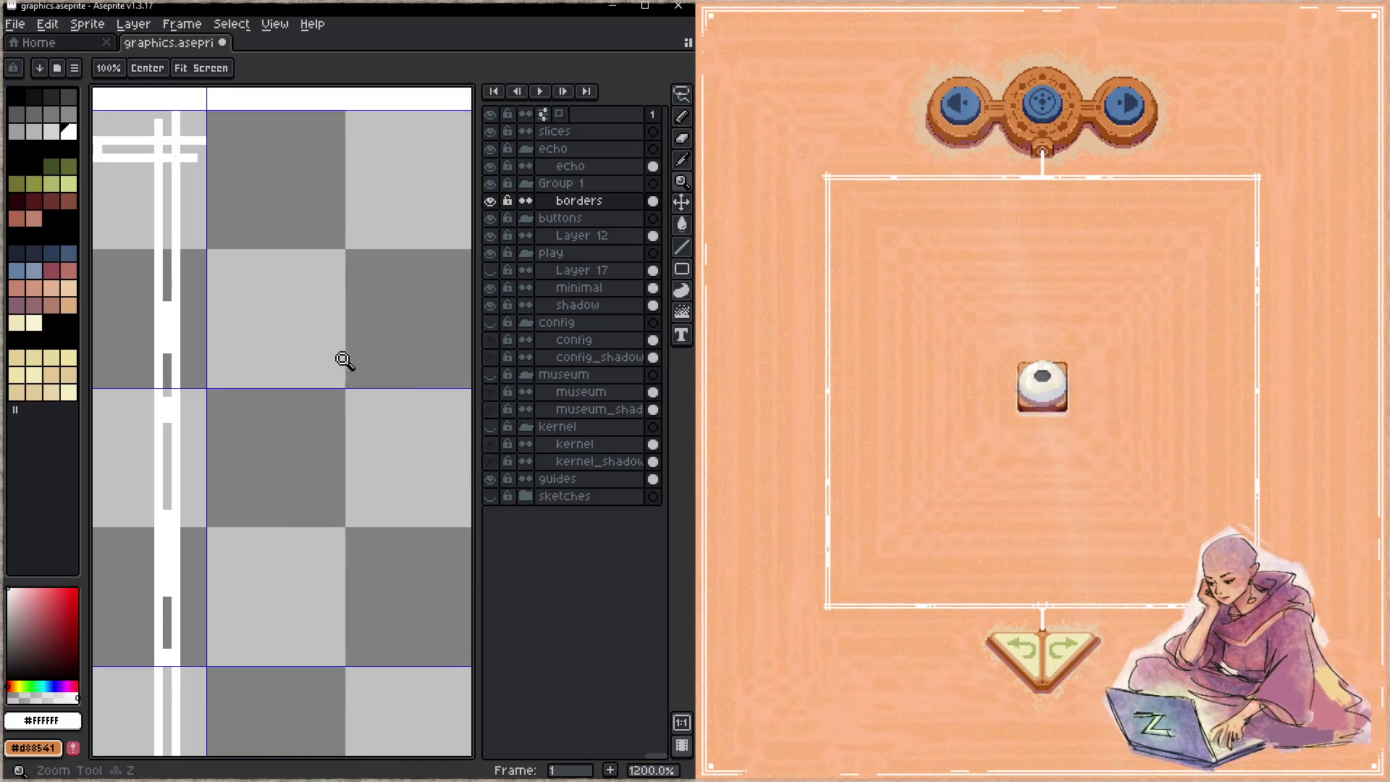
key(b)
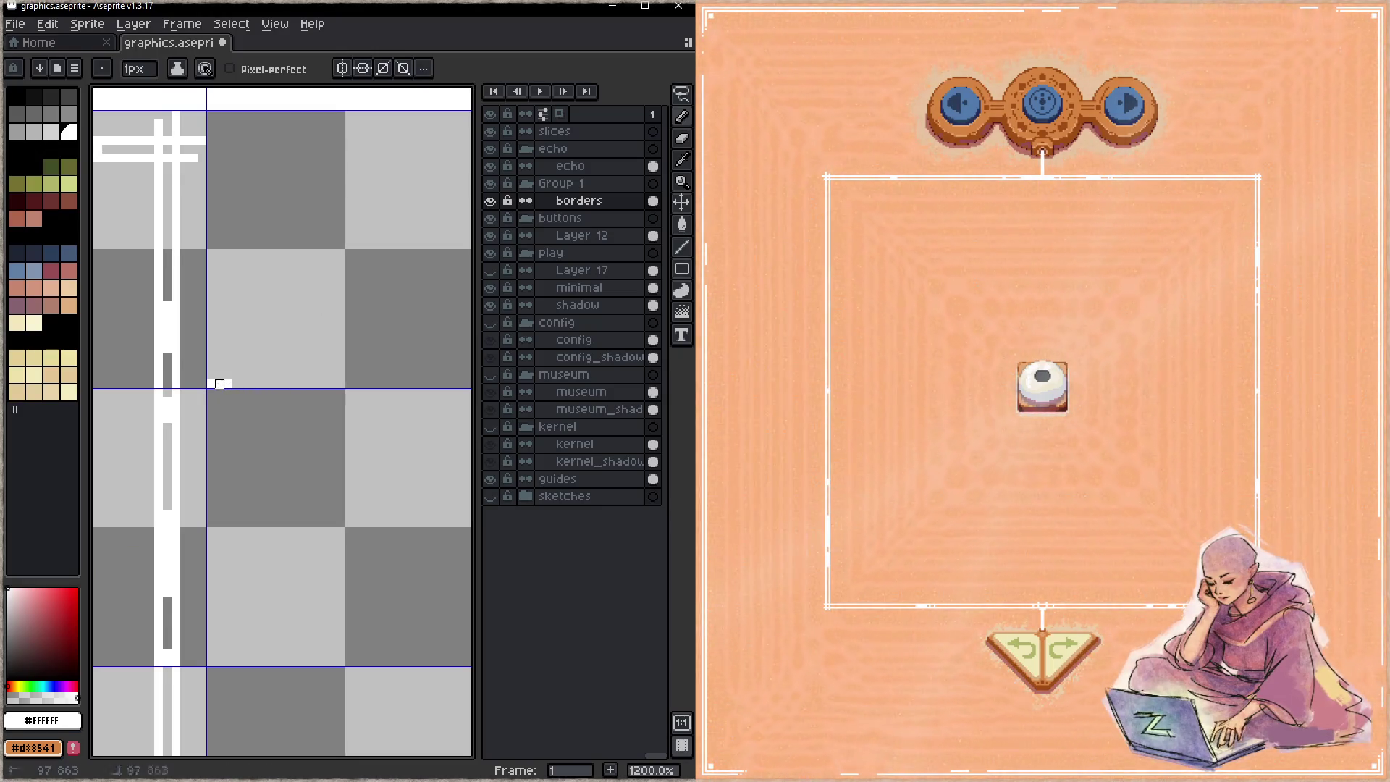
key(plus)
key(plus)
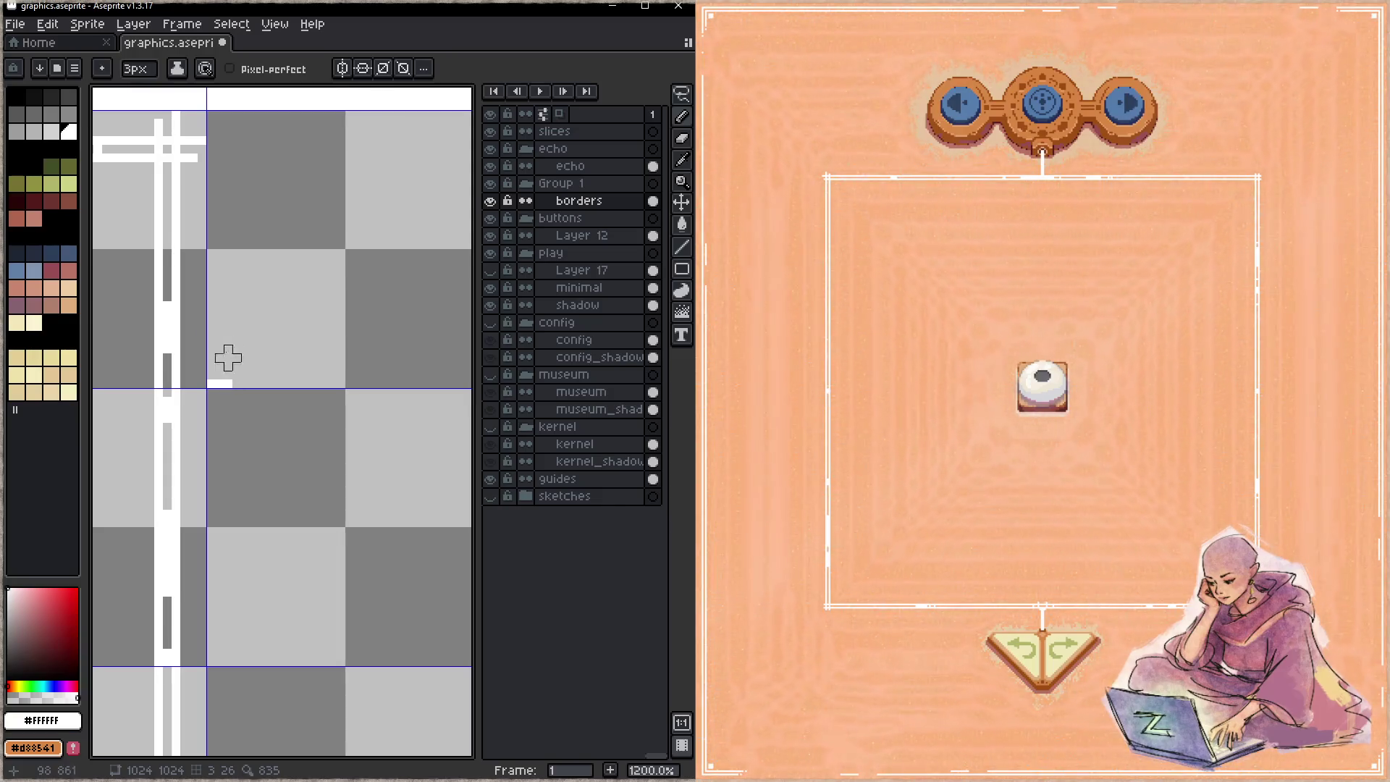
click(102, 68)
click(130, 91)
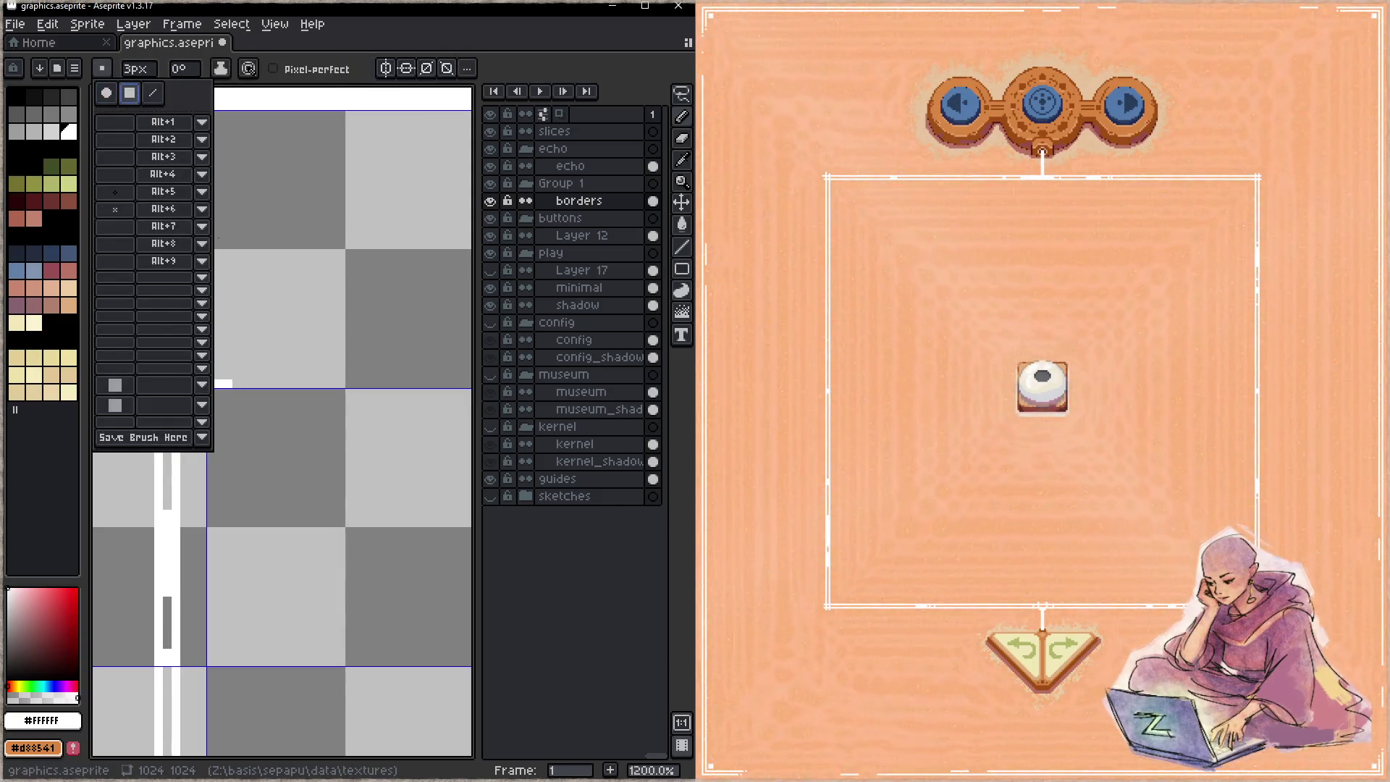
key(plus)
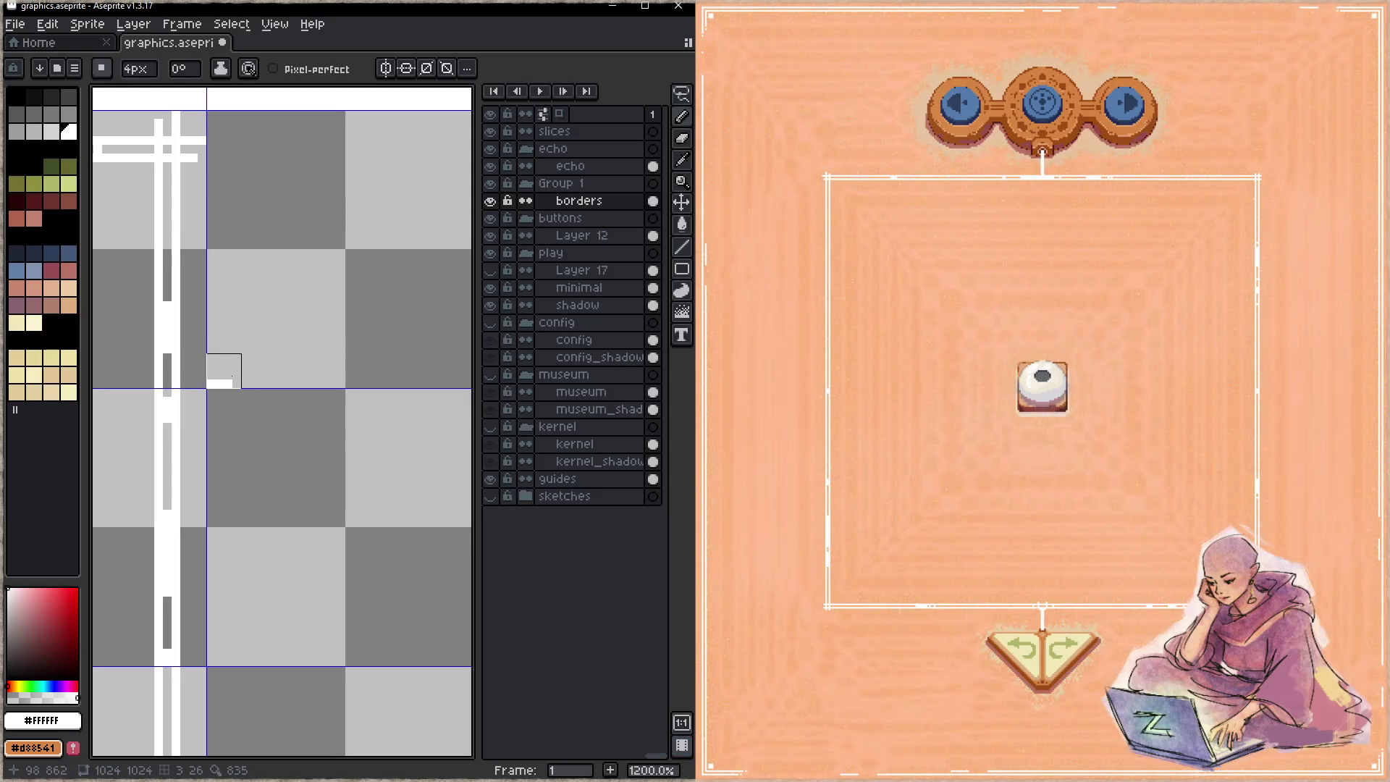
- Paint a 4-pixel-thick white horizontal strip, extending it to the right
click(259, 373)
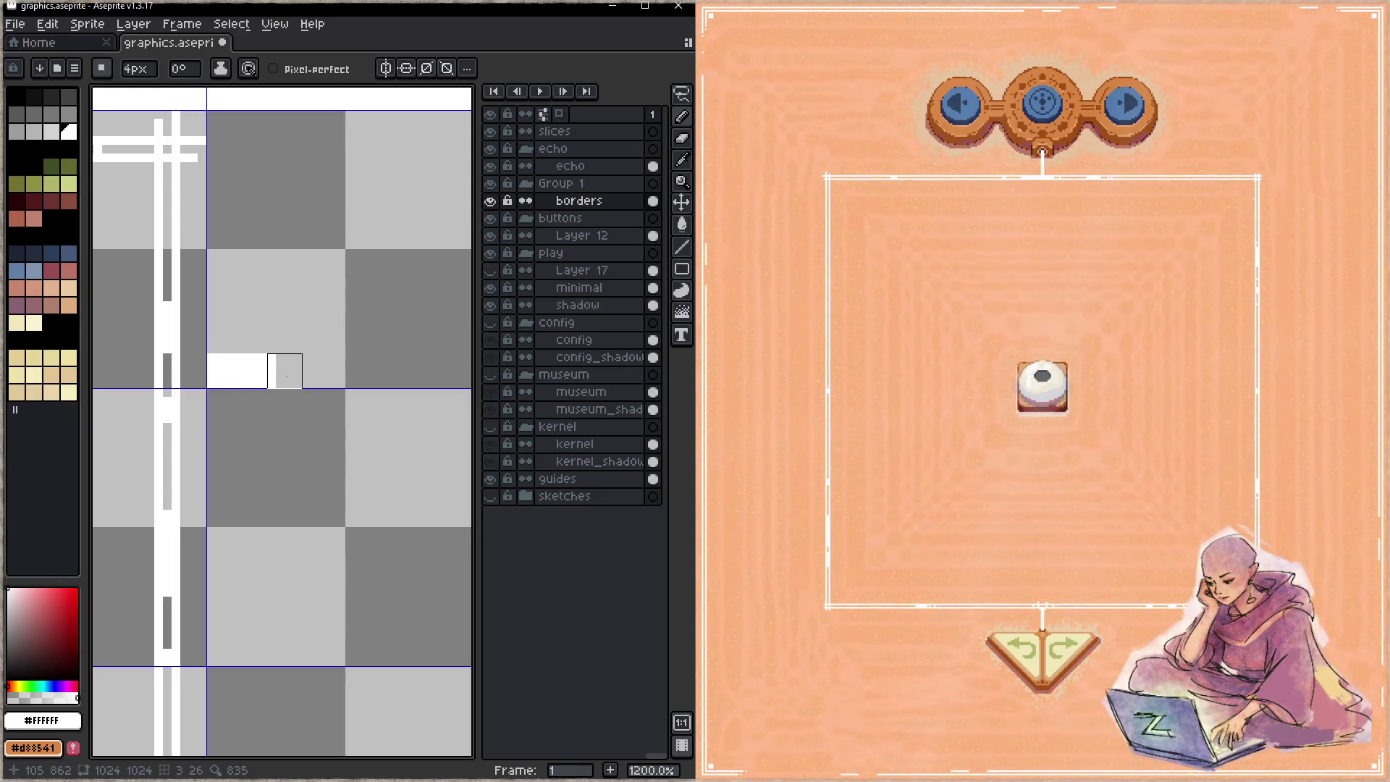
drag(293, 371, 328, 370)
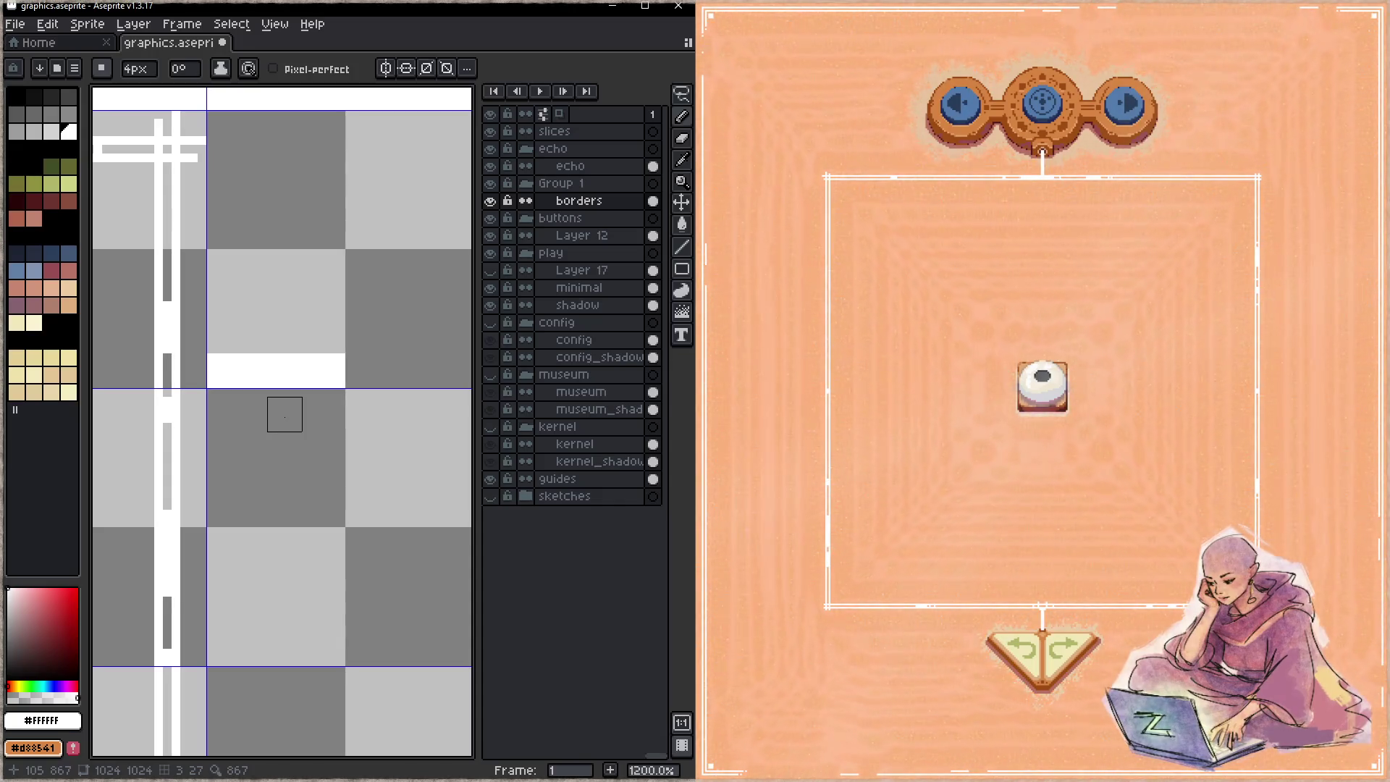
key(h)
drag(307, 406, 249, 432)
key(b)
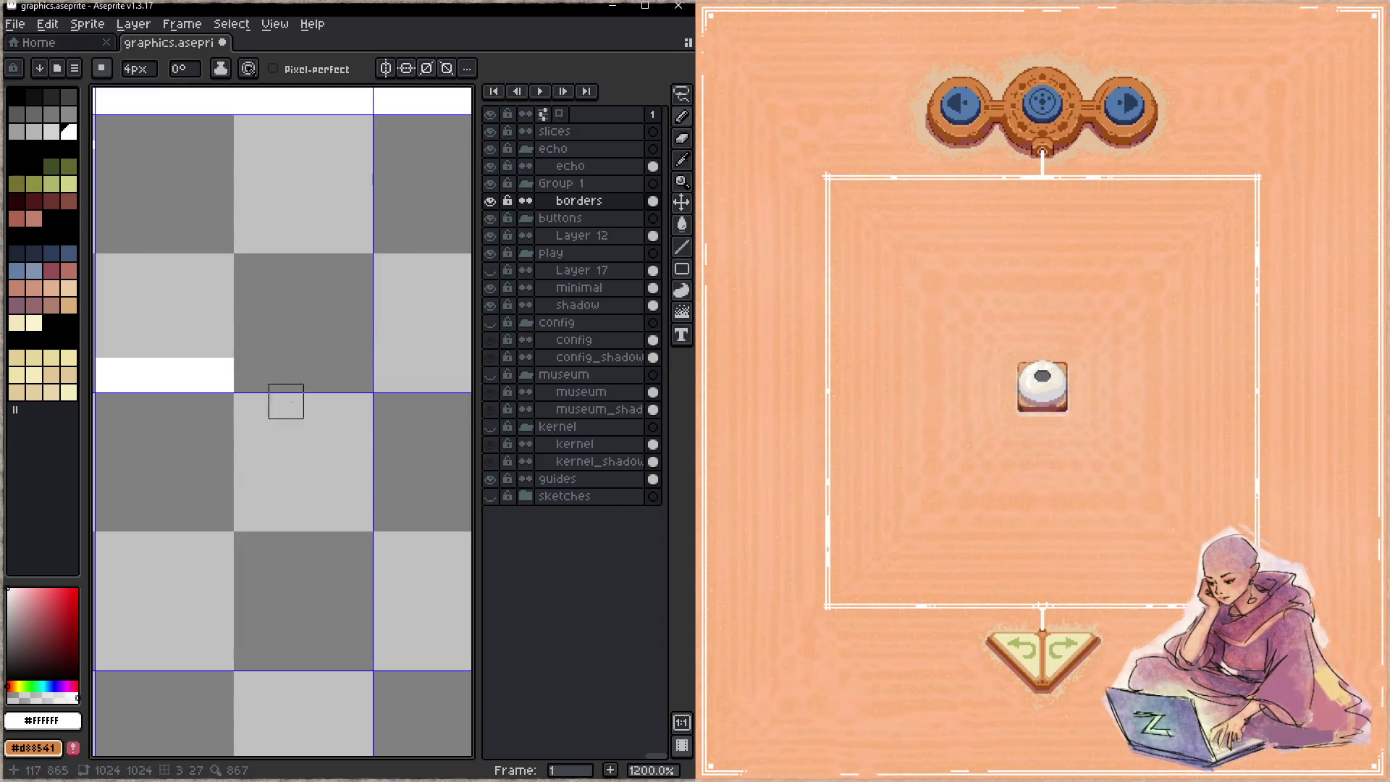
mouse_move(252, 375)
mouse_down()
mouse_move(356, 375)
mouse_move(251, 419)
mouse_move(271, 387)
mouse_move(367, 387)
mouse_up()
key(space)
- Paint four blocks from bright cyan to darkest blue in a row above the white strip
mouse_move(199, 465)
mouse_down()
mouse_move(403, 443)
mouse_move(351, 451)
mouse_up()
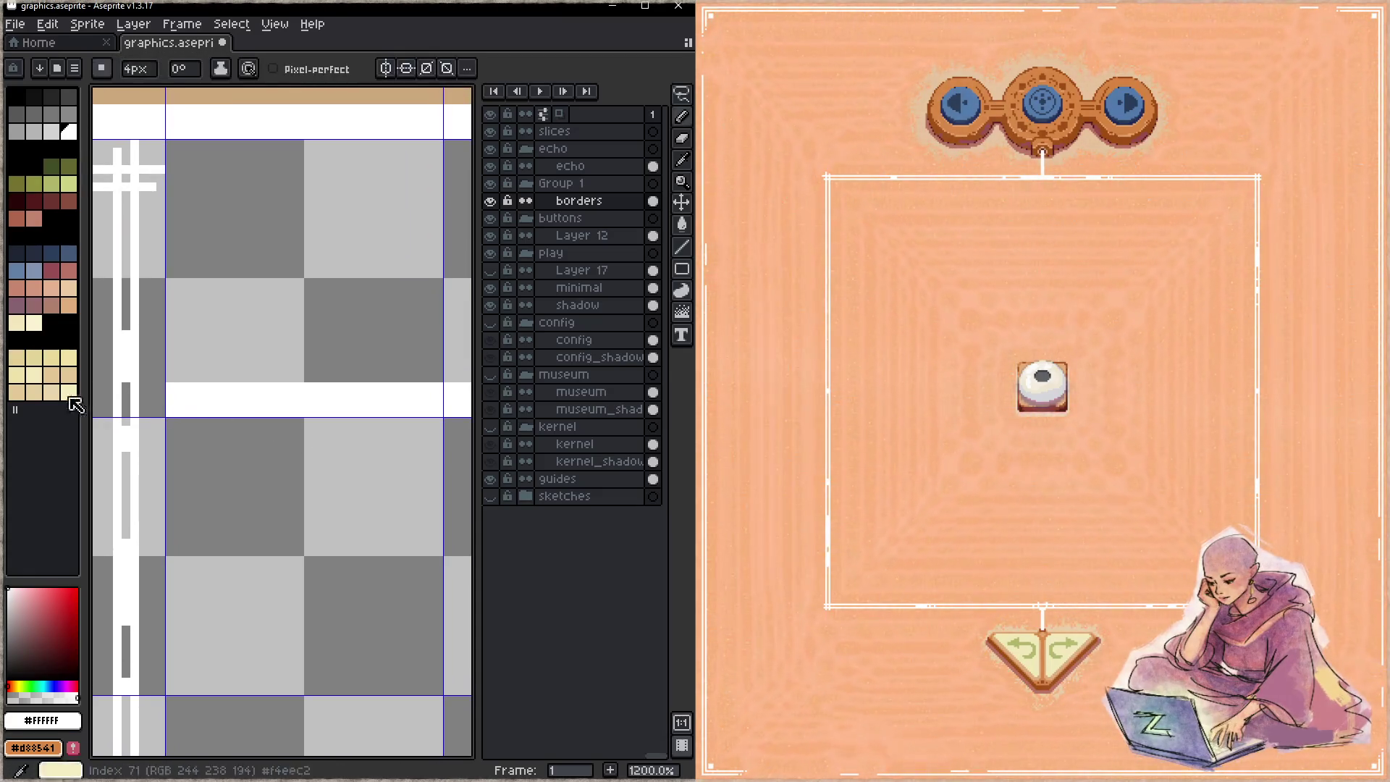
click(44, 686)
click(62, 588)
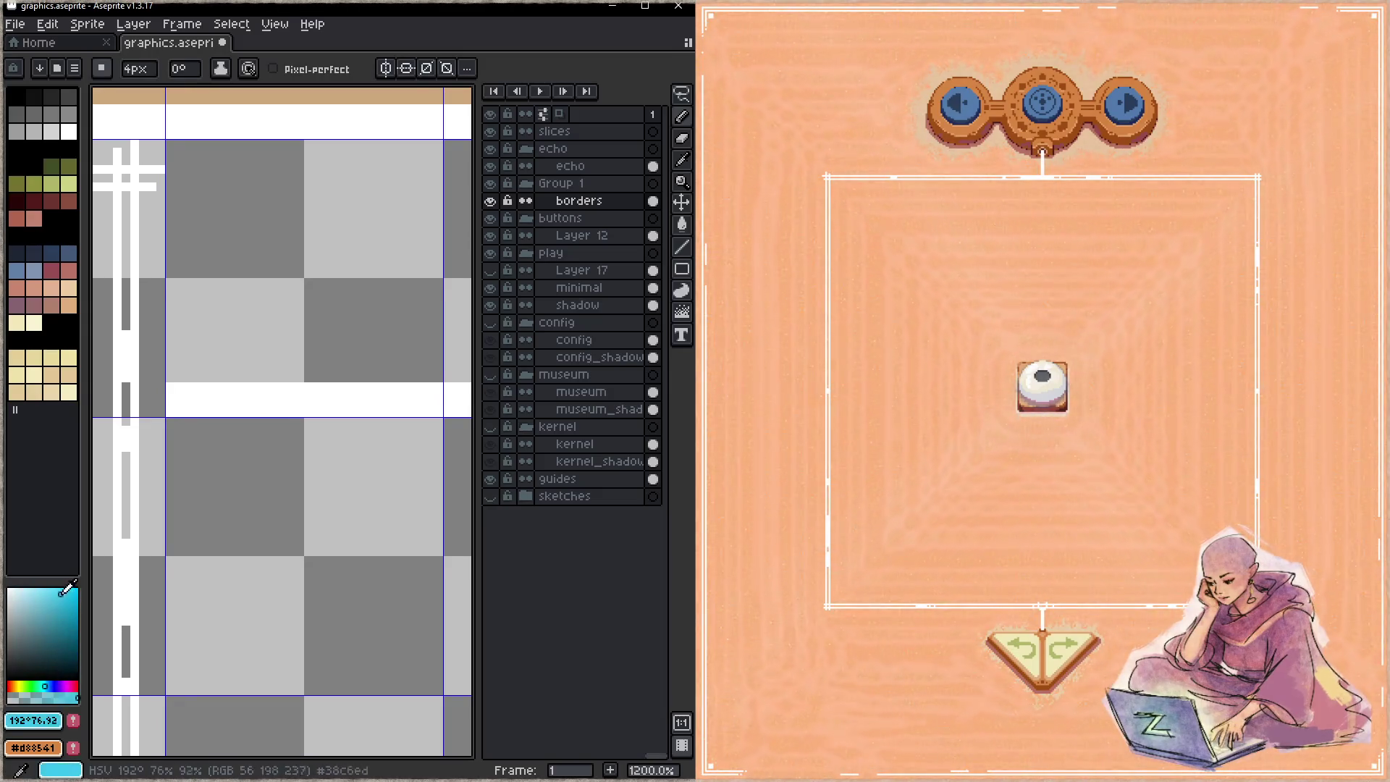
click(286, 365)
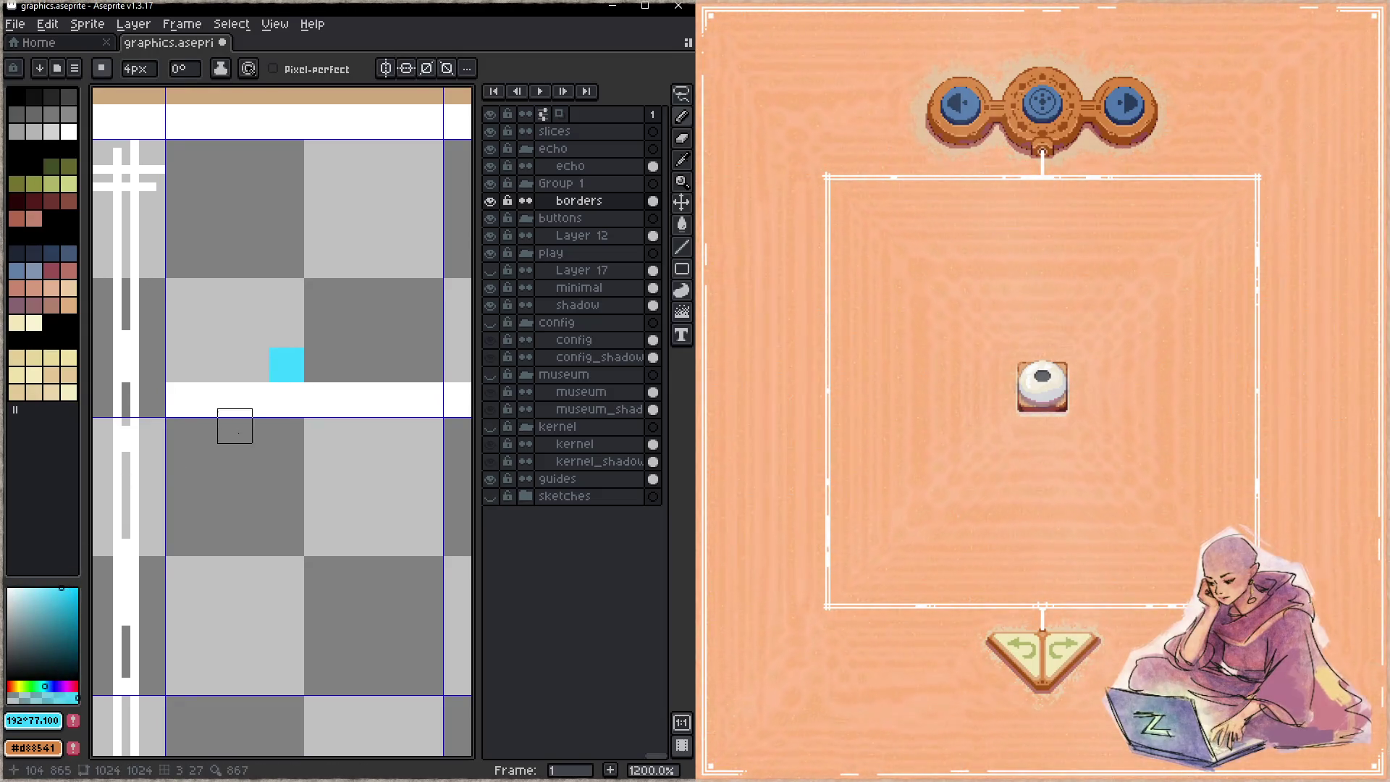
click(55, 618)
click(251, 365)
click(46, 687)
click(63, 619)
click(217, 364)
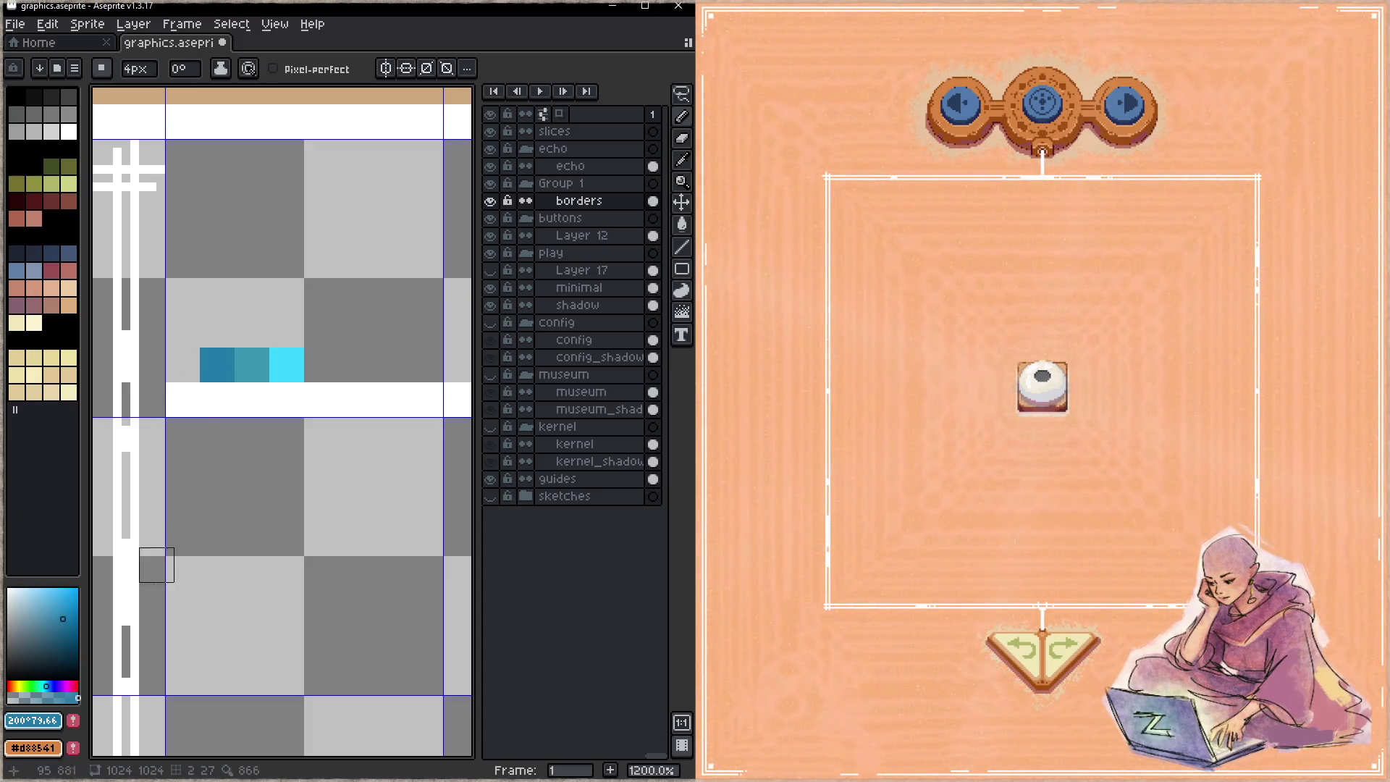
click(74, 611)
click(75, 613)
click(182, 364)
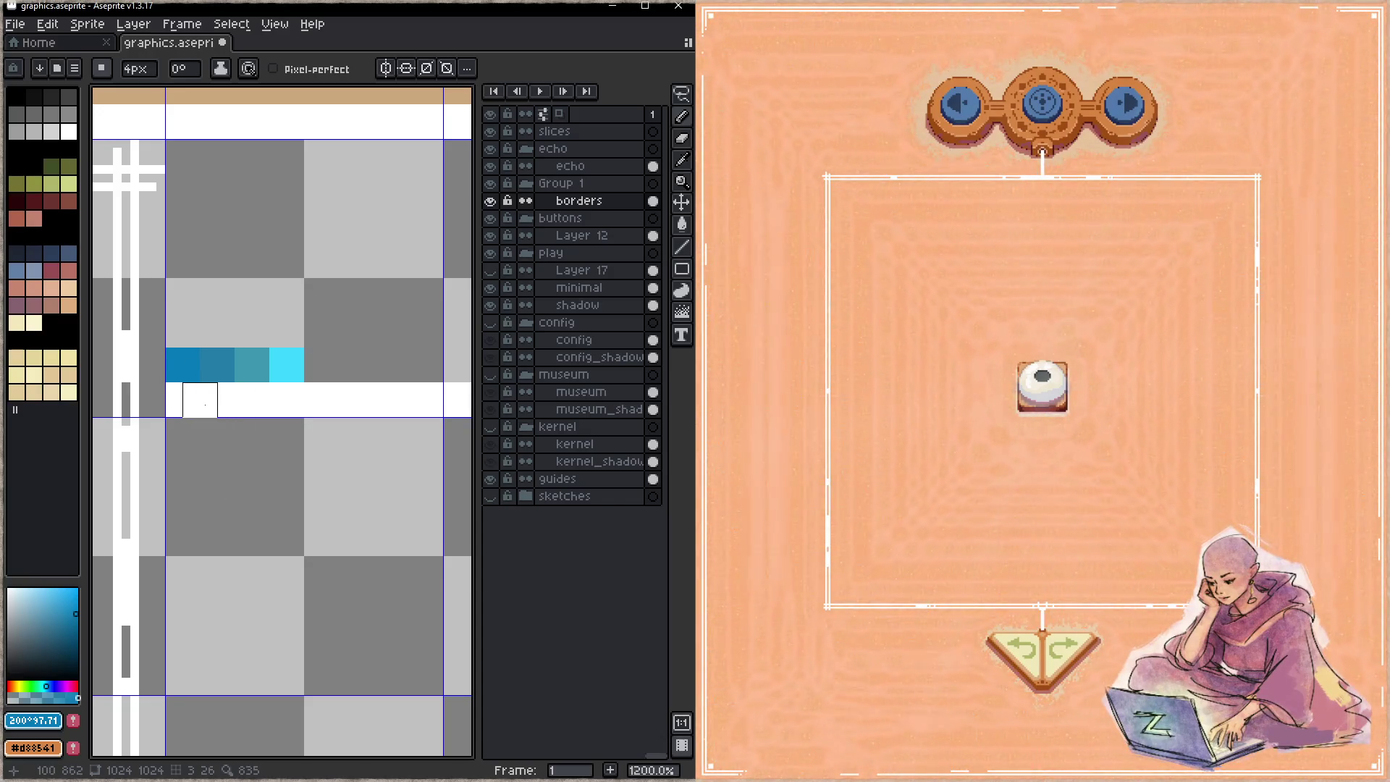
- Select the four gradient blocks and place a copy right after them
key(m)
mouse_move(169, 352)
mouse_down()
mouse_move(304, 382)
mouse_move(434, 388)
mouse_up()
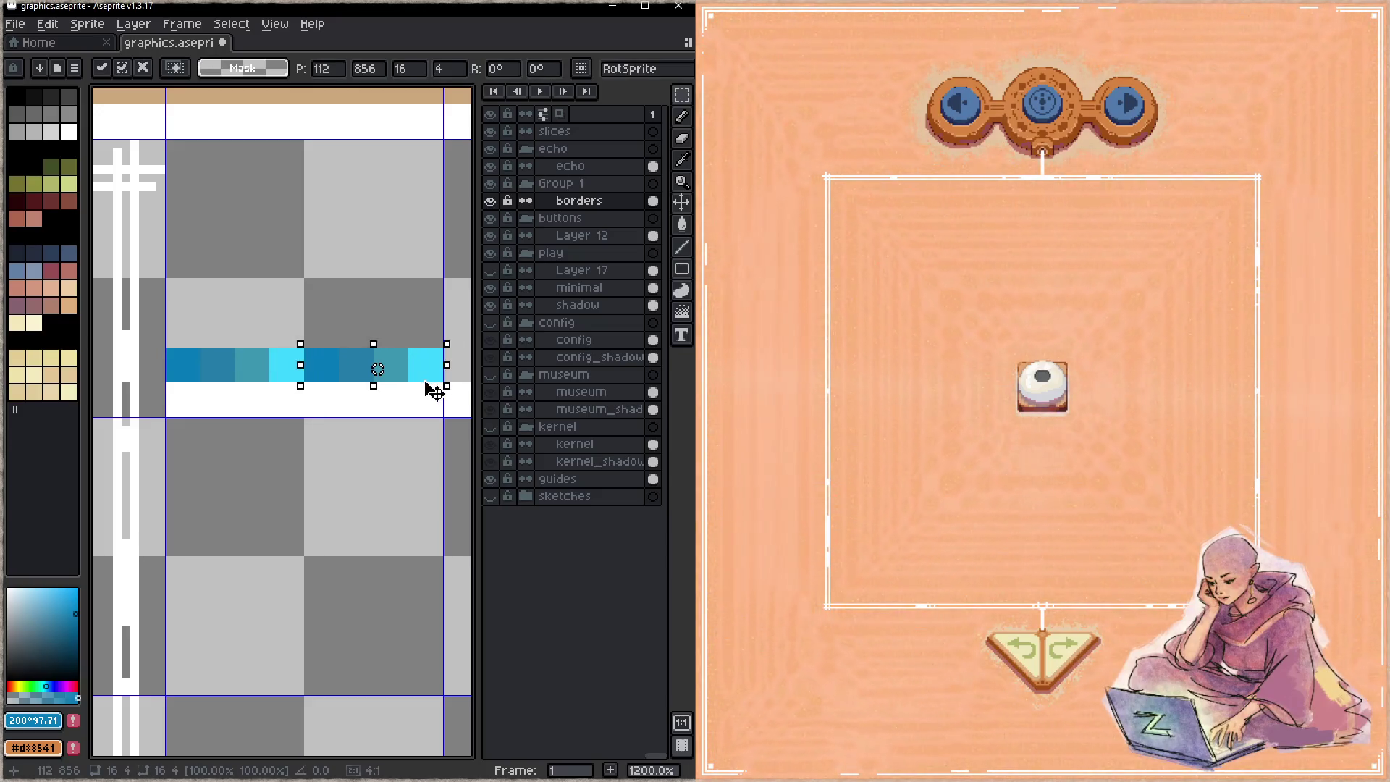
drag(394, 502, 224, 433)
drag(226, 385, 367, 386)
drag(210, 515, 366, 485)
key(Return)
key(shift+c)
scroll(286, 475, up, 2)
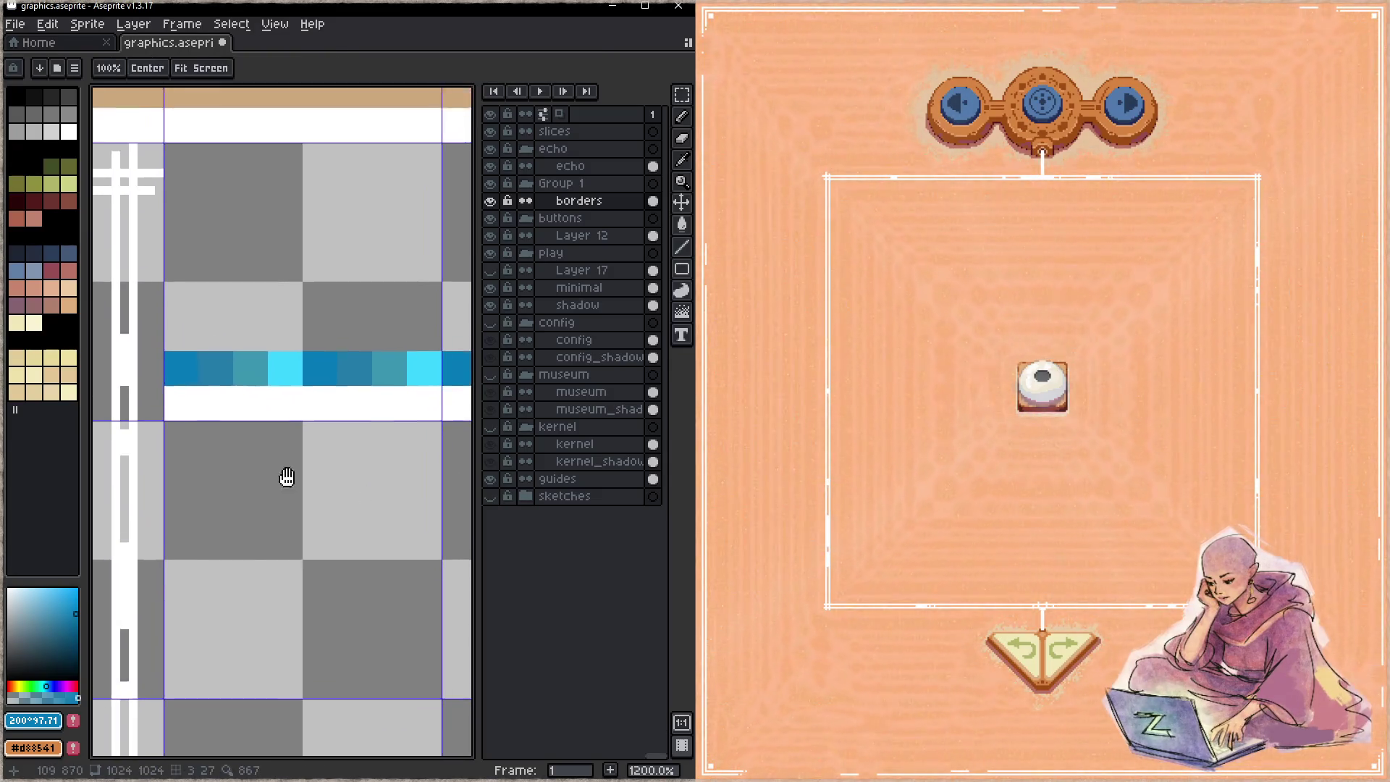
- Drag a slice over the white strip and name it lut_play_border
drag(193, 408, 325, 439)
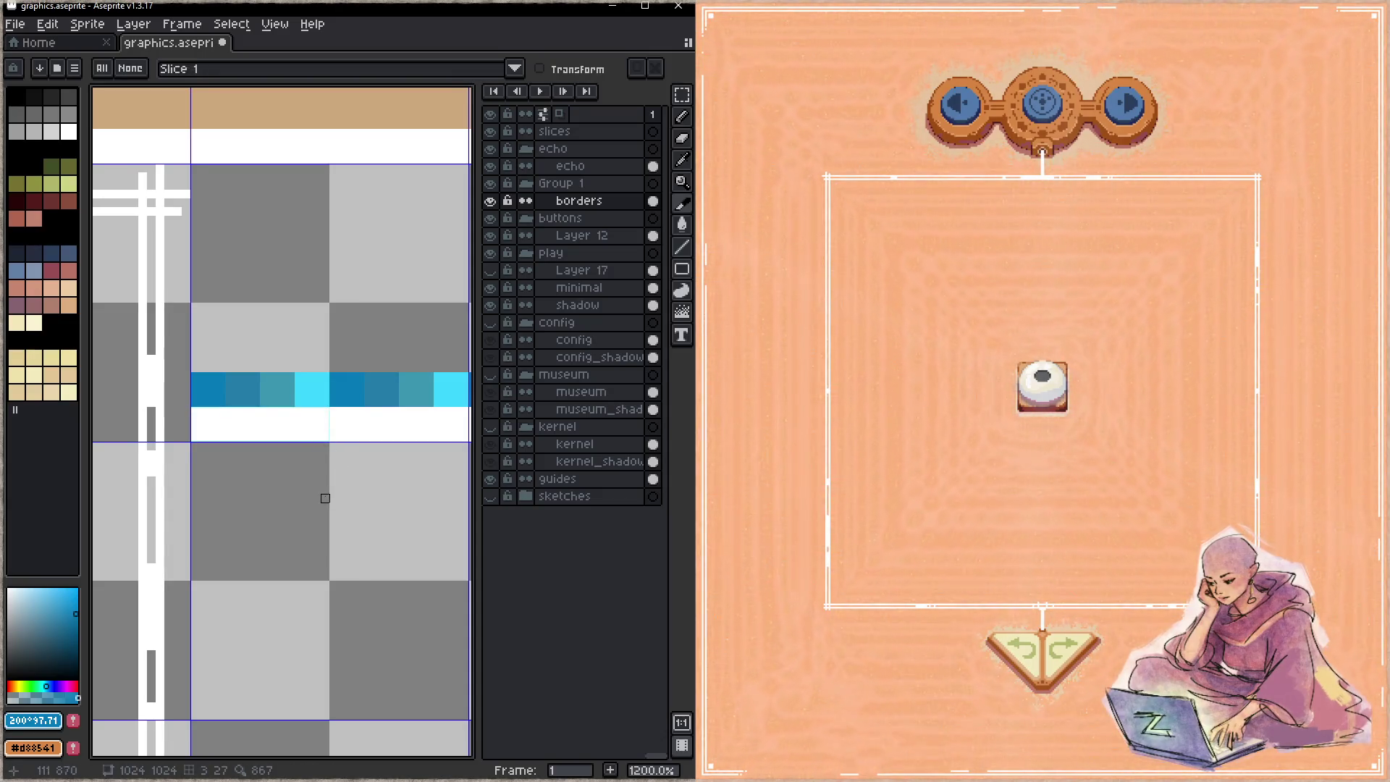
double_click(303, 428)
key(BackSpace)
text(?pla)
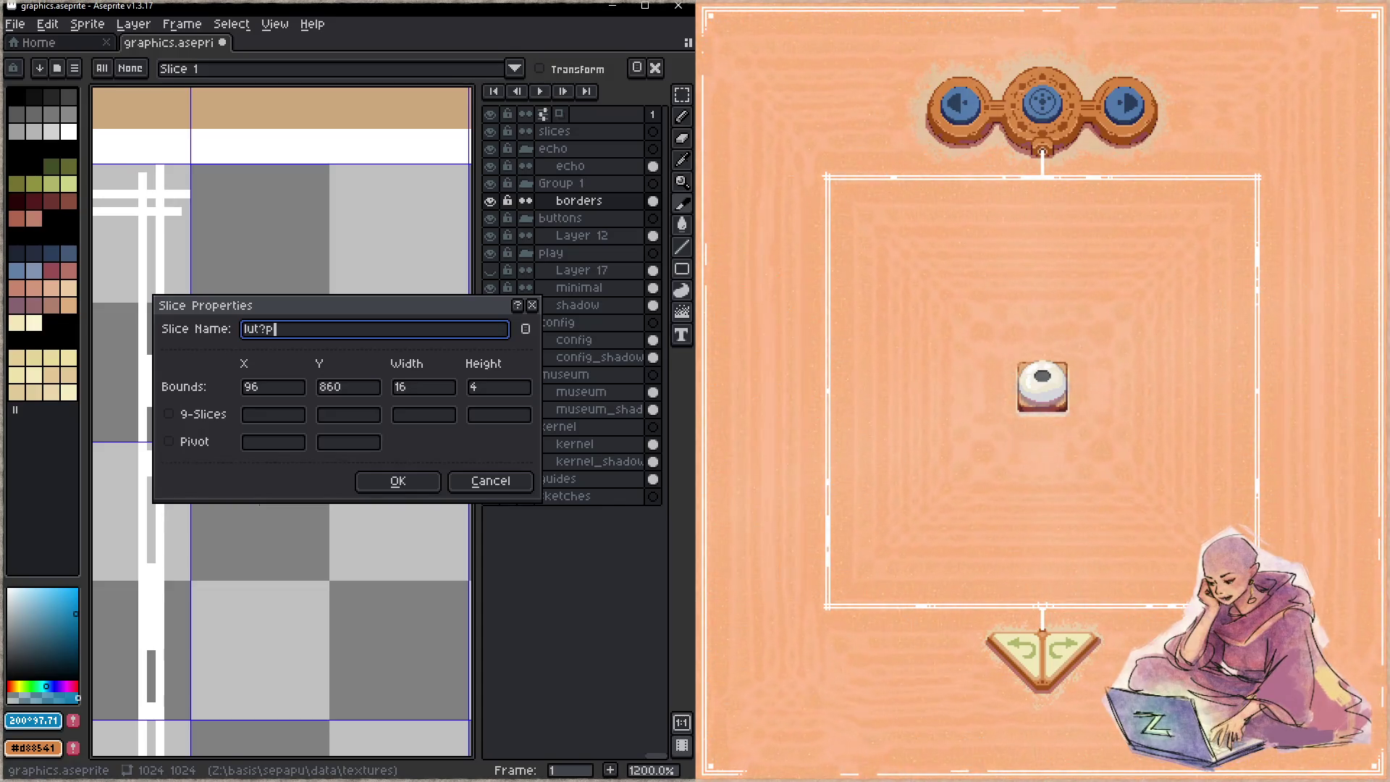
key(BackSpace)
key(BackSpace)
key(BackSpace)
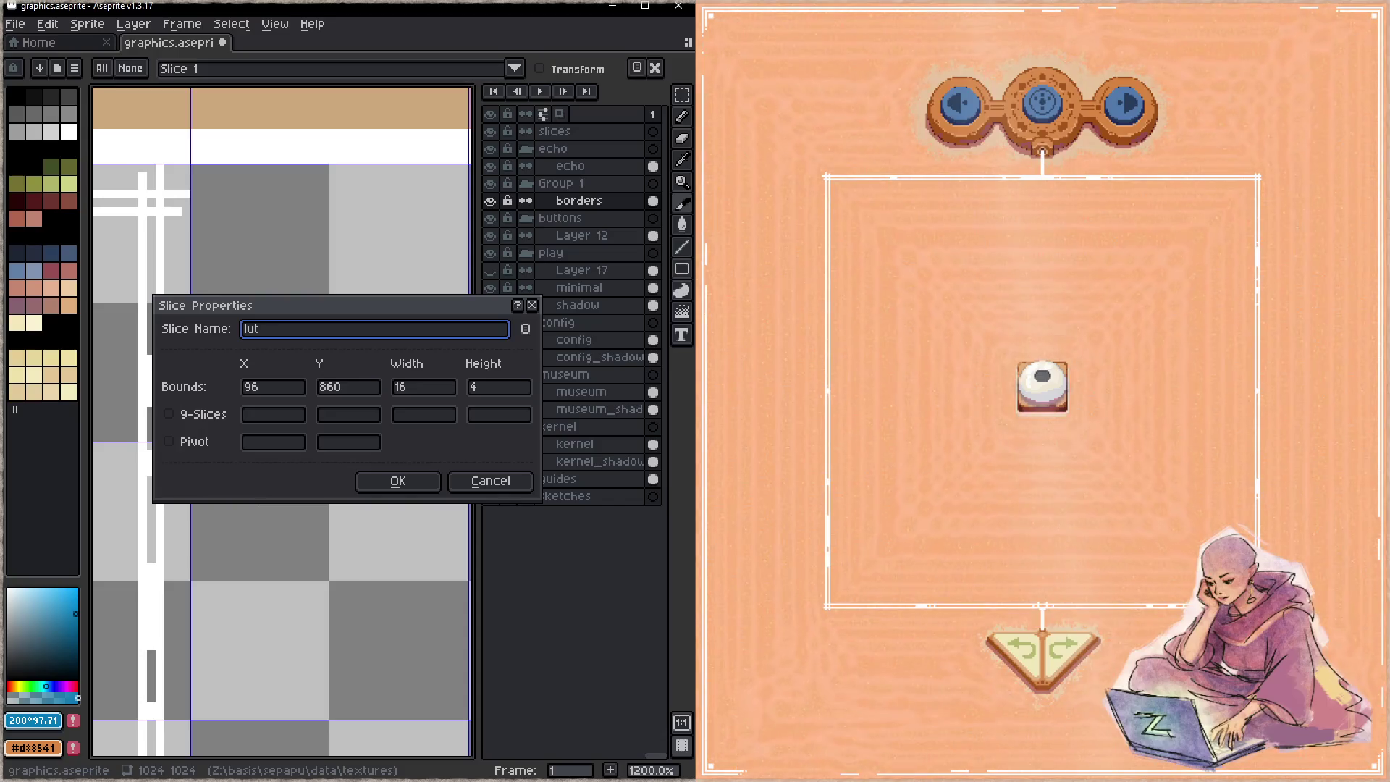
text(_play_)
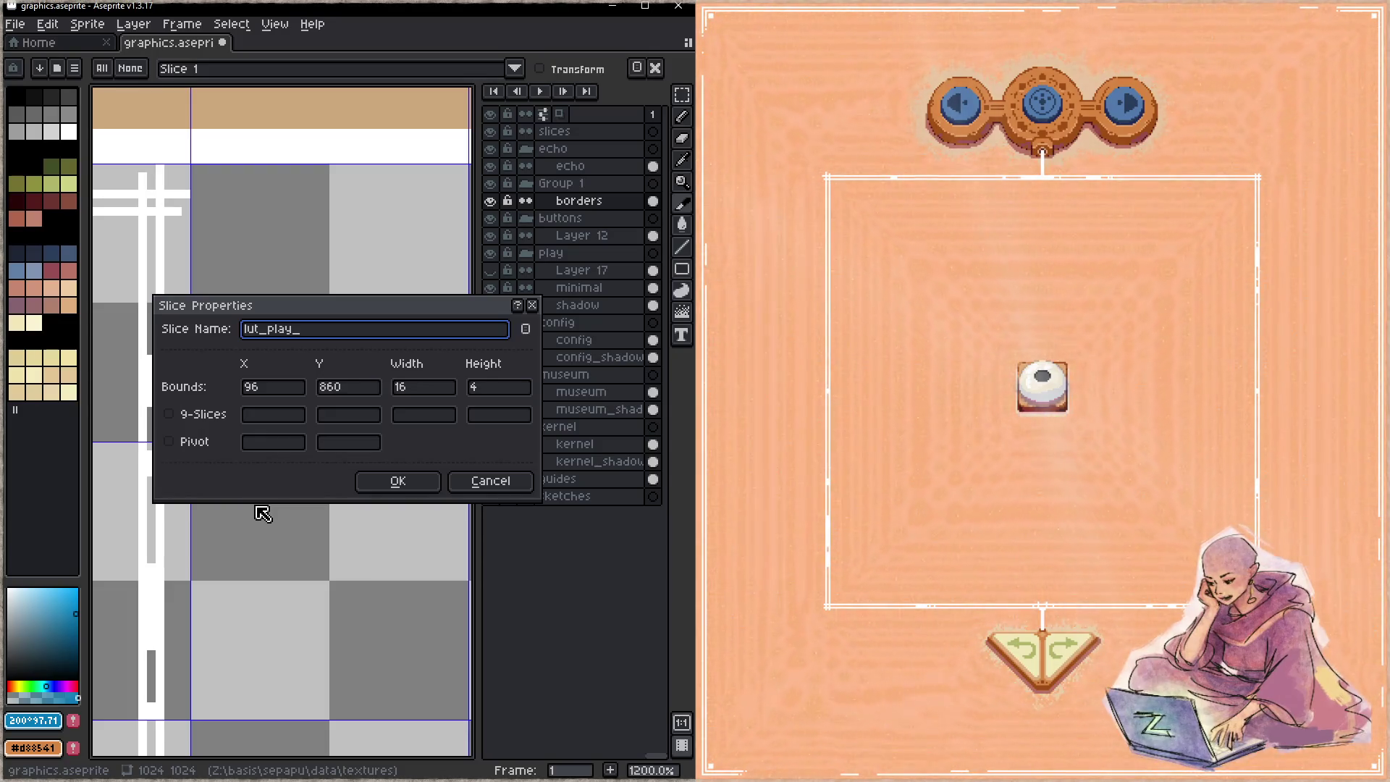
text(border)
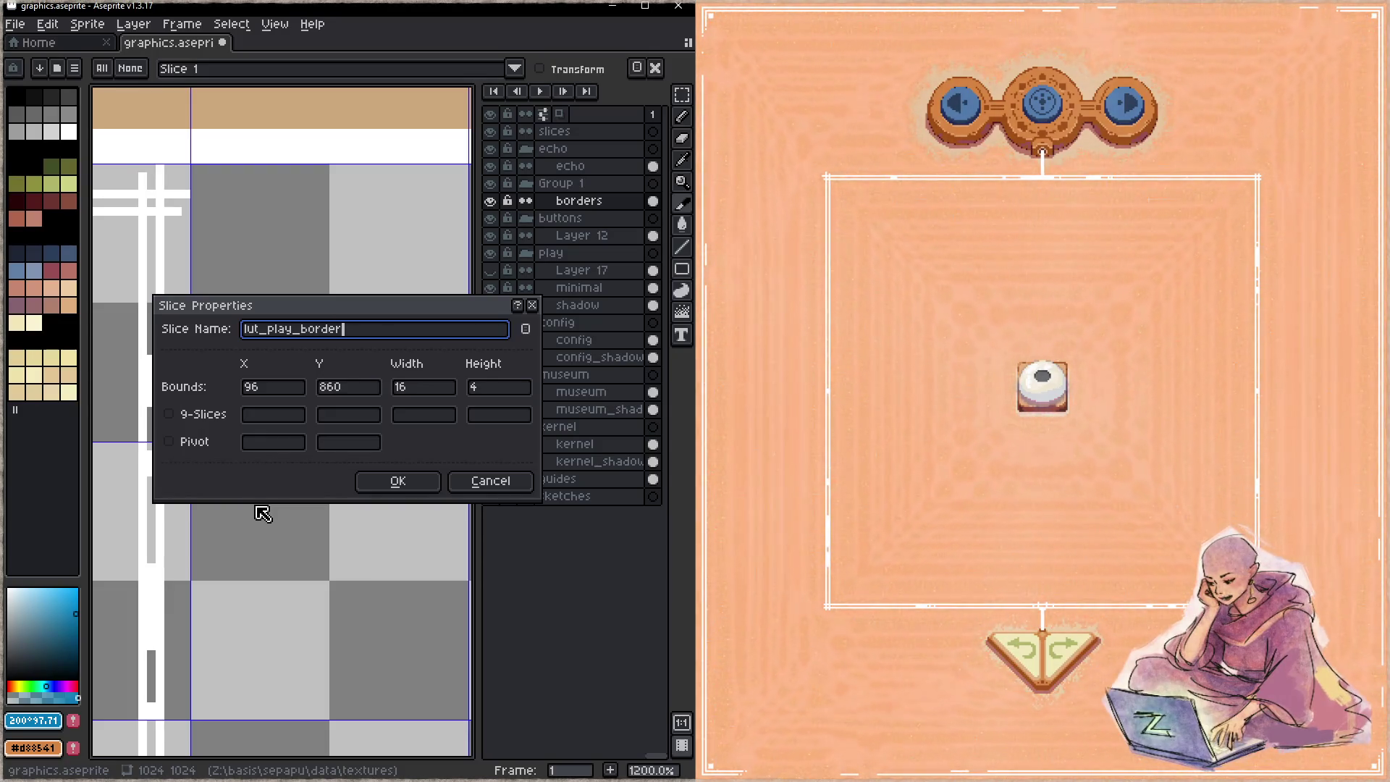
click(400, 493)
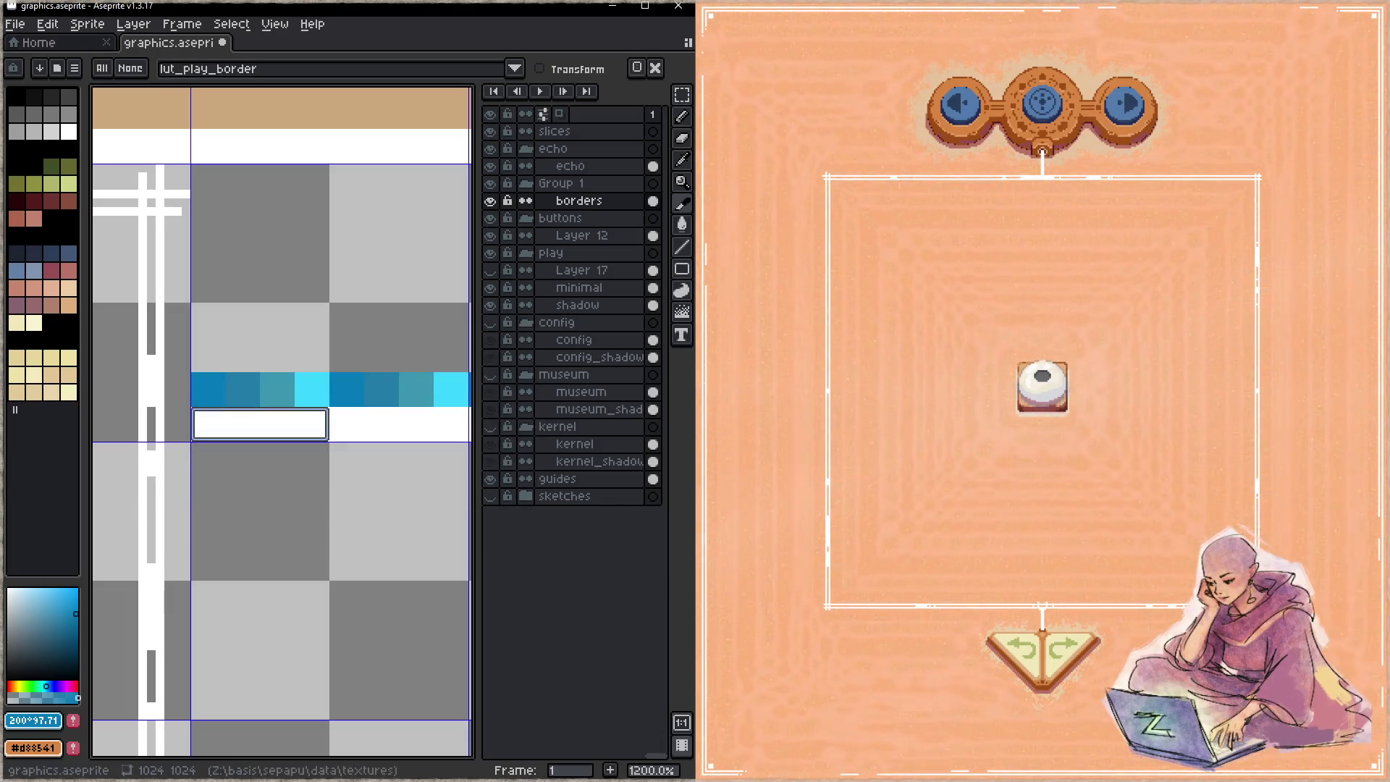
key(alt+Tab)
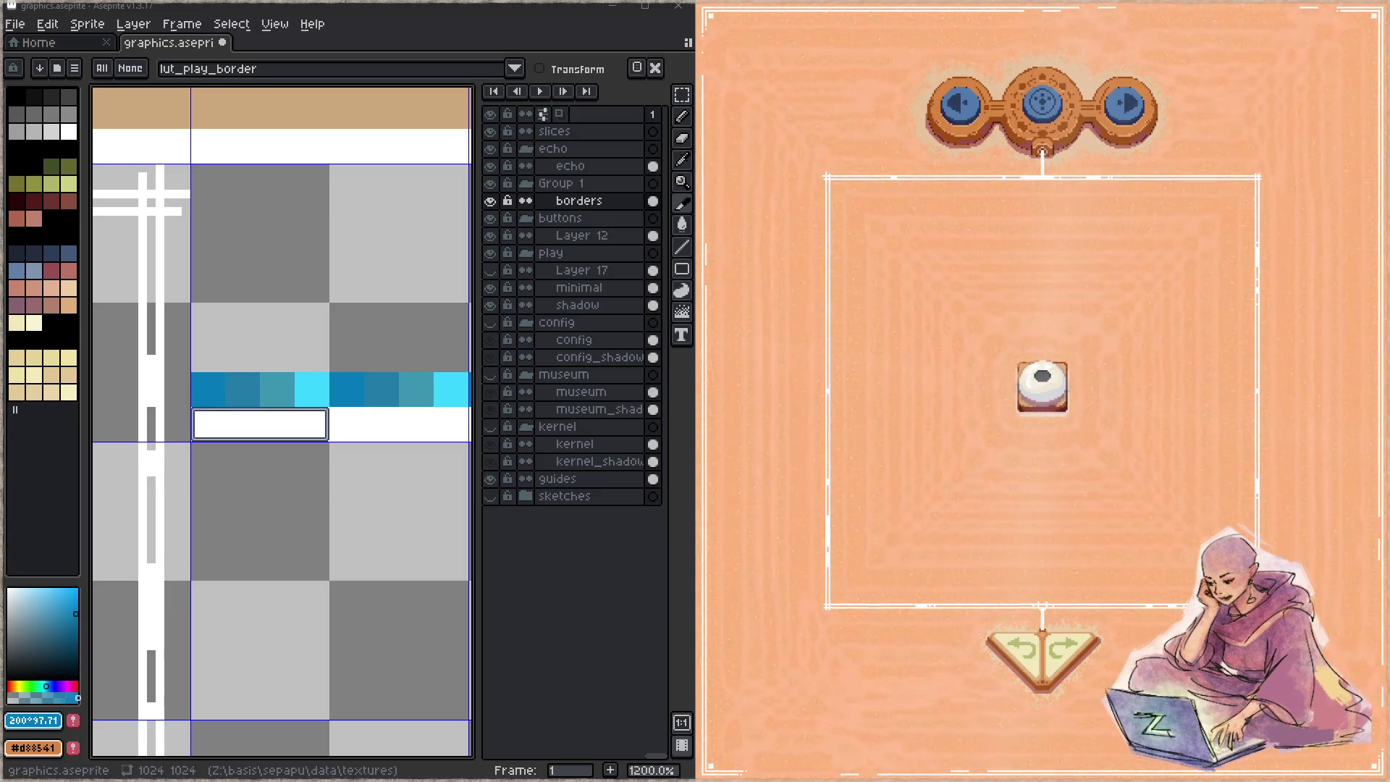
key(alt+Tab)
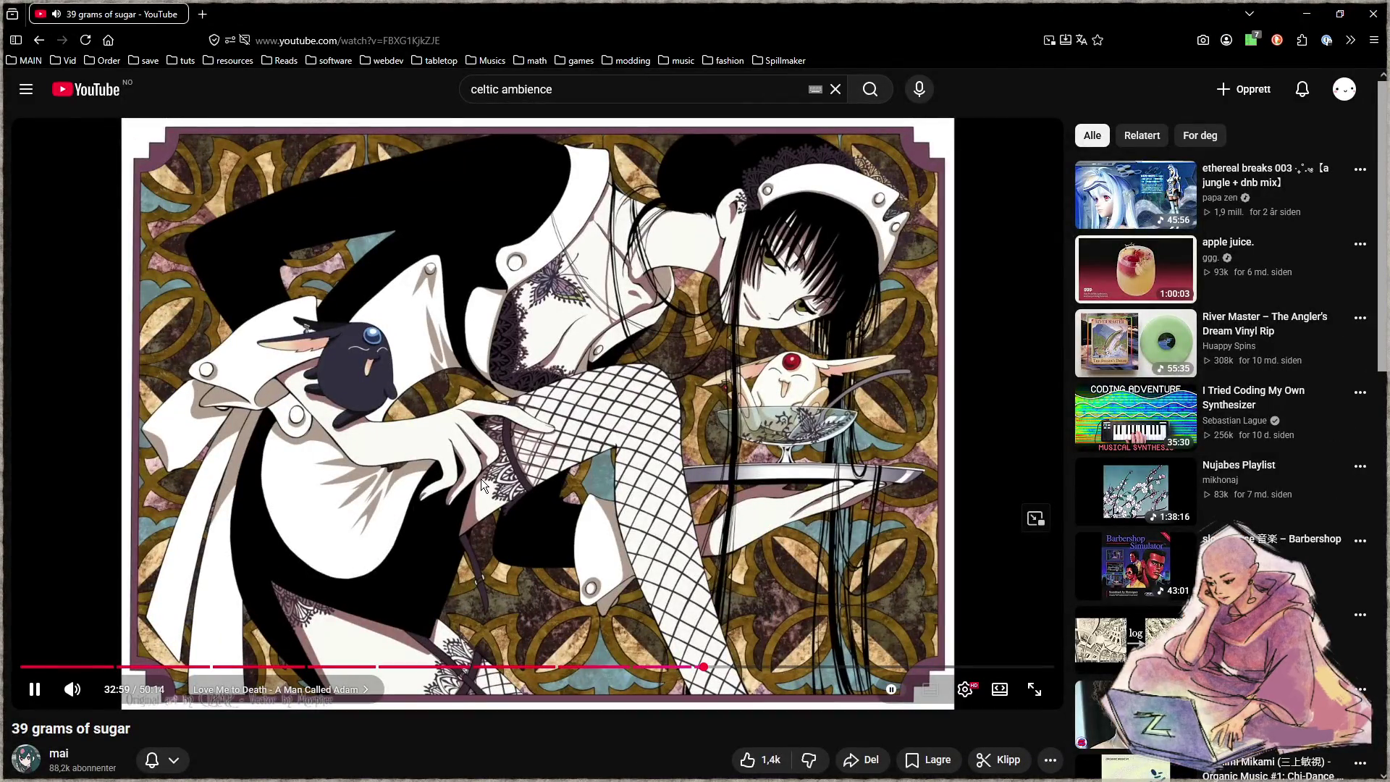
- Open the video's channel page in a new tab and load youtube.com in another
middle_click(59, 757)
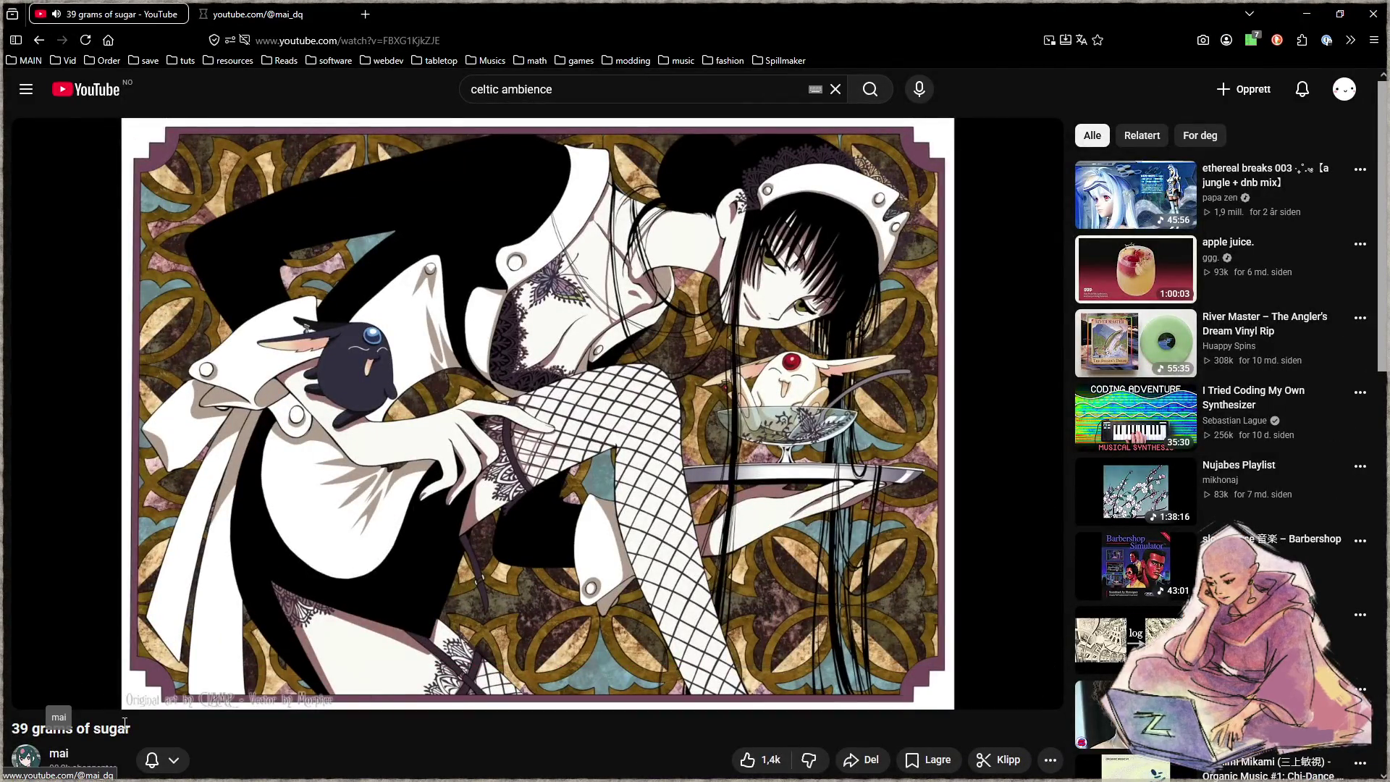
click(312, 12)
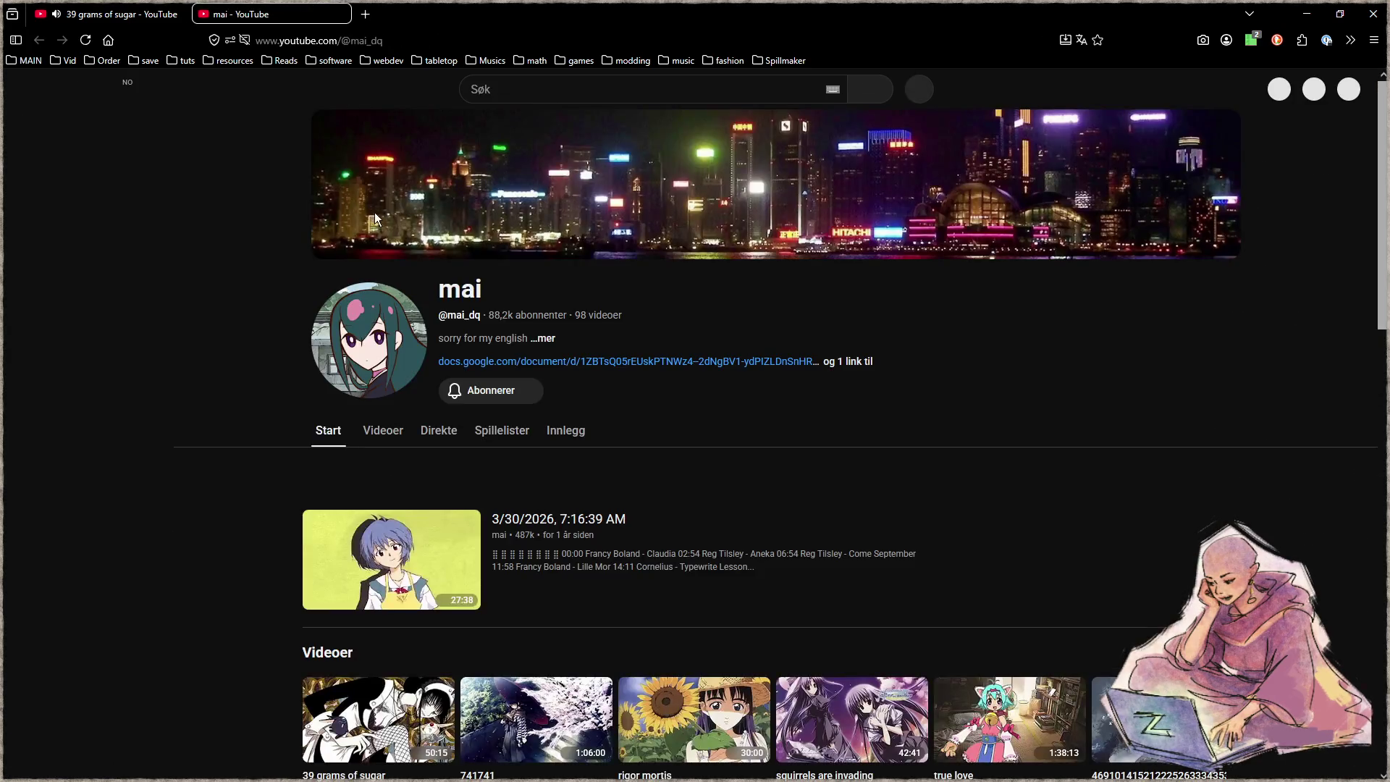
click(433, 42)
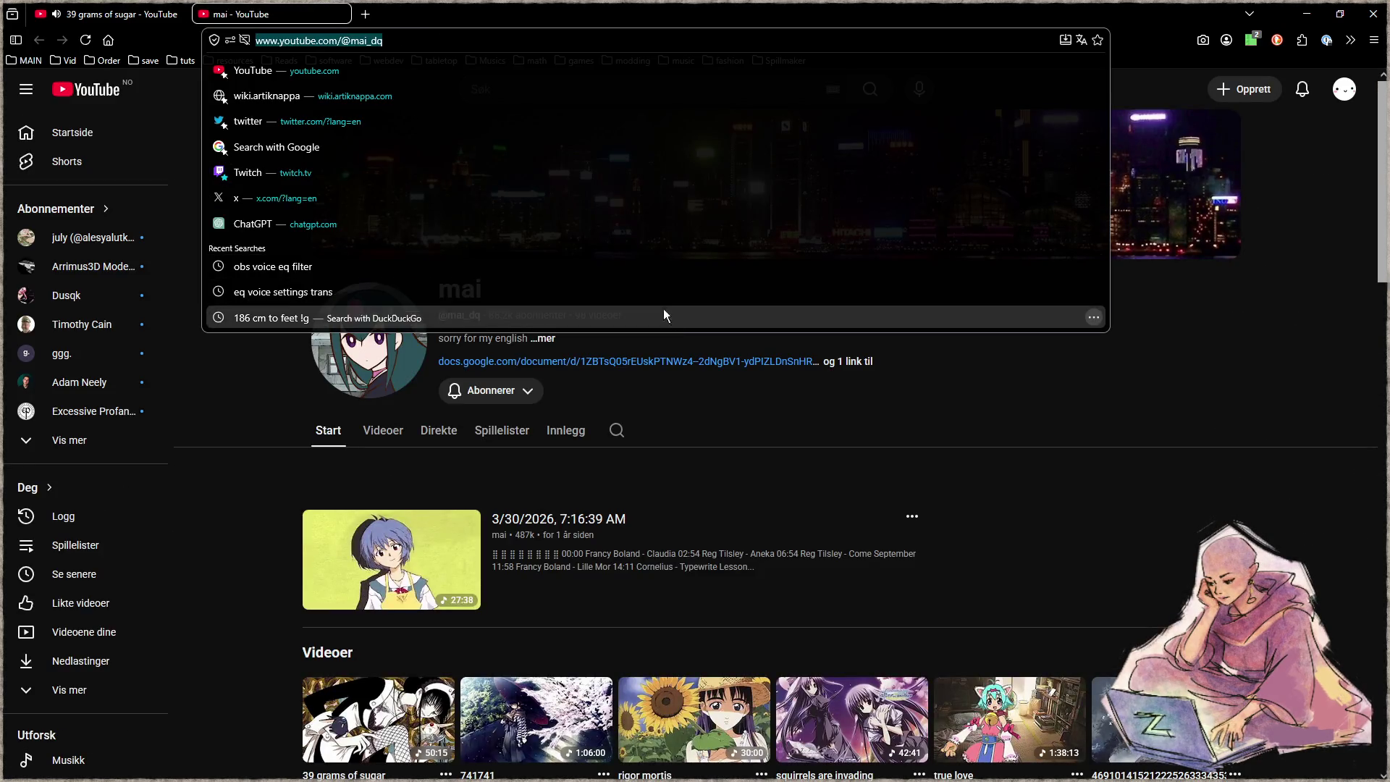
click(366, 15)
click(372, 40)
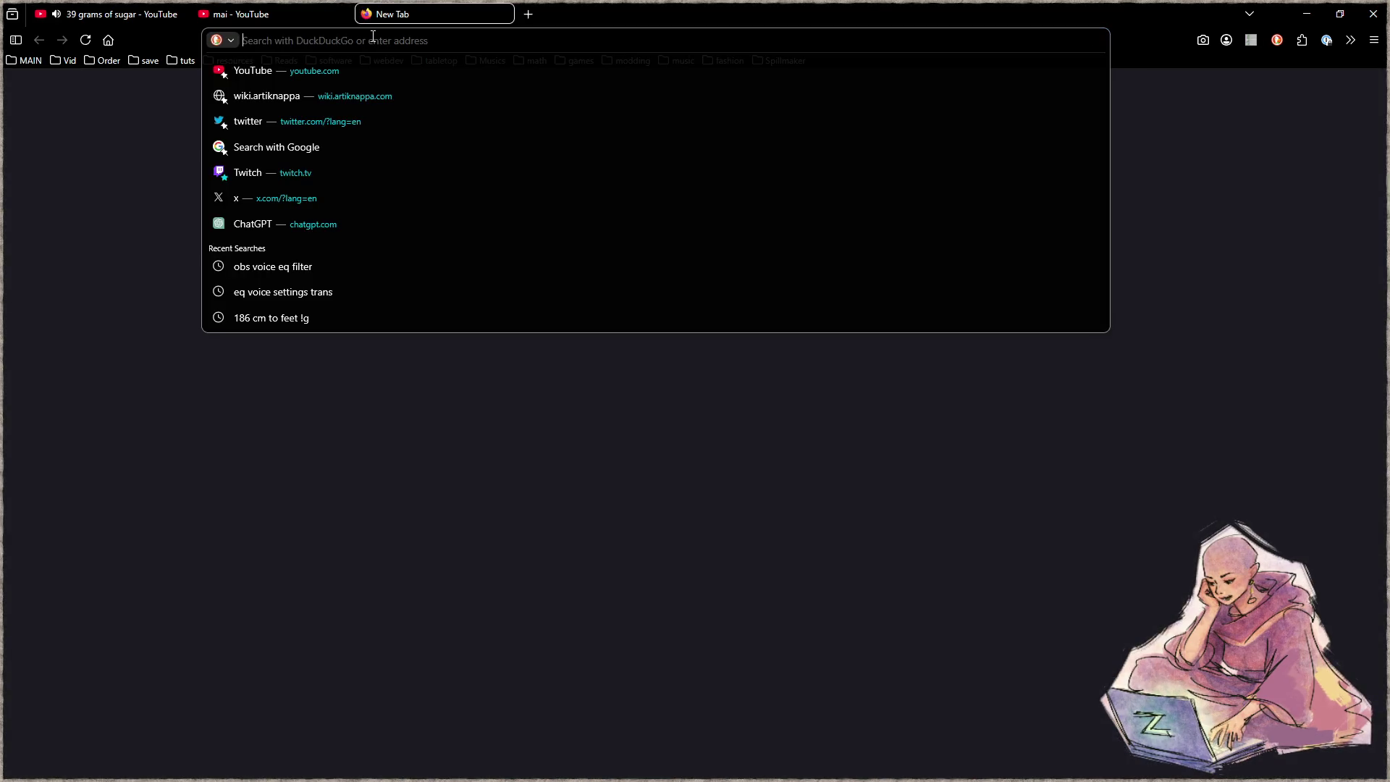
text(youtube.co)
key(Return)
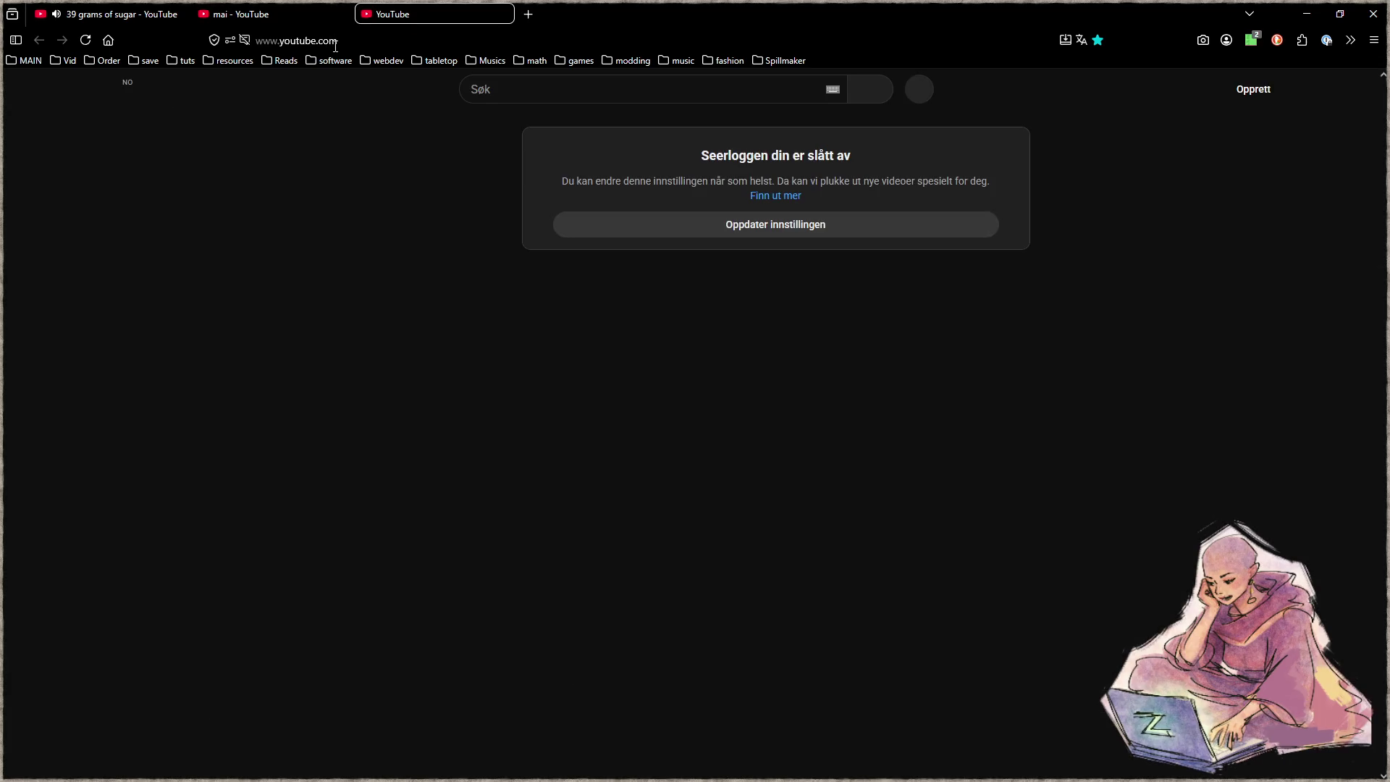
- Visit Twitch and the streamer's own channel, then close the Twitch and YouTube channel tabs
click(362, 42)
text(twitch)
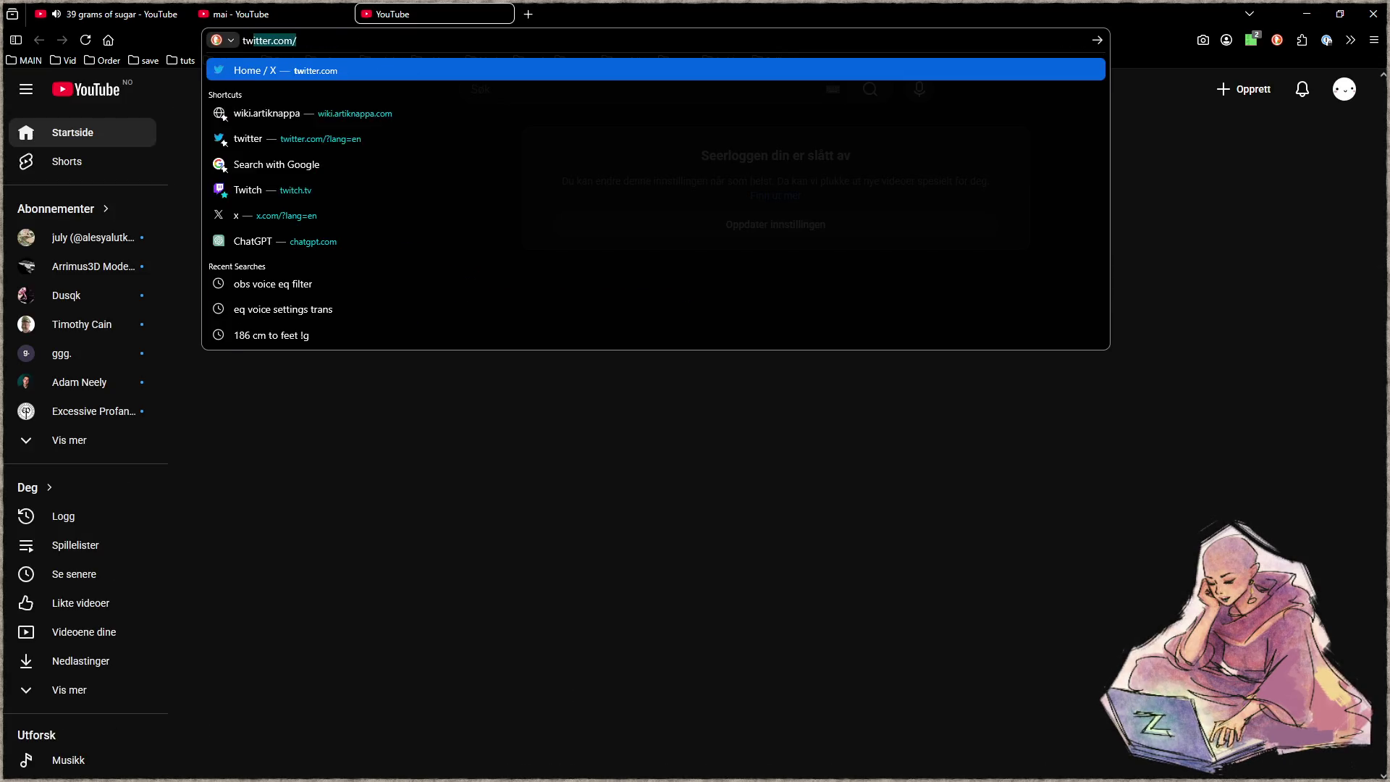
key(Return)
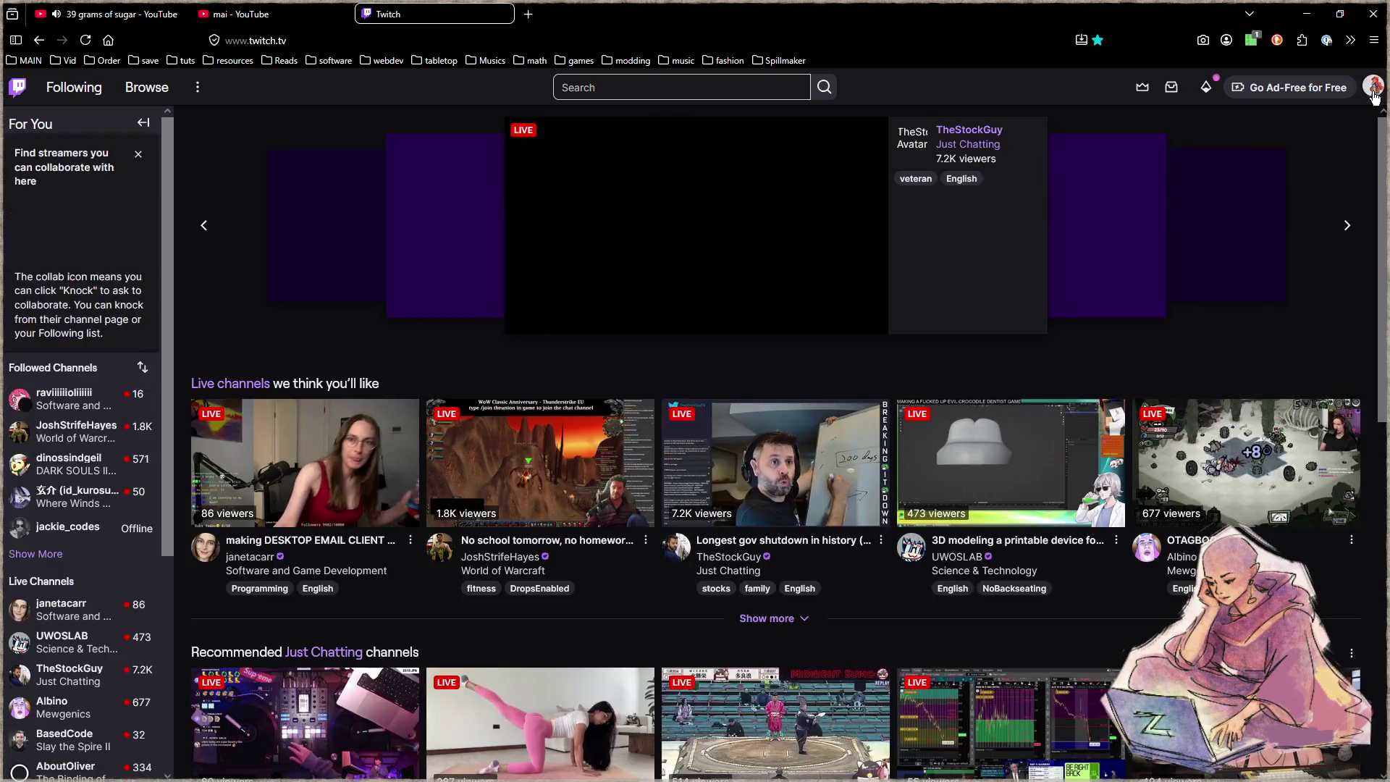
click(1372, 87)
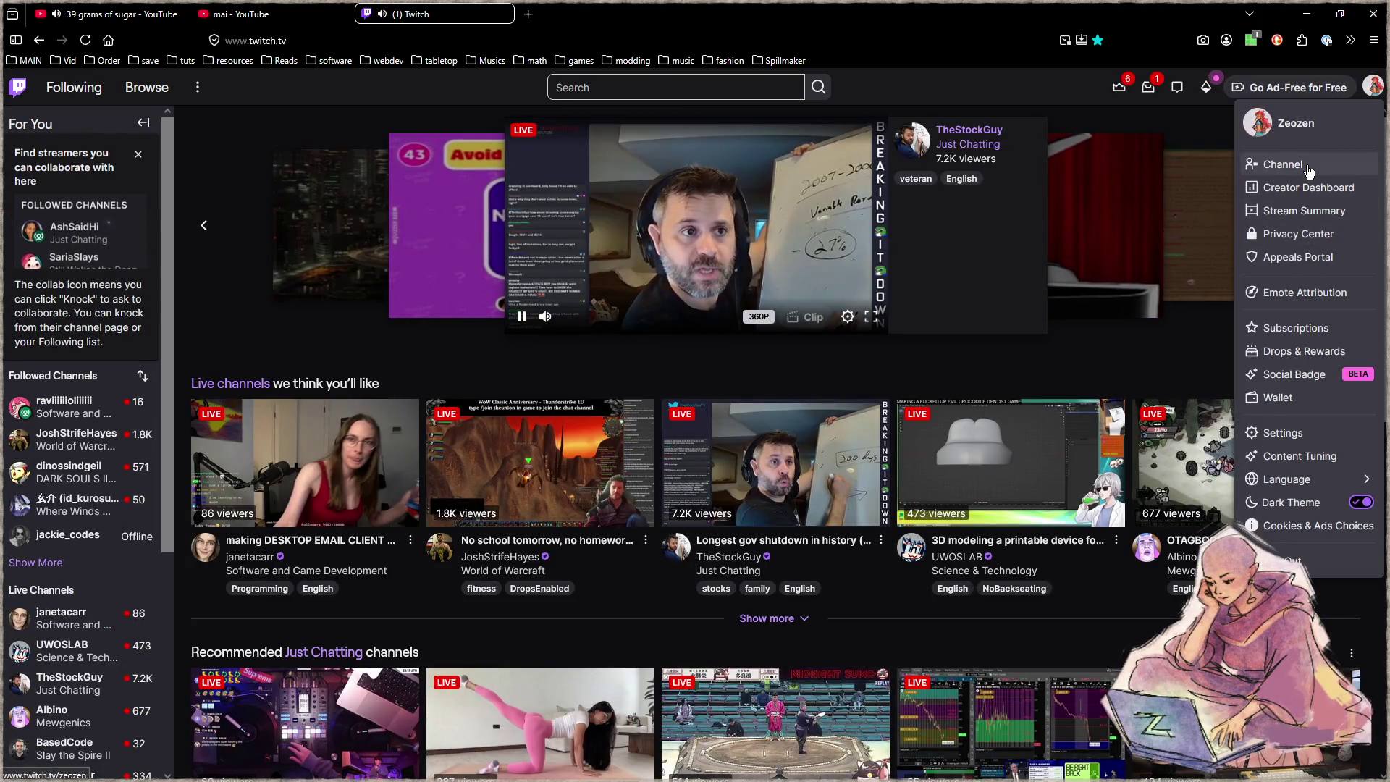
click(1283, 165)
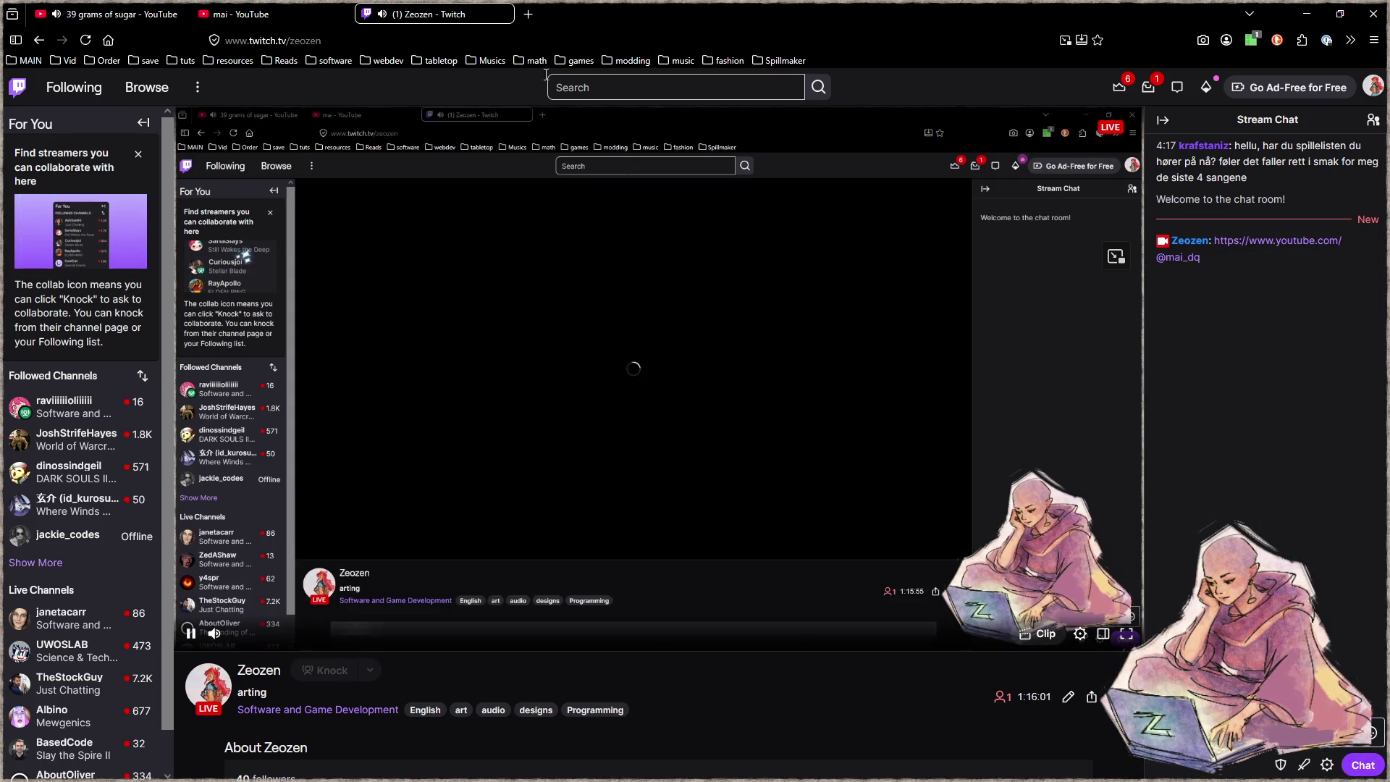
middle_click(447, 9)
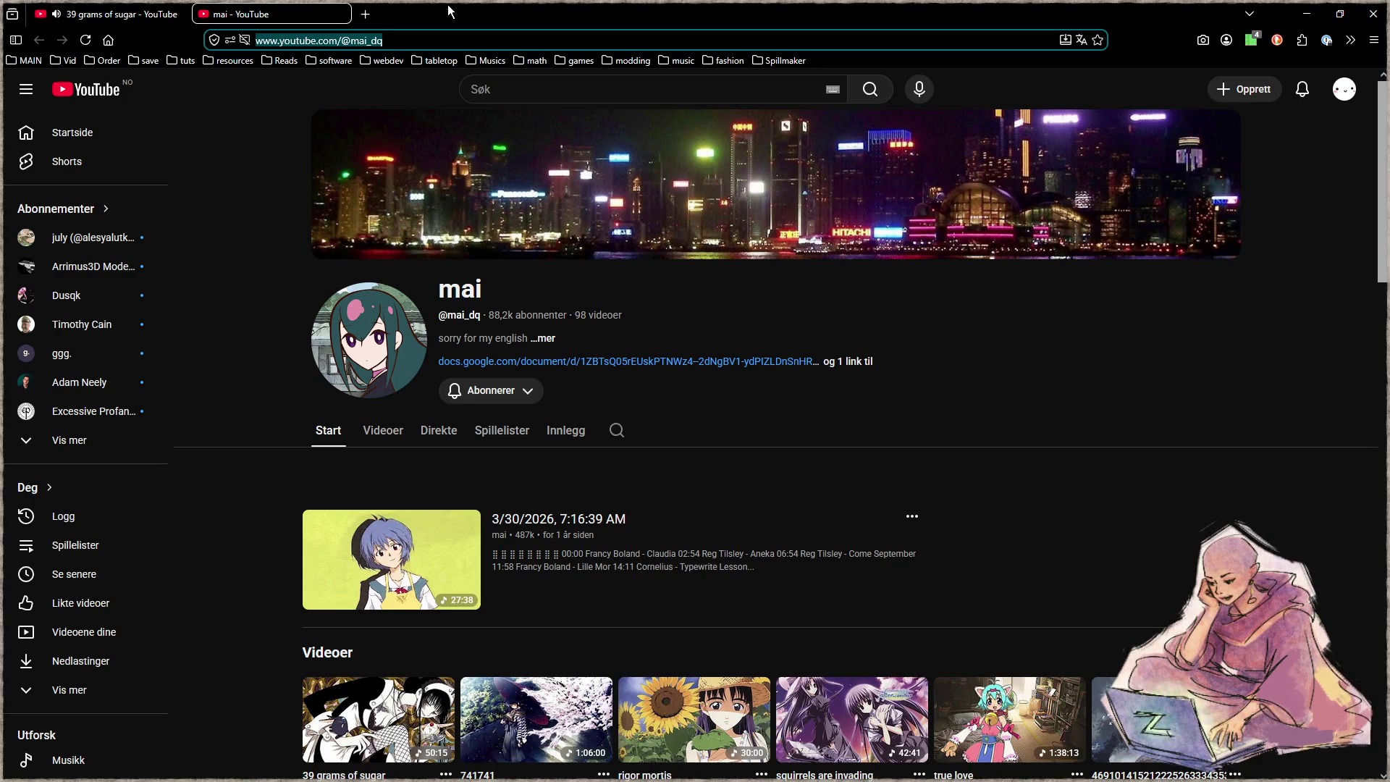
middle_click(316, 11)
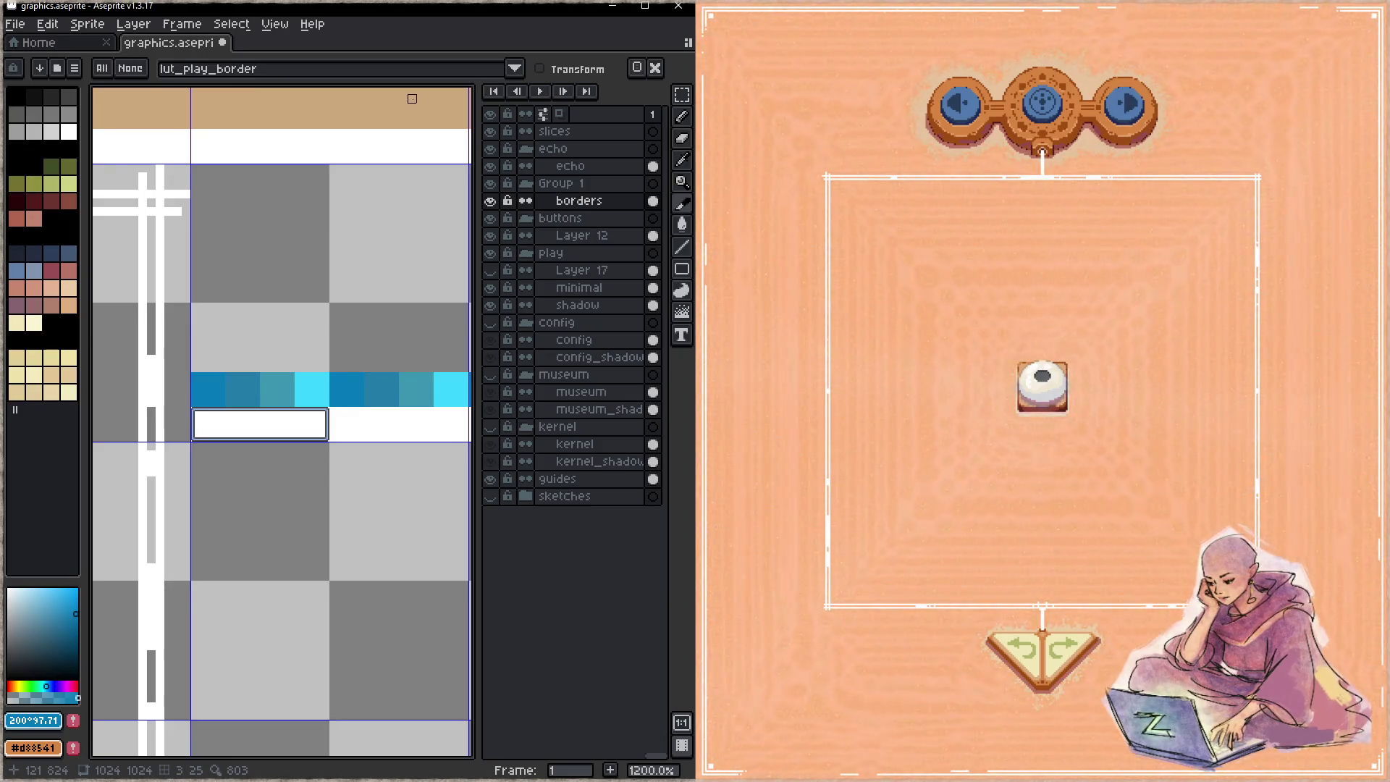
- Step the game preview forward to the 3x2 six-tile puzzle holding five relic pieces
click(884, 636)
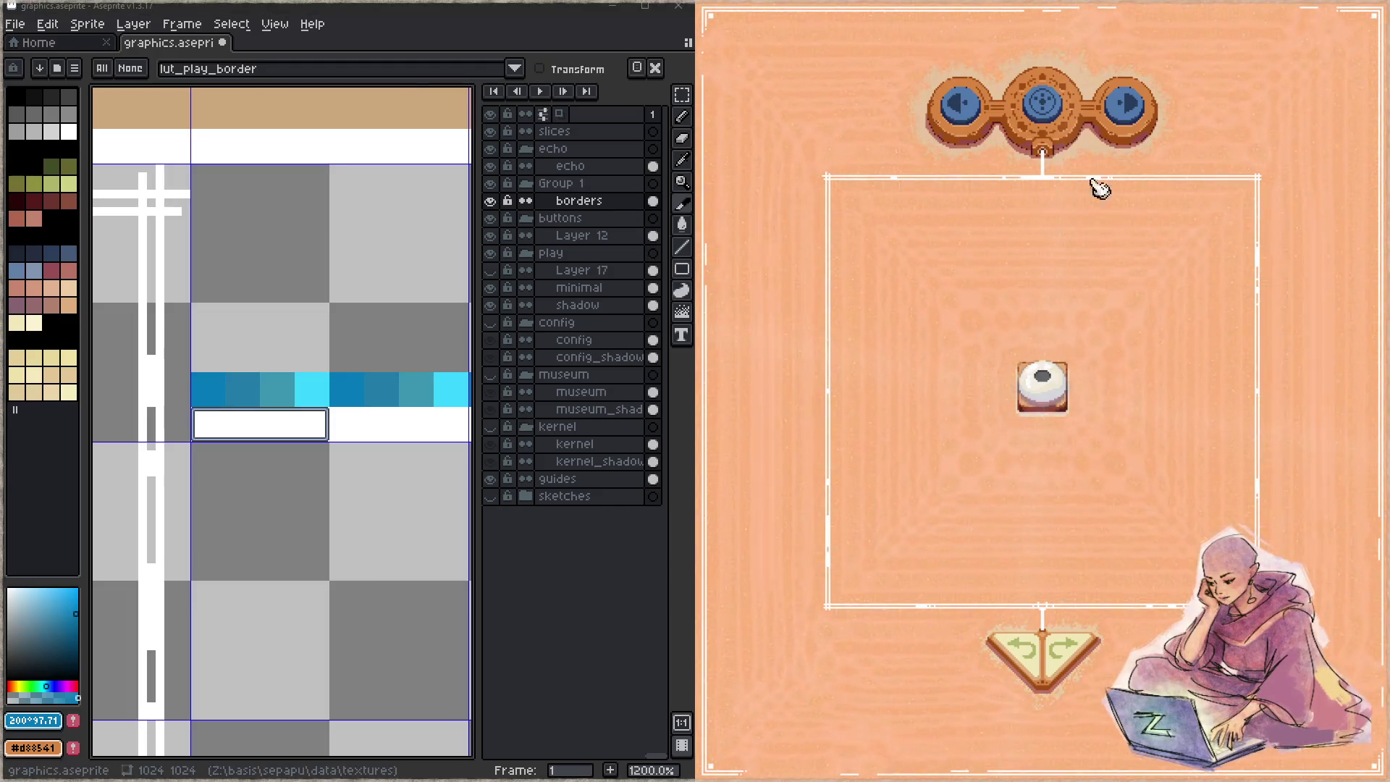
click(1129, 119)
click(1126, 116)
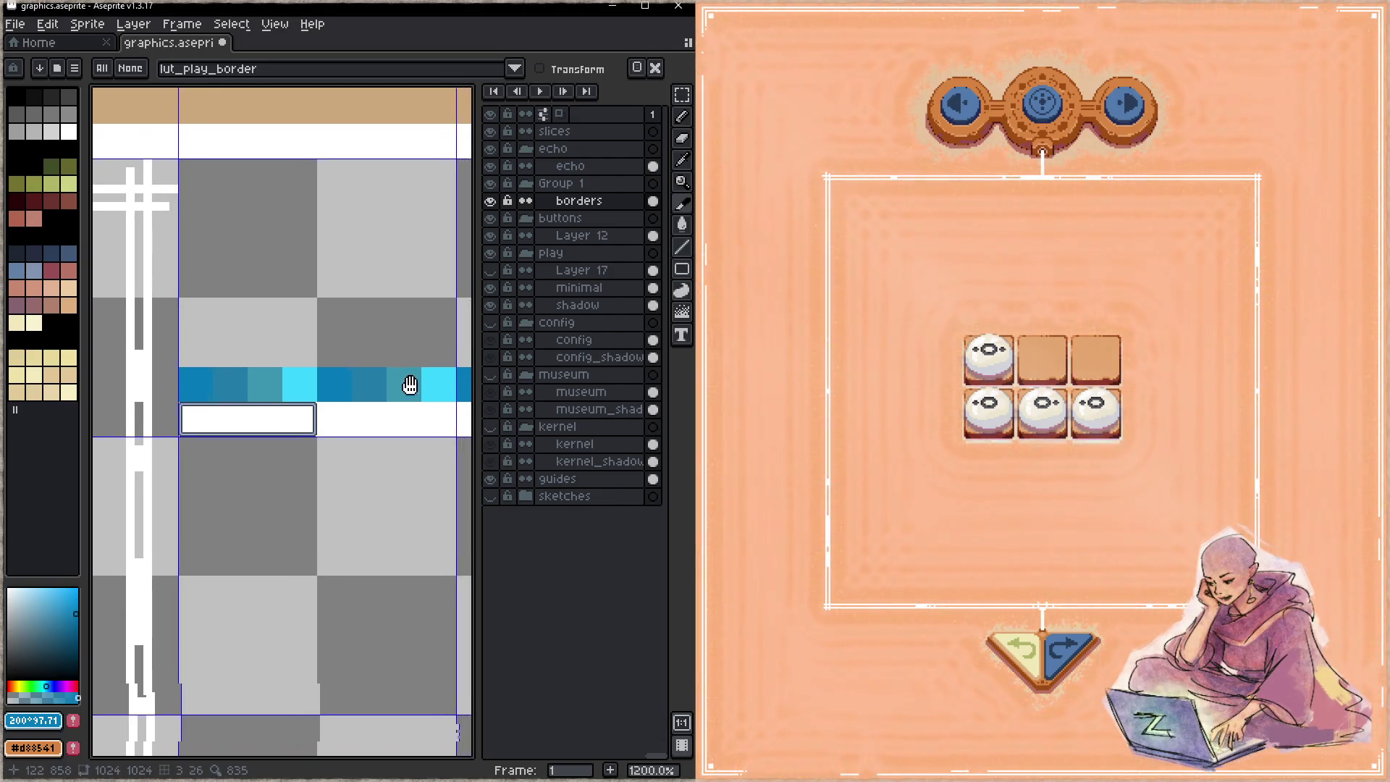
scroll(285, 379, down, 1)
scroll(285, 378, right, 1)
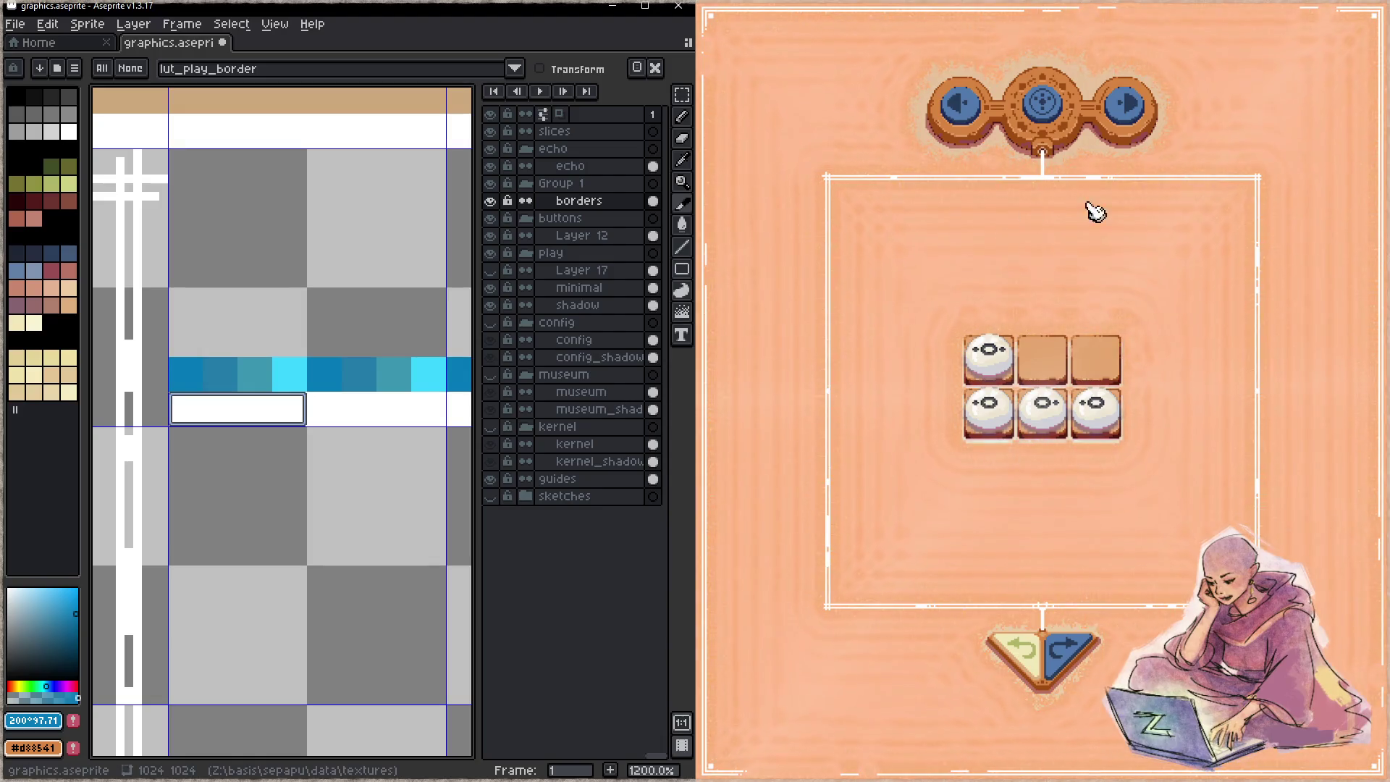
- Open and close the game's circular dial several times to preview the play border
click(1048, 116)
click(1046, 490)
click(1048, 108)
click(1064, 500)
click(1046, 120)
click(1042, 492)
click(1053, 110)
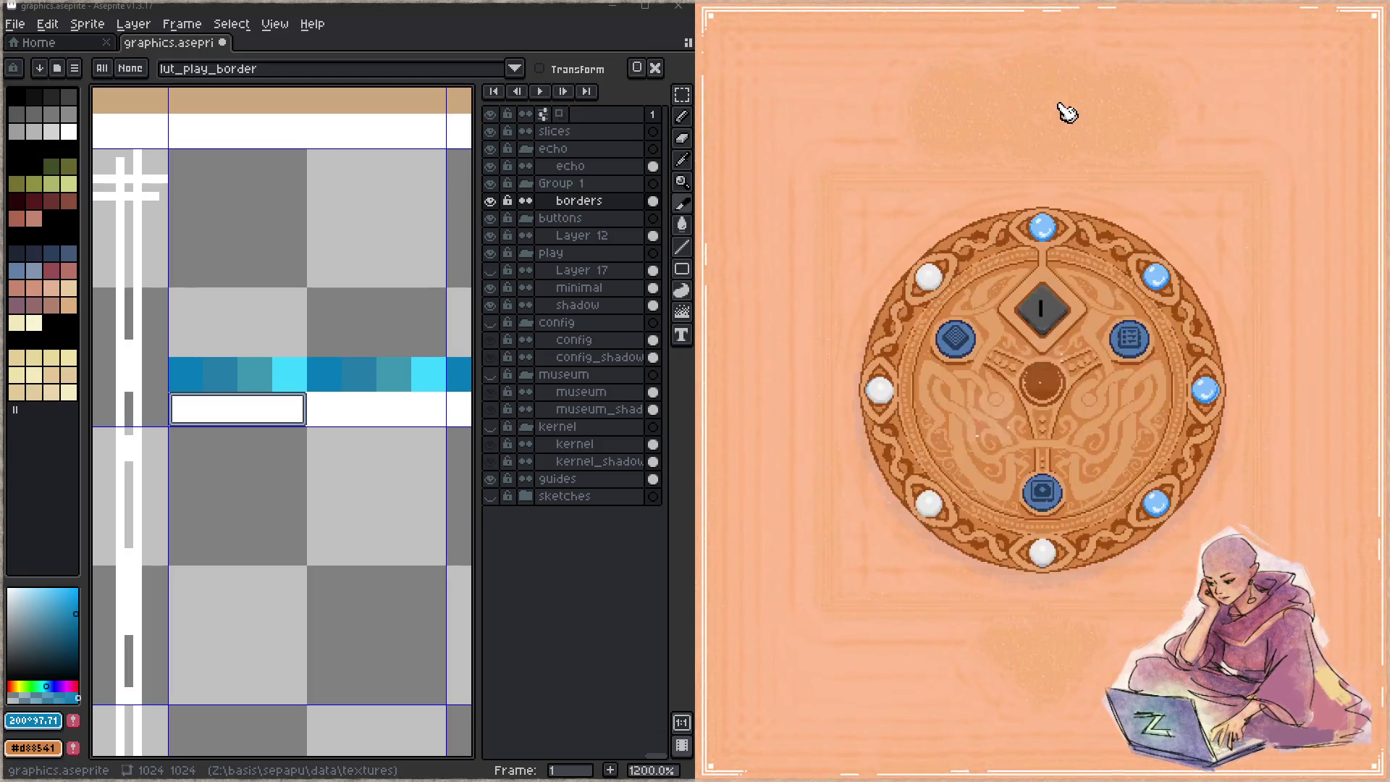
click(1055, 496)
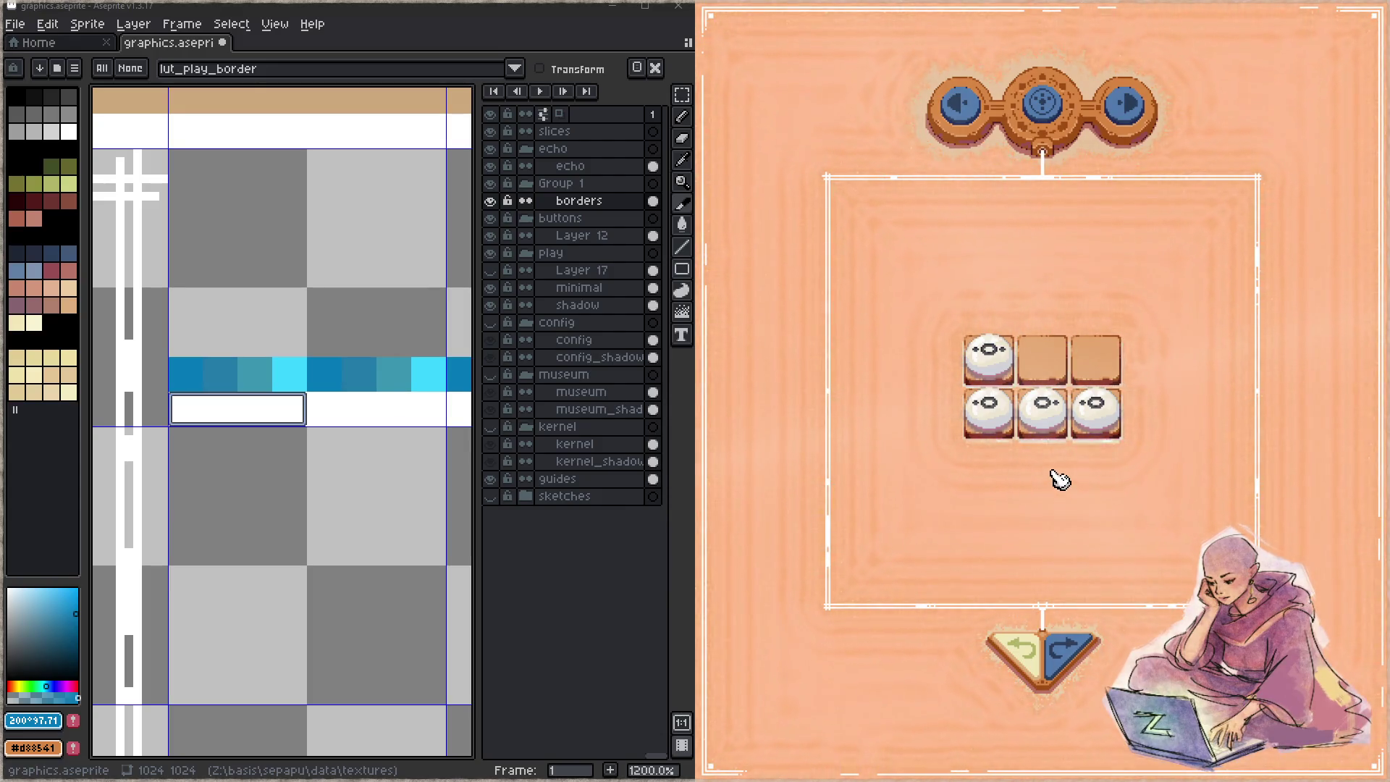
- Save the sprite sheet, hide the guides layer, then close the game and Build Output
drag(312, 239, 294, 235)
key(ctrl+s)
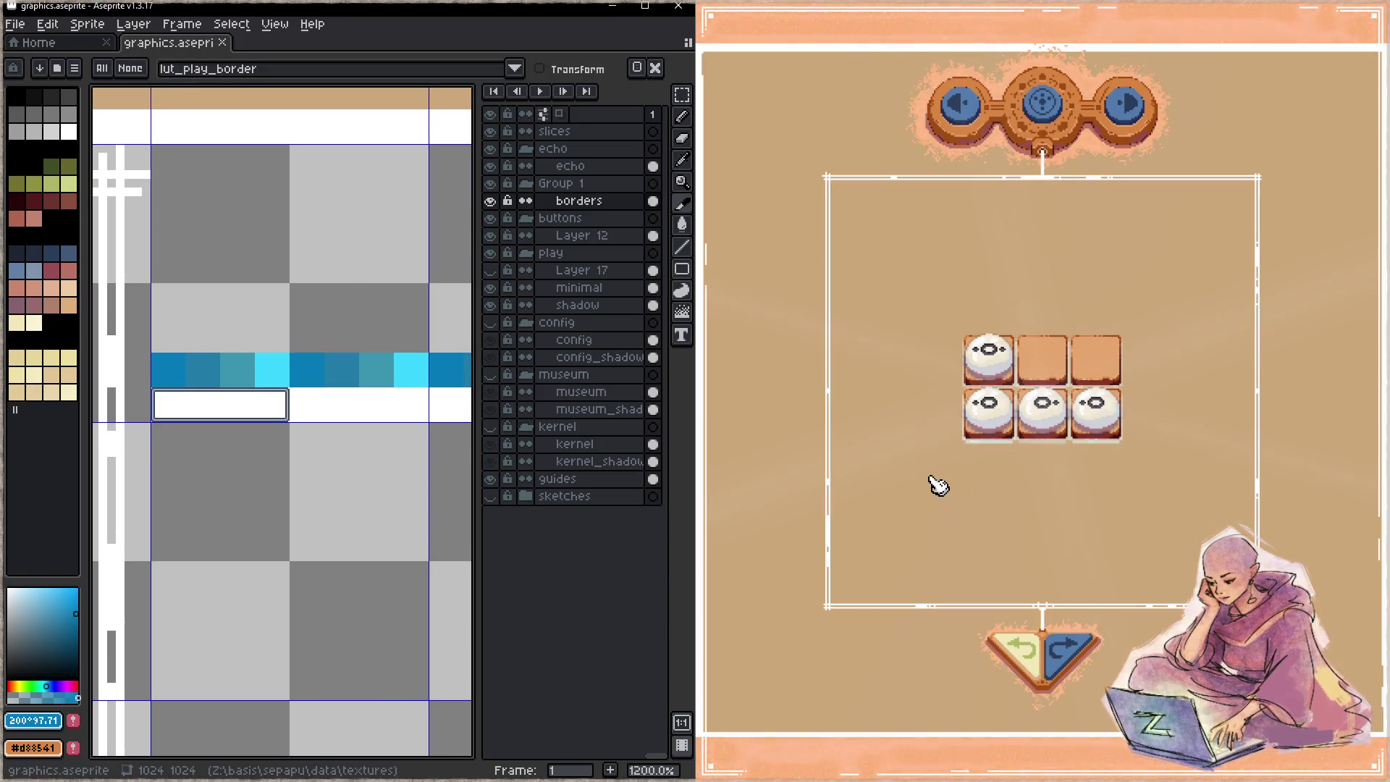
click(490, 478)
drag(333, 367, 286, 388)
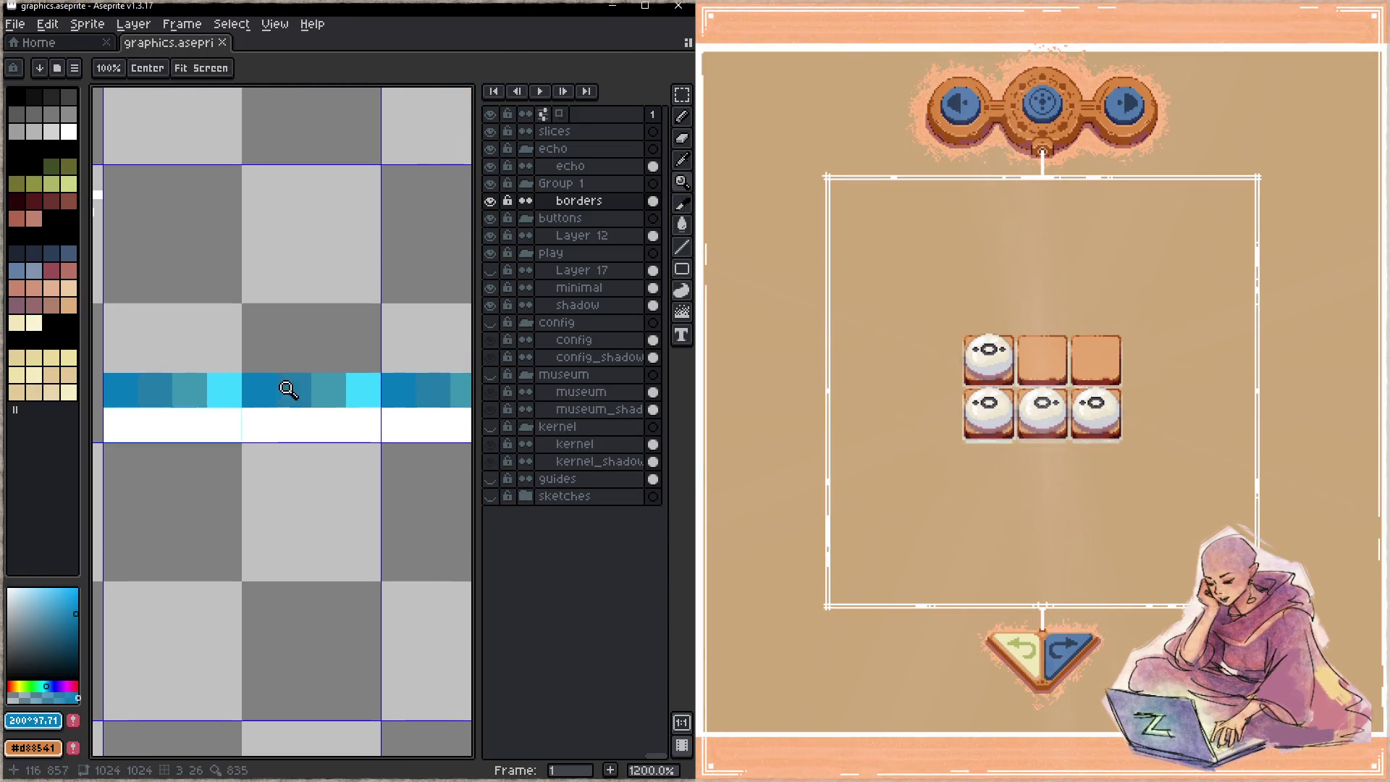
click(916, 533)
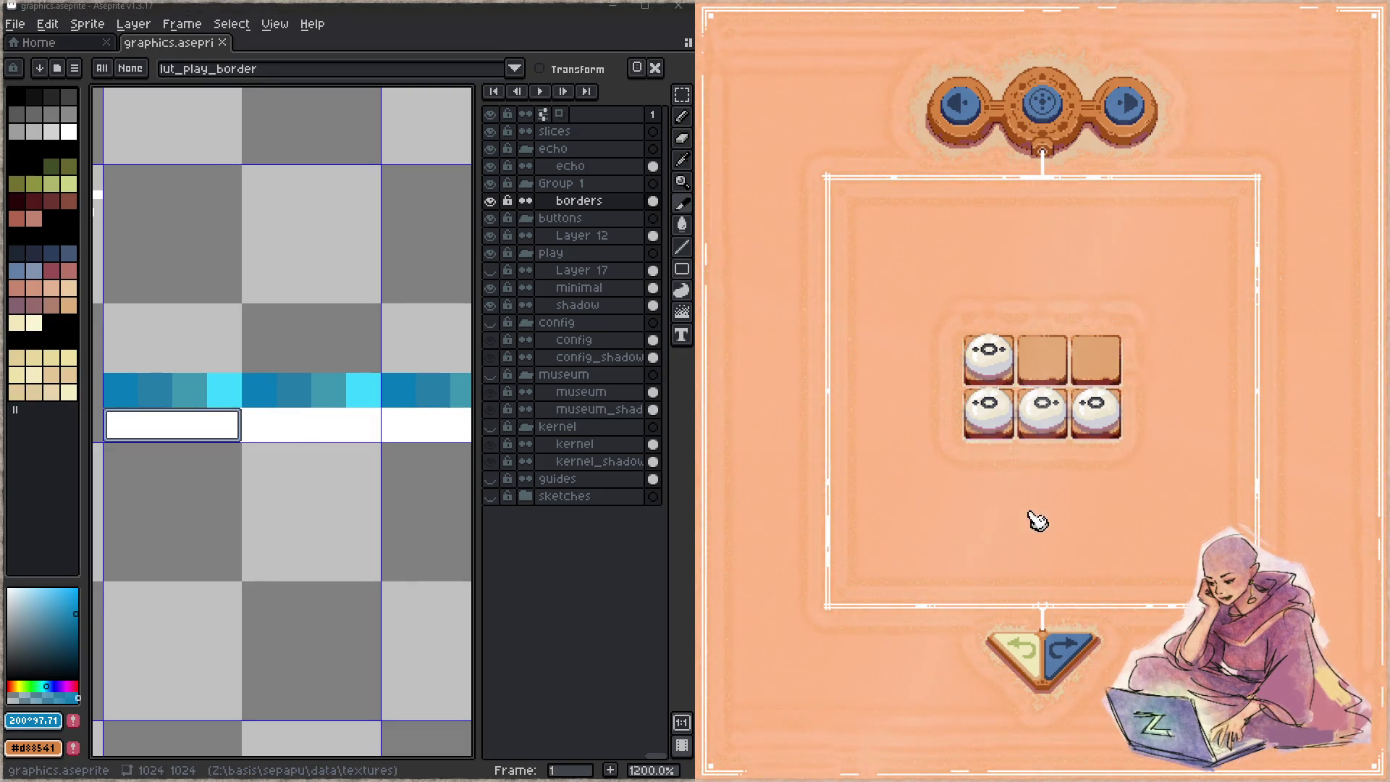
key(Escape)
click(896, 389)
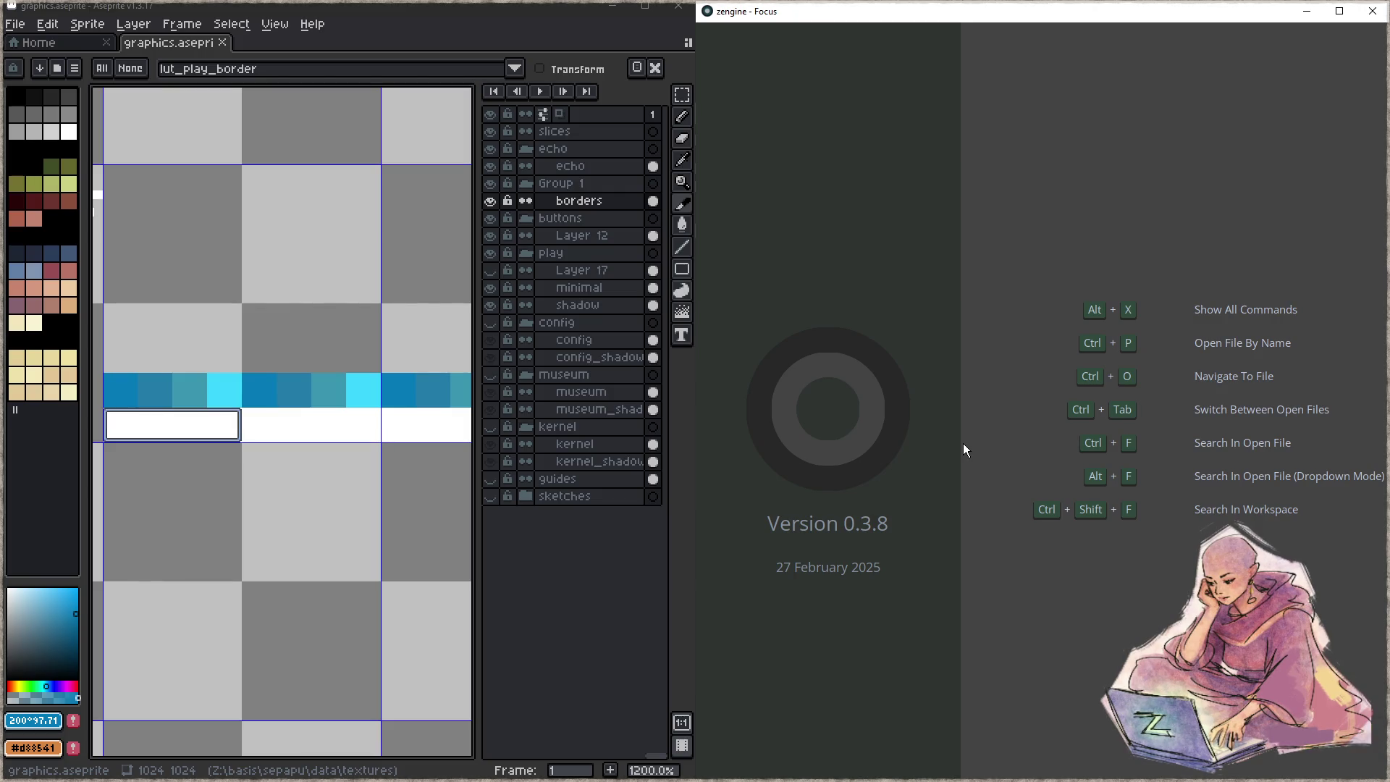
- Find sepapu_draw.c by searching 'spdraw' in Open File By Name and open it
key(ctrl+p)
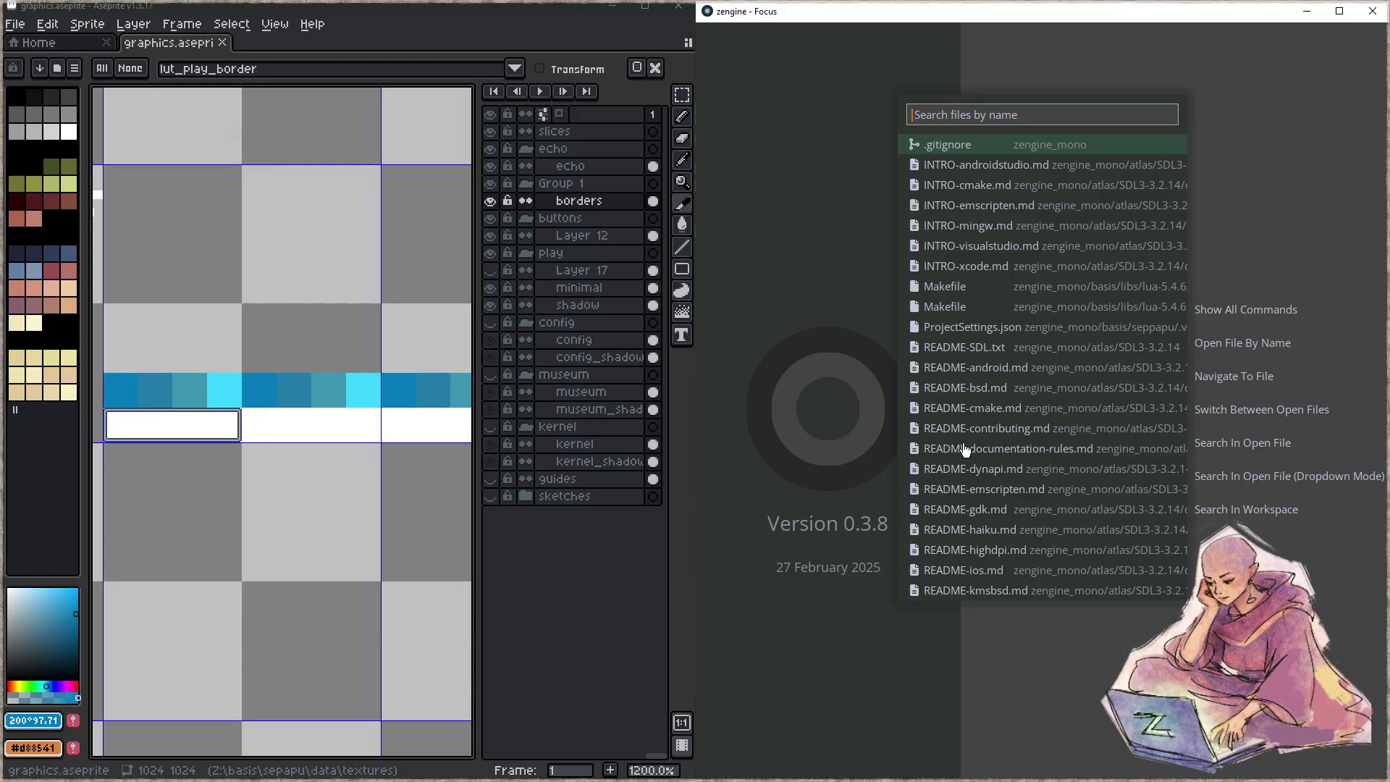
text(spdraw)
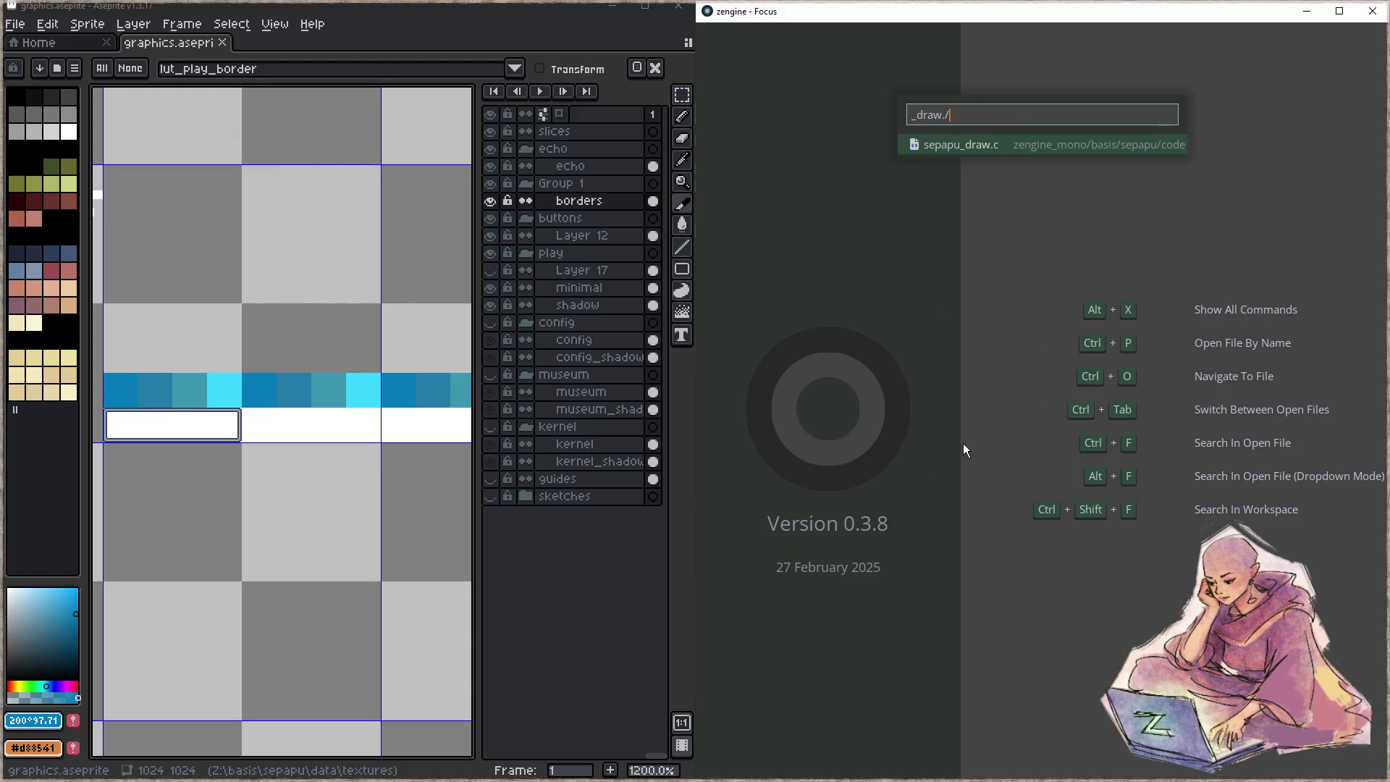
key(Return)
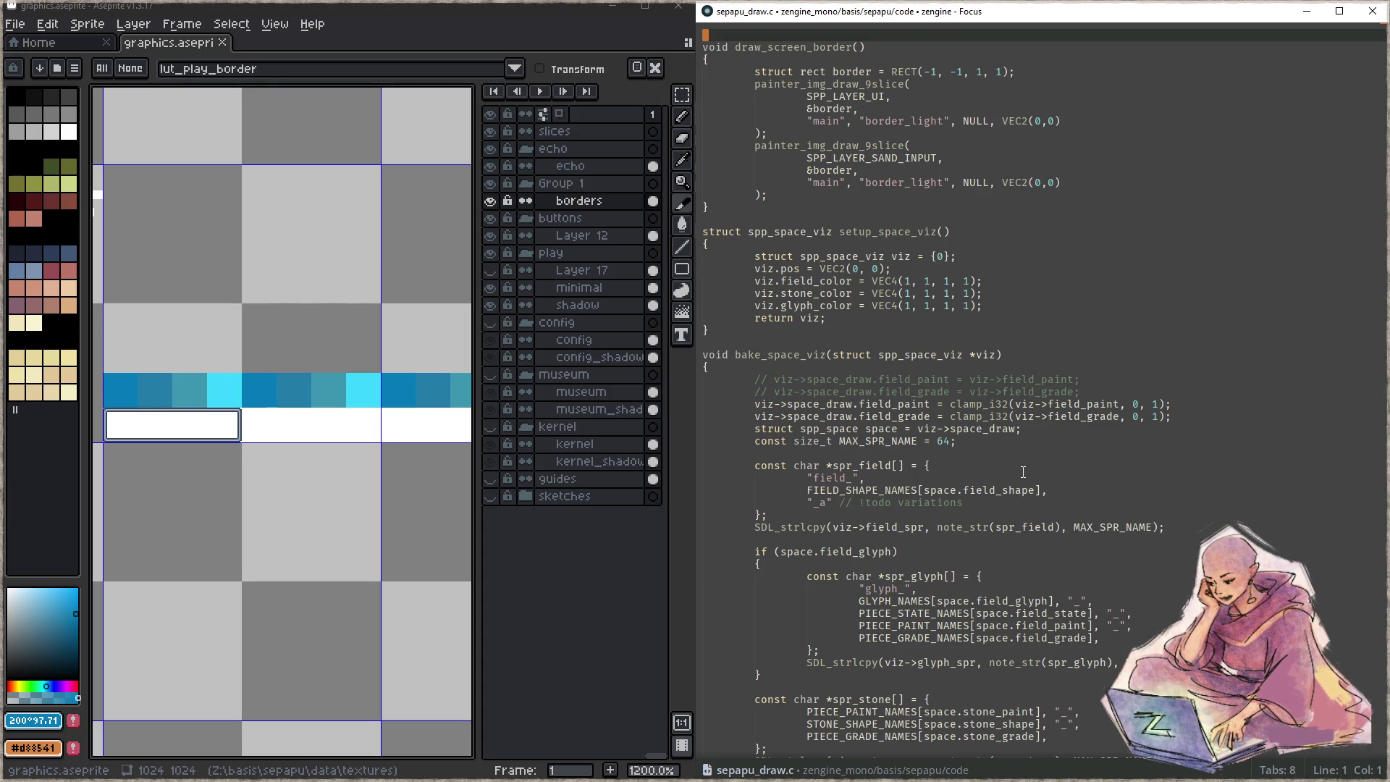
click(1024, 472)
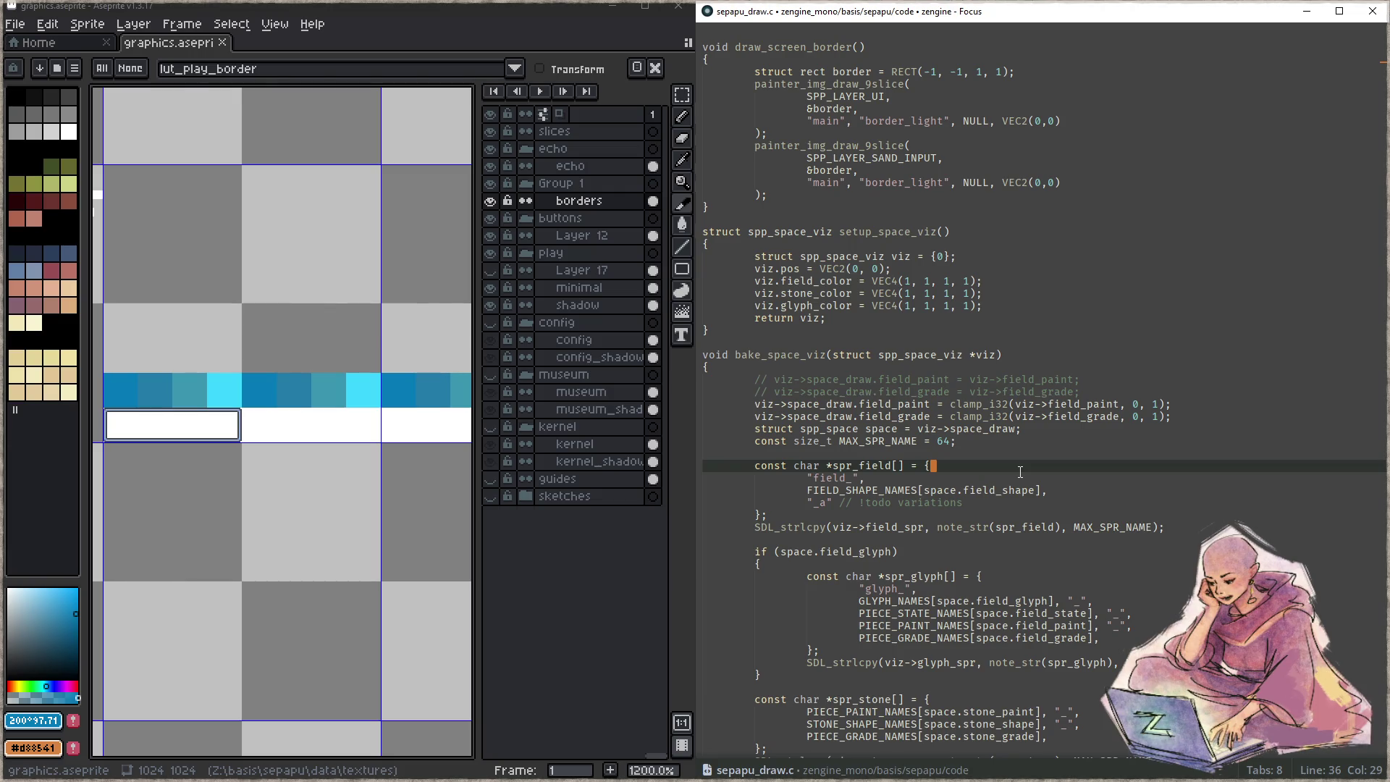
click(1060, 490)
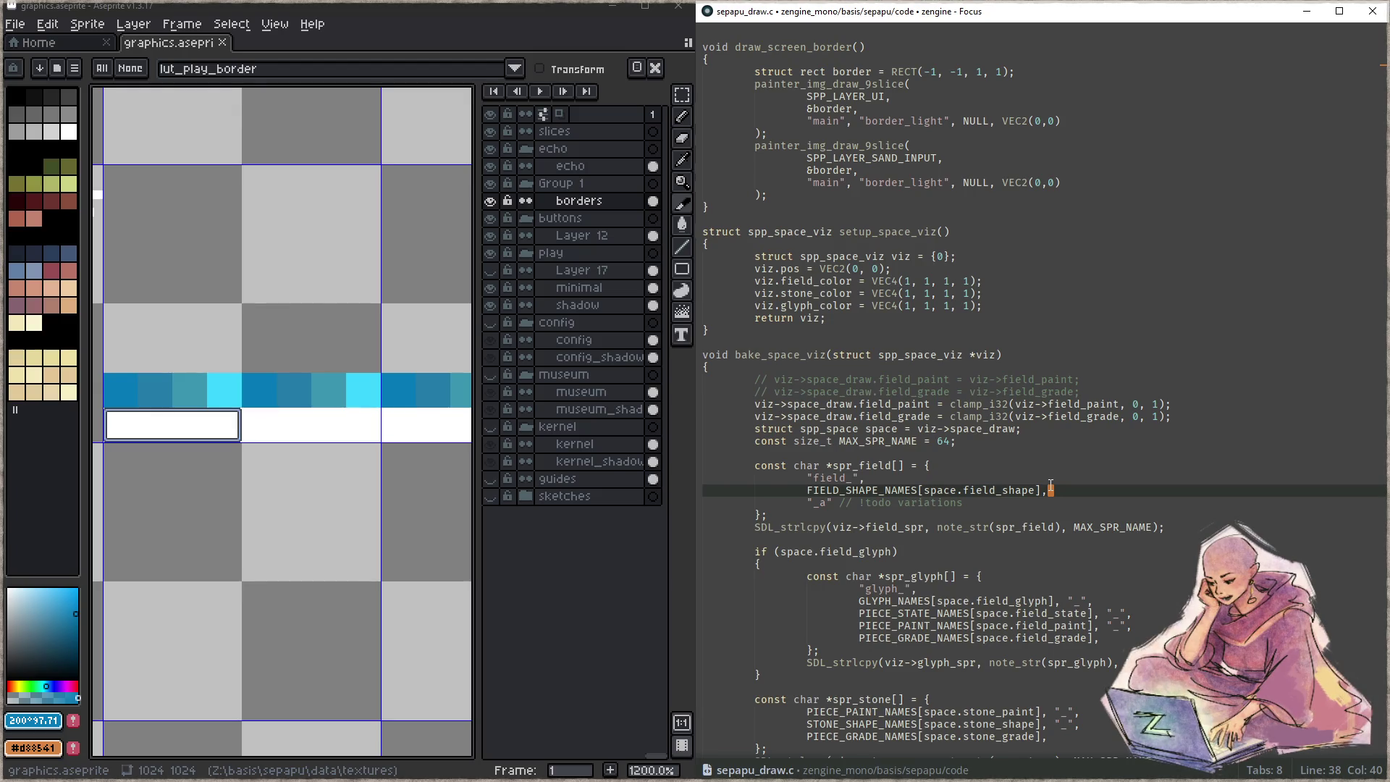
click(1094, 497)
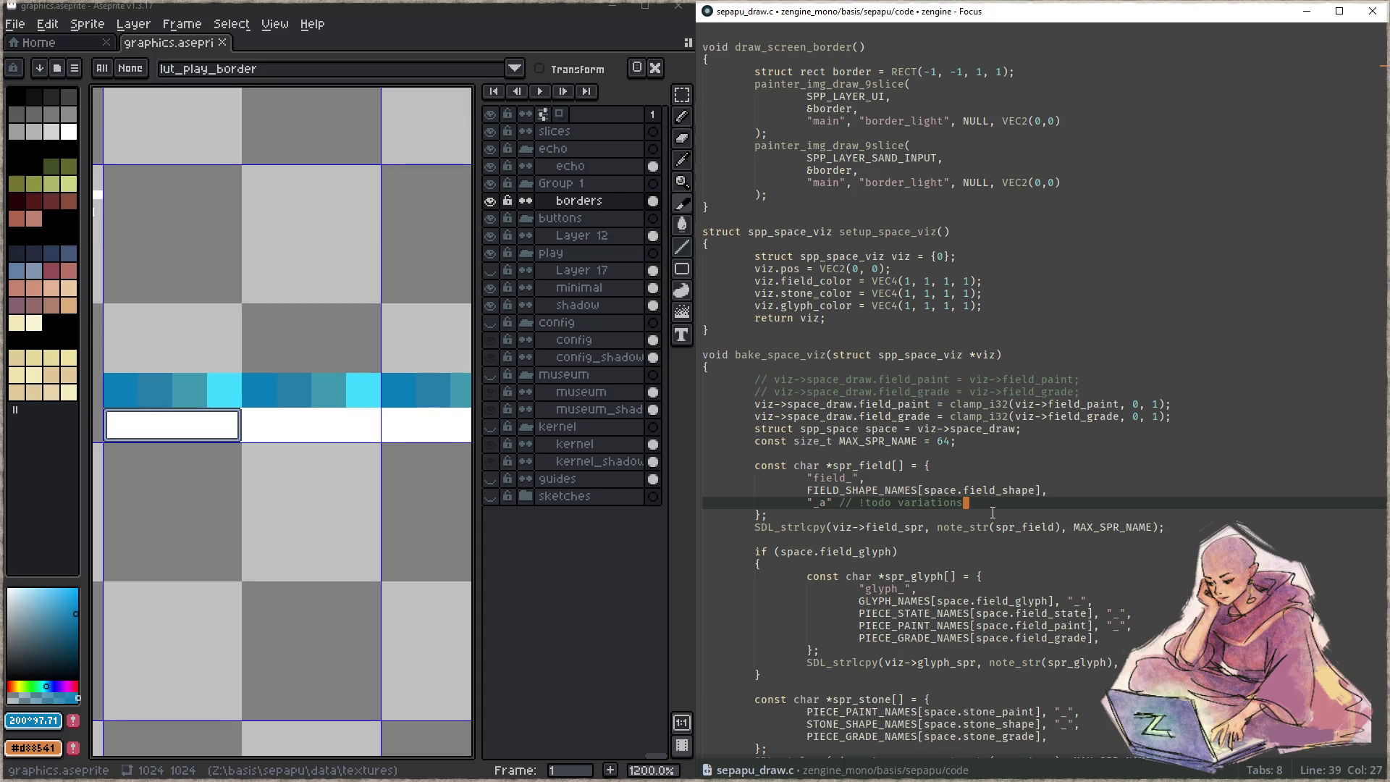
scroll(1020, 480, down, 2)
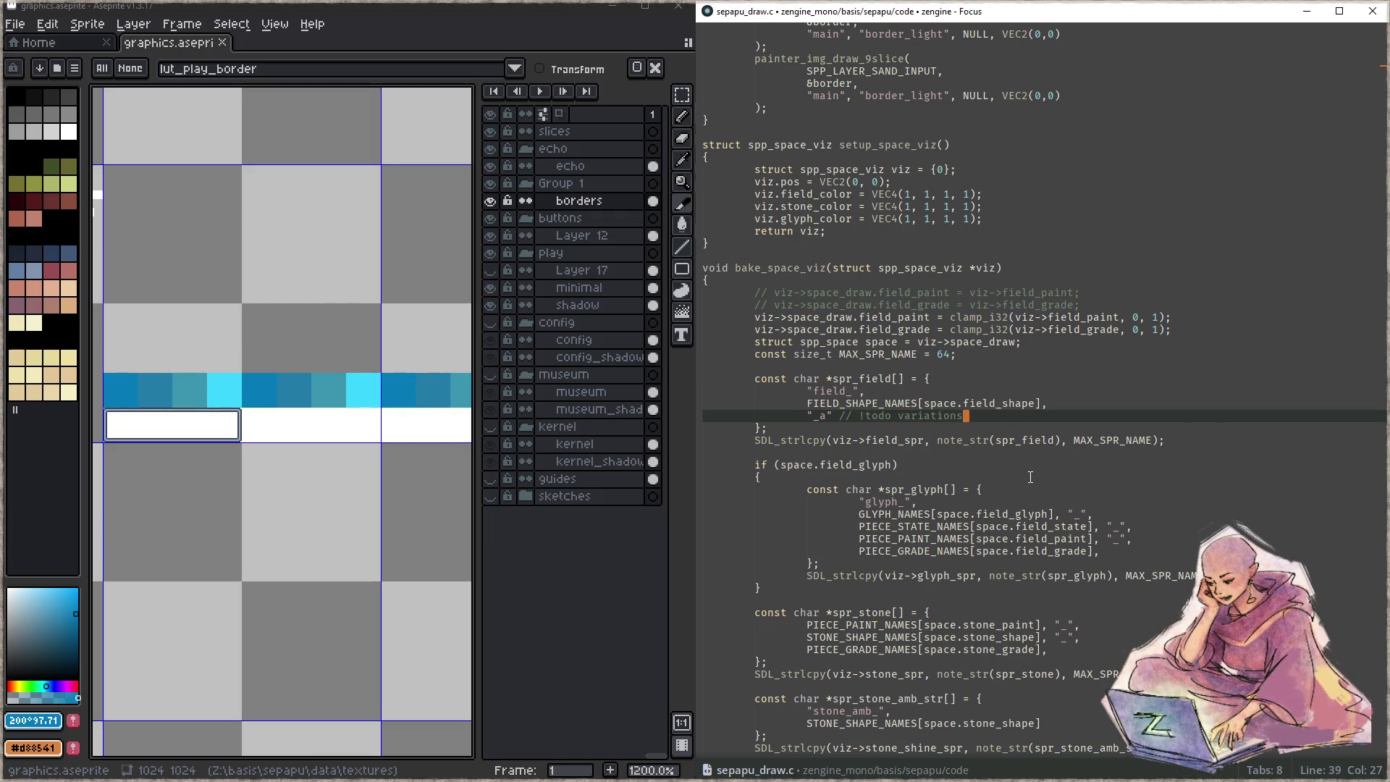
- Test-run the game, then search the file for 'board' to reach draw_board's 9-slice calls
click(1030, 467)
key(F5)
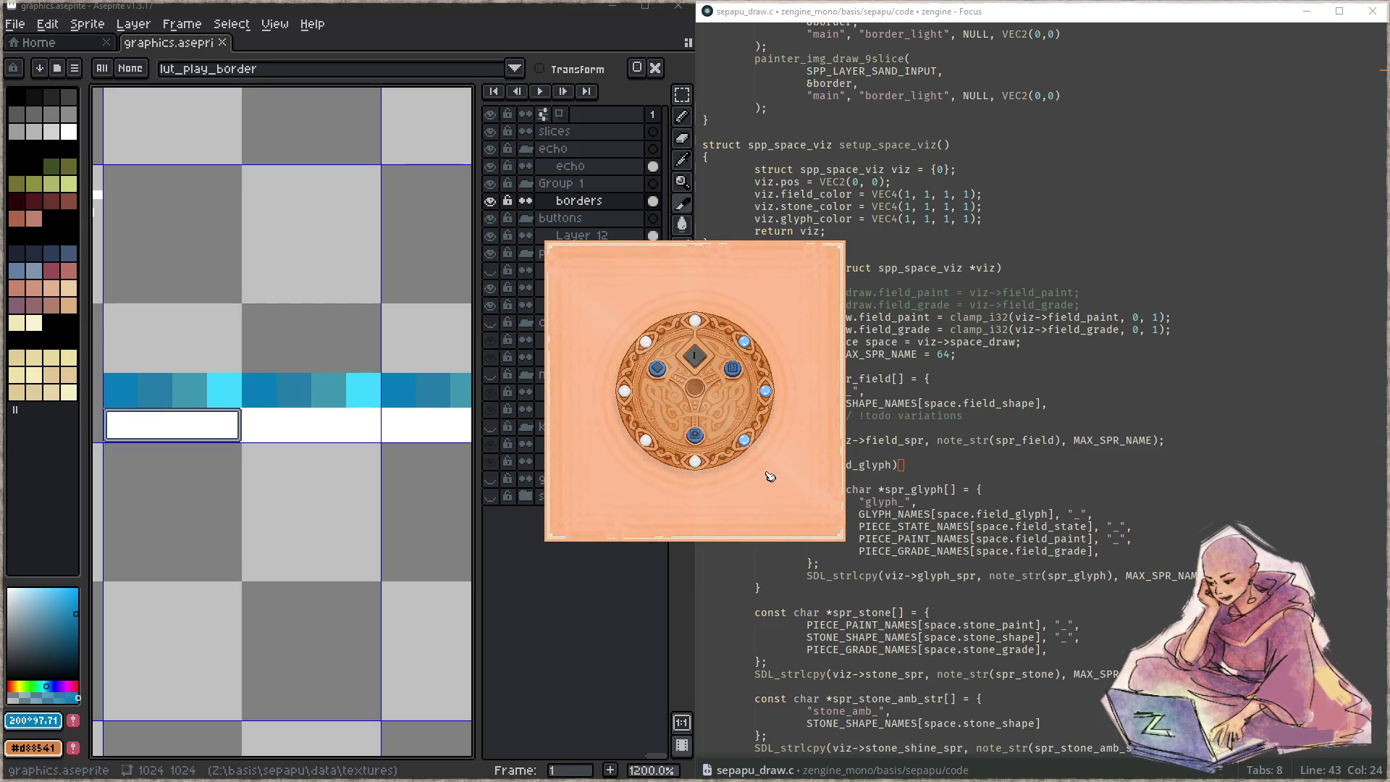
key(Escape)
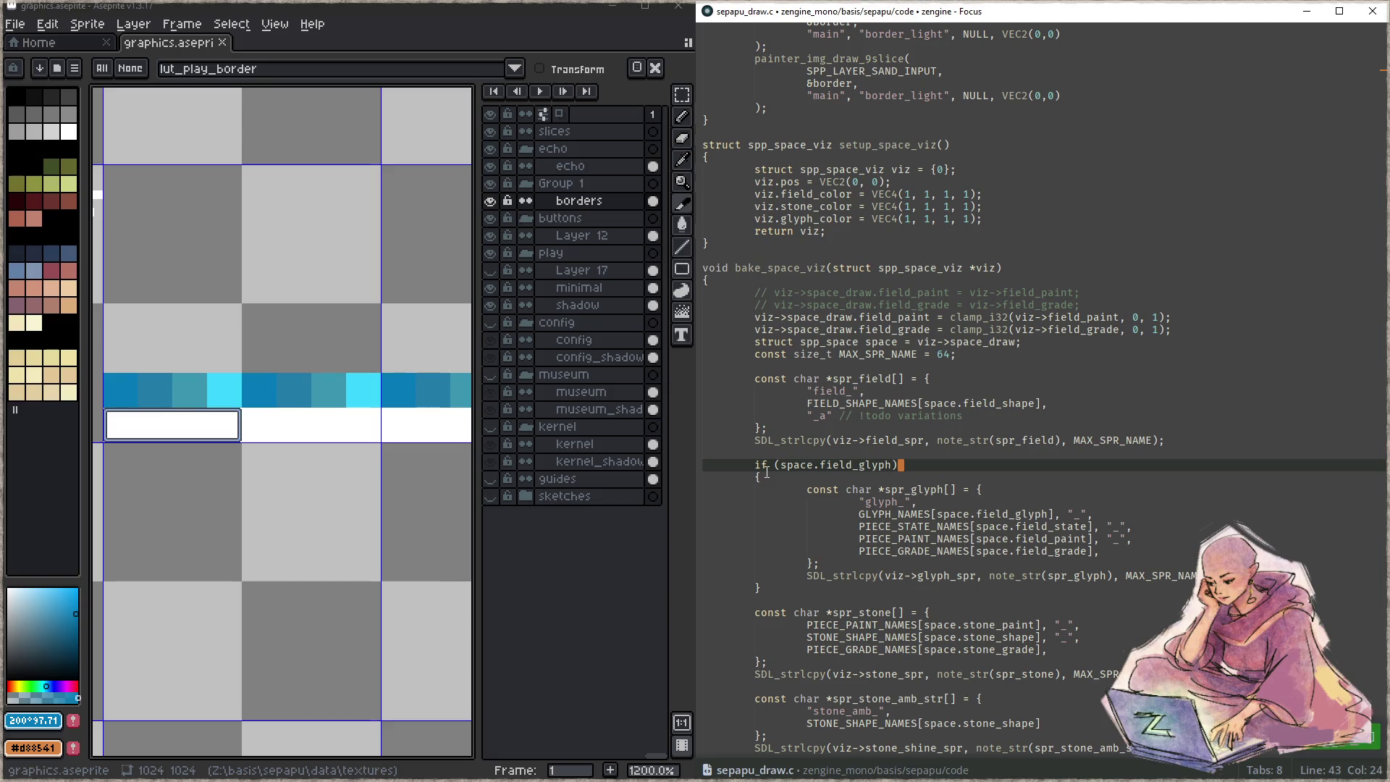
click(986, 479)
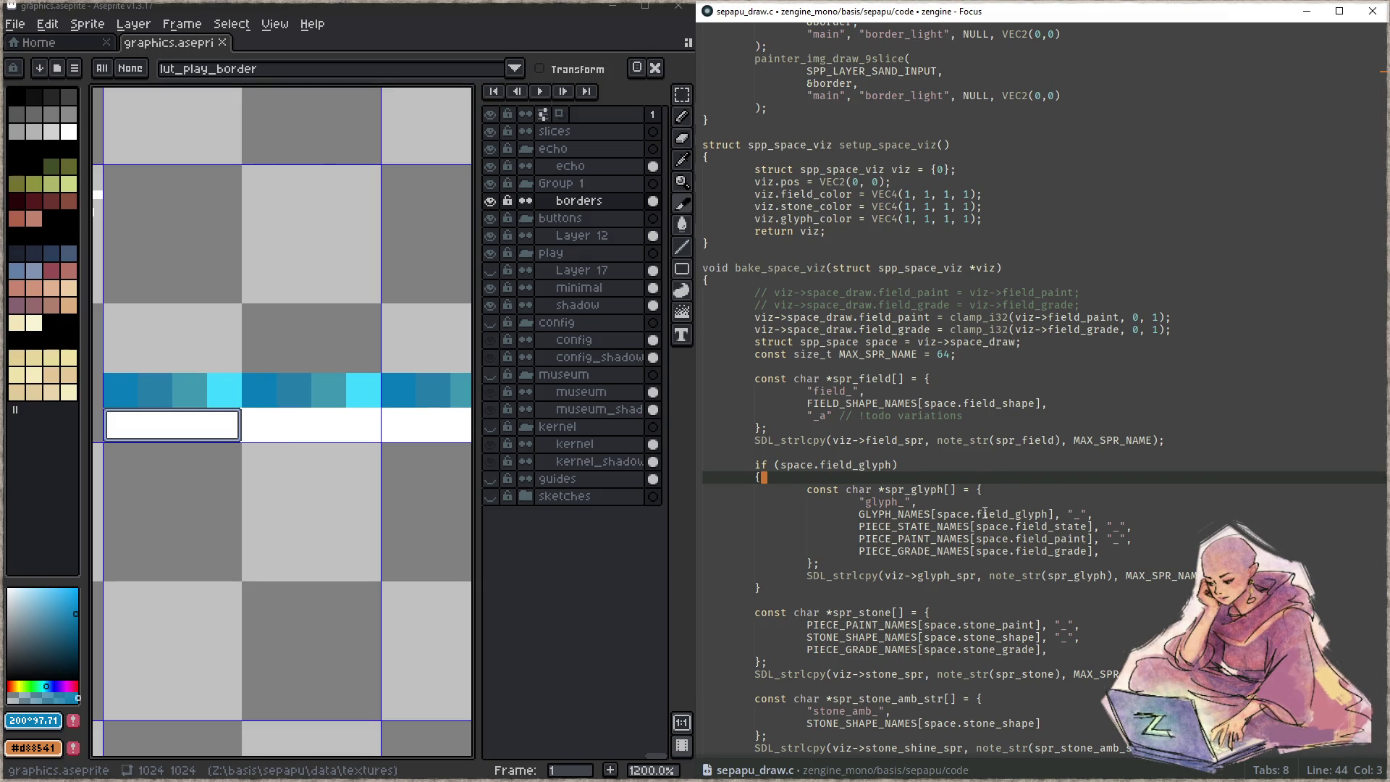
key(ctrl+f)
text(draw_fi)
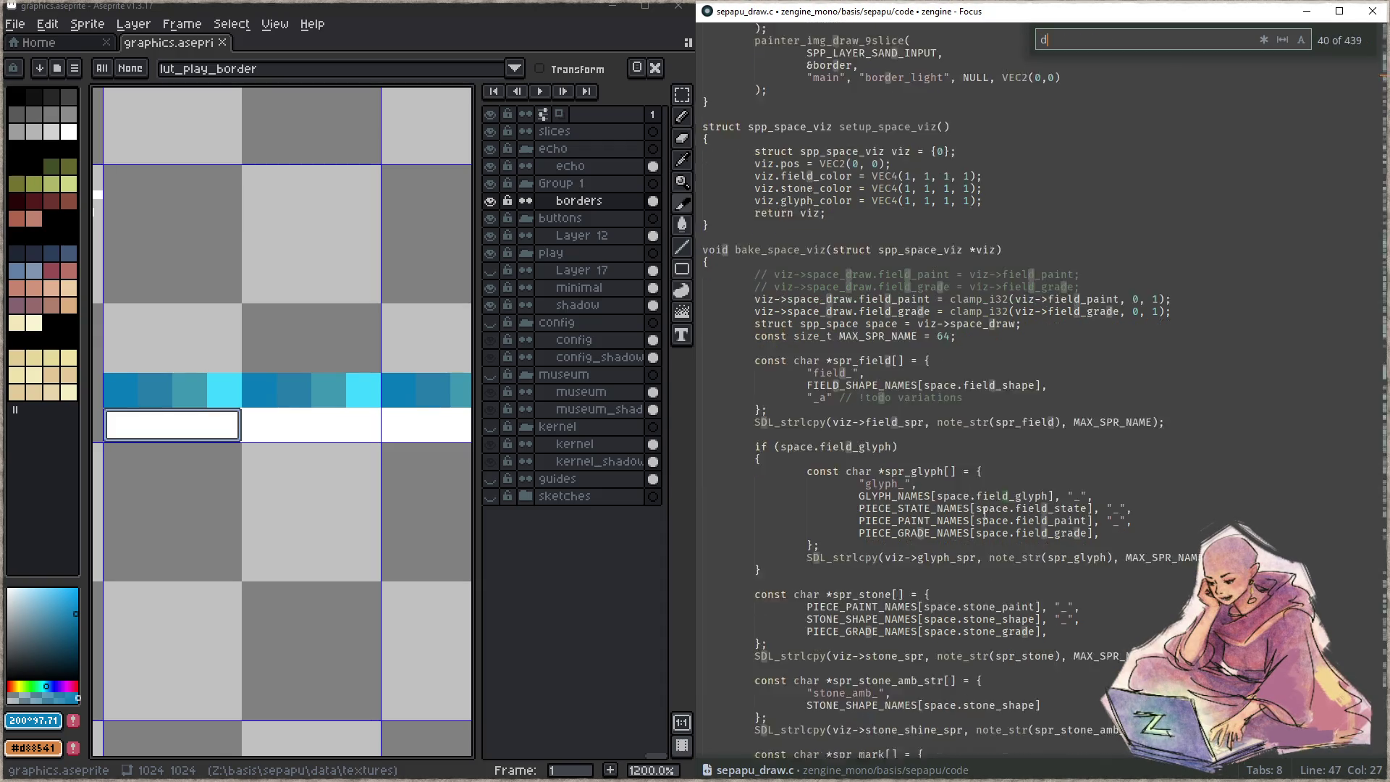
key(BackSpace)
key(BackSpace)
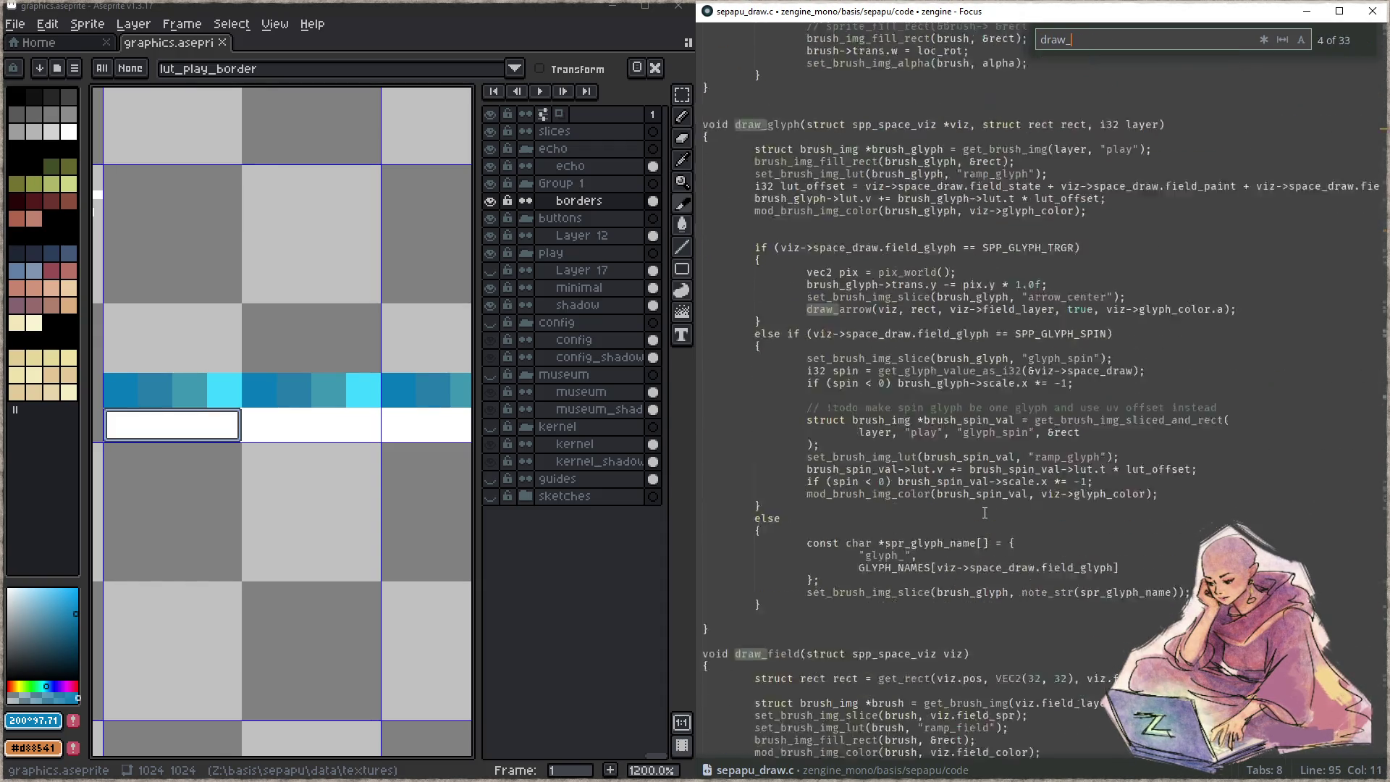
text(board)
click(1083, 501)
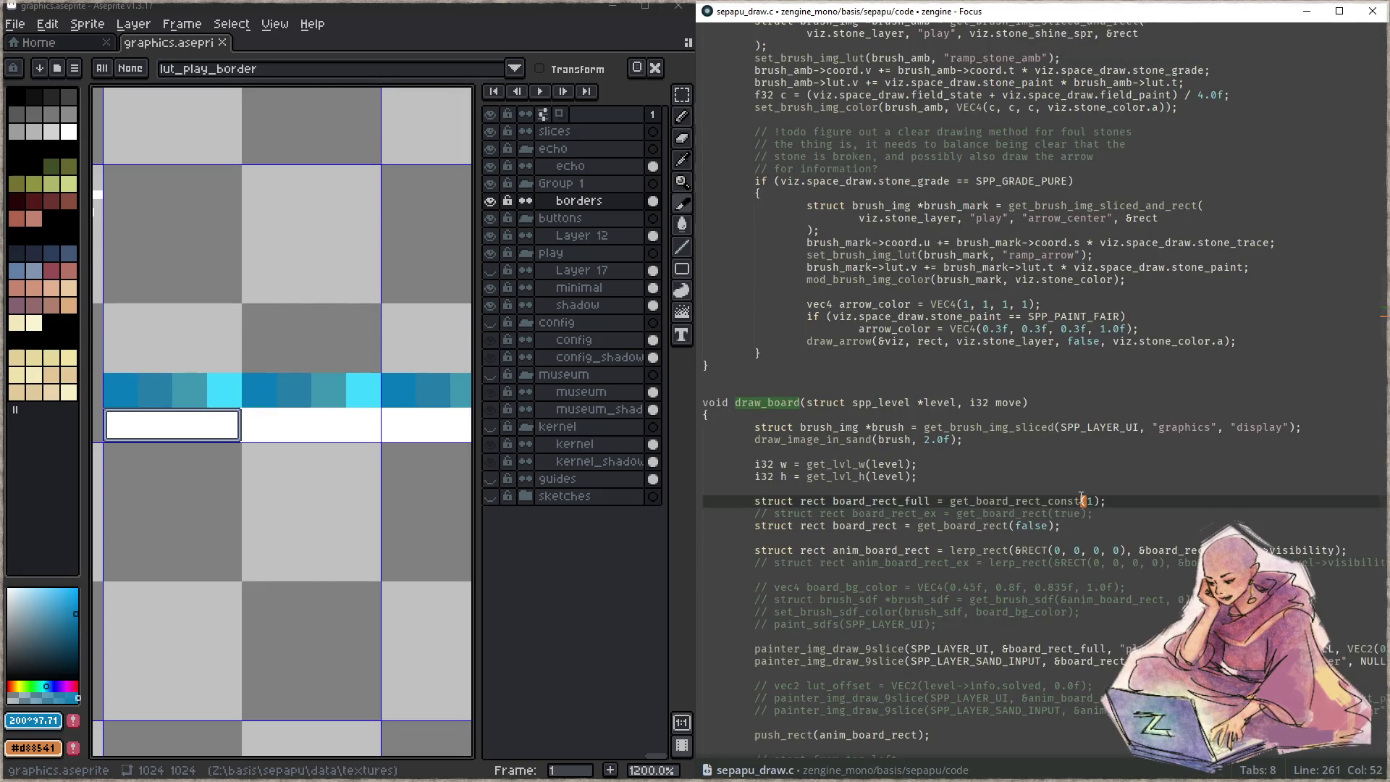
scroll(1057, 503, down, 5)
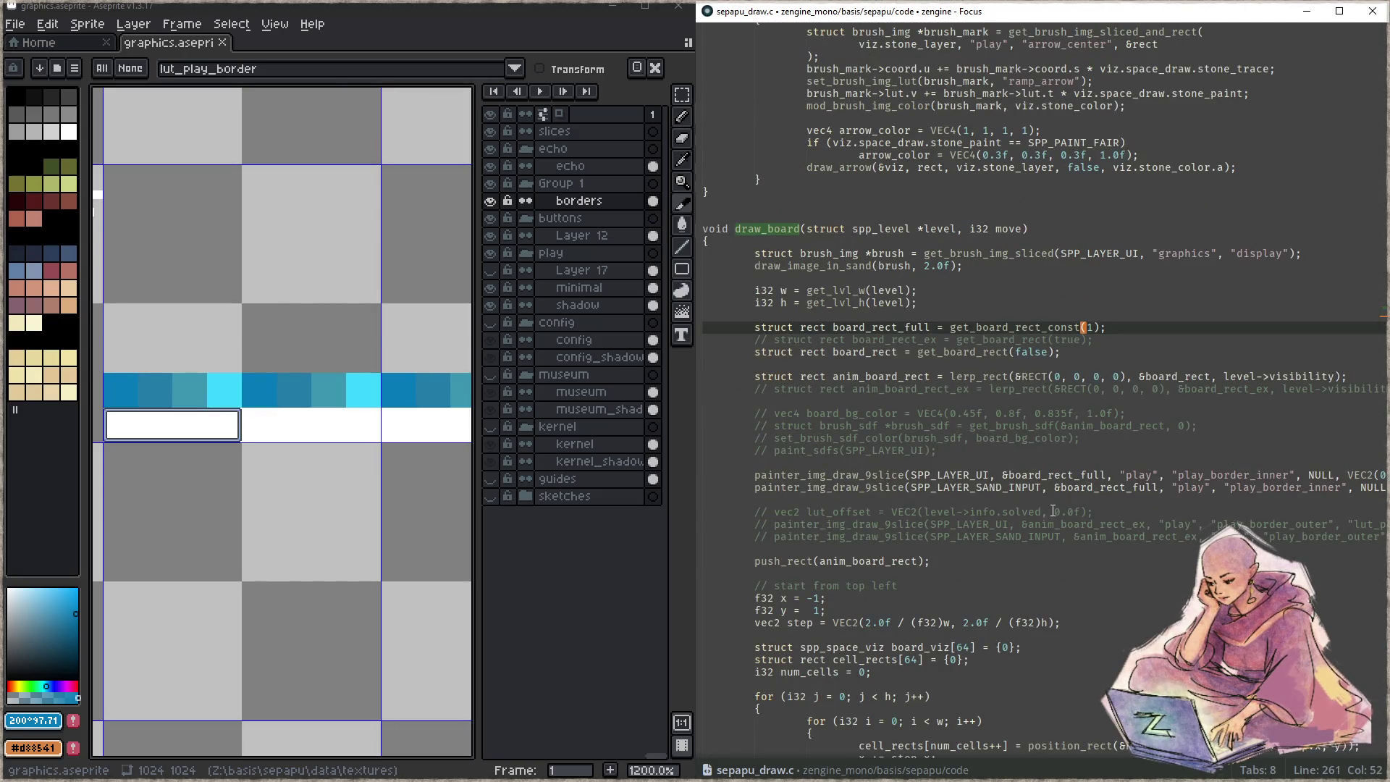
- Add a blank line below the calls and change the sheet name 'play' to 'graphics' on both
click(1141, 488)
key(End)
key(Return)
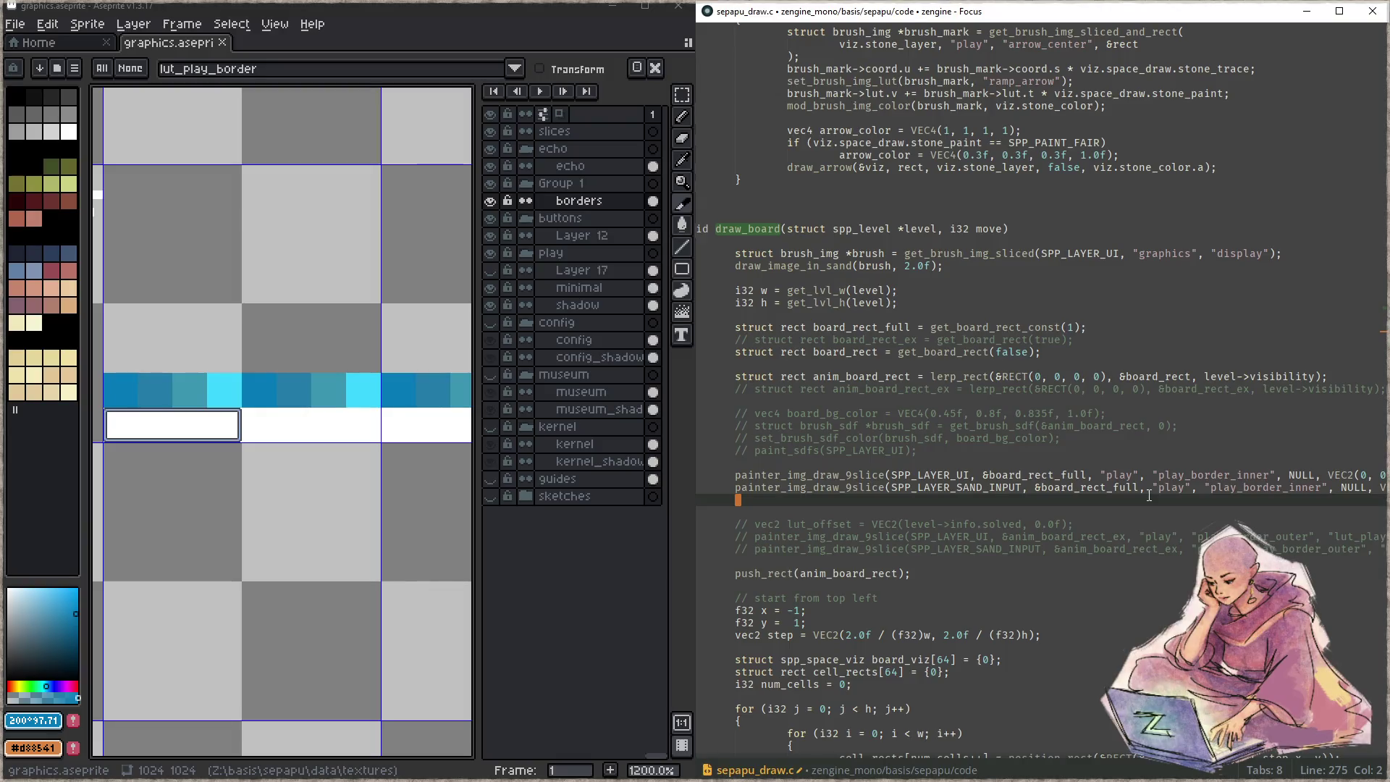
key(Up)
key(Up)
key(ctrl+Right)
key(ctrl+Right)
key(ctrl+Right)
key(ctrl+Right)
key(ctrl+Right)
key(ctrl+d)
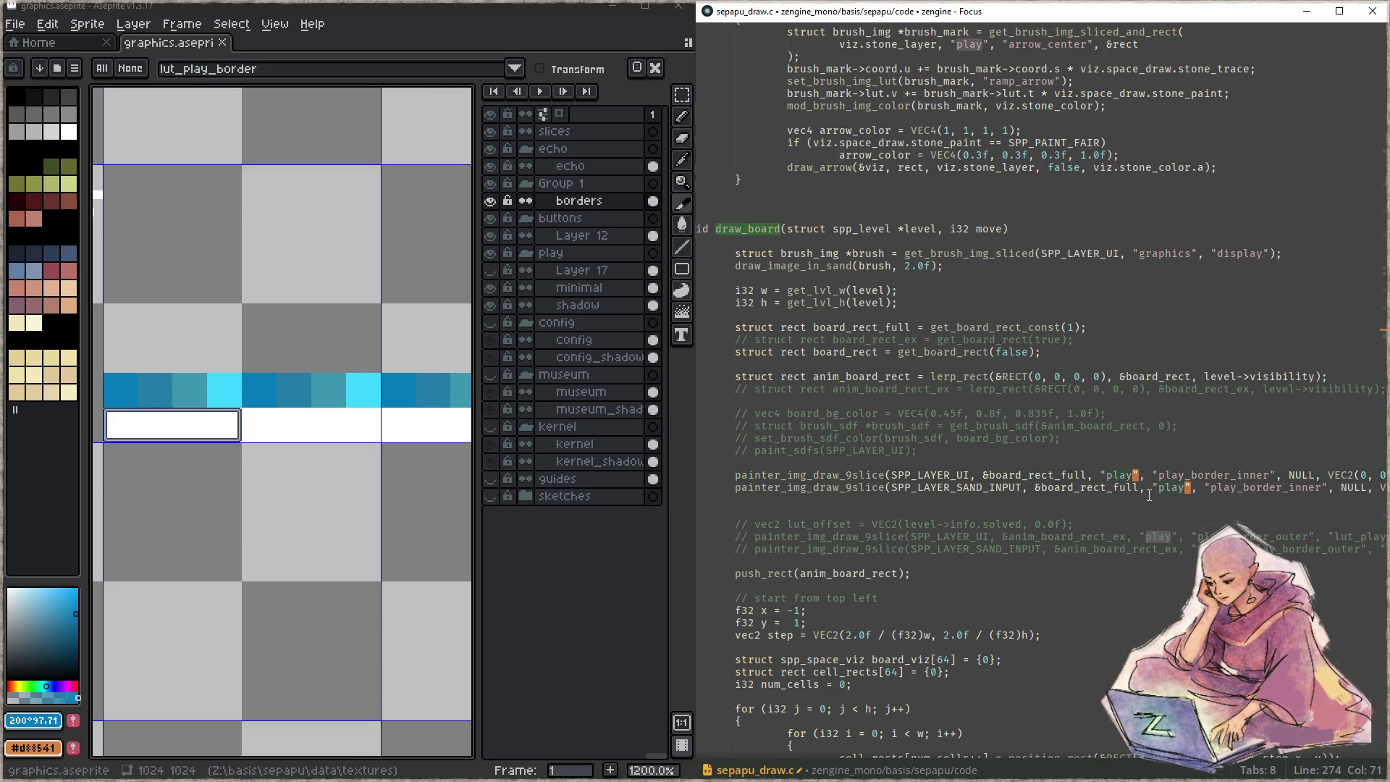
key(ctrl+BackSpace)
text(graphics)
key(Escape)
- Rename slice play_border_inner to play_border on both calls, then build and run the game
key(Up)
key(Up)
key(Down)
key(ctrl+Right)
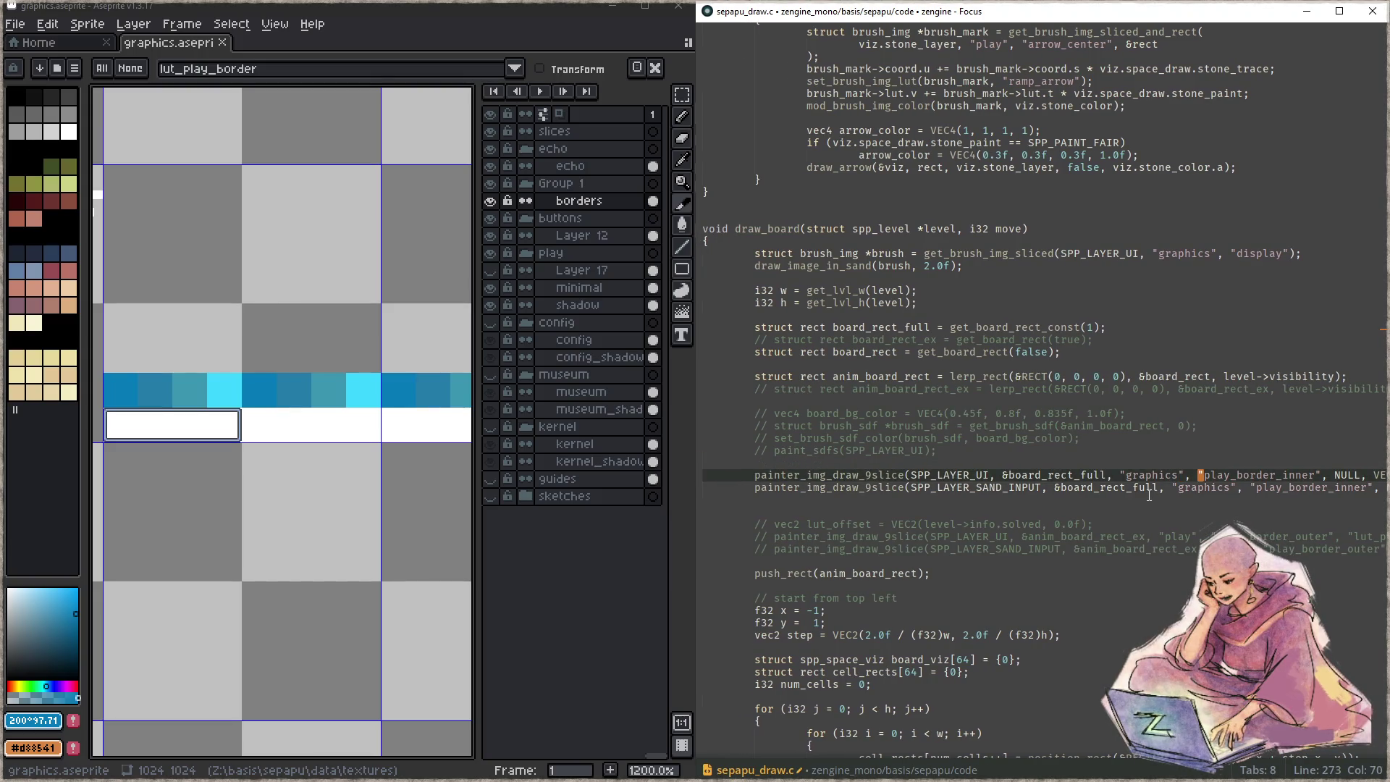
key(ctrl+shift+Right)
key(ctrl+shift+Right)
key(ctrl+shift+Right)
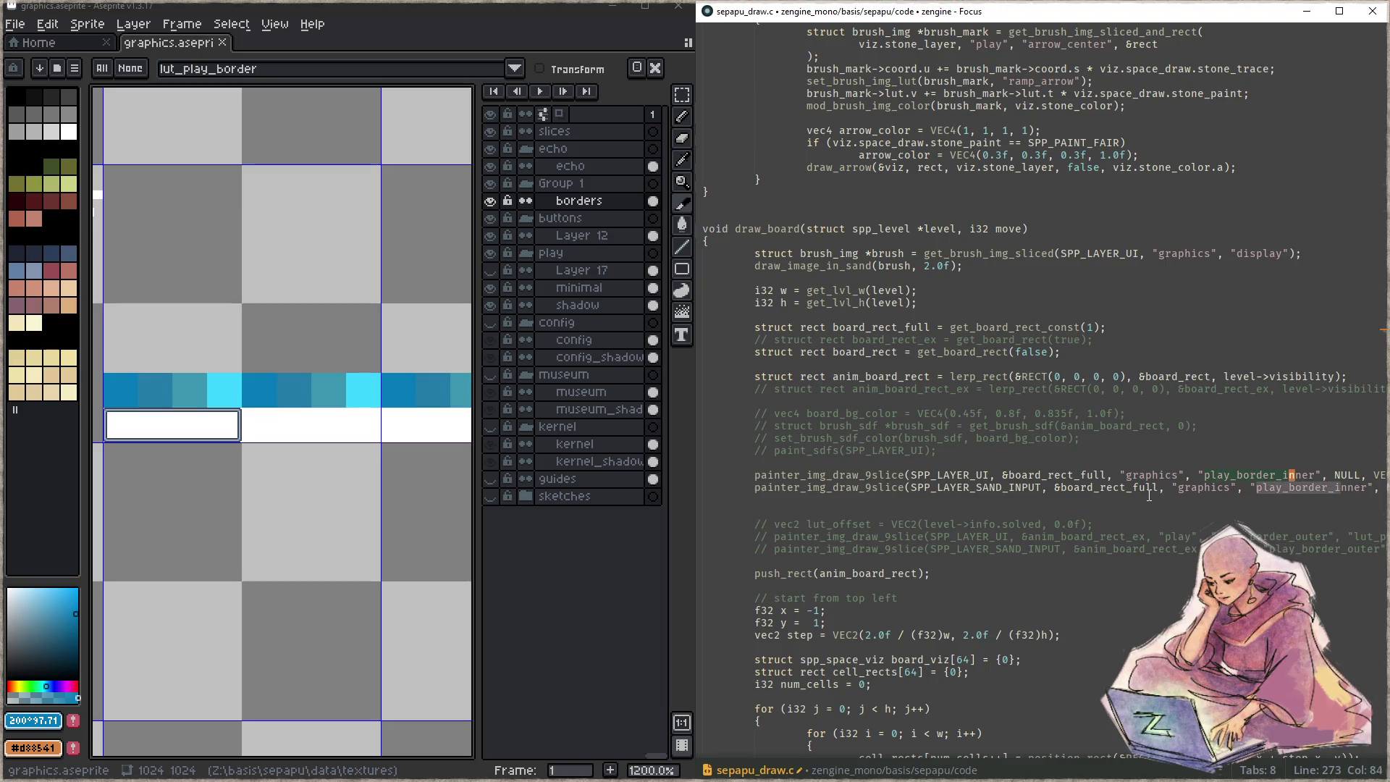
key(ctrl+d)
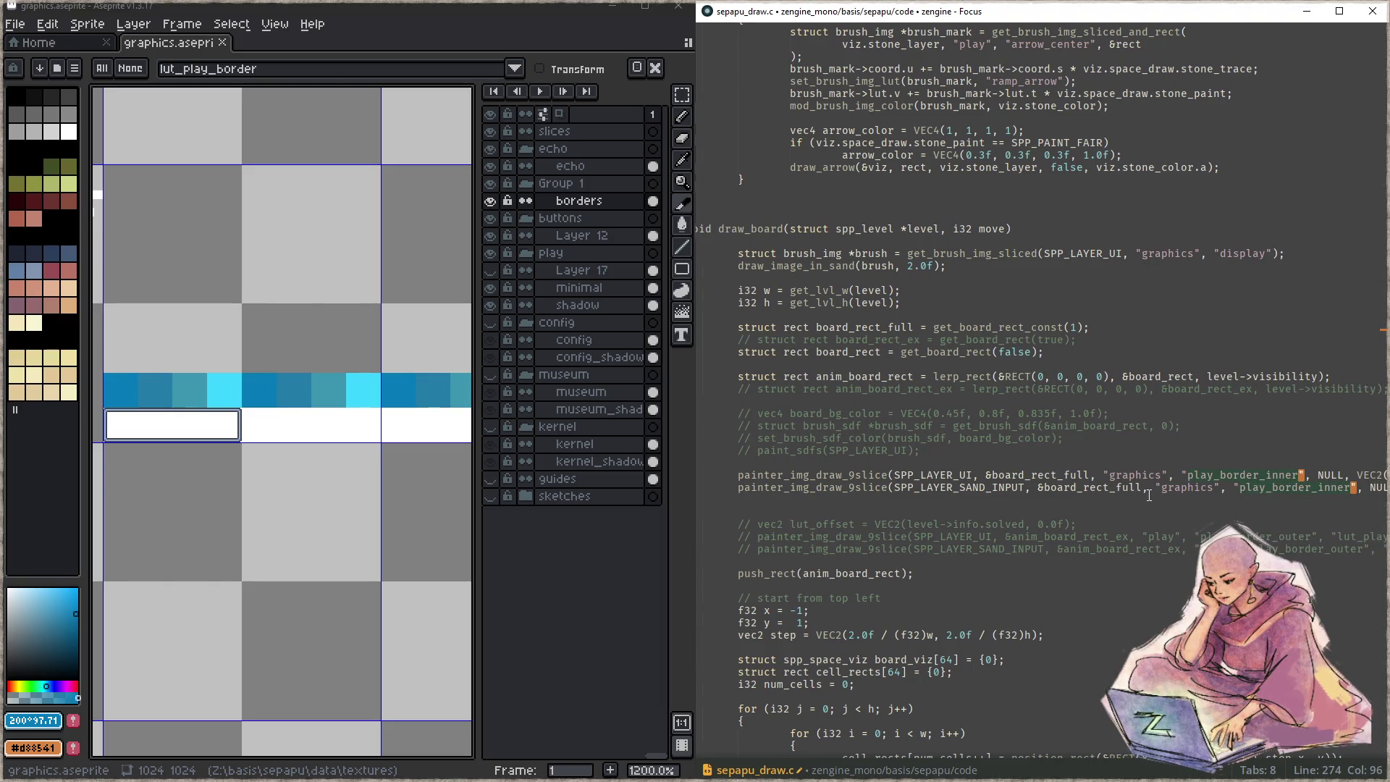
key(ctrl+BackSpace)
key(ctrl+BackSpace)
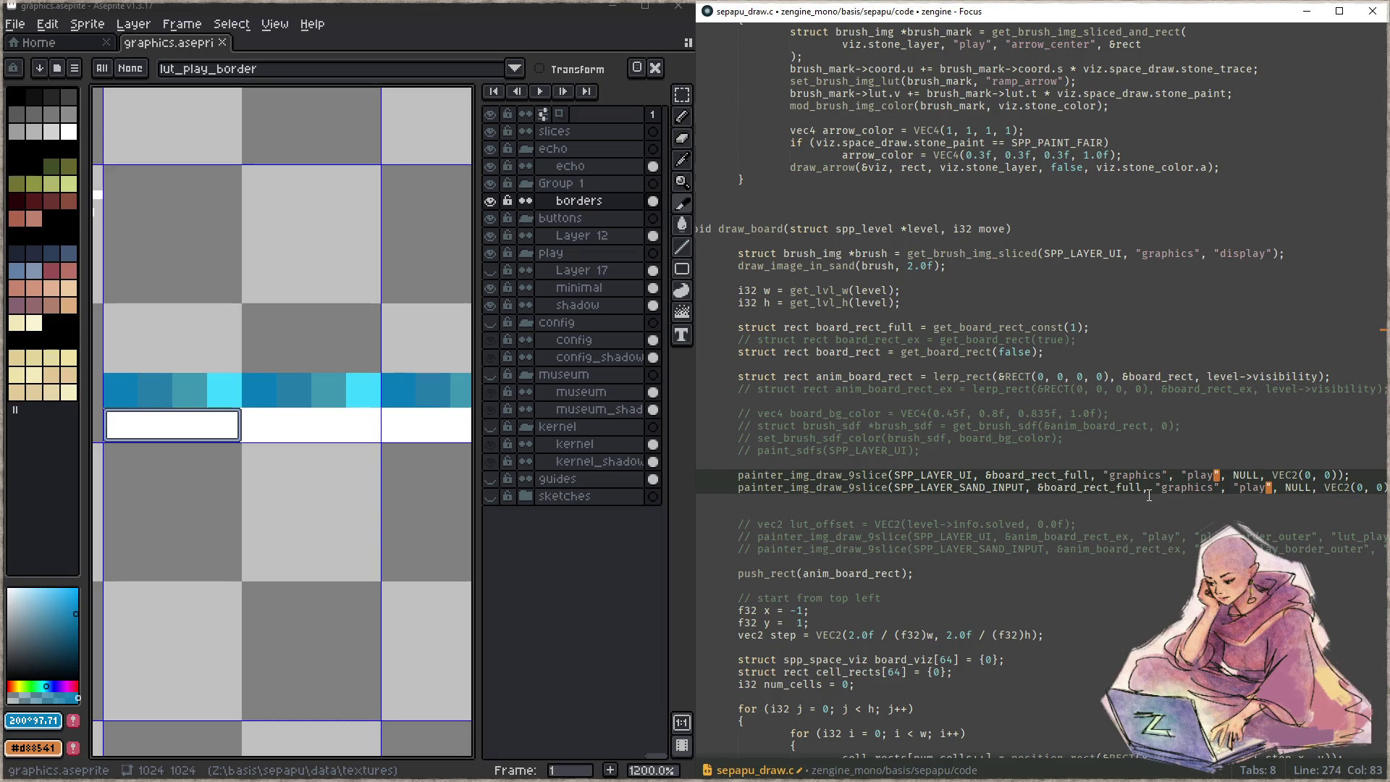
text(_border)
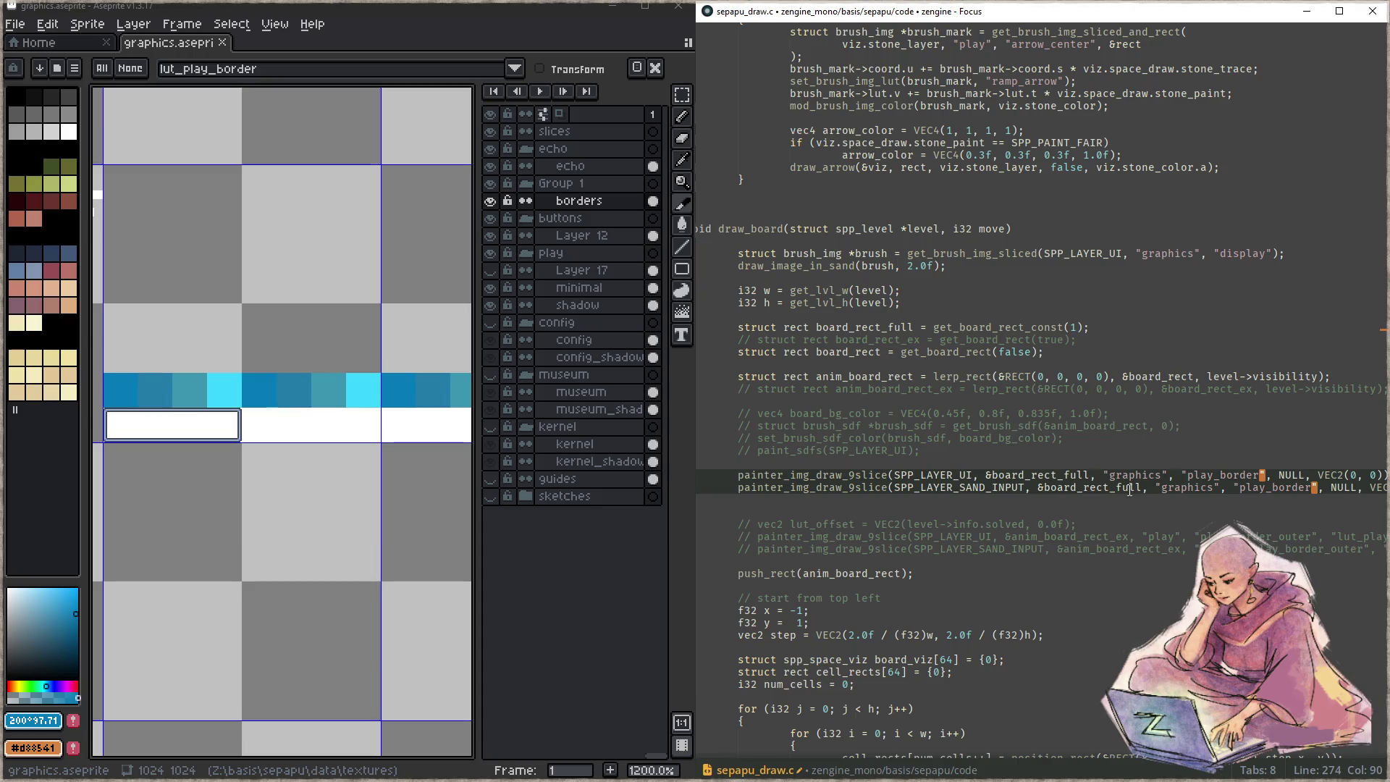
click(1013, 426)
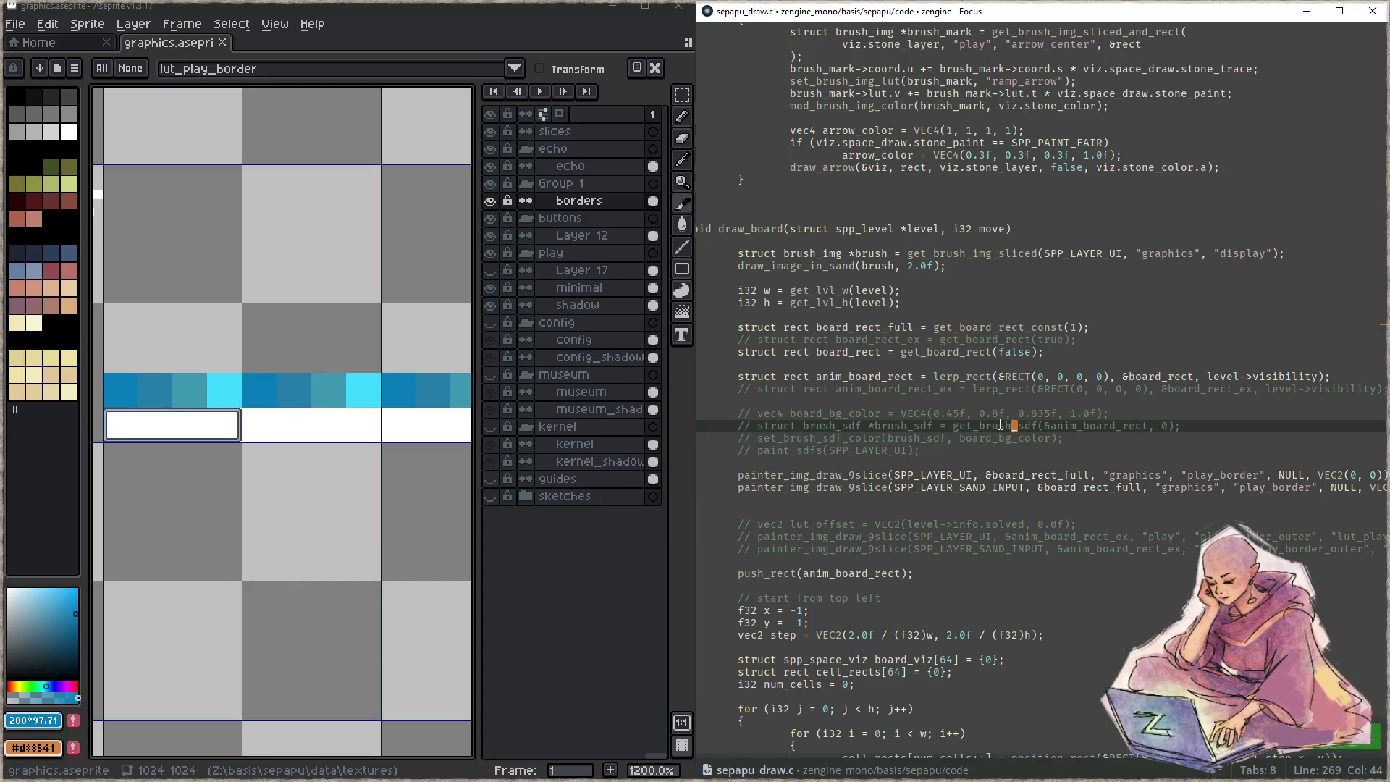
key(F5)
key(F6)
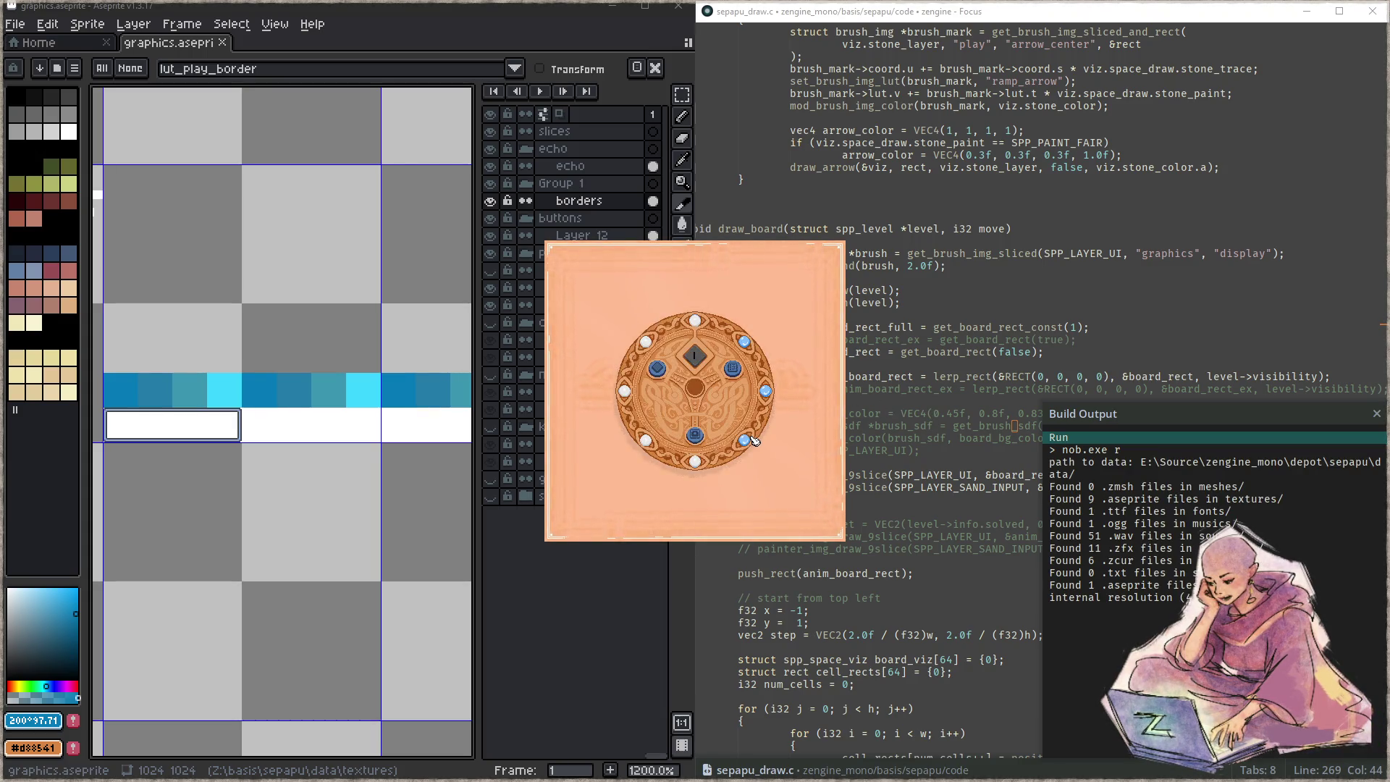
- Snap the game window right and close it, then zoom and pan to show the whole frame
key(super+Right)
key(Escape)
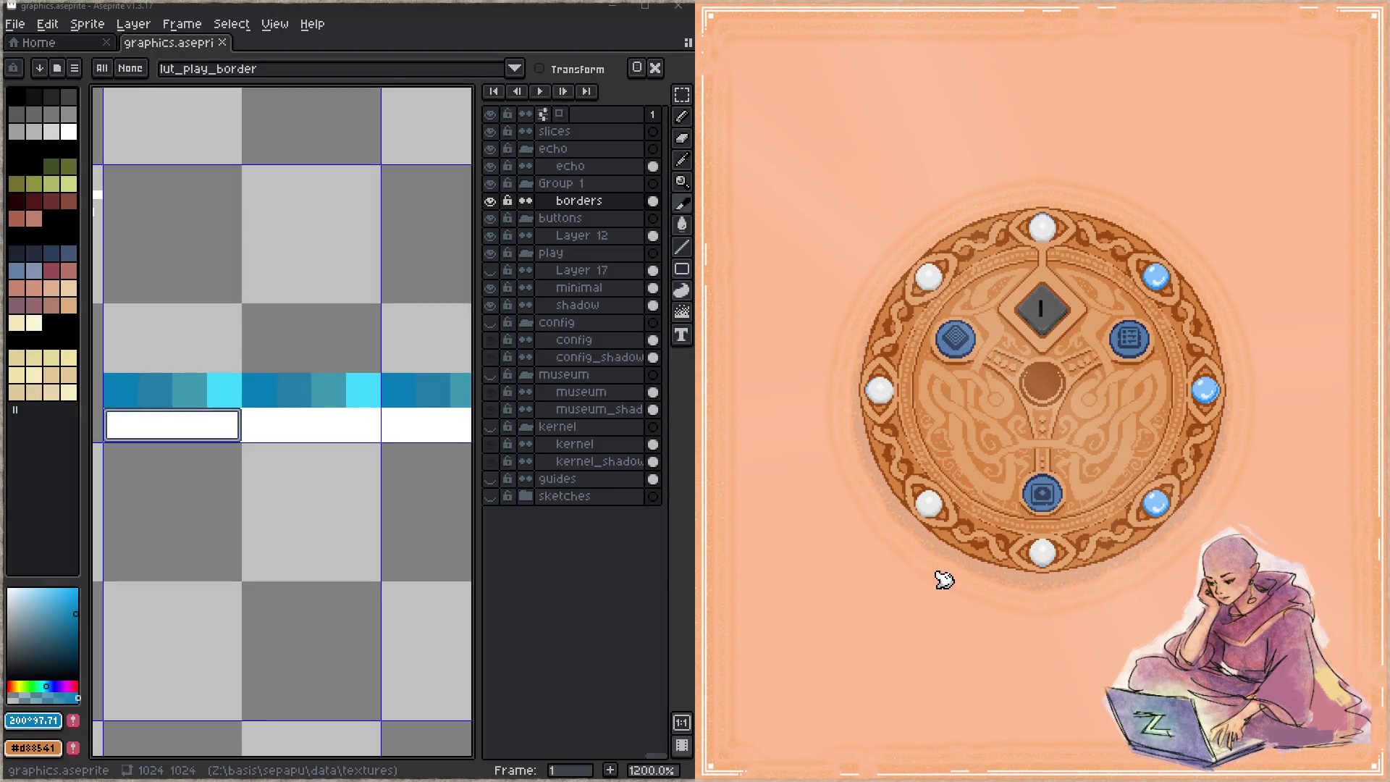
scroll(214, 359, down, 5)
drag(214, 359, 425, 332)
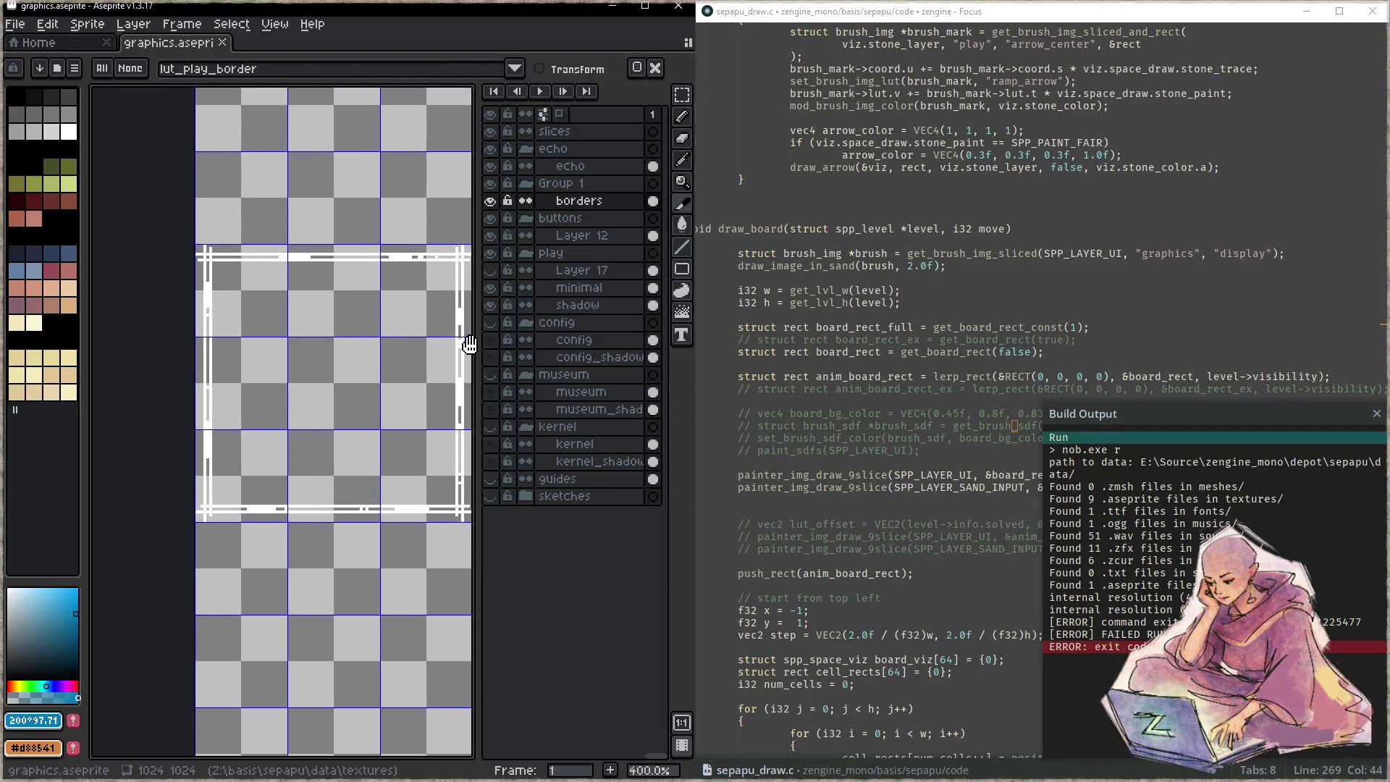
scroll(106, 253, up, 1)
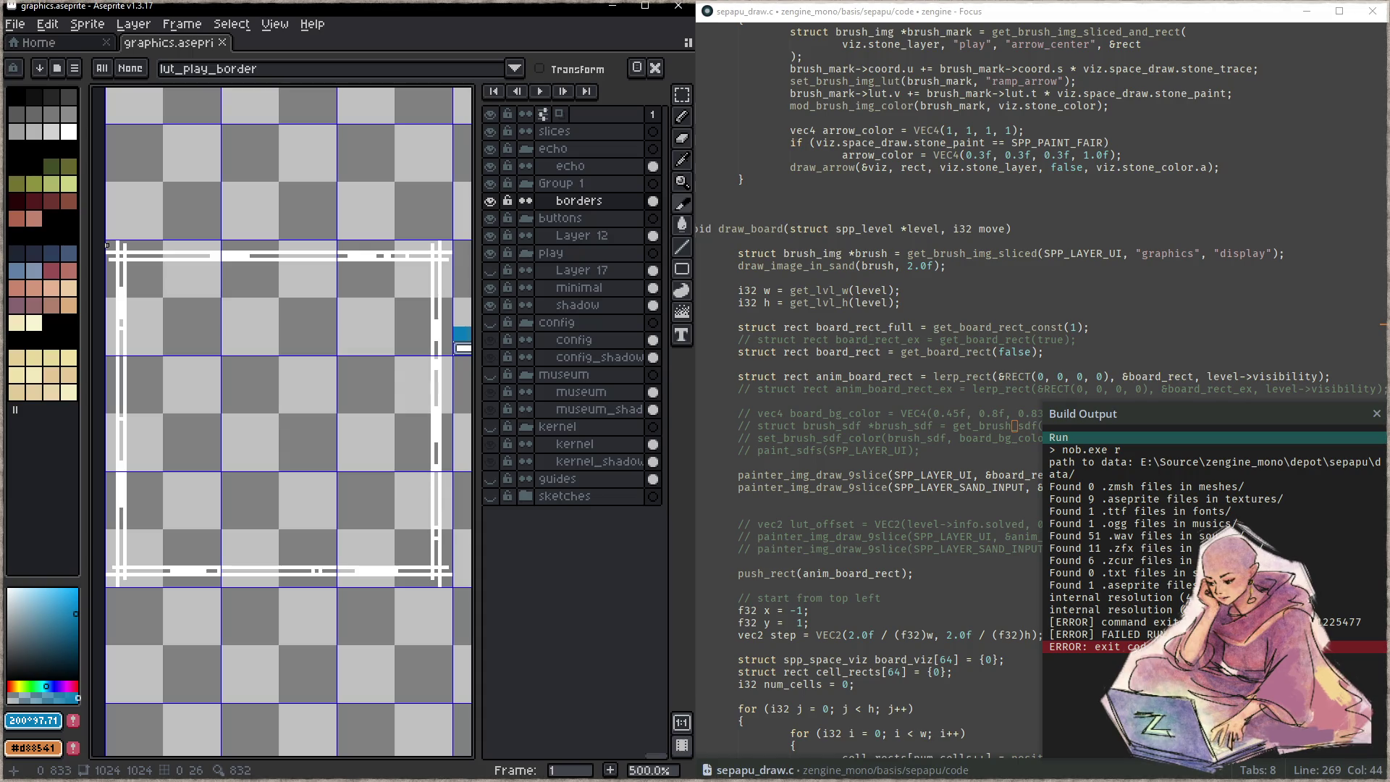
- Draw a slice over the white border frame and name it play_border
mouse_move(107, 247)
mouse_down()
mouse_move(454, 607)
mouse_move(450, 585)
mouse_up()
drag(454, 585, 455, 585)
double_click(341, 444)
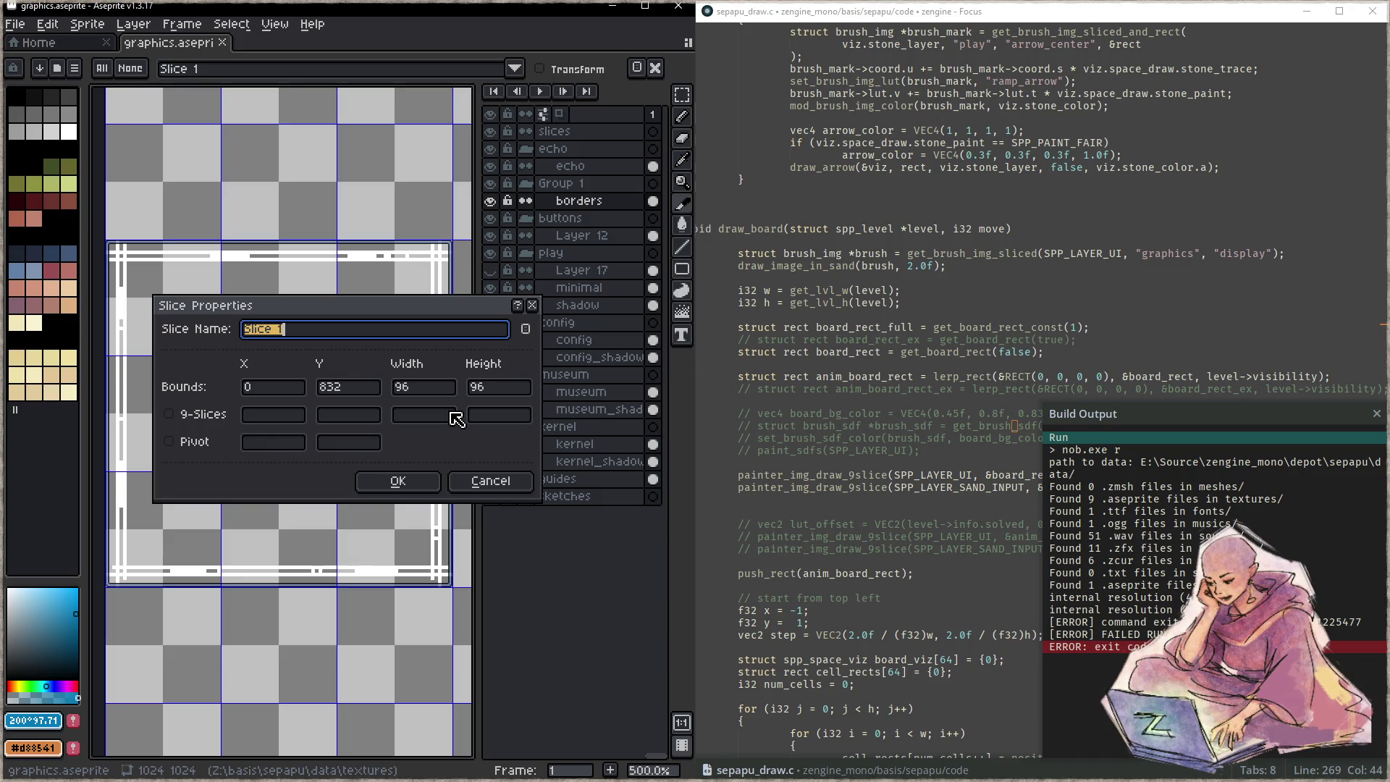
click(312, 331)
drag(311, 331, 208, 334)
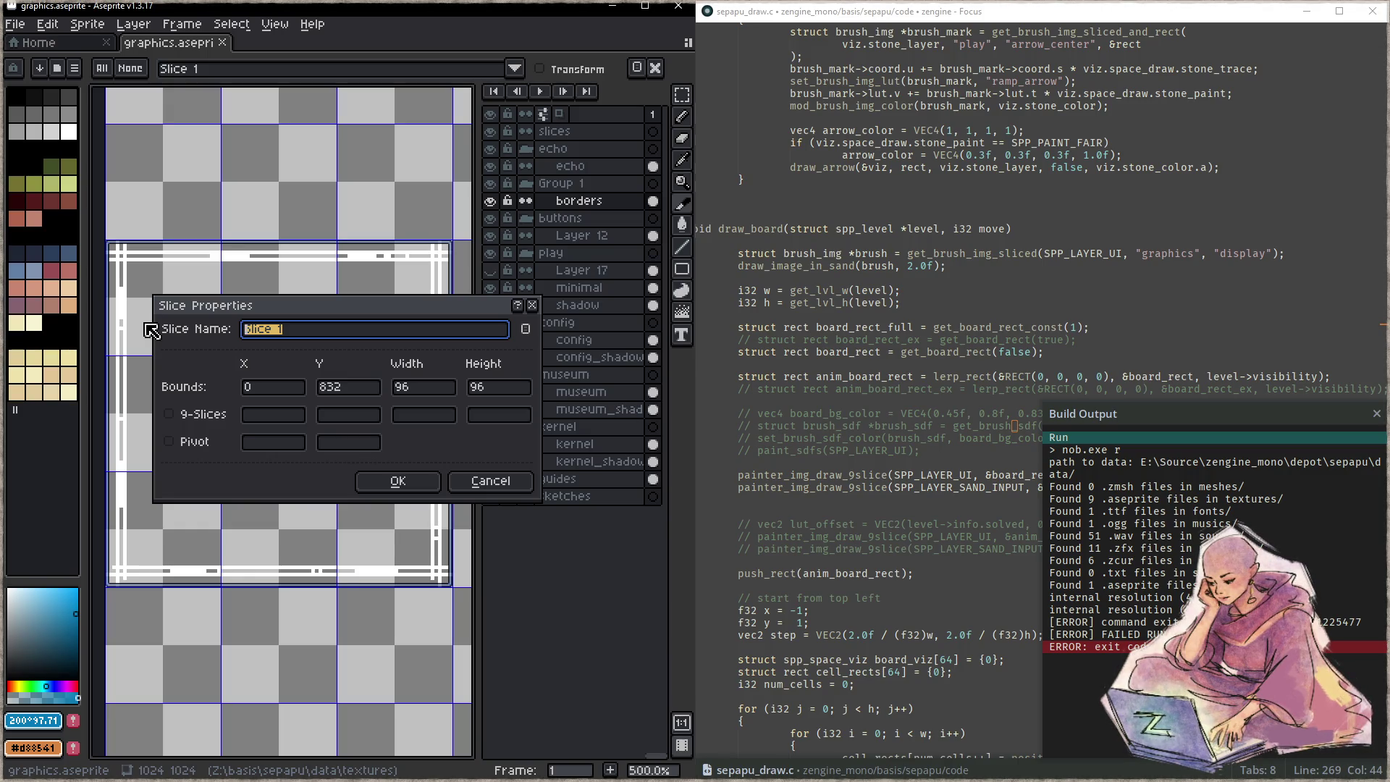
text(play_border)
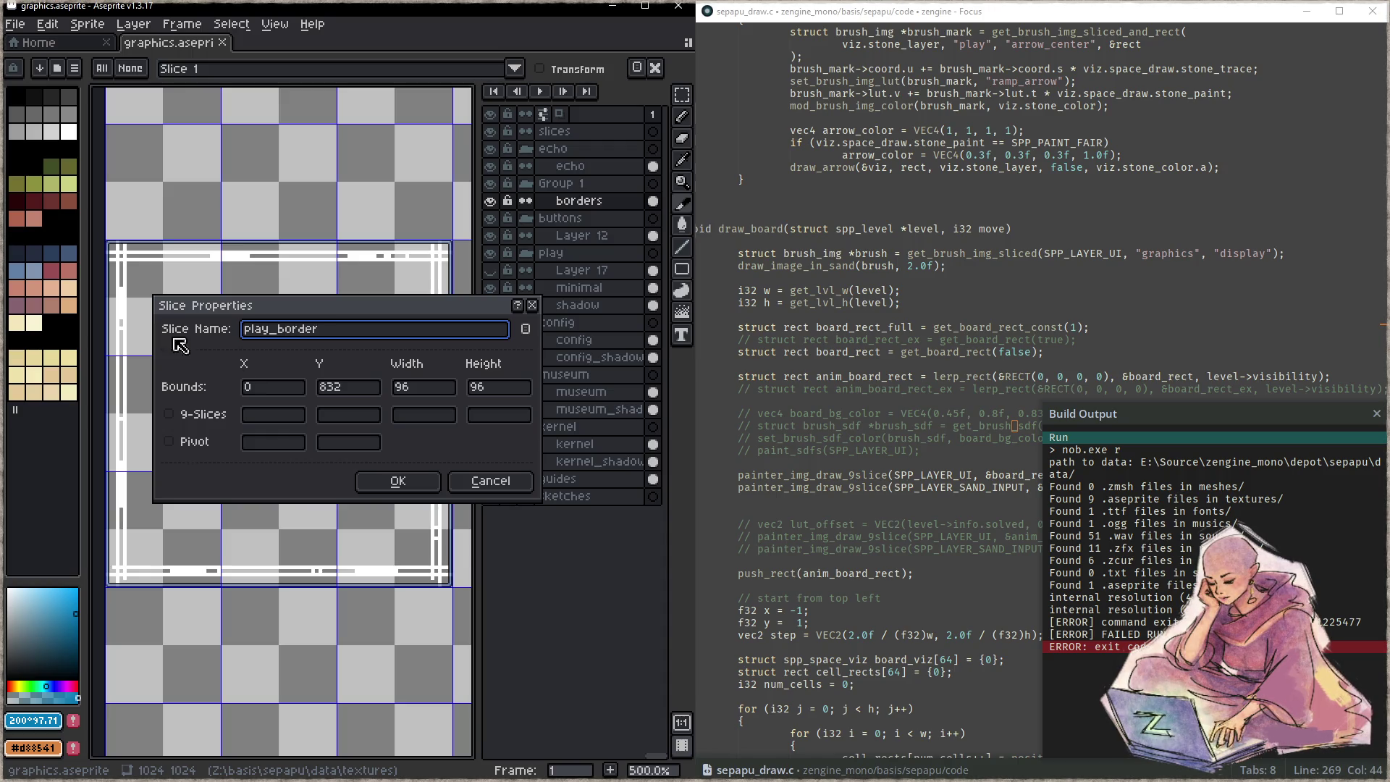
click(387, 482)
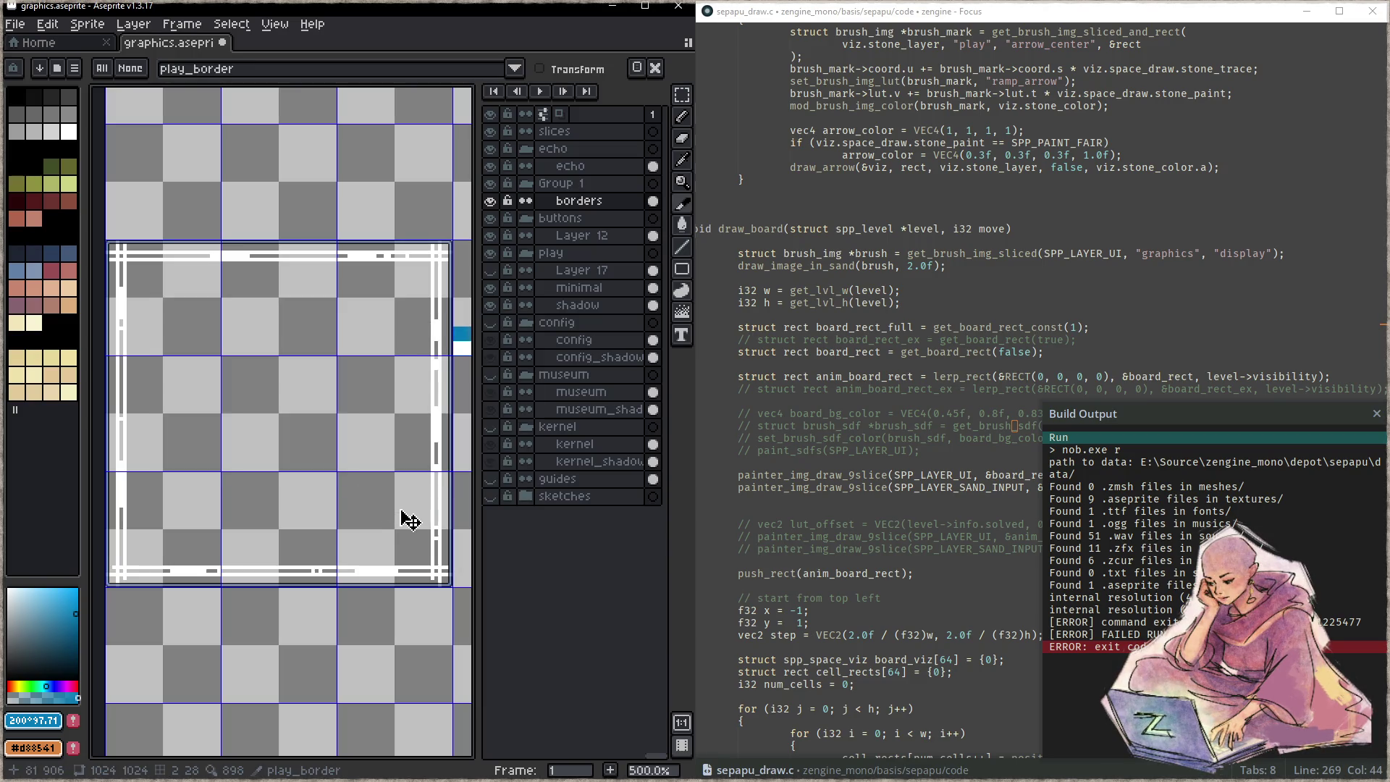
- Enable 9-slices on play_border with centre 32, 32, 32, 32, then save the sheet
double_click(337, 350)
click(221, 418)
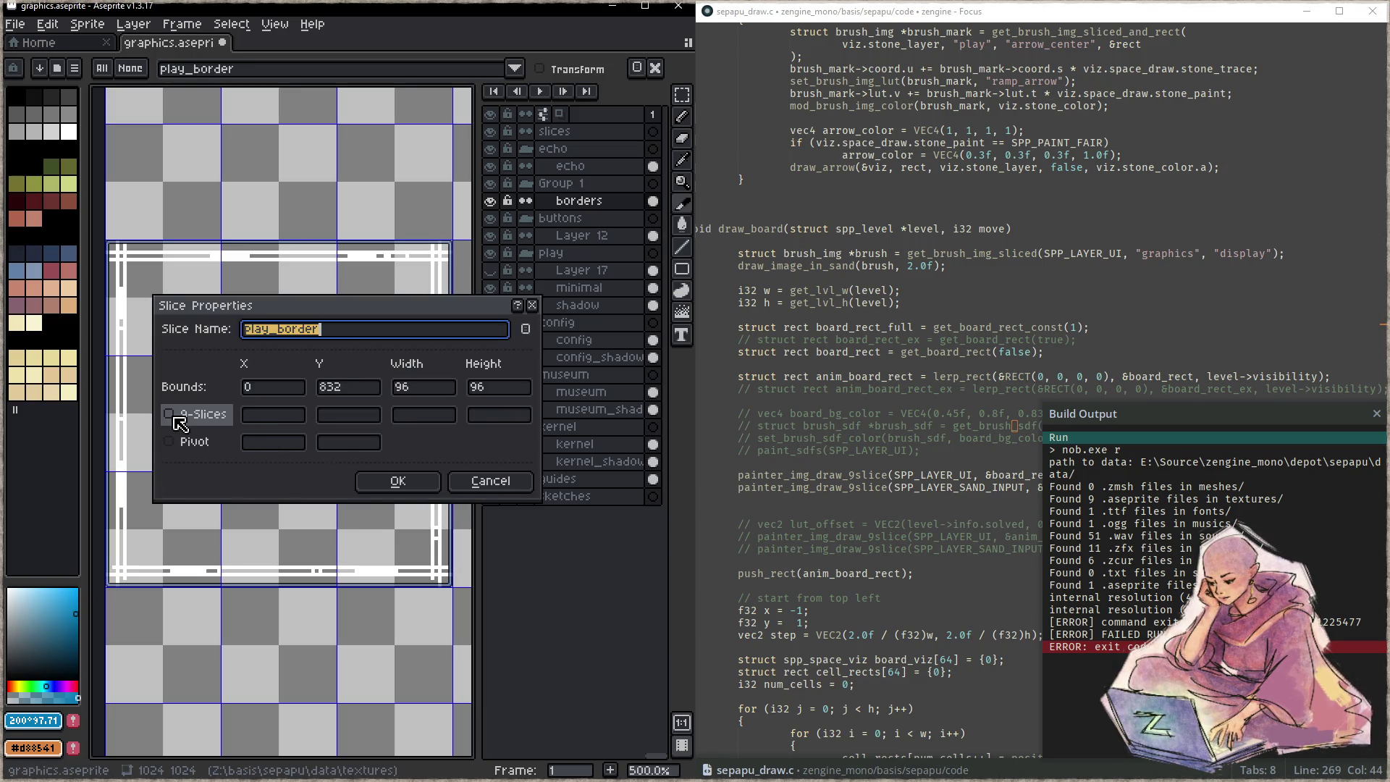
click(278, 417)
text(32)
click(360, 416)
text(32)
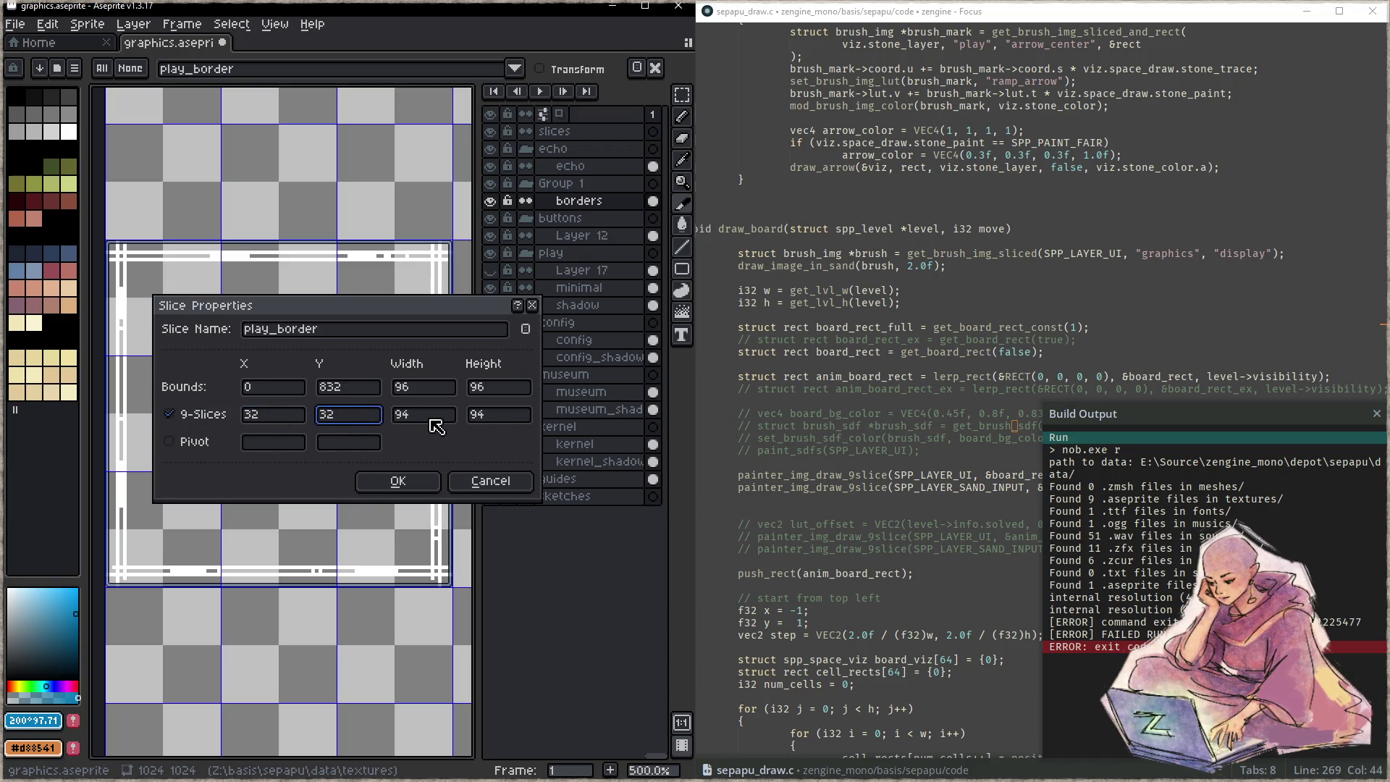
click(432, 421)
text(32)
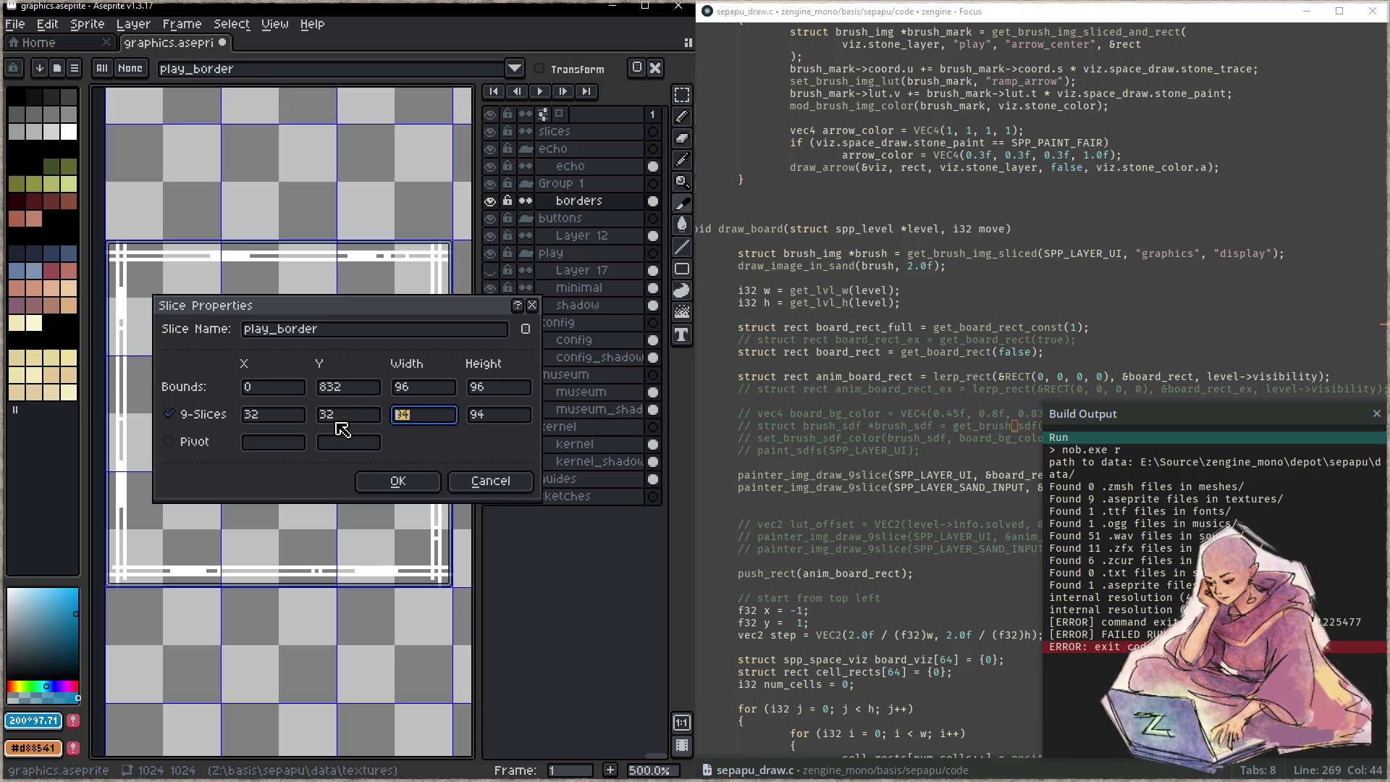
click(515, 422)
text(32)
click(390, 478)
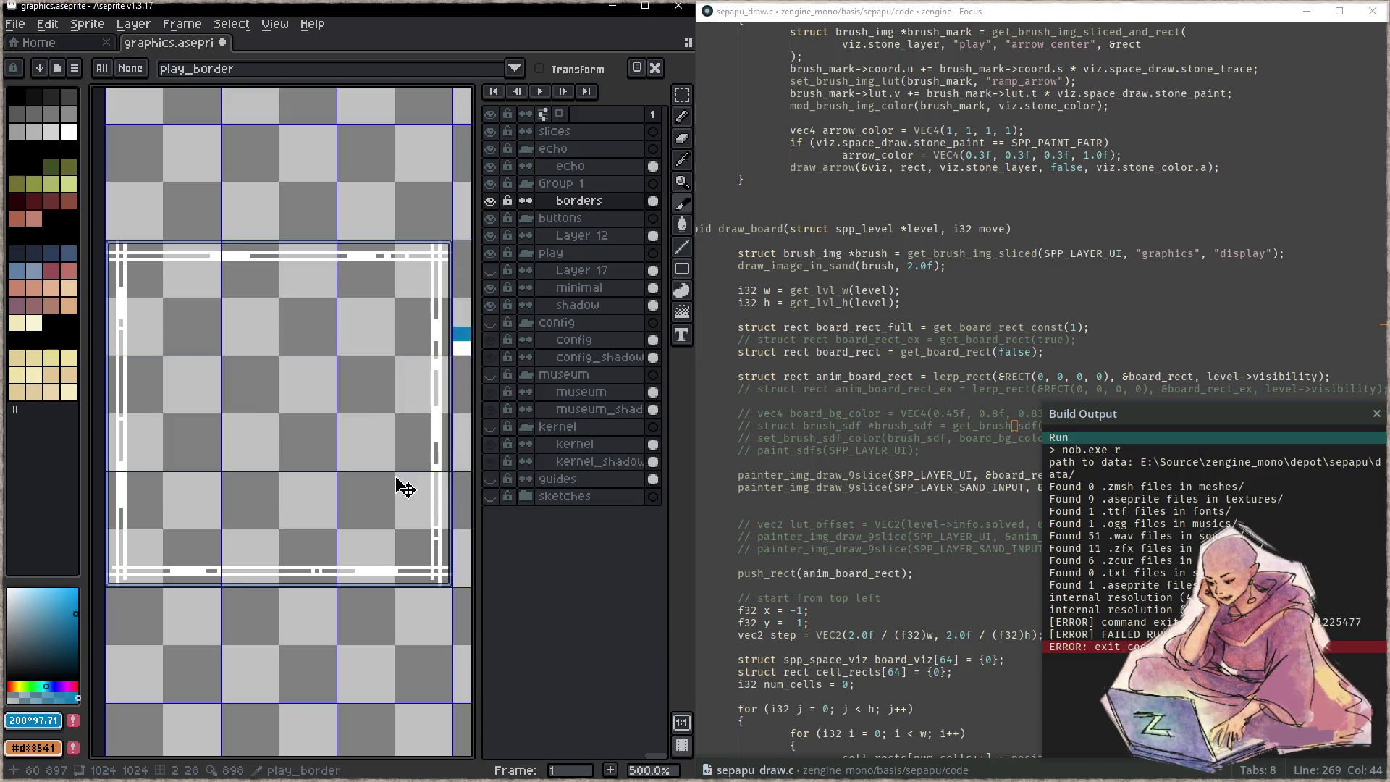
key(ctrl+s)
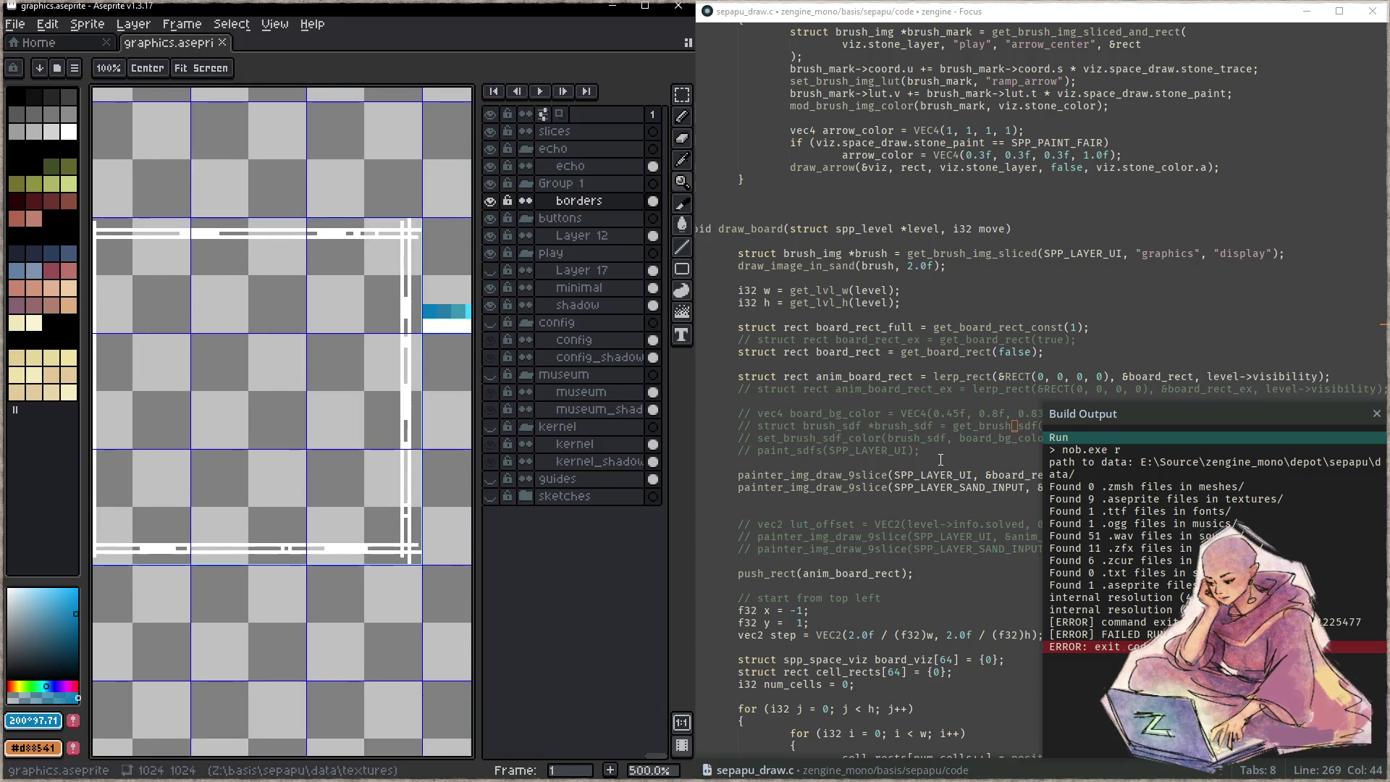
- Rebuild and run the game, open a level to view the play_border frame, then close it
click(940, 462)
key(F5)
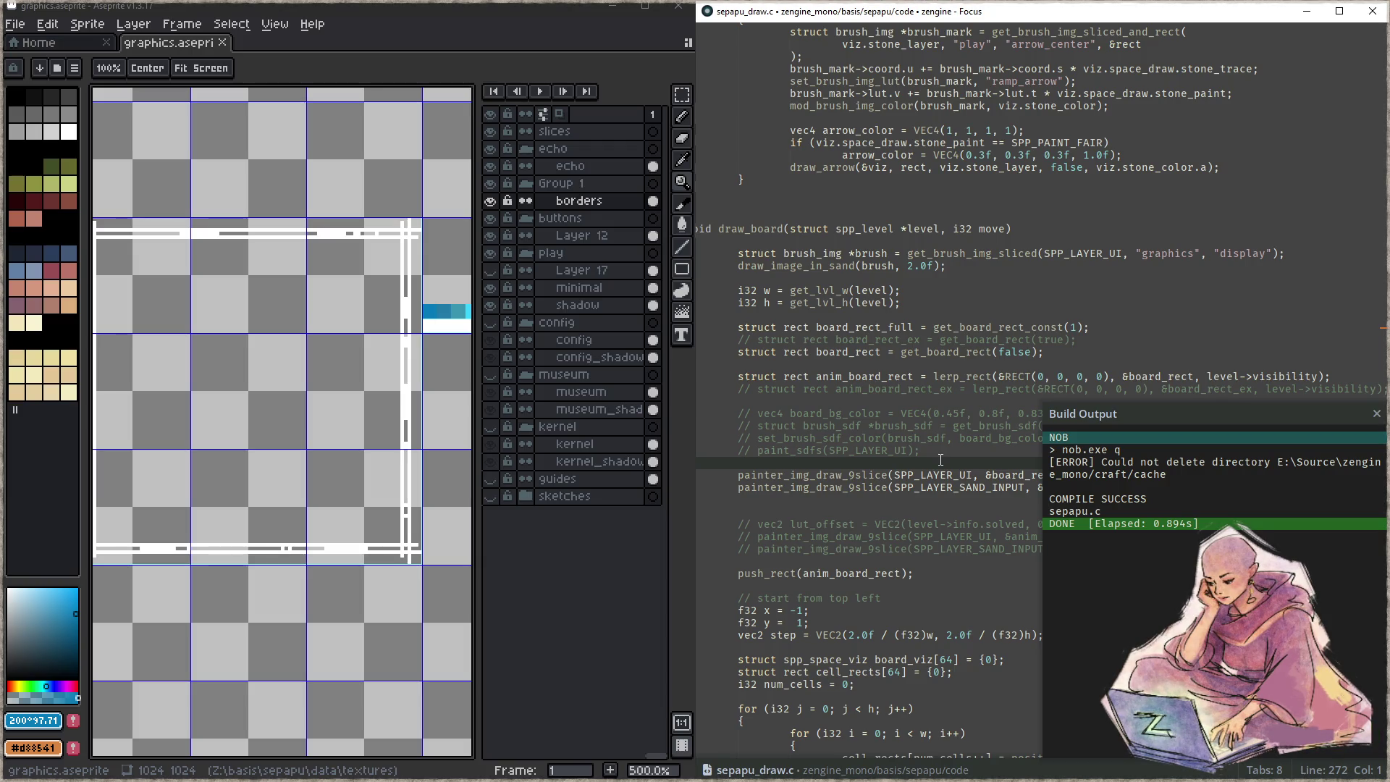
key(F6)
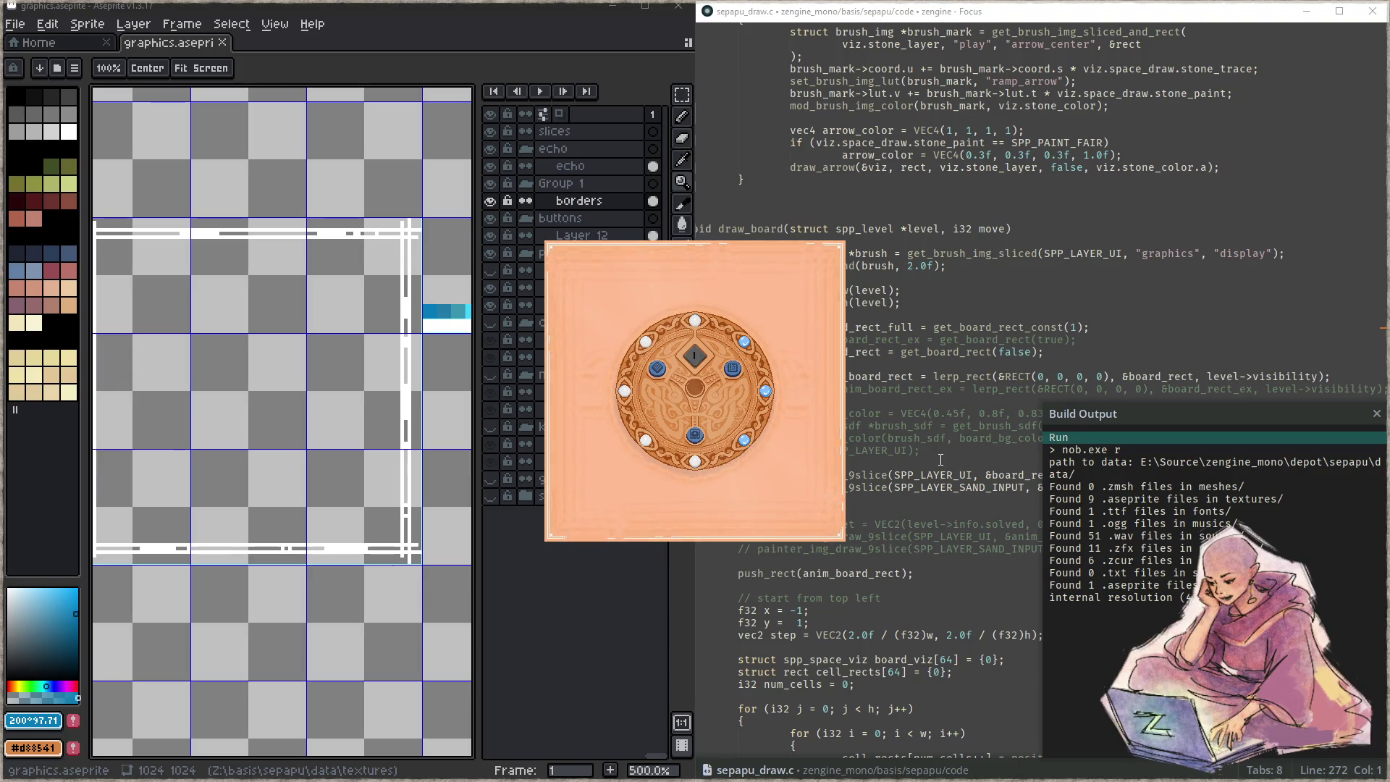
click(695, 435)
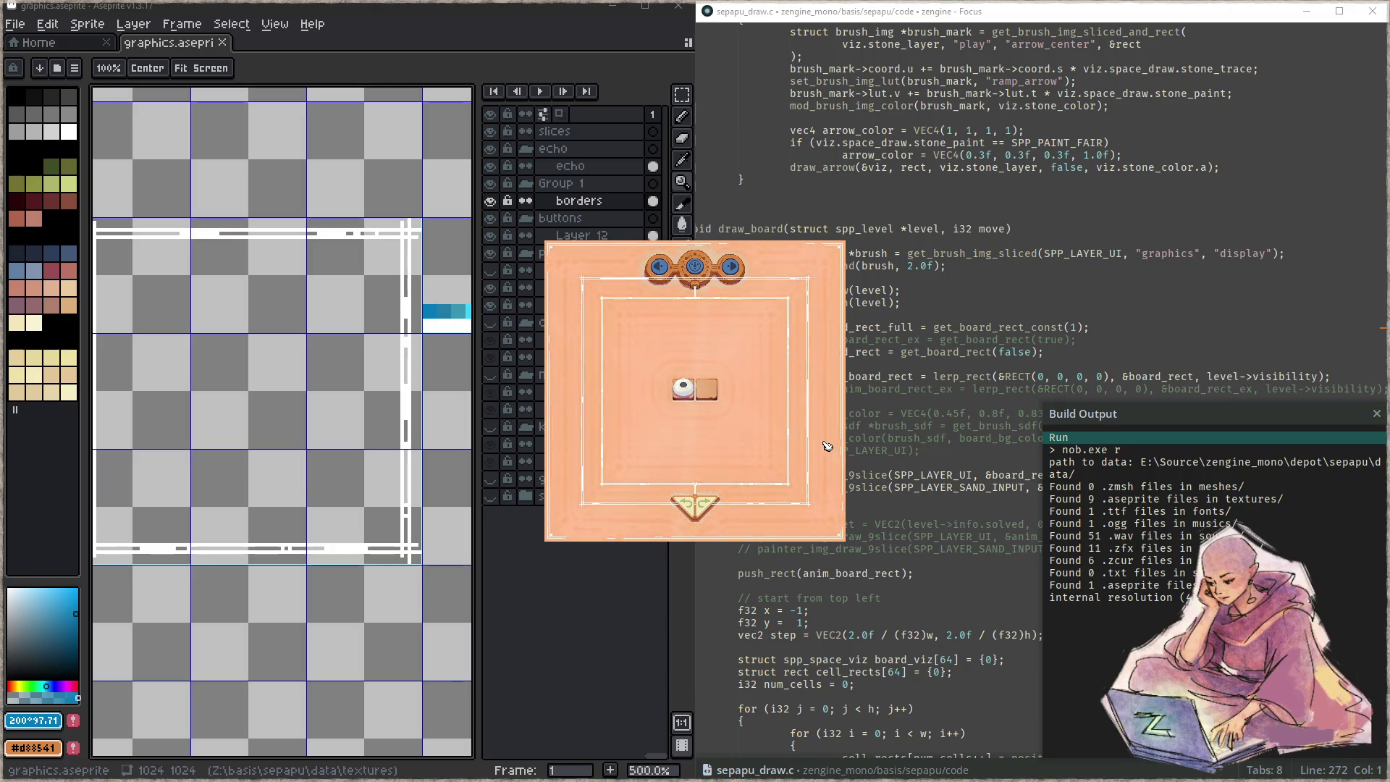
key(Escape)
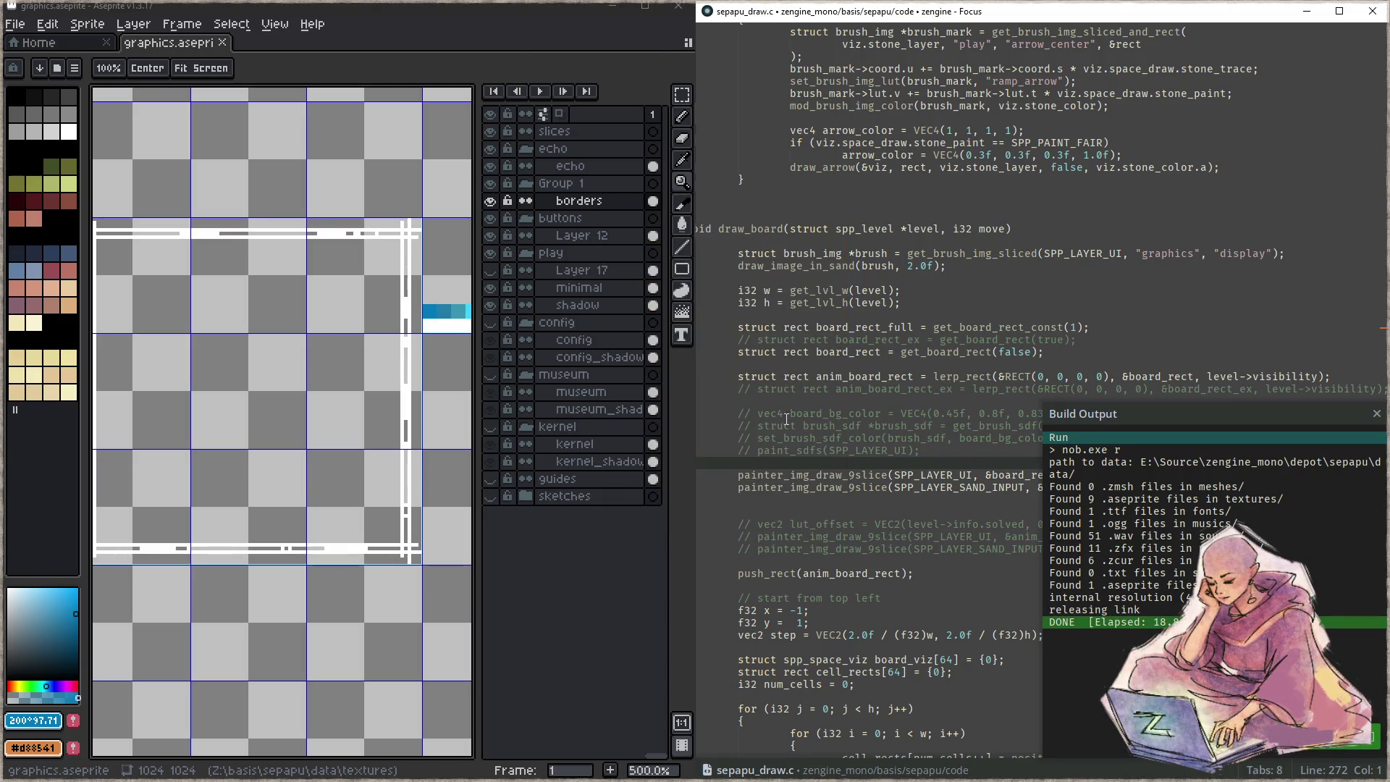
click(381, 362)
scroll(351, 350, down, 1)
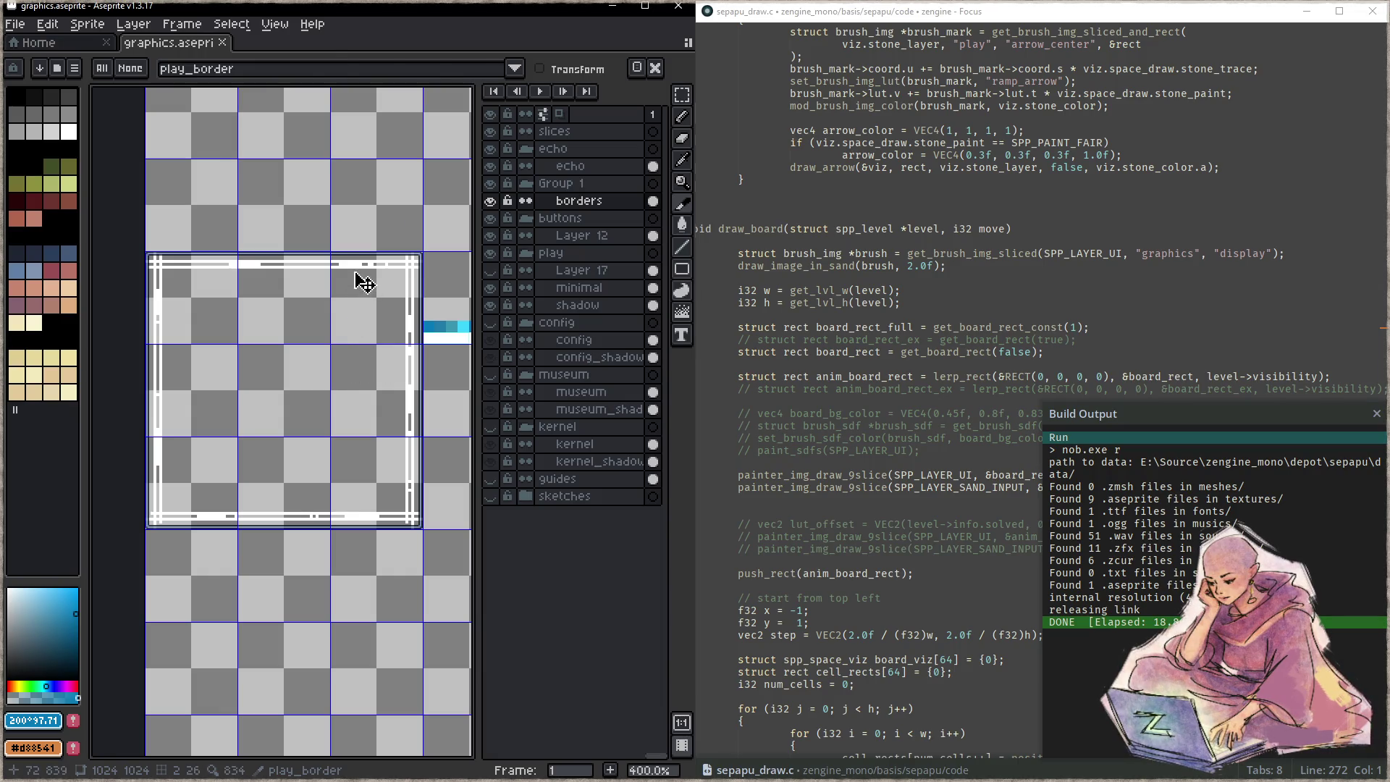
- Move the white frame's right and left sides inward with the rectangular marquee
key(m)
mouse_move(331, 247)
mouse_down()
mouse_move(423, 422)
mouse_move(424, 539)
mouse_move(343, 531)
mouse_up()
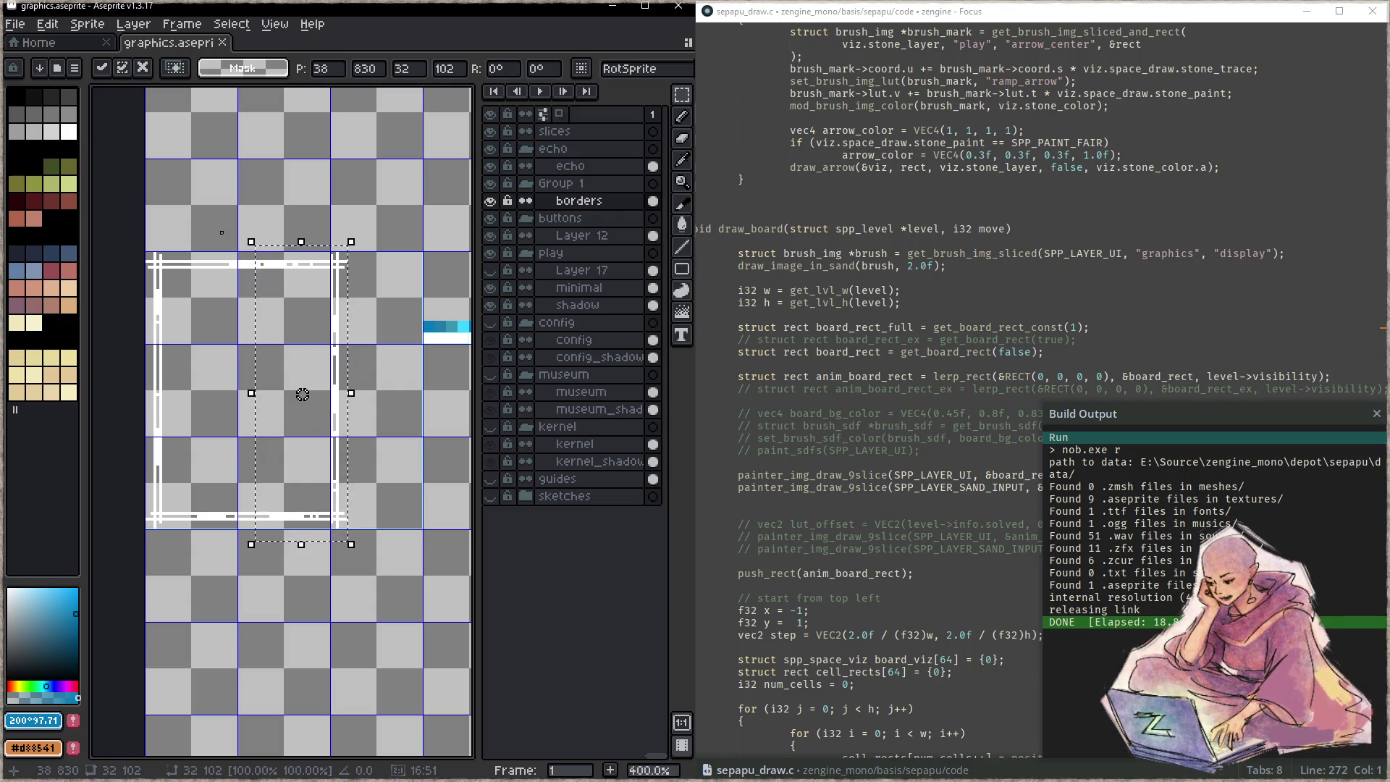
click(236, 235)
mouse_move(236, 235)
mouse_down()
mouse_move(142, 568)
mouse_move(143, 556)
mouse_up()
drag(187, 511, 263, 516)
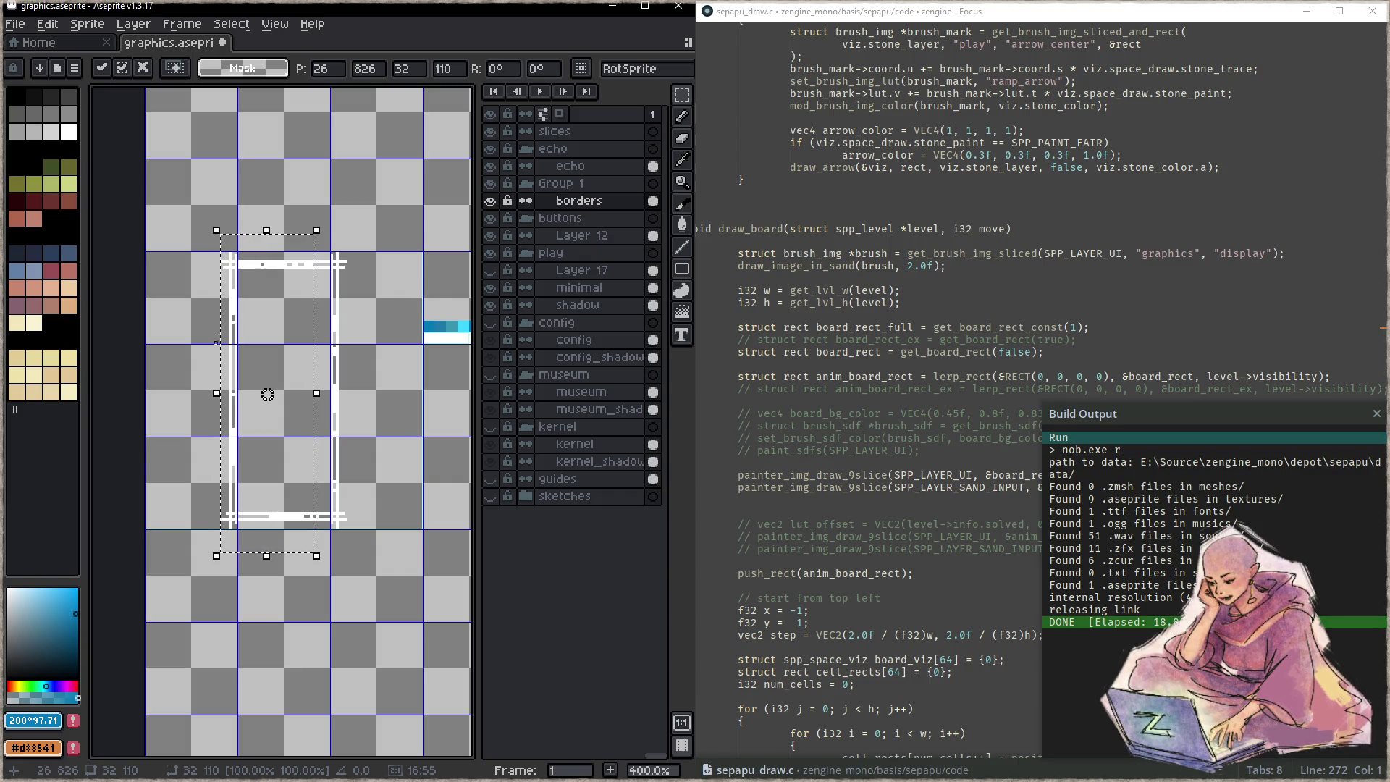
mouse_move(187, 221)
mouse_down()
mouse_move(354, 357)
mouse_move(335, 332)
mouse_move(350, 395)
mouse_up()
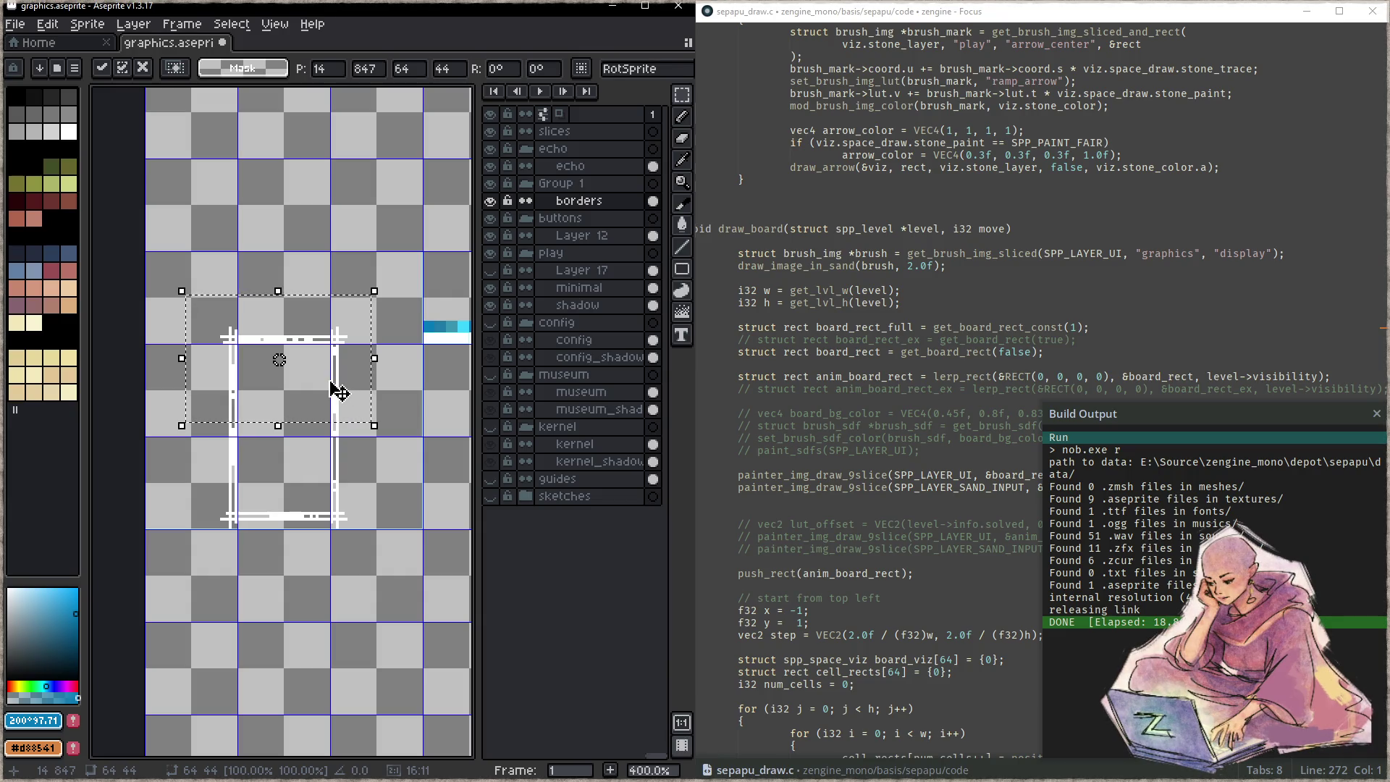
- Move the frame's bottom edge up to square it, and save the sheet
mouse_move(390, 553)
mouse_down()
mouse_move(195, 456)
mouse_move(196, 438)
mouse_up()
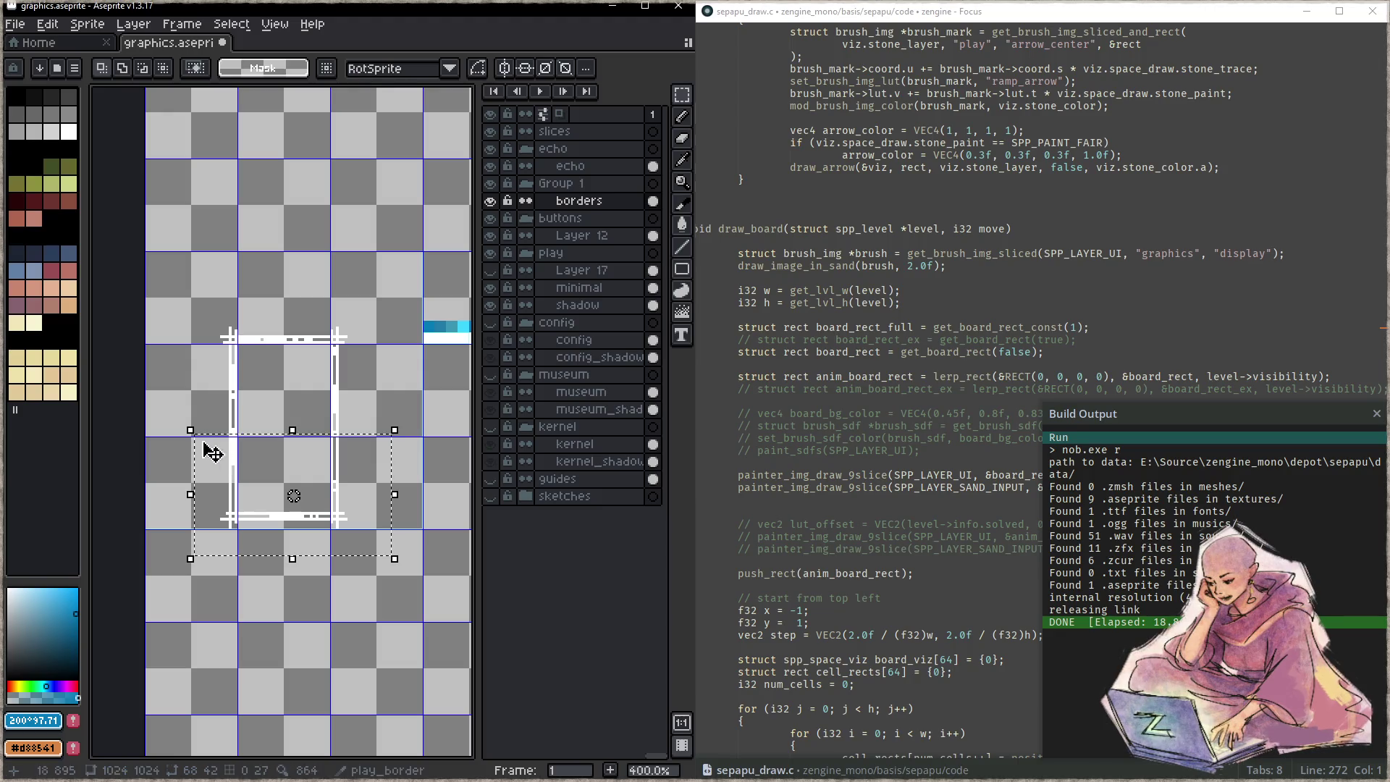
click(397, 522)
drag(384, 549, 201, 437)
mouse_move(341, 475)
mouse_down()
mouse_move(347, 397)
mouse_move(373, 410)
mouse_move(347, 444)
mouse_up()
key(ctrl+s)
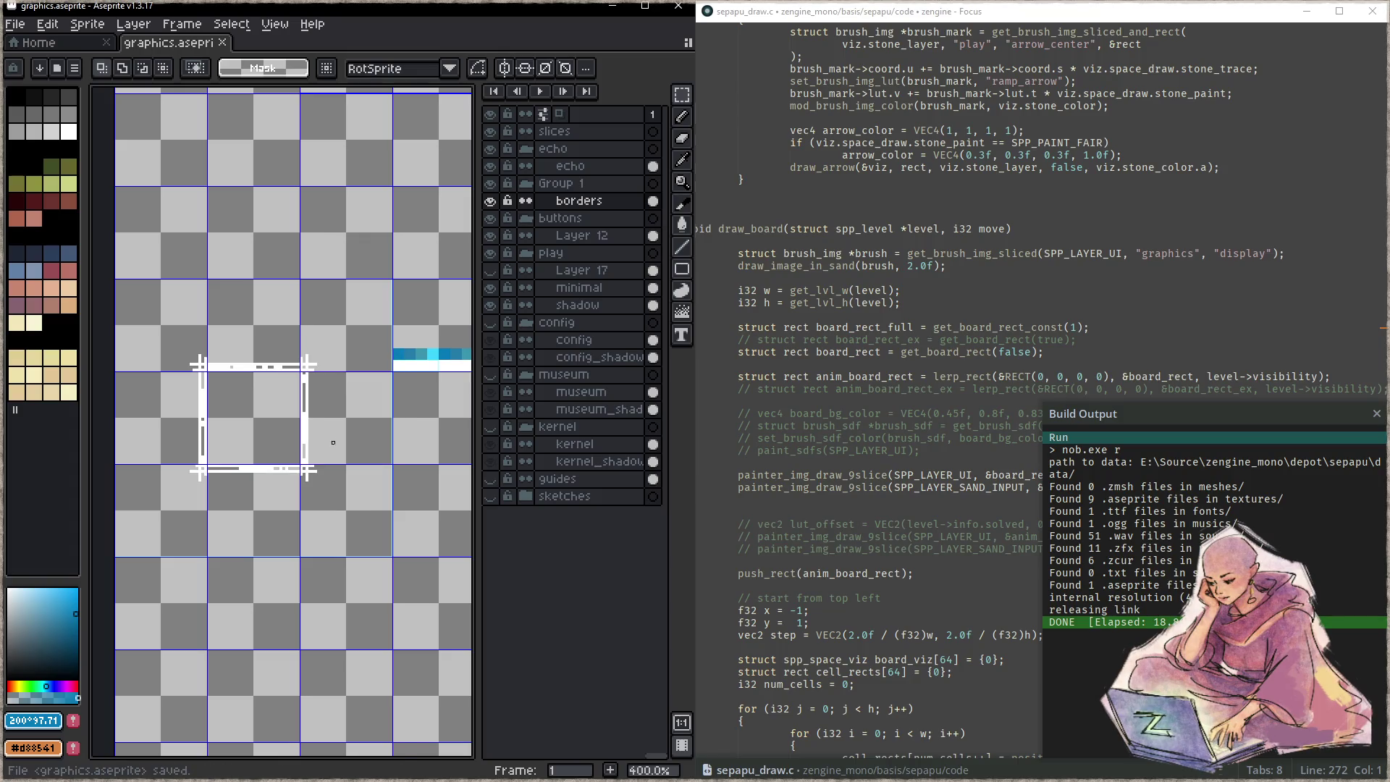
click(871, 438)
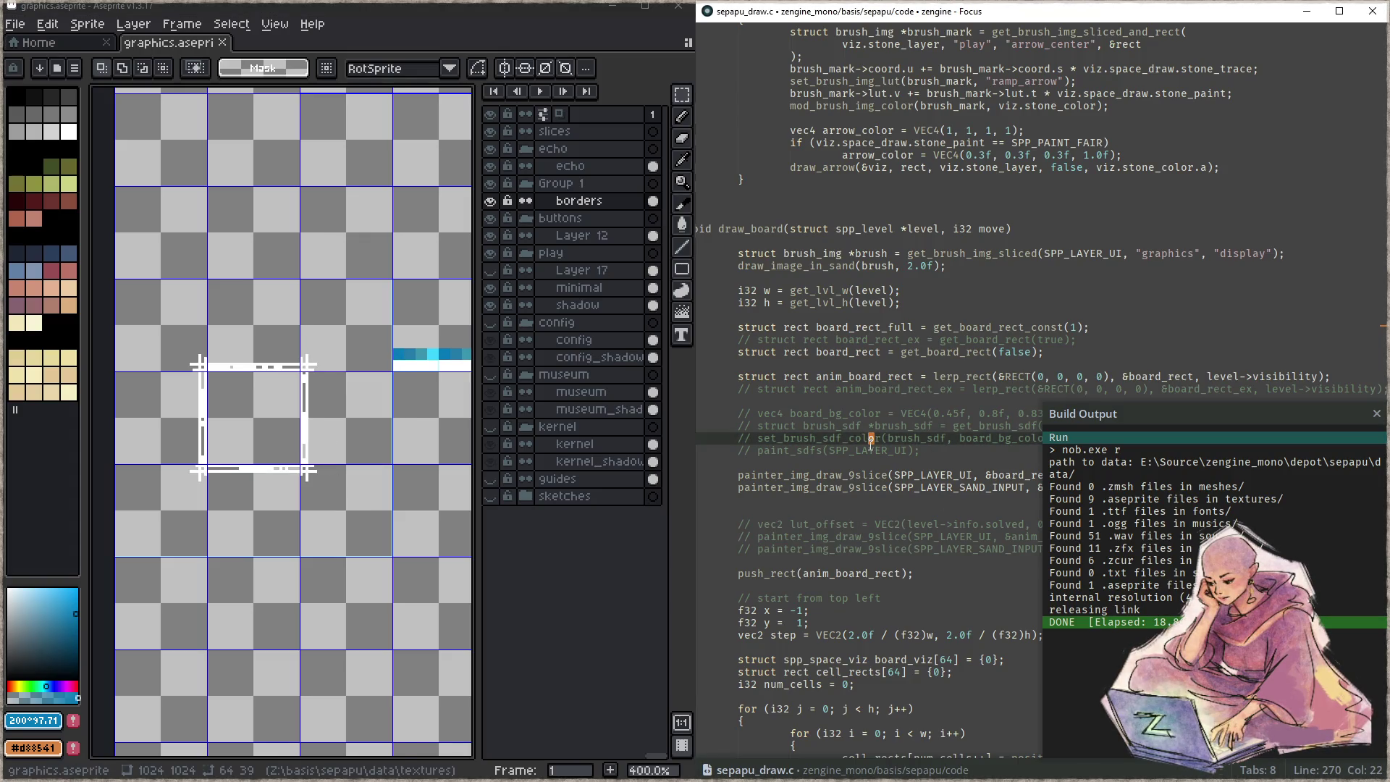
key(F5)
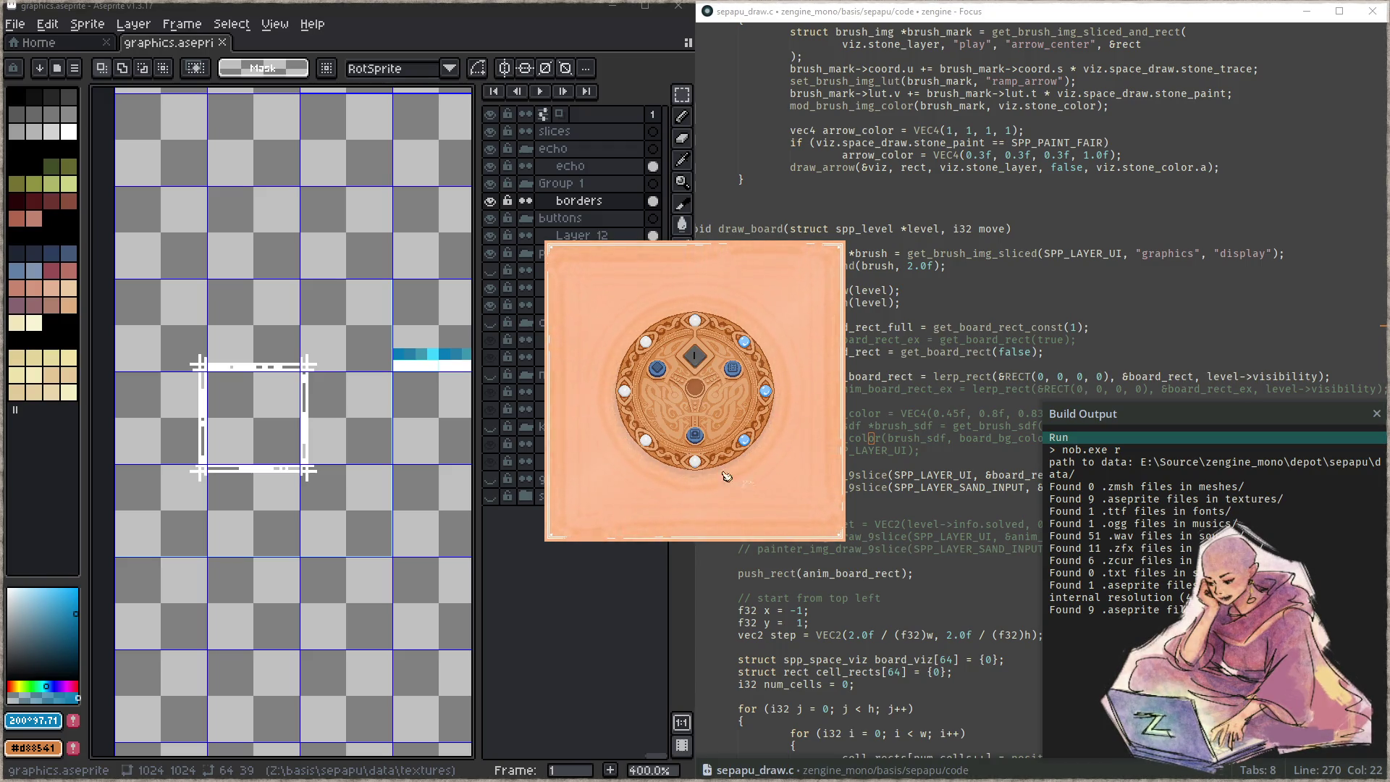
click(697, 437)
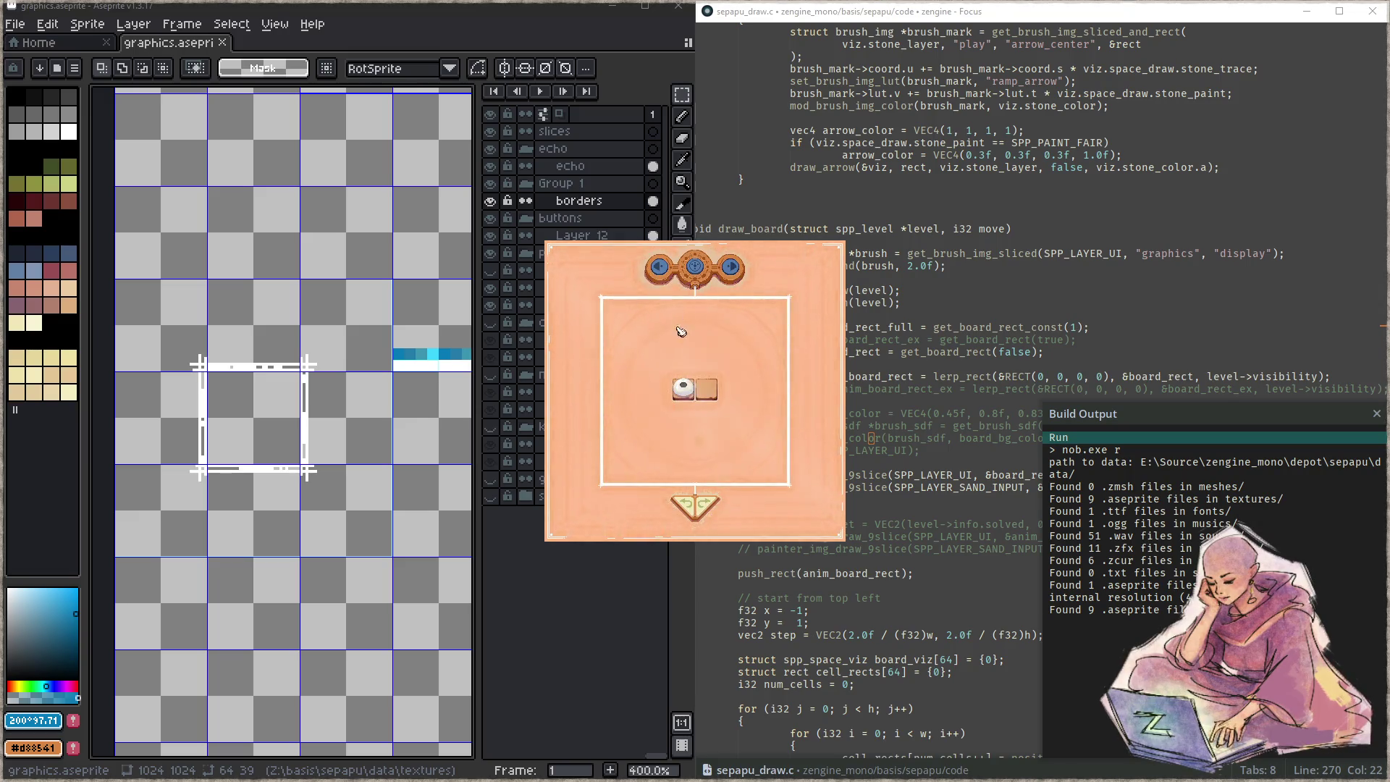
key(Escape)
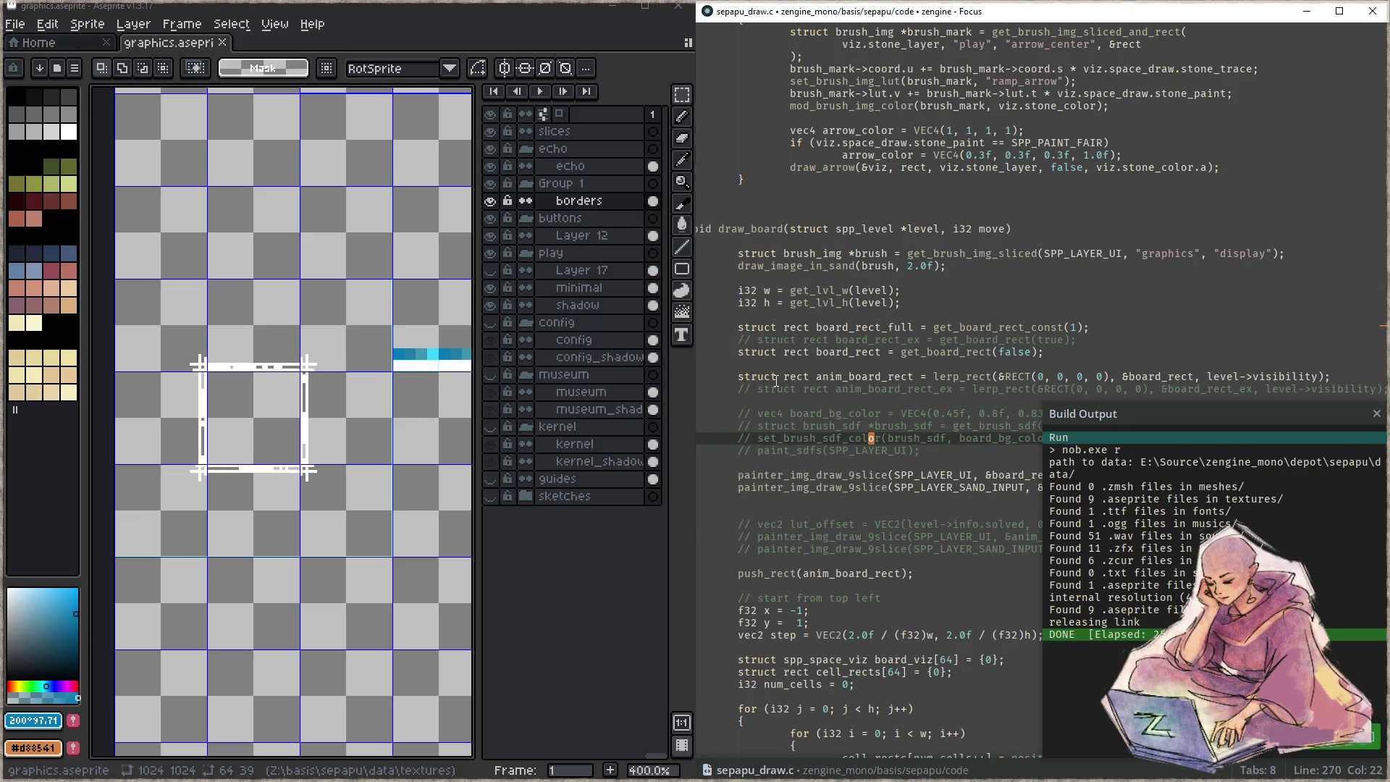
scroll(272, 391, down, 4)
scroll(230, 311, up, 4)
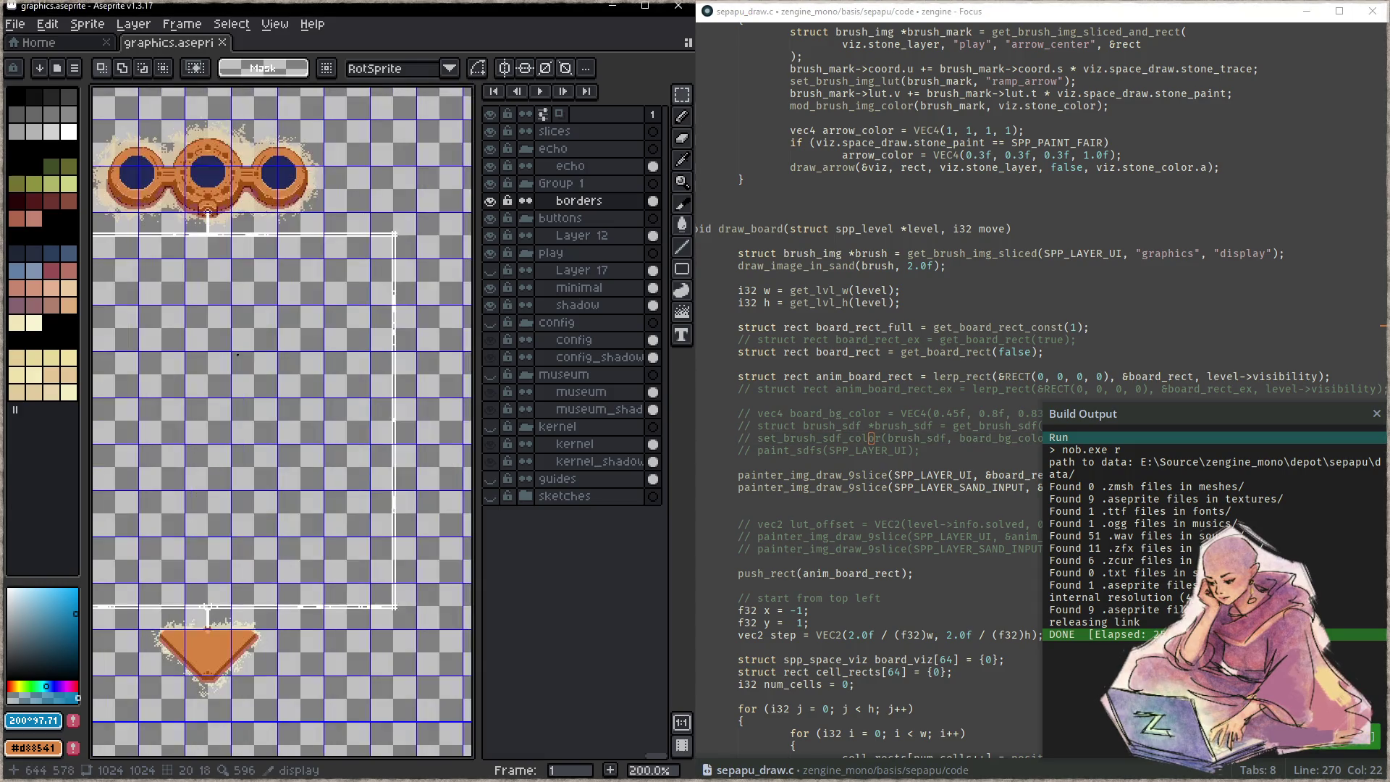
- Make the minimal layer active and marquee a 271×267 area around the play frame
key(w)
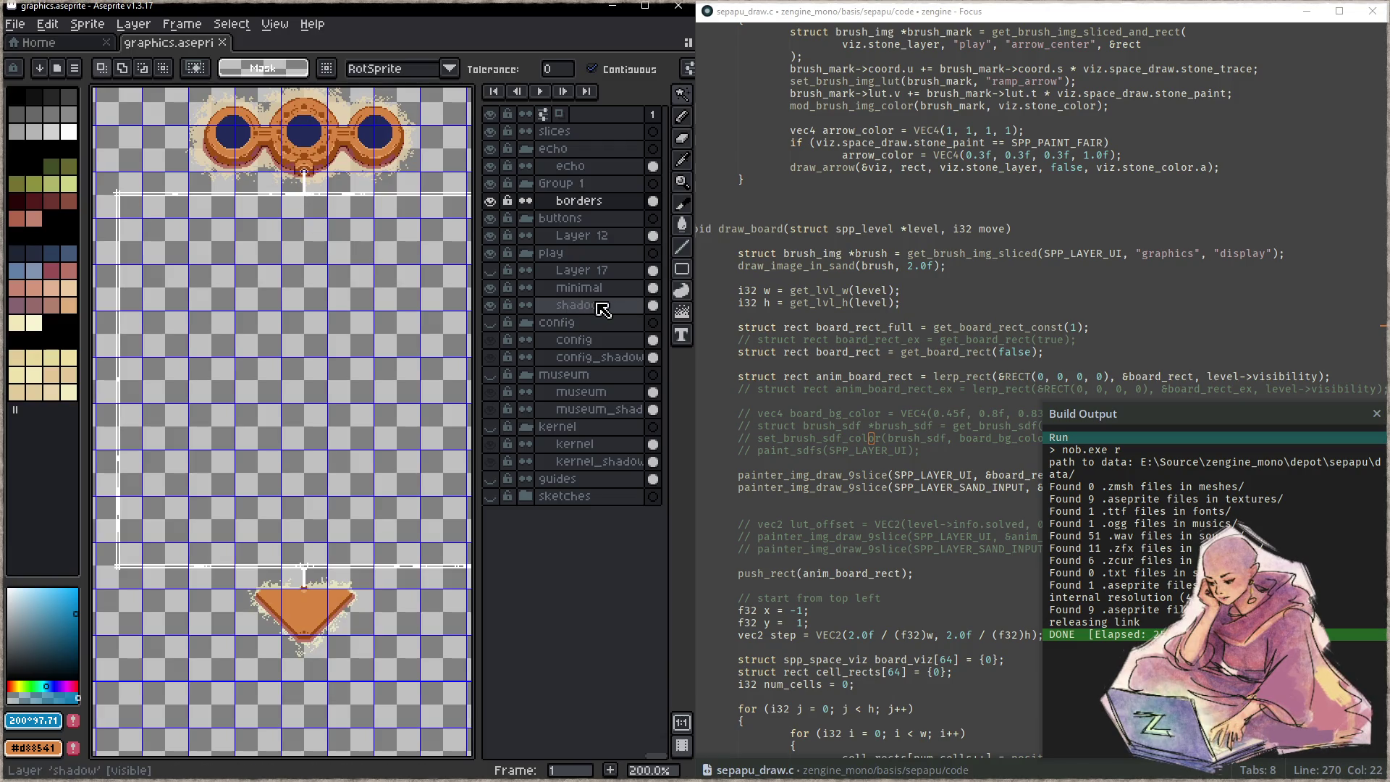
click(579, 288)
mouse_move(331, 214)
mouse_down()
mouse_move(302, 202)
mouse_move(310, 214)
mouse_up()
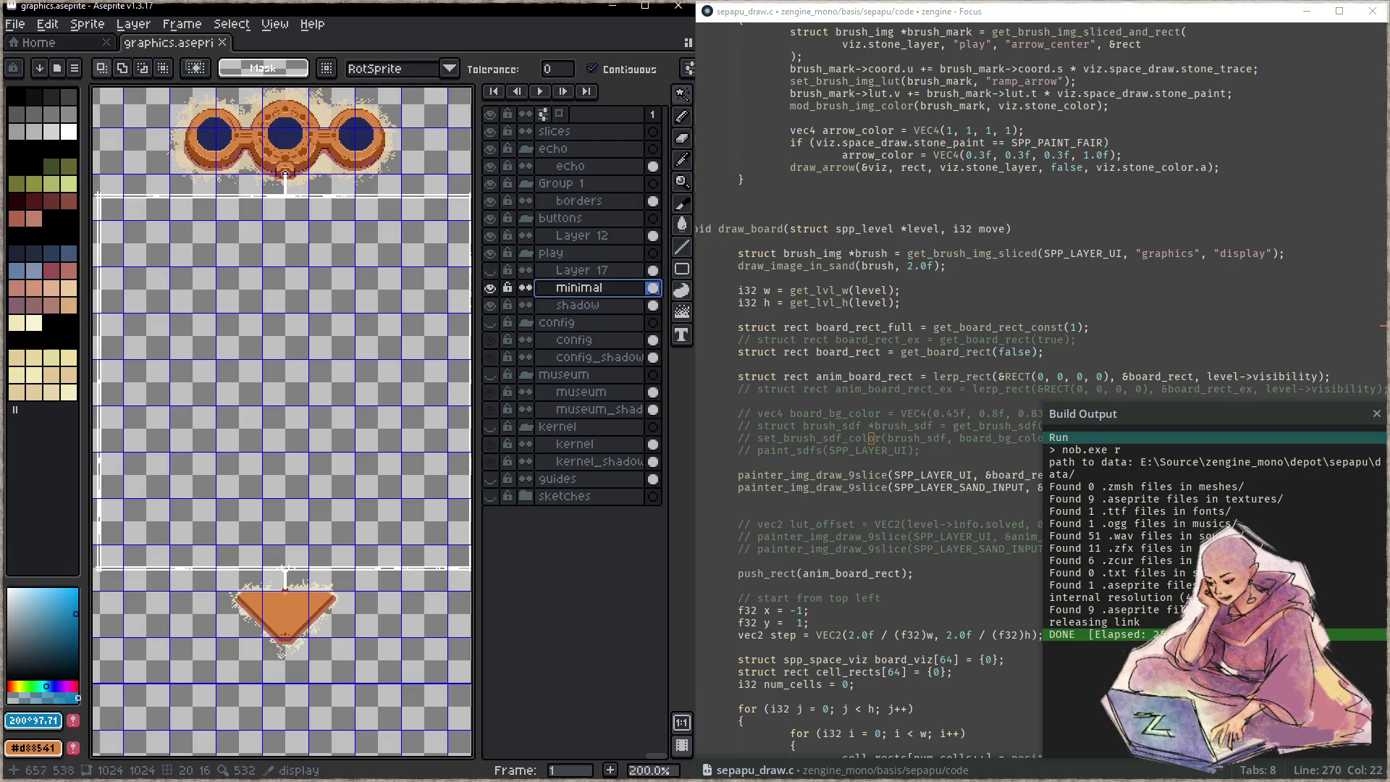
drag(397, 450, 373, 434)
key(m)
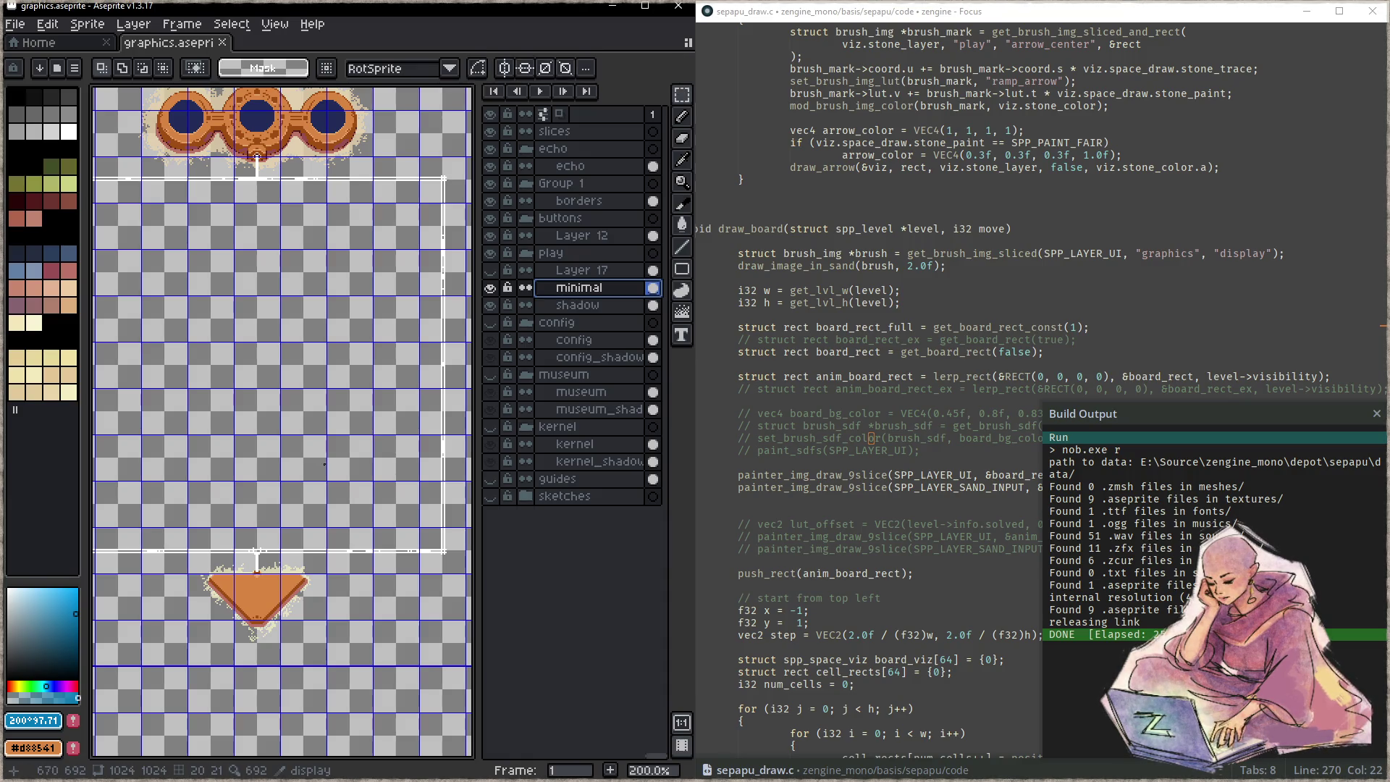
scroll(324, 467, down, 1)
scroll(372, 509, up, 1)
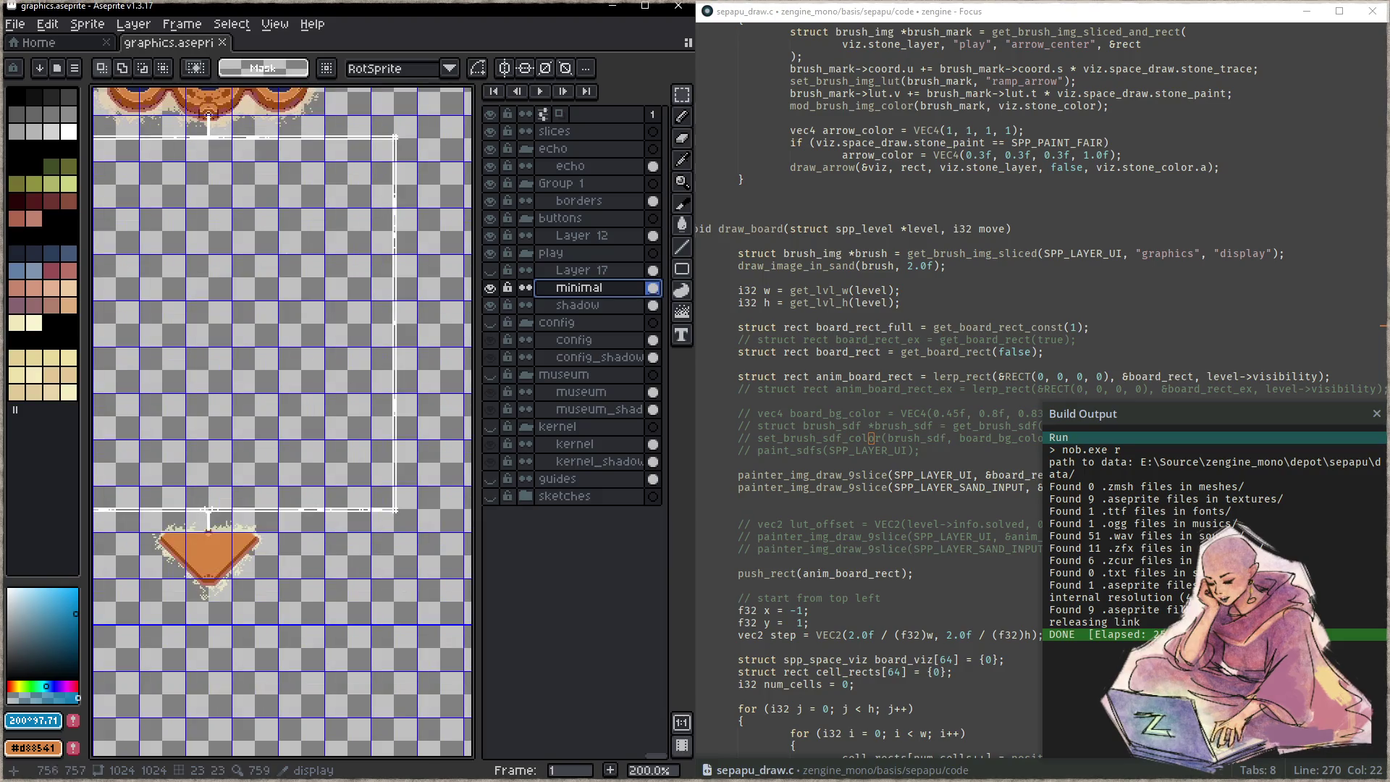
mouse_move(401, 516)
mouse_down()
mouse_move(102, 166)
mouse_move(109, 117)
mouse_move(133, 133)
mouse_up()
scroll(336, 356, down, 1)
scroll(333, 363, down, 1)
scroll(332, 363, up, 1)
scroll(412, 424, right, 3)
key(ctrl+d)
- Make Layer 17 active, restore the 271×267 selection, and bring the cyan strip into view
click(498, 276)
click(580, 270)
key(ctrl+shift+d)
click(490, 270)
mouse_move(412, 380)
mouse_down()
mouse_move(470, 345)
mouse_move(413, 342)
mouse_up()
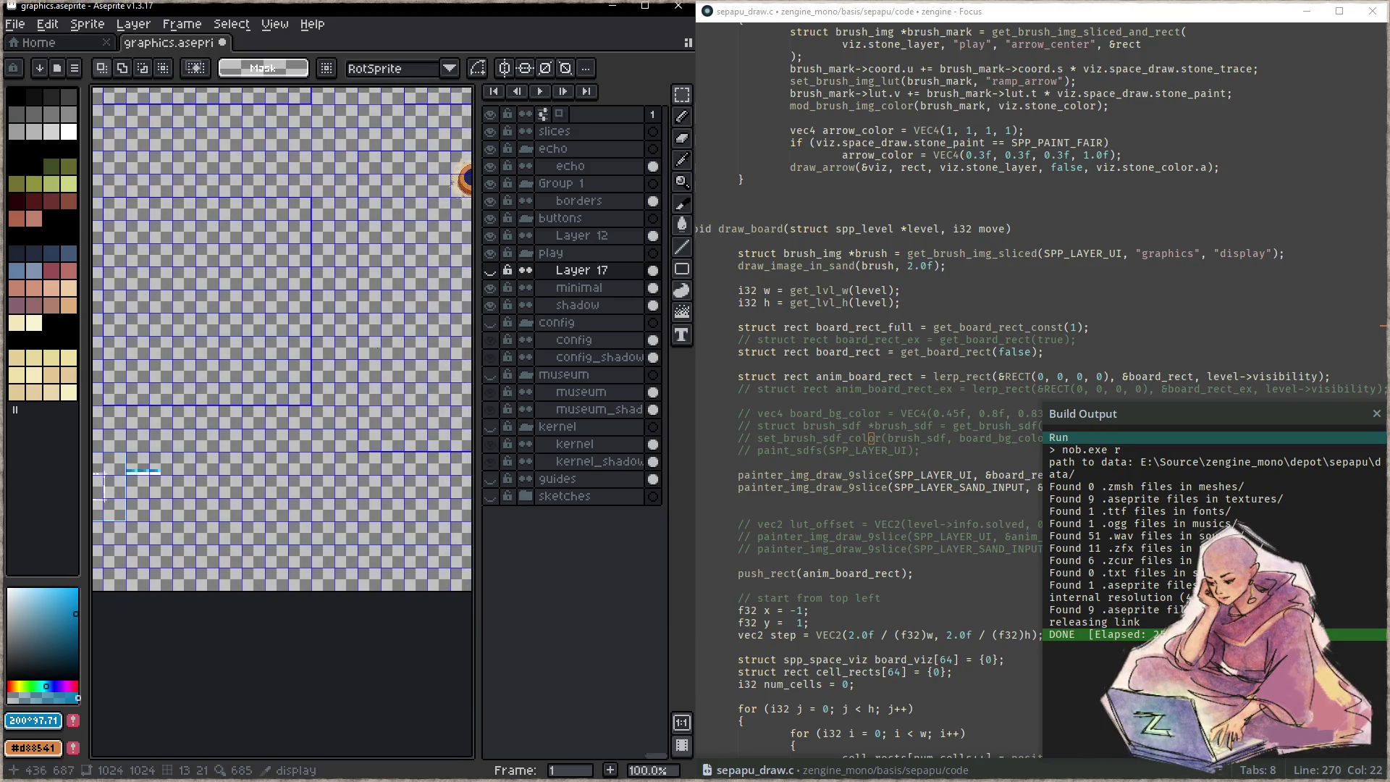
scroll(177, 444, up, 5)
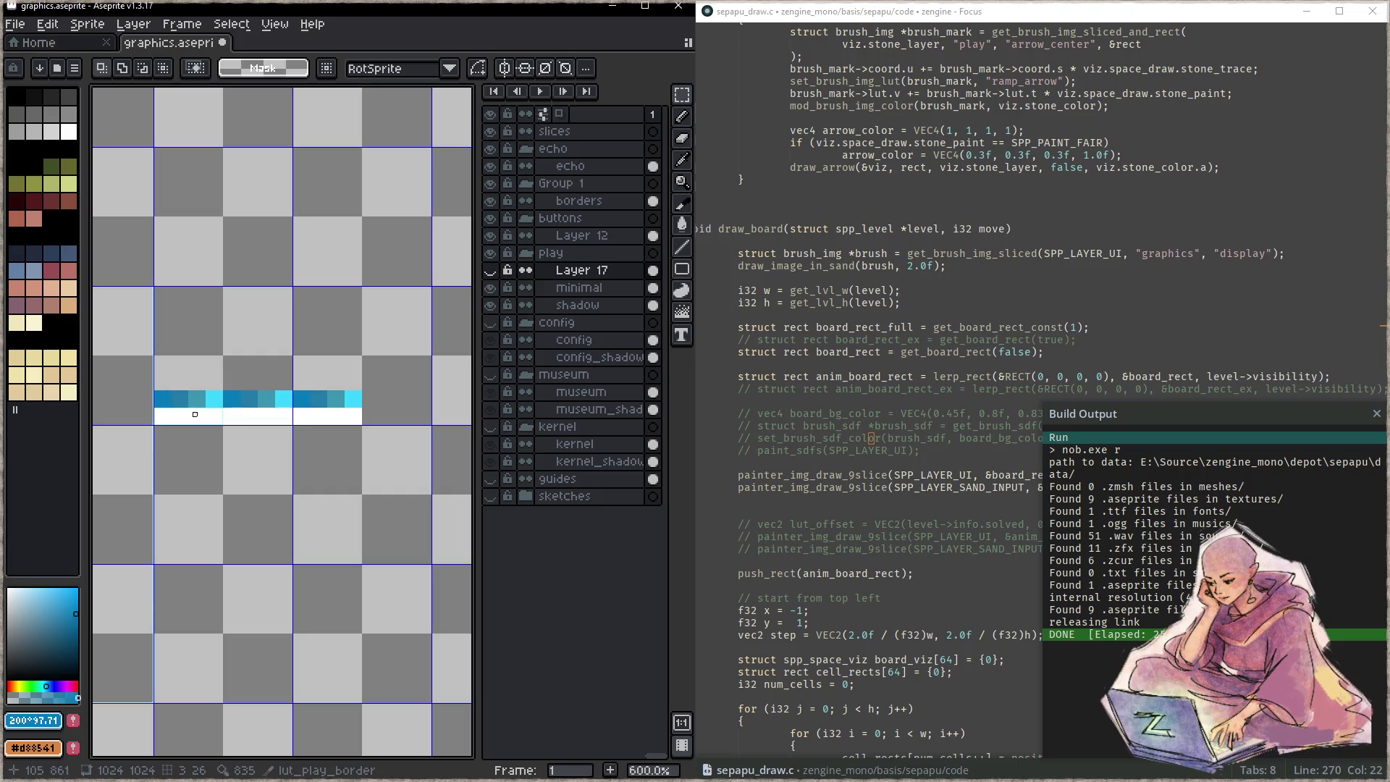
- Move the lut_play_border slice onto the strip's grid cell and save the sheet
key(c)
key(ctrl+s)
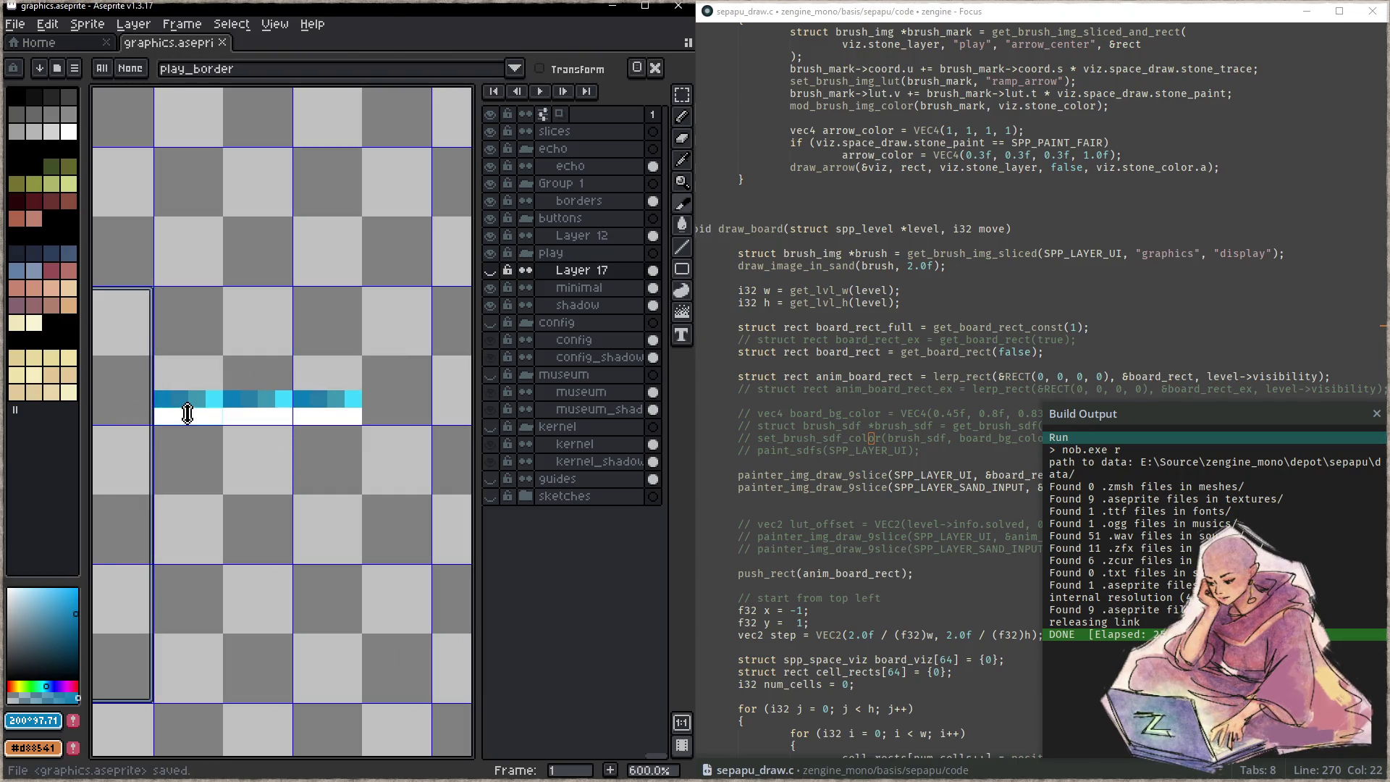
scroll(194, 416, up, 4)
scroll(194, 426, down, 1)
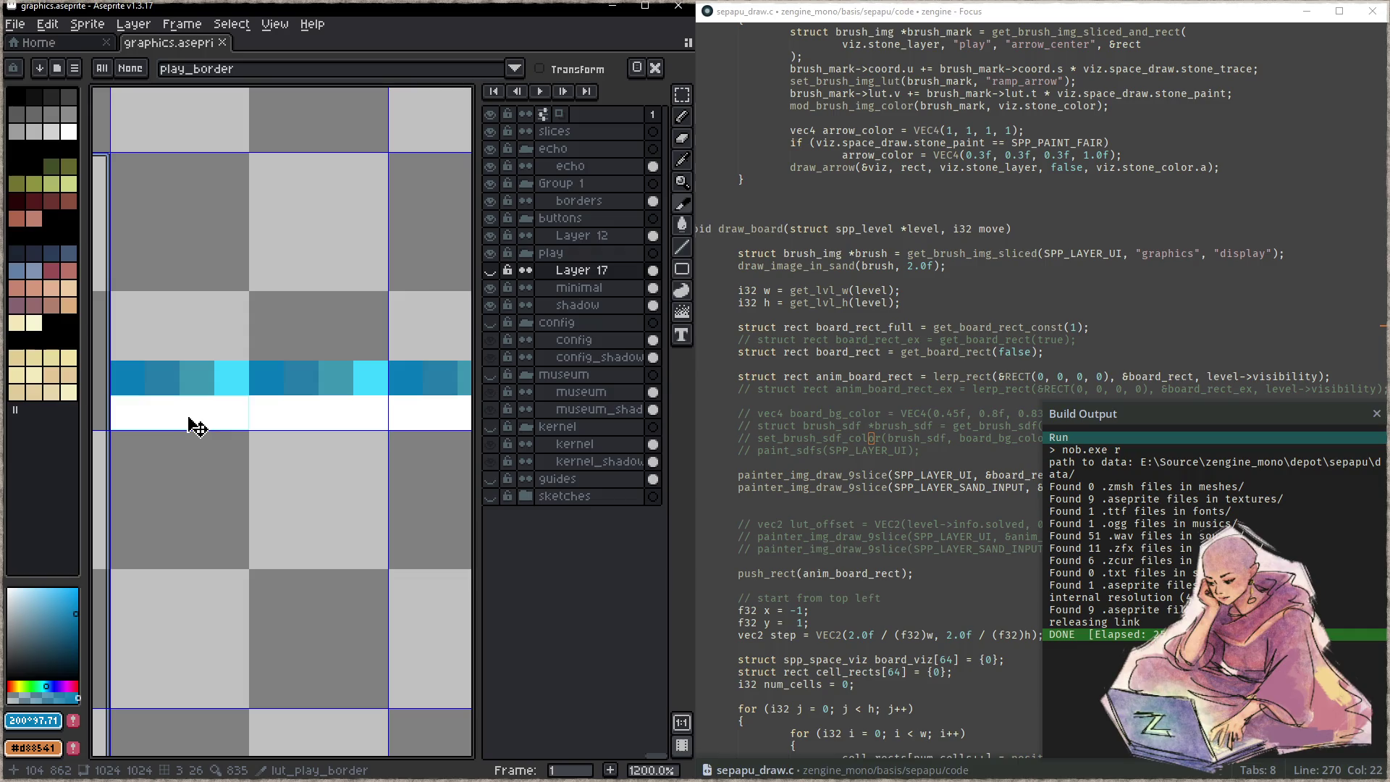
drag(180, 416, 326, 413)
key(ctrl+s)
drag(403, 527, 342, 497)
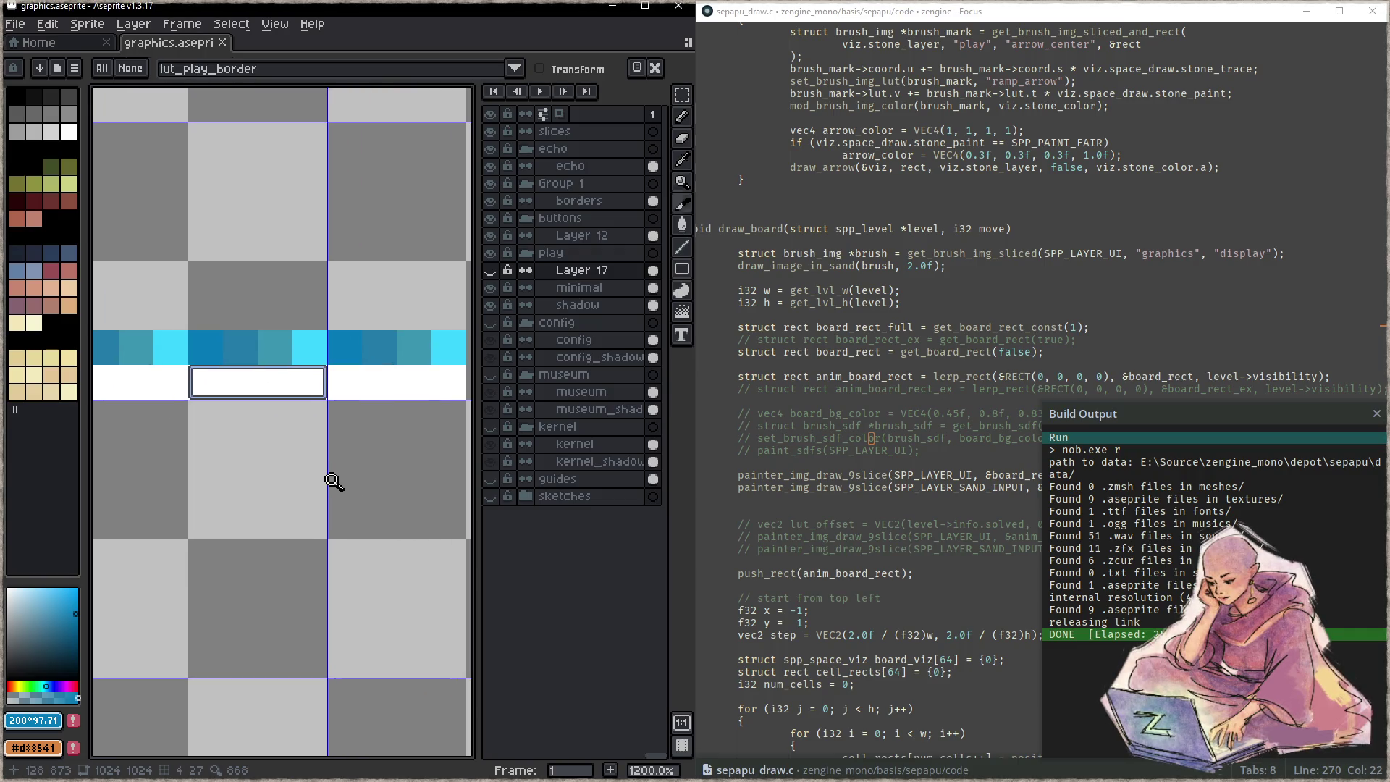
- Recompile and launch the game from Focus
click(912, 438)
key(F5)
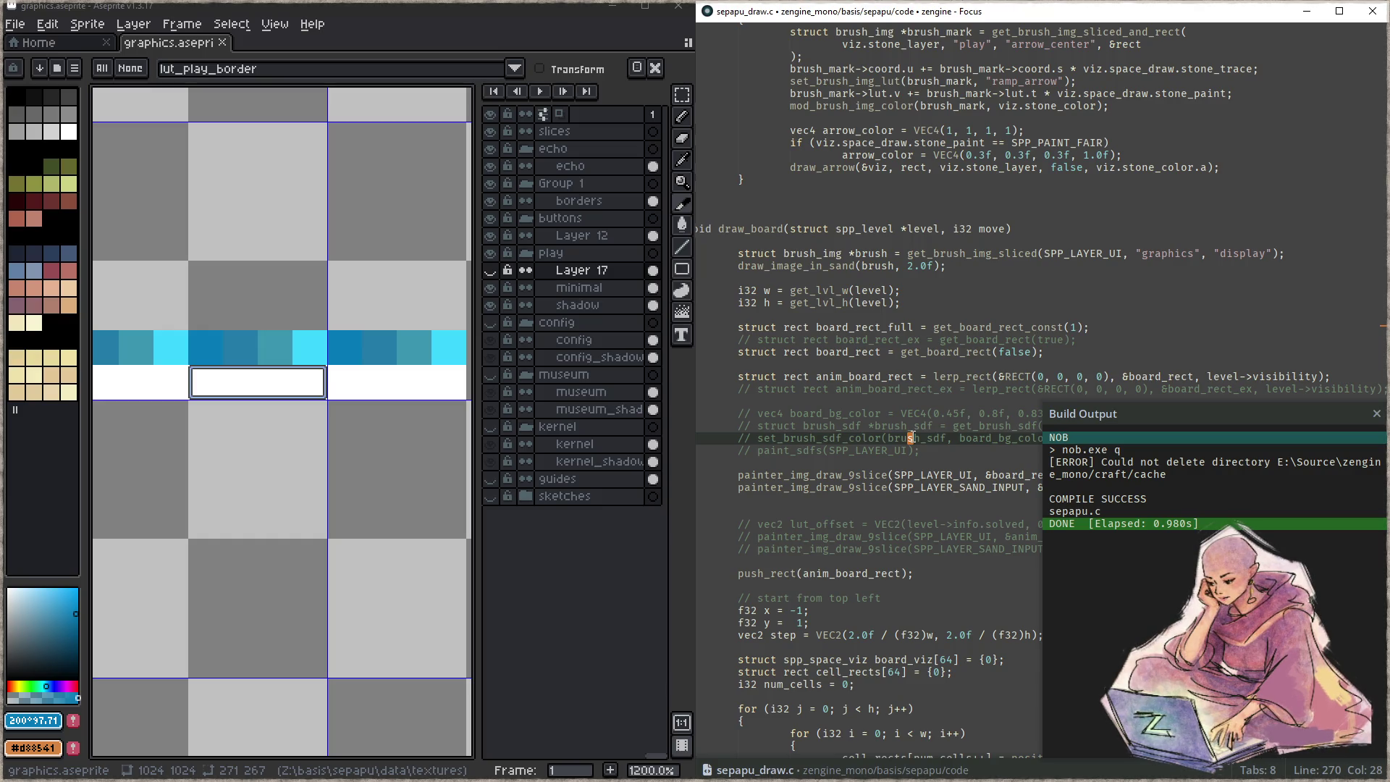
key(F5)
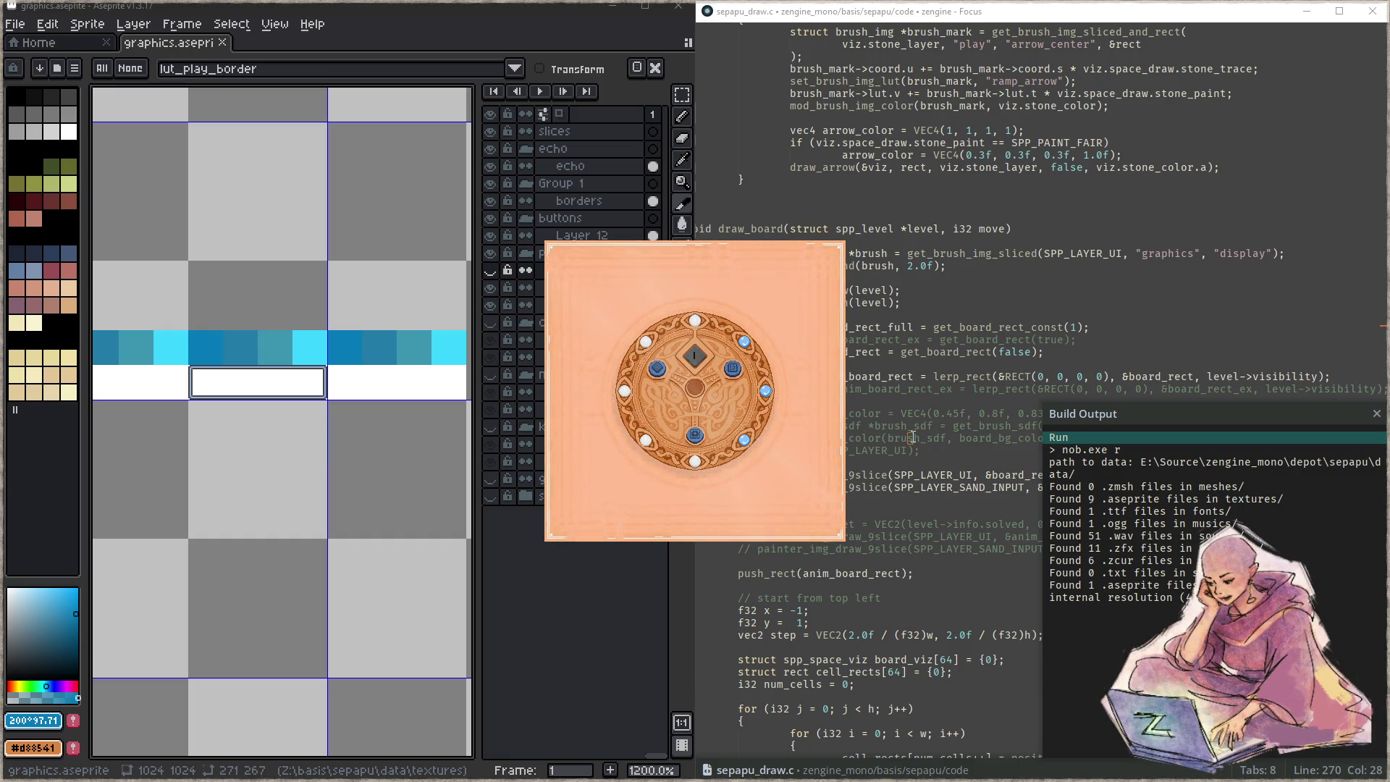
- Enter a level to check the white border frame, close the game, and dismiss Build Output
click(695, 441)
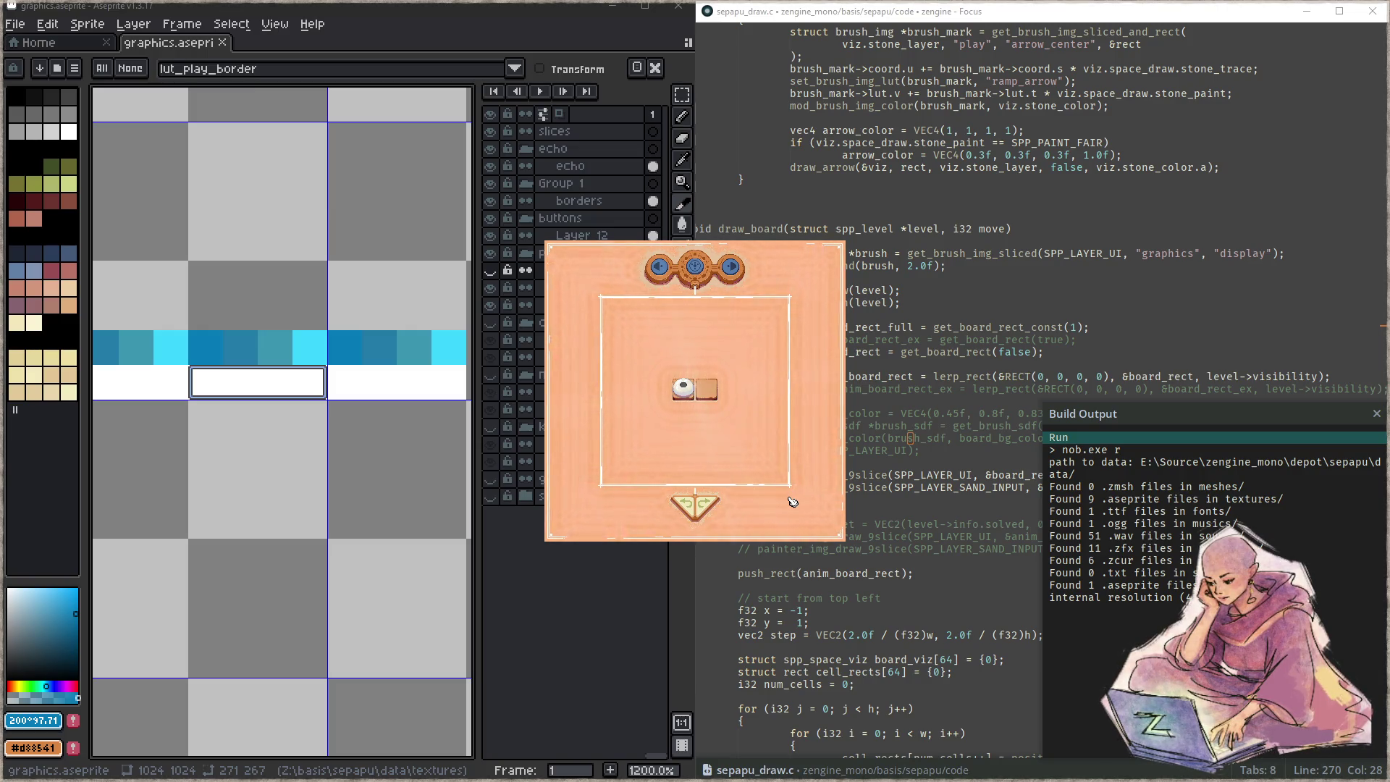
key(Escape)
click(789, 498)
key(Escape)
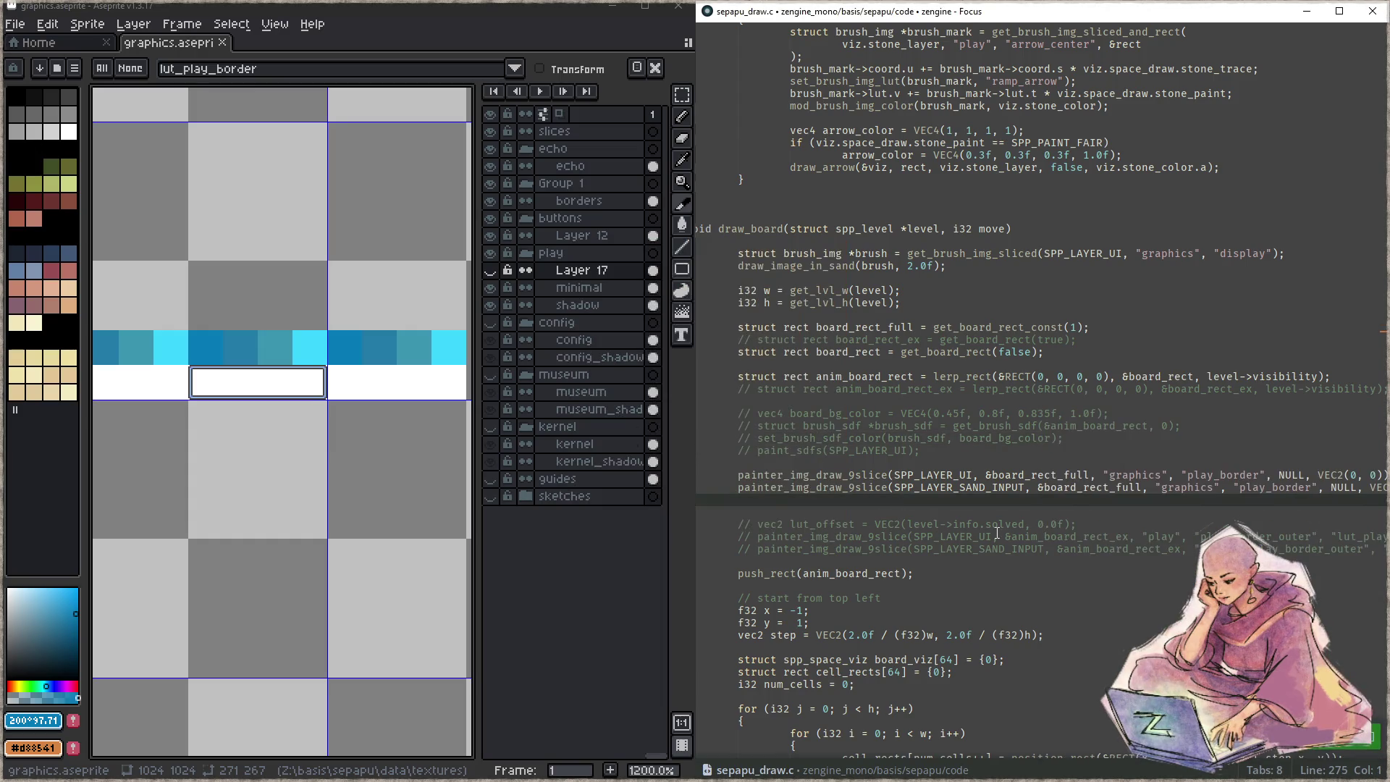
double_click(871, 476)
key(ctrl+shift+f)
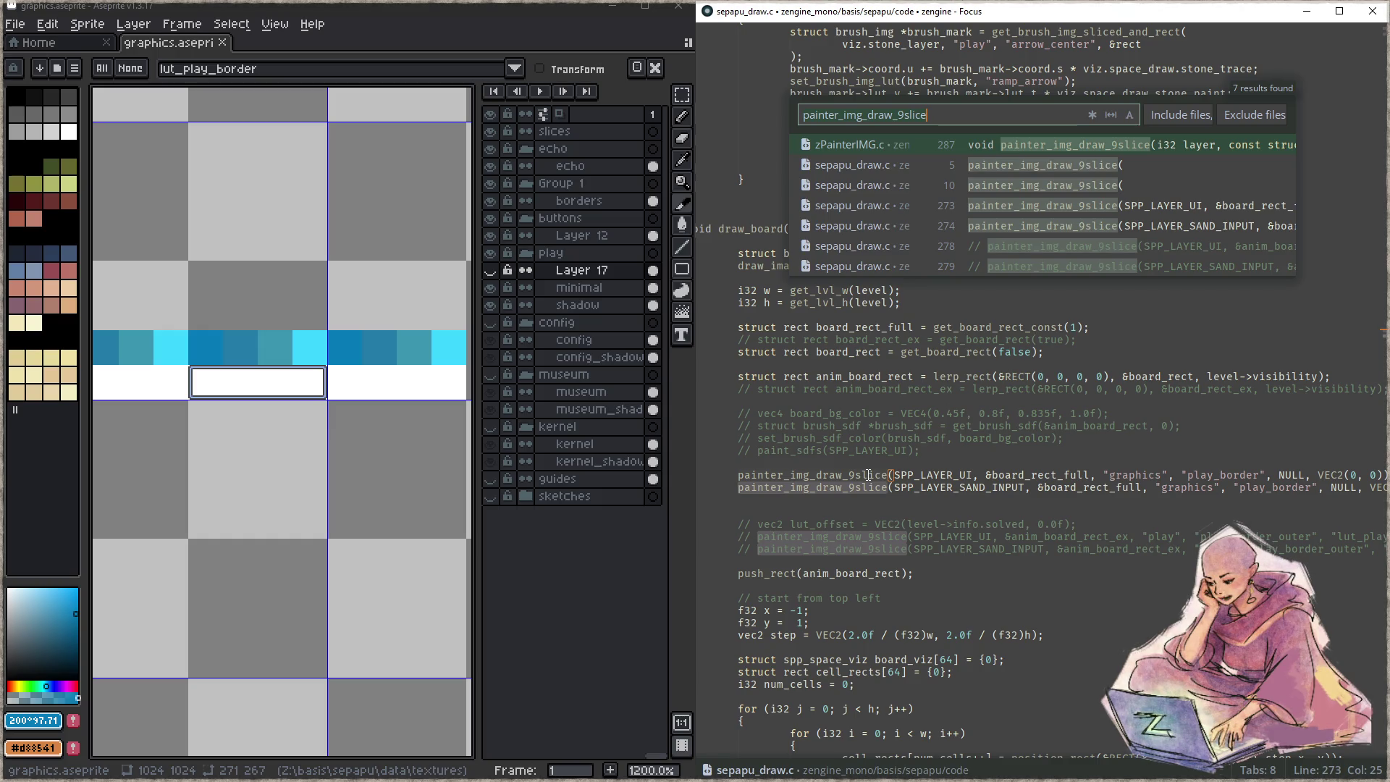
key(ctrl+Return)
scroll(1098, 404, down, 20)
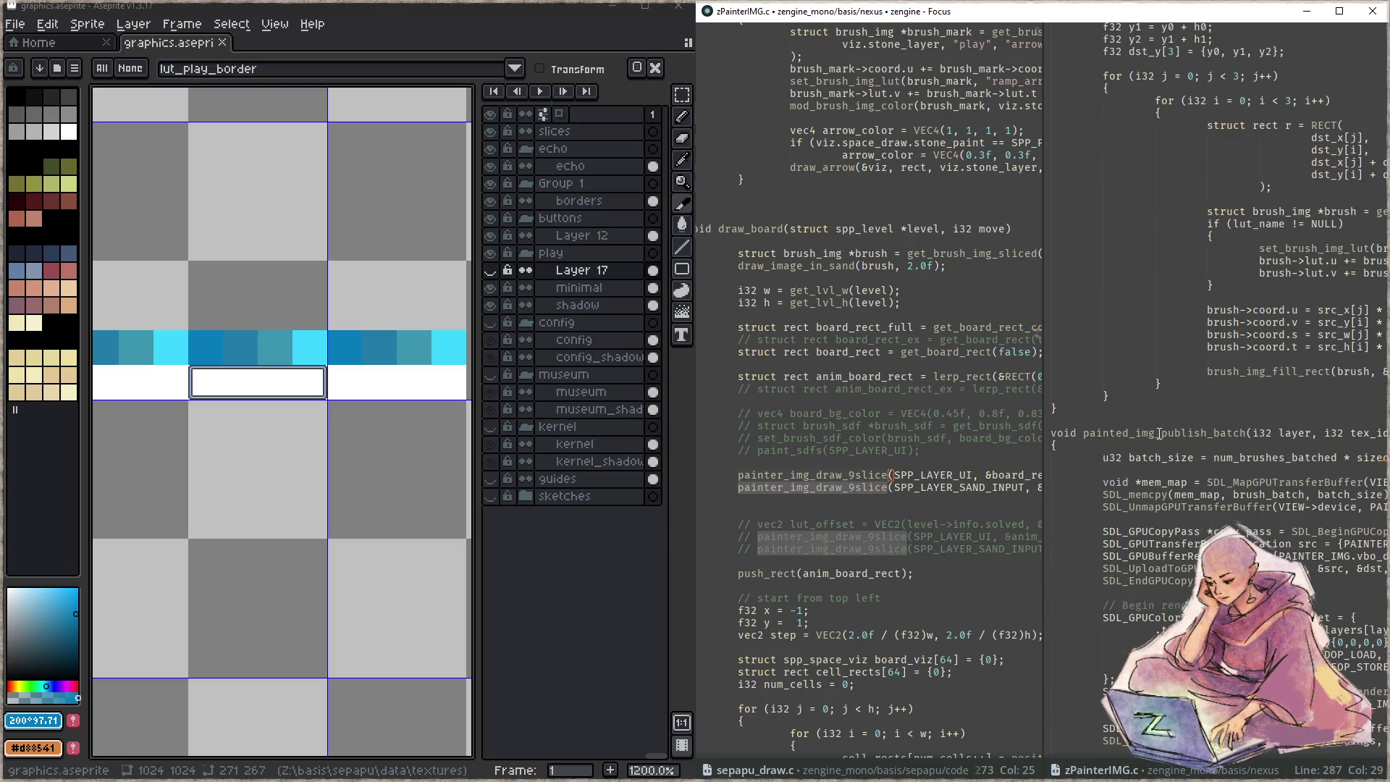
scroll(1159, 432, down, 9)
scroll(1159, 445, up, 12)
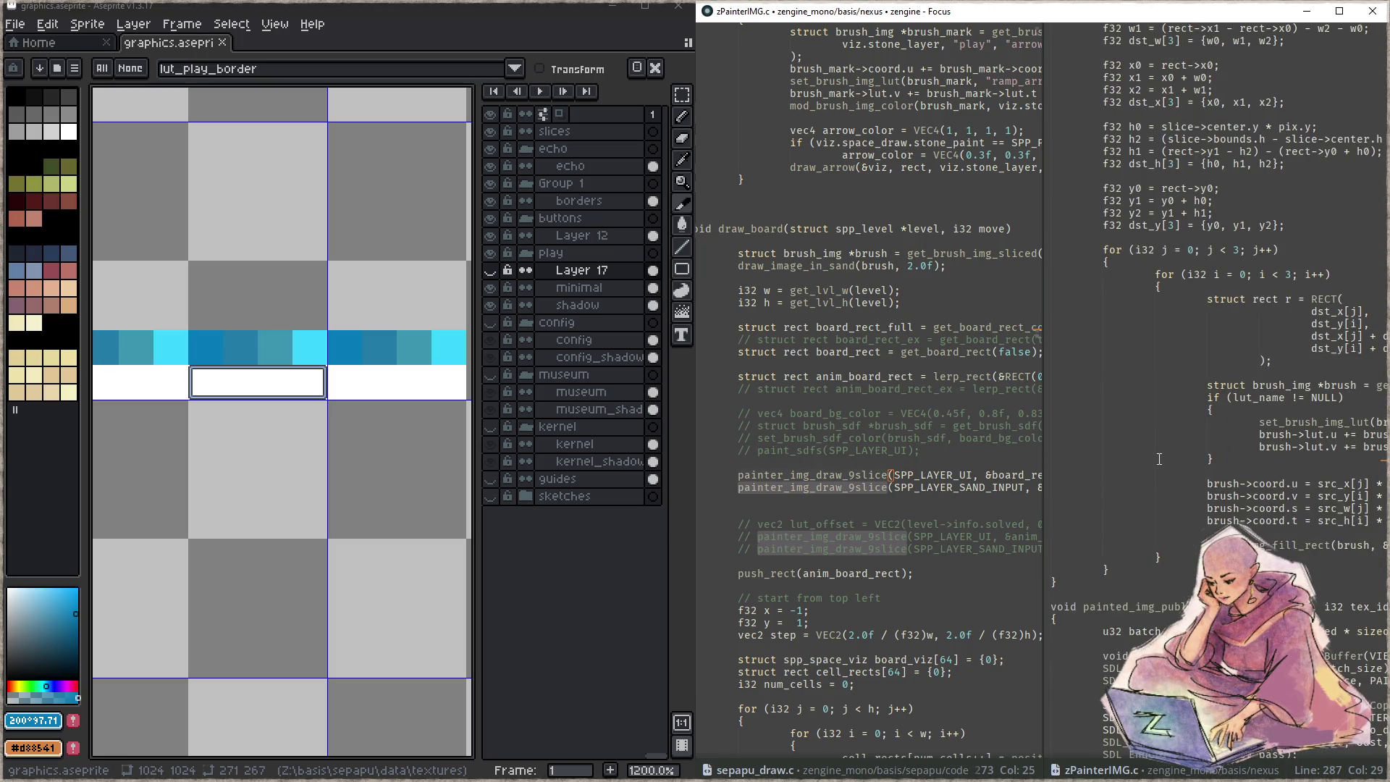
scroll(1232, 404, up, 12)
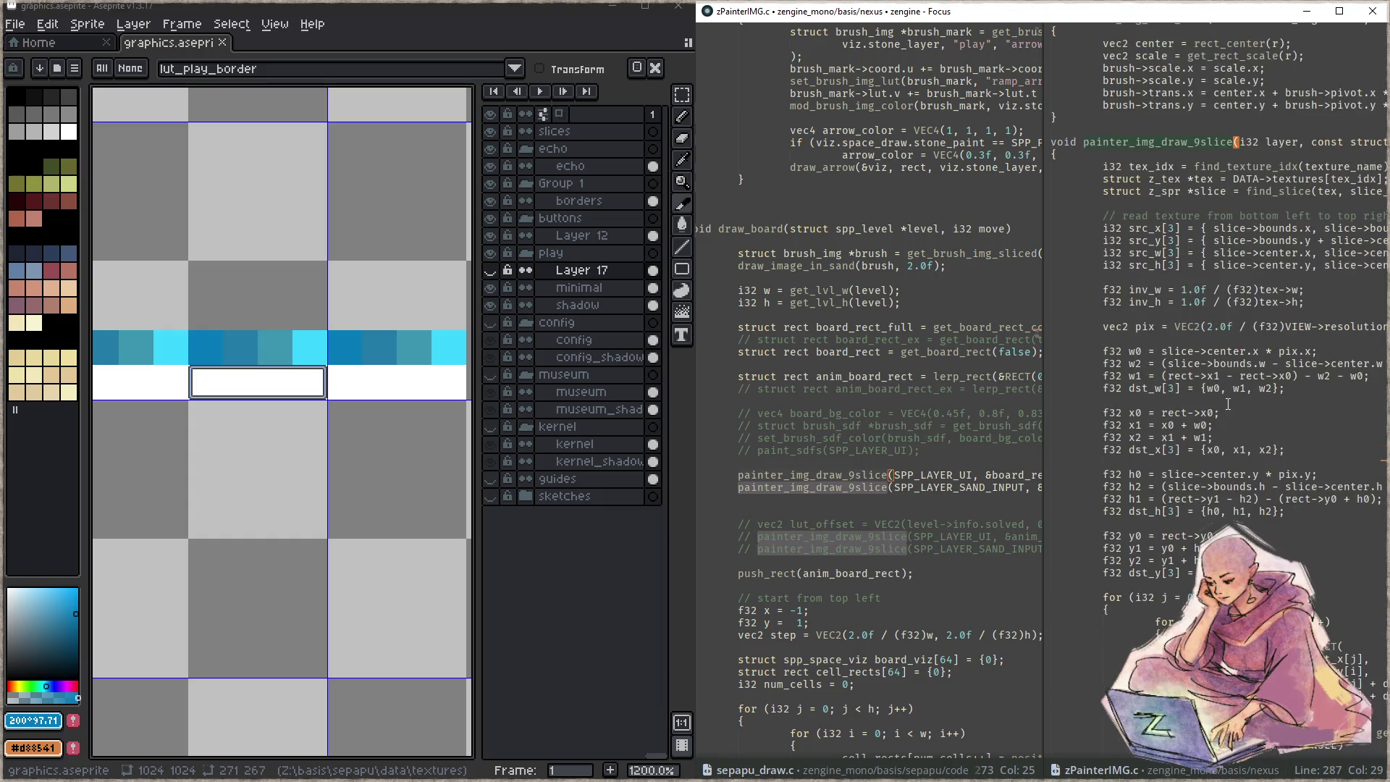
scroll(1224, 405, up, 2)
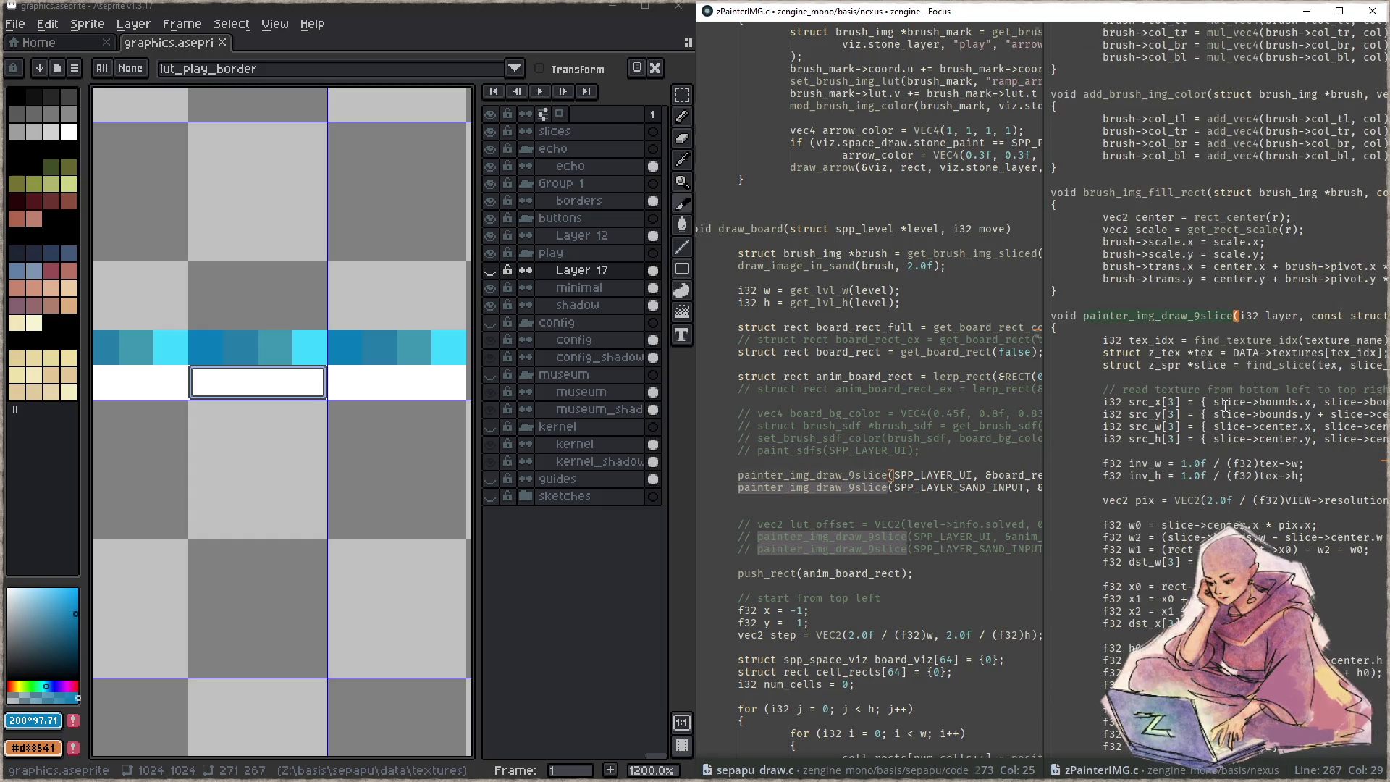
click(1189, 327)
key(Up)
key(End)
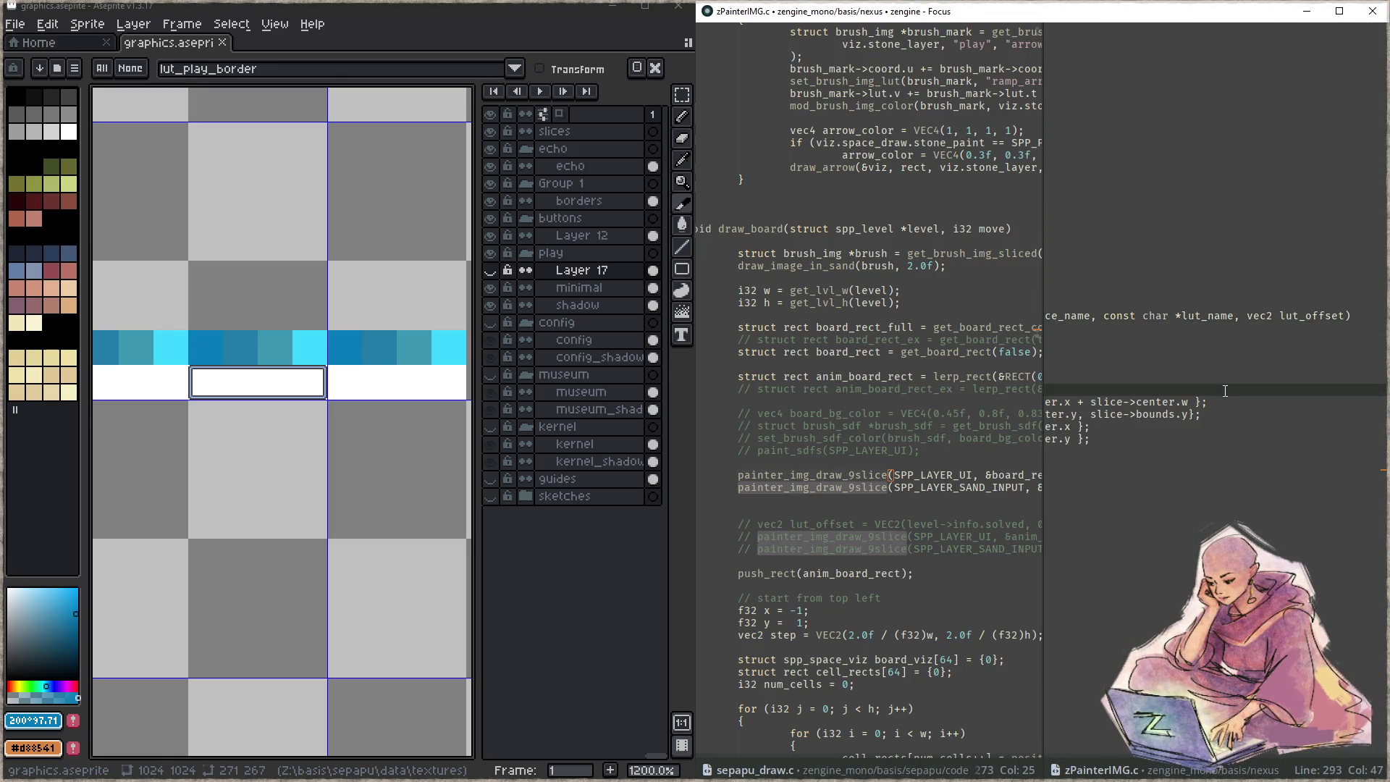
key(ctrl+w)
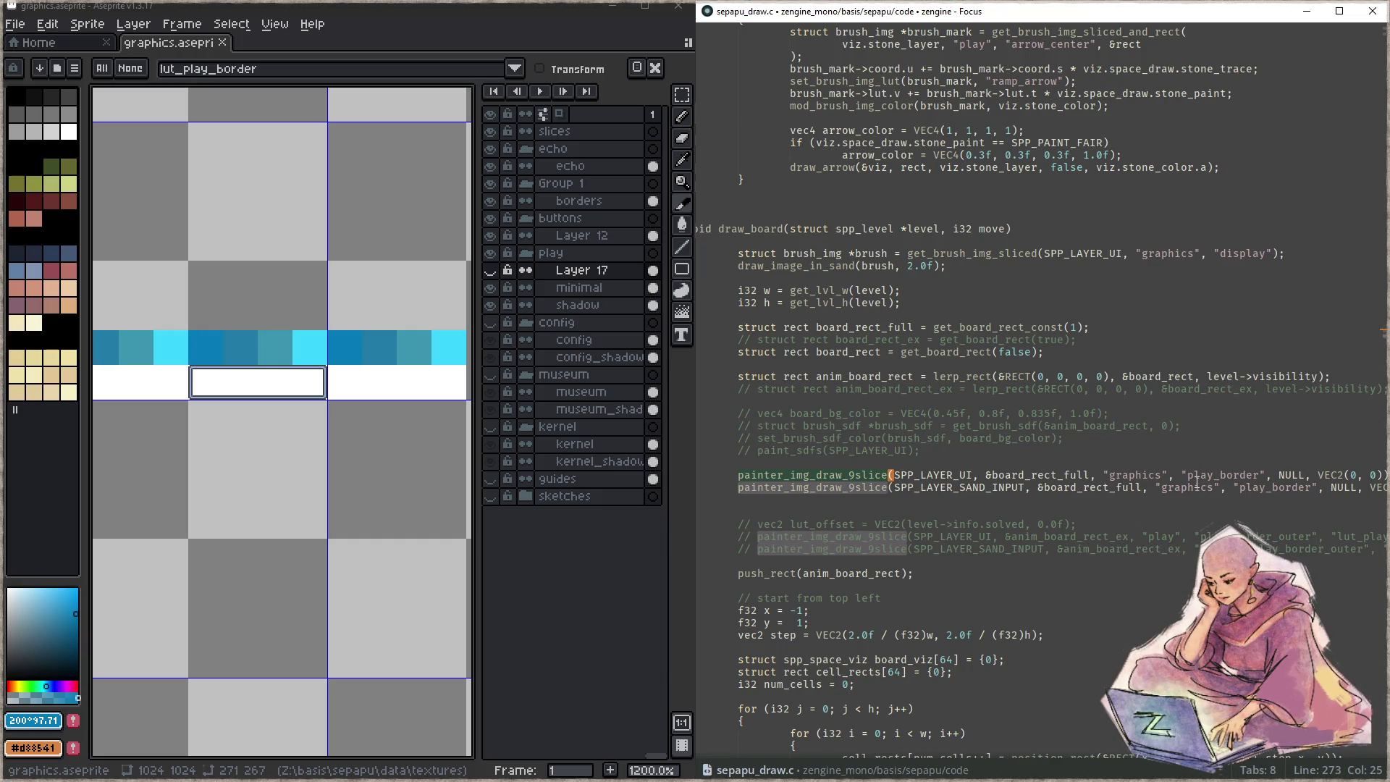
- Add 'static f32 lut_offset = 0.0f;' above draw_board's two 9-slice calls and save sepapu_draw.c
click(1196, 485)
key(Up)
key(ctrl+shift+Return)
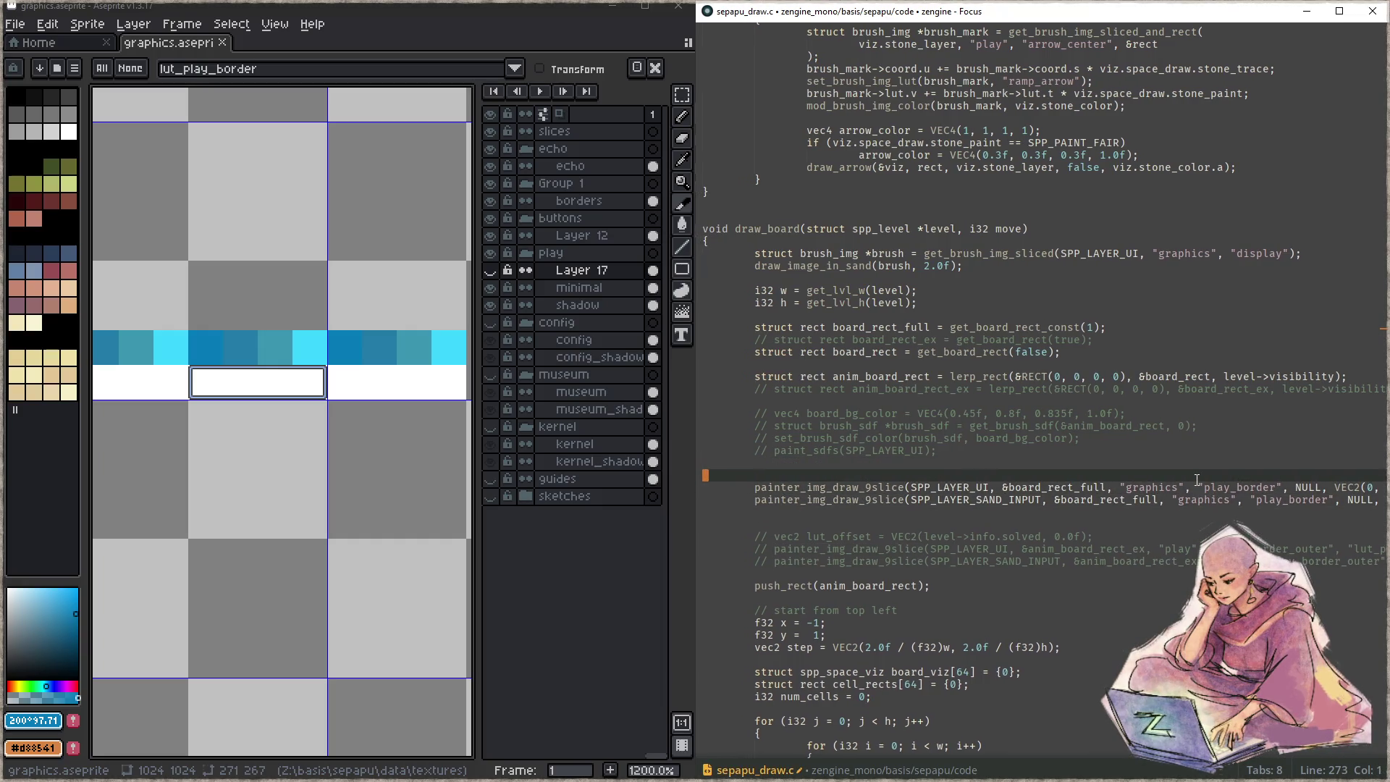
text(f32 lut)
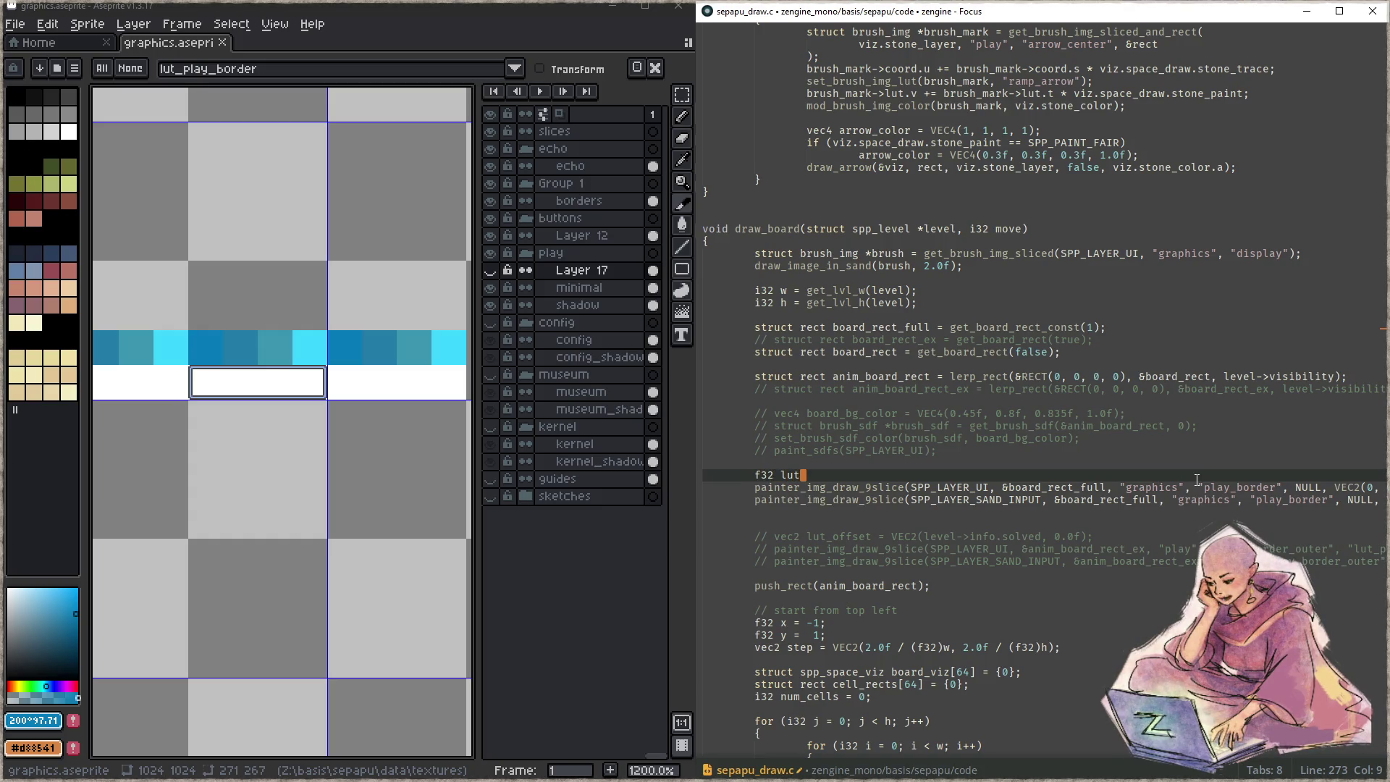
text(_offset)
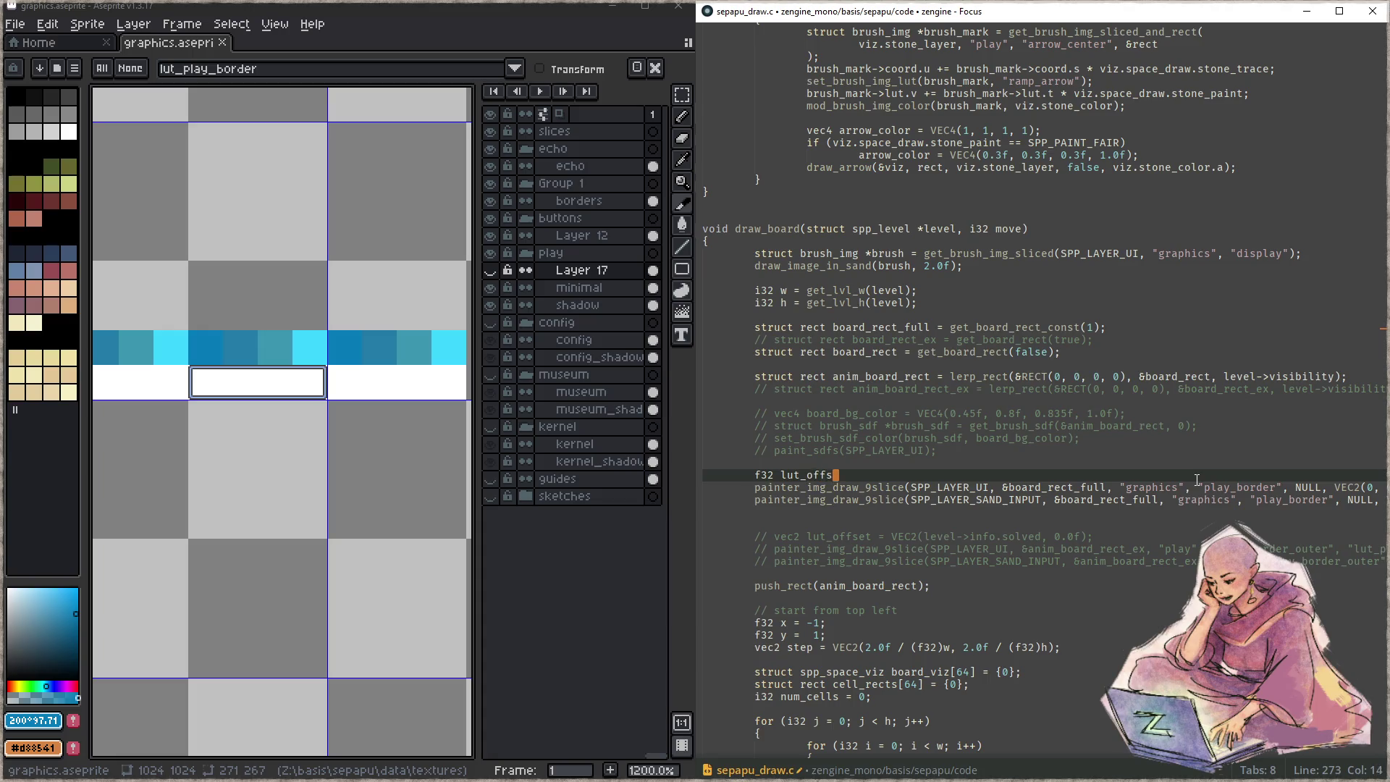
key(Home)
text(static)
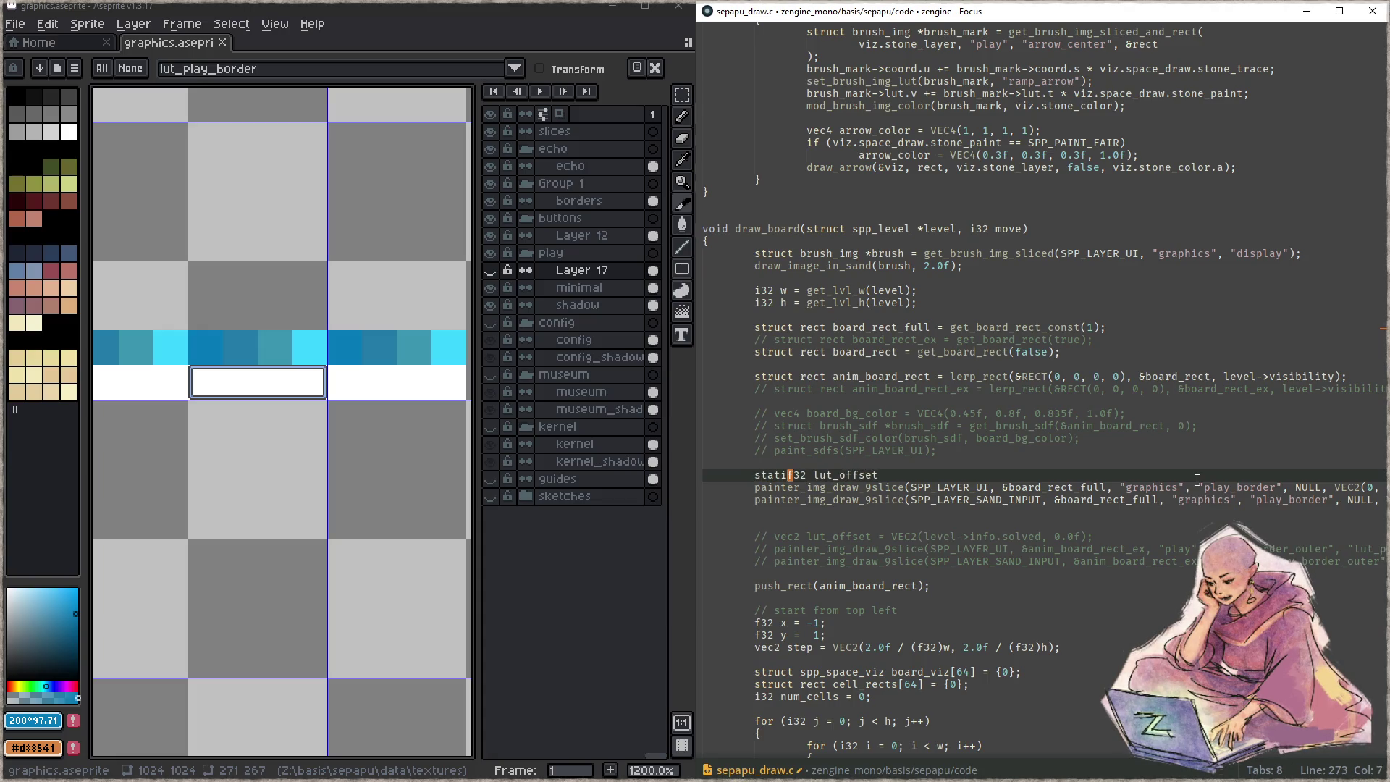
key(End)
text(= 0.0f;)
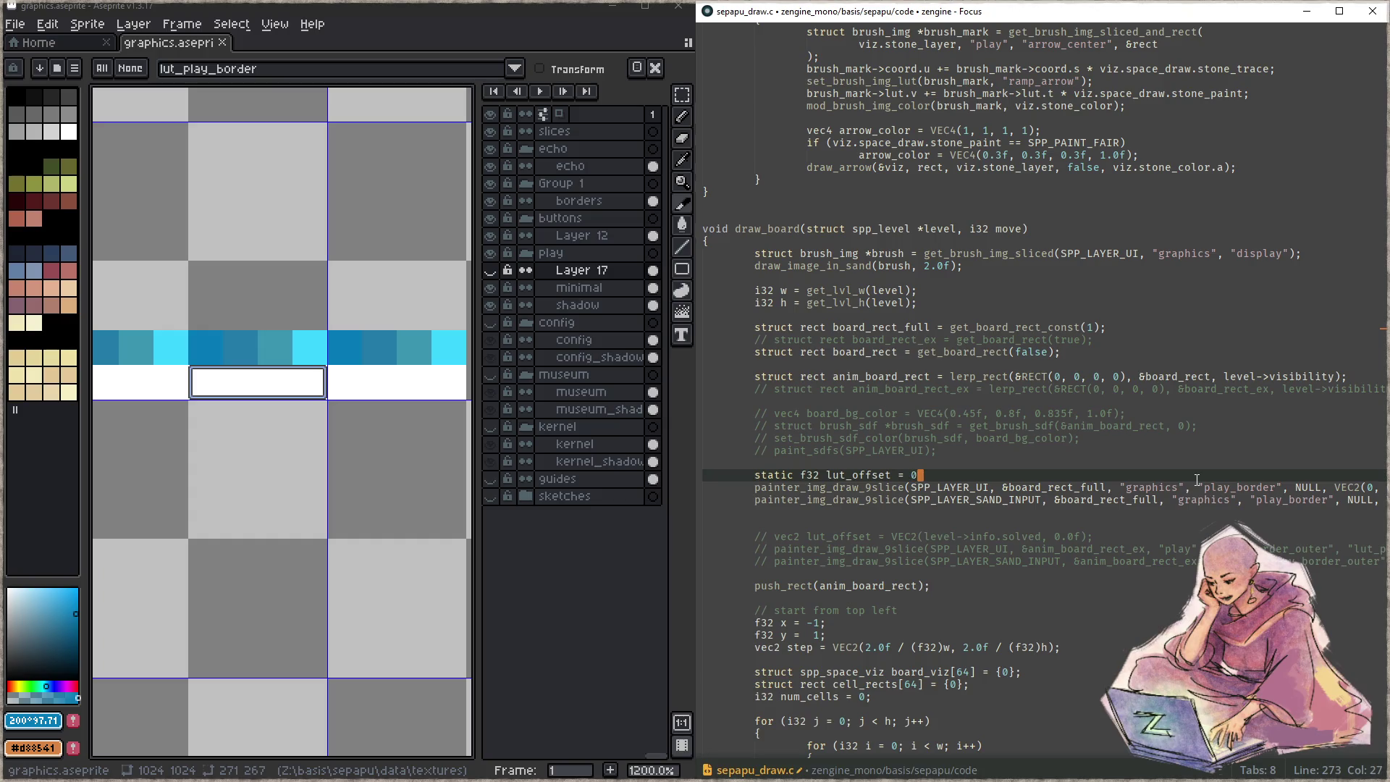
key(ctrl+s)
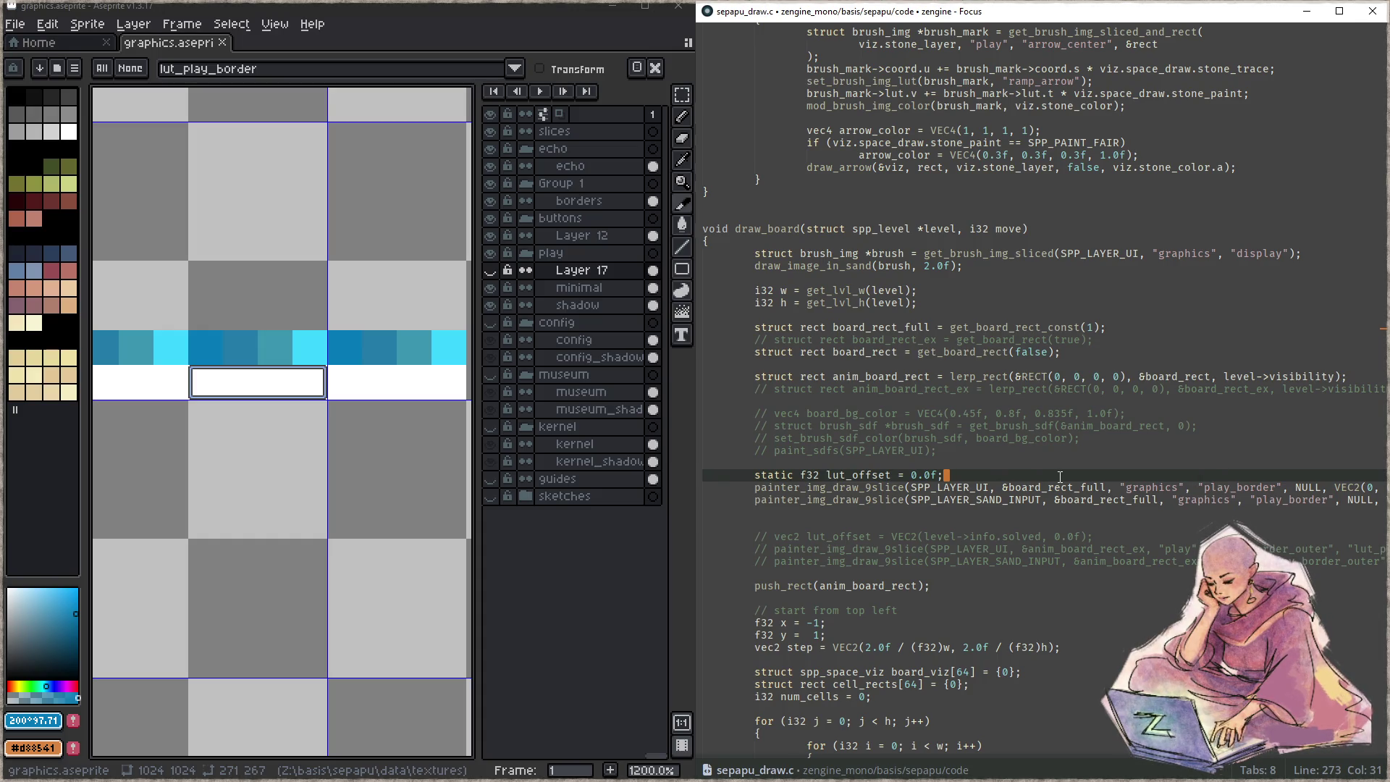
key(Down)
- Replace the NULL slice argument with "lut_play_border" on both play_border 9-slice draw calls
key(ctrl+Right)
key(ctrl+Right)
key(ctrl+Right)
key(ctrl+Left)
key(ctrl+Left)
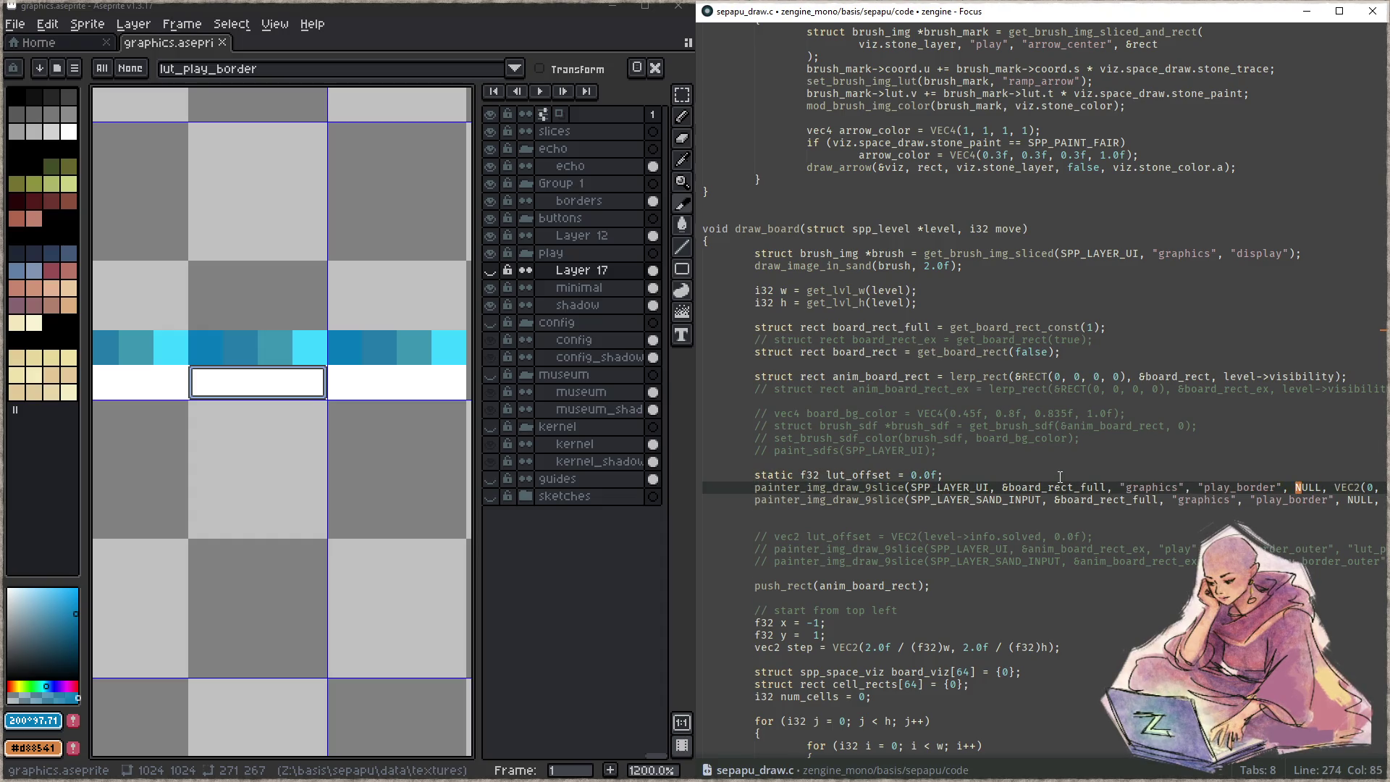
key(ctrl+Right)
key(ctrl+d)
key(ctrl+d)
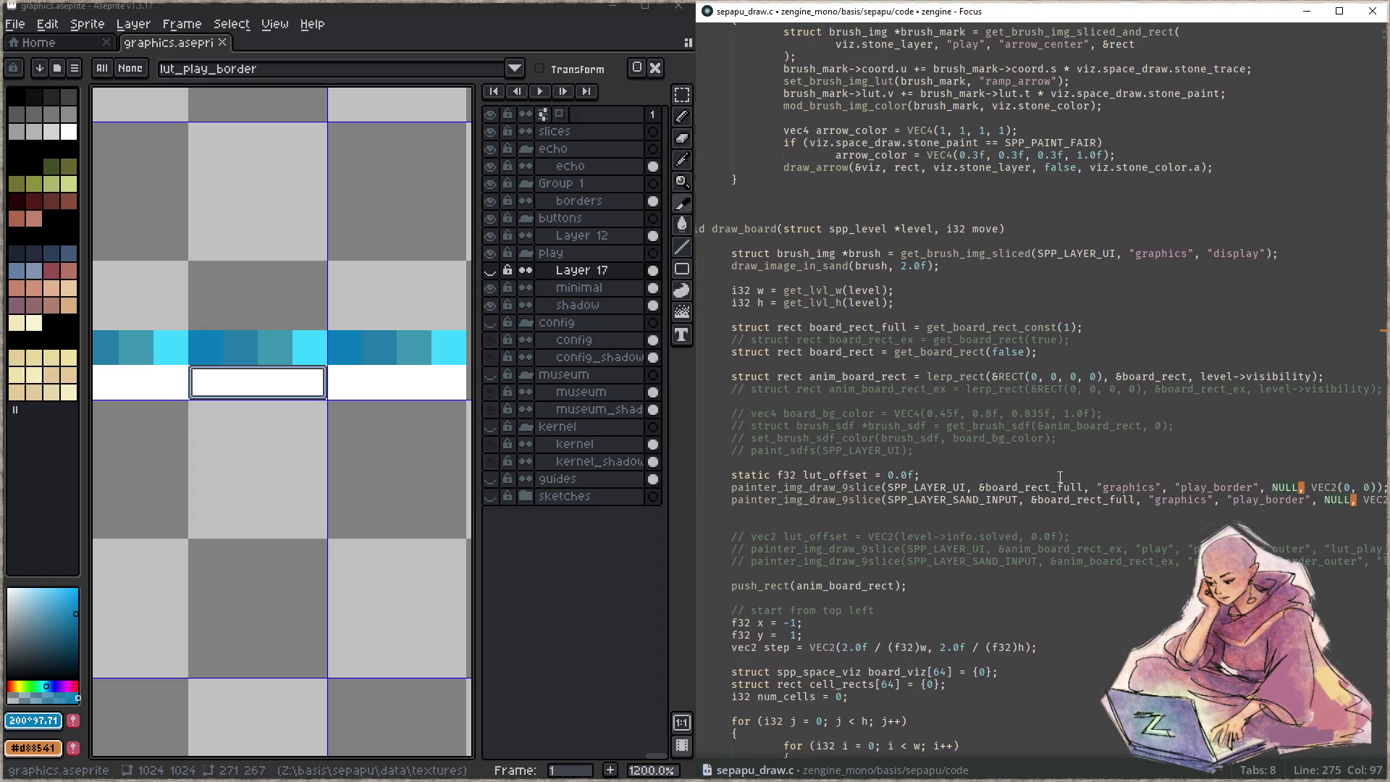
text(")
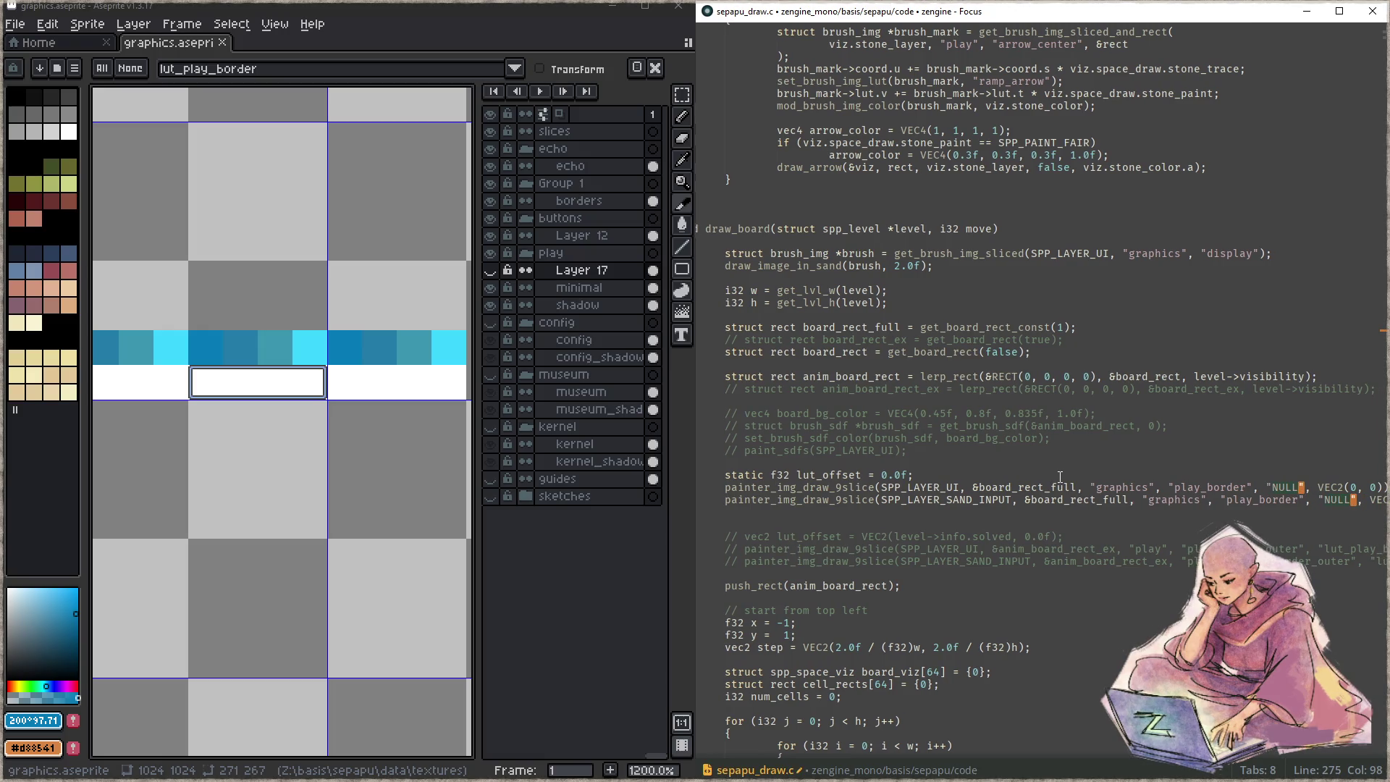
key(ctrl+shift+Left)
text(lut_pl)
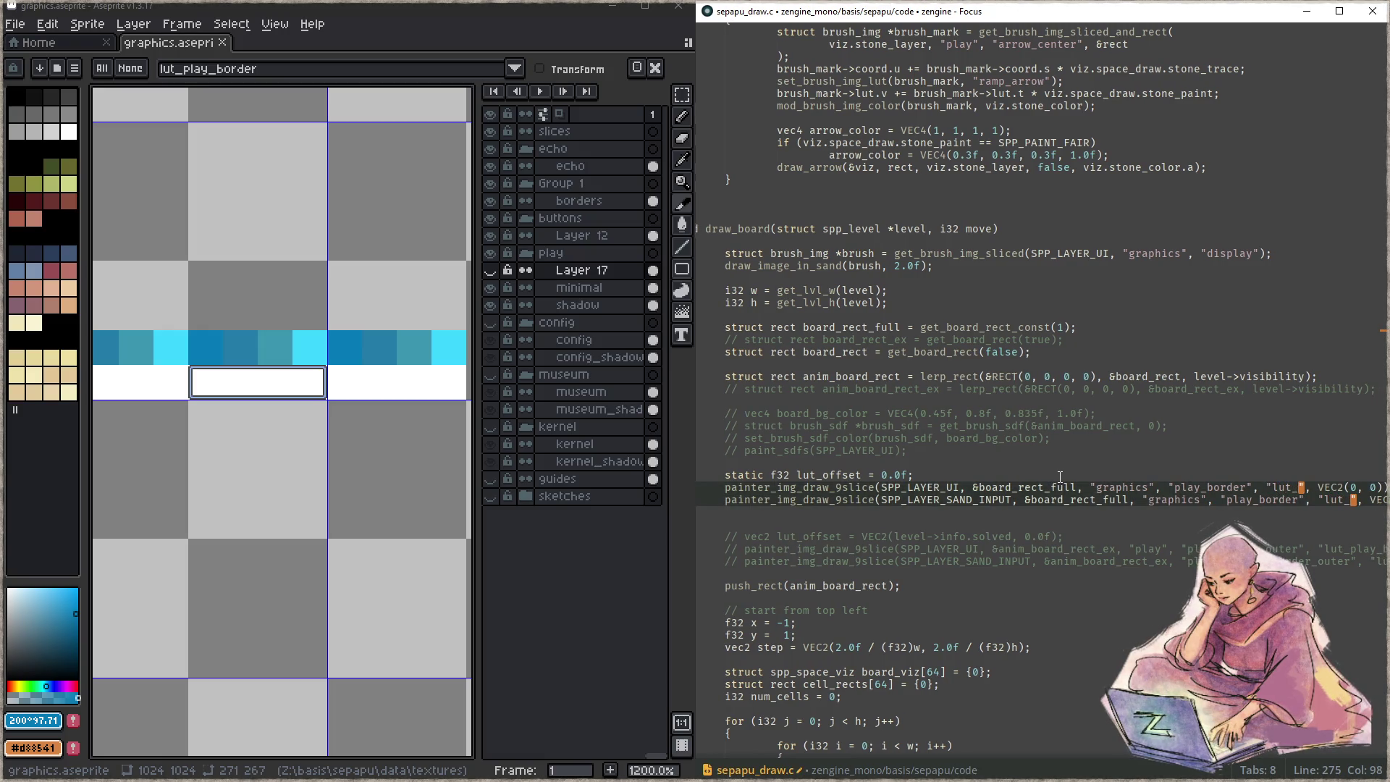
text(ay_bo)
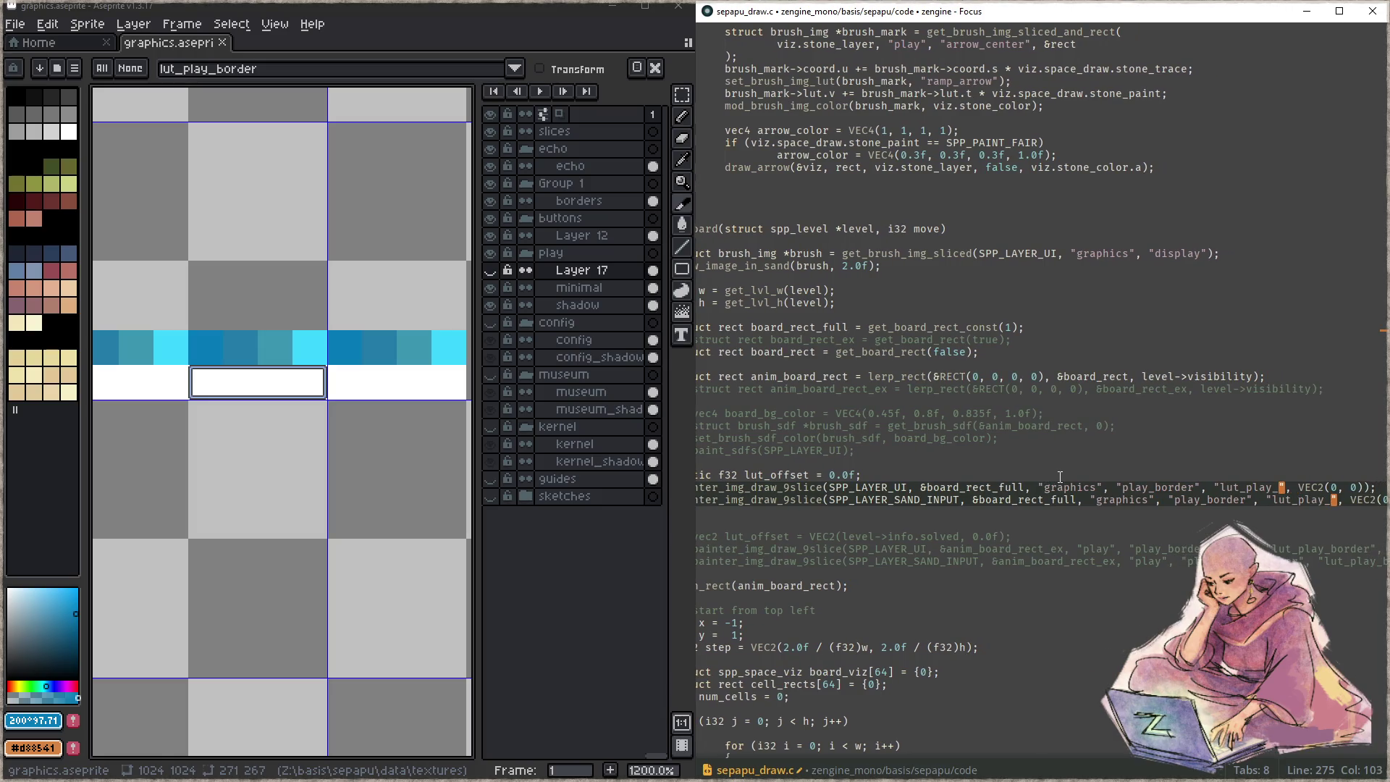
text(rder)
key(Escape)
- Revert the sand-input draw call on line 275 back to NULL
key(ctrl+Right)
key(ctrl+Right)
key(Right)
key(Right)
key(Down)
key(ctrl+Left)
key(ctrl+Left)
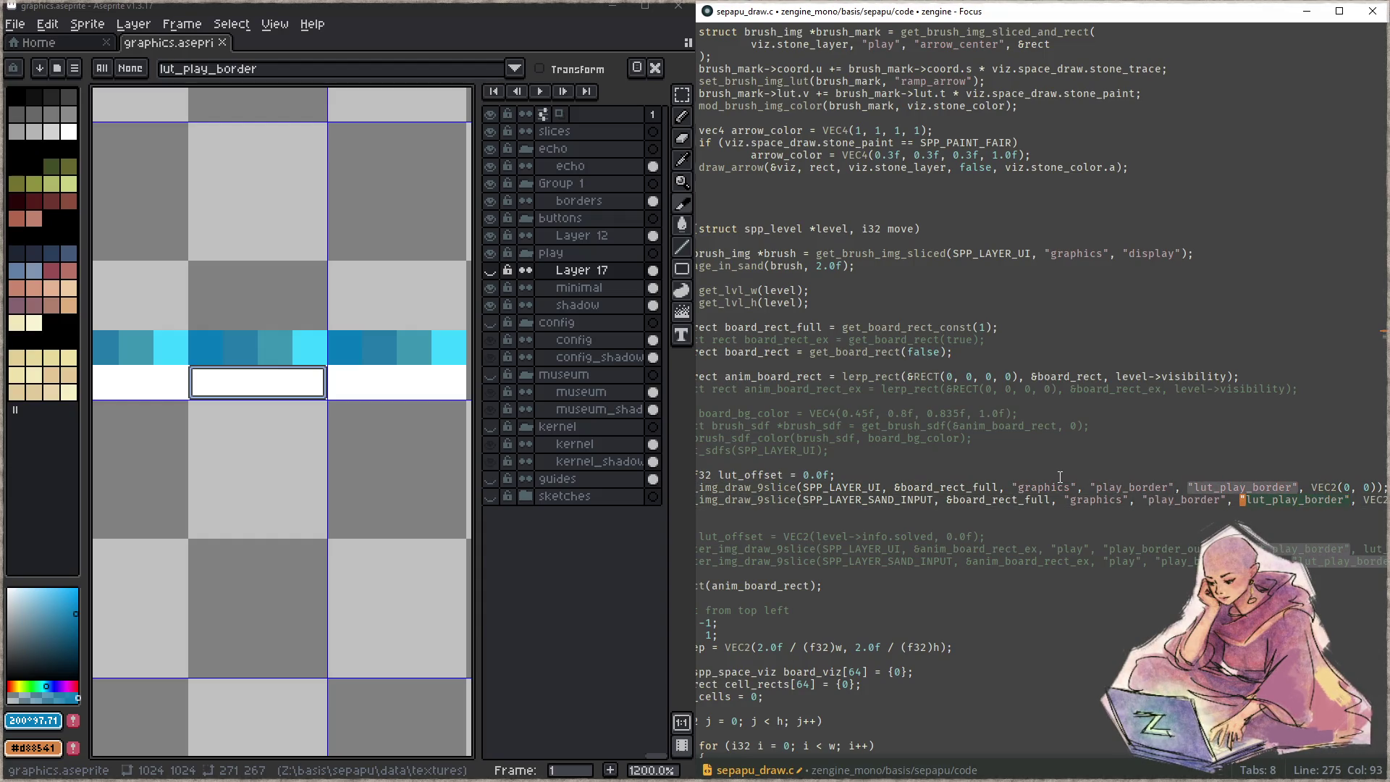
key(ctrl+Delete)
key(Delete)
text(NULL)
- Change VEC2(0, 0) to VEC2(lut_offset, 0) in the UI-layer draw call on line 274
key(Up)
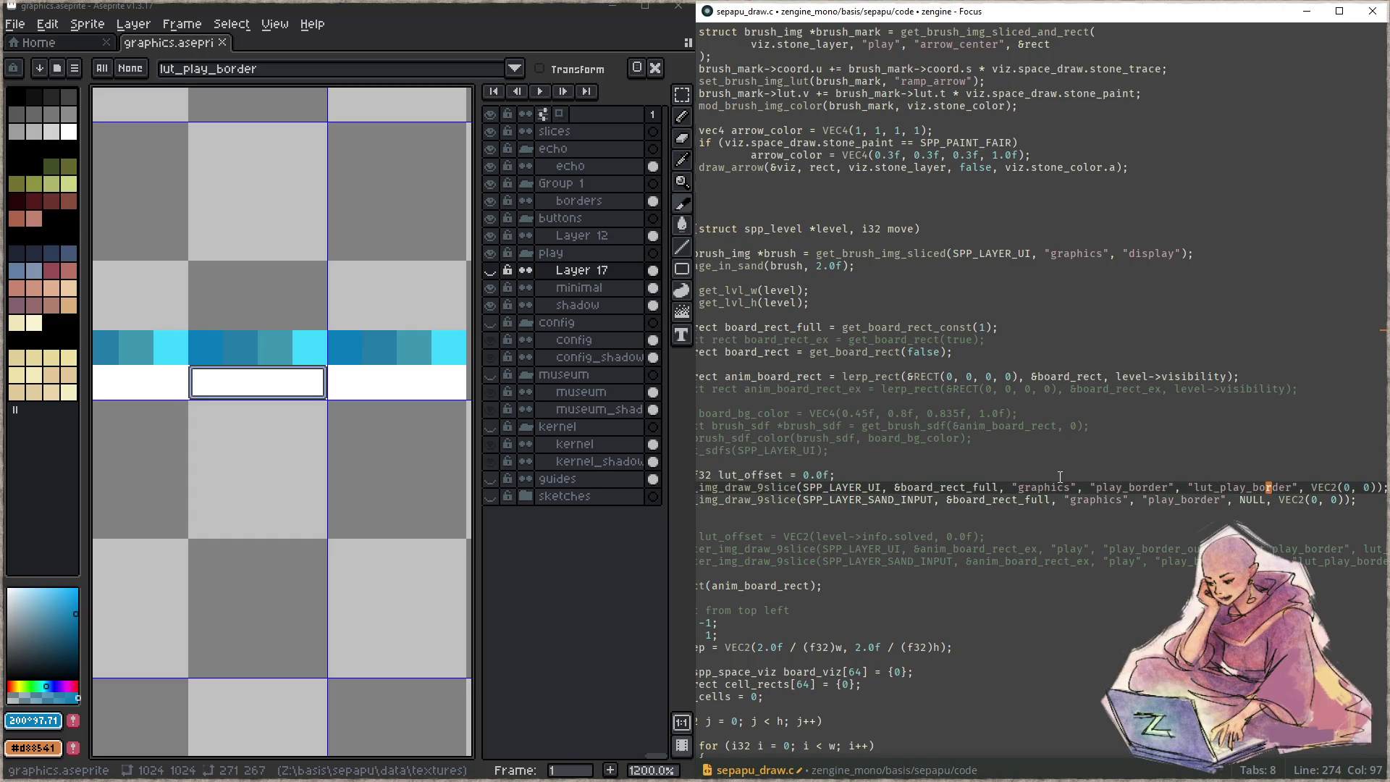
key(End)
key(Left)
key(Left)
key(Left)
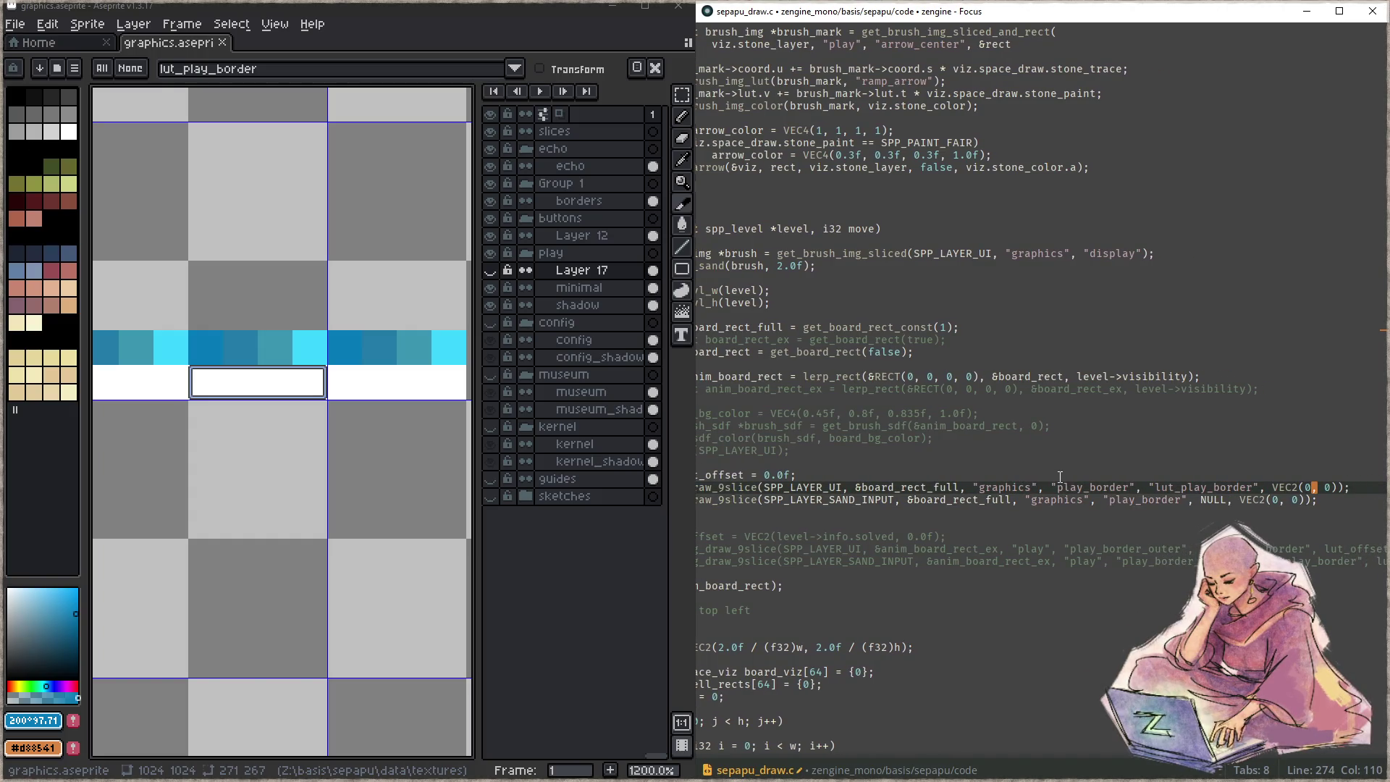
key(BackSpace)
text(lut_)
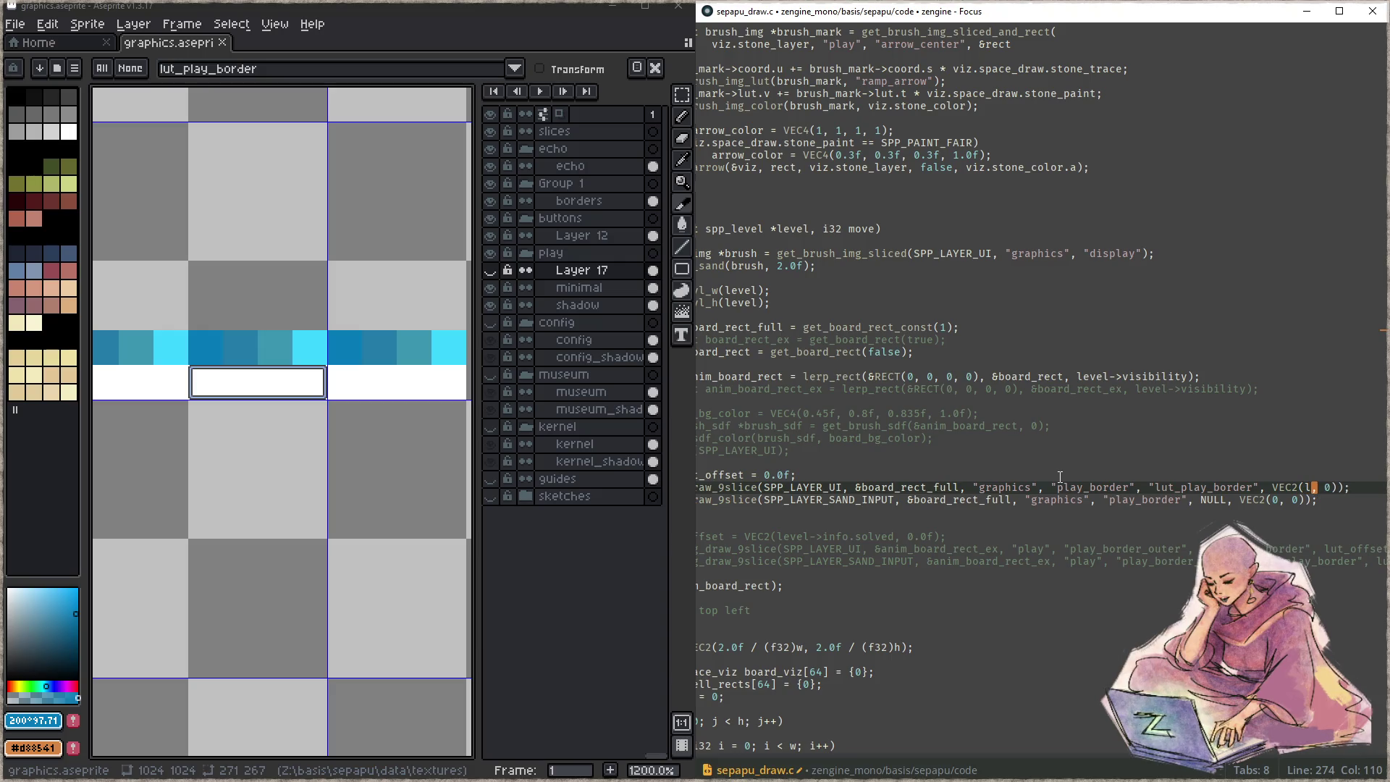
text(offset)
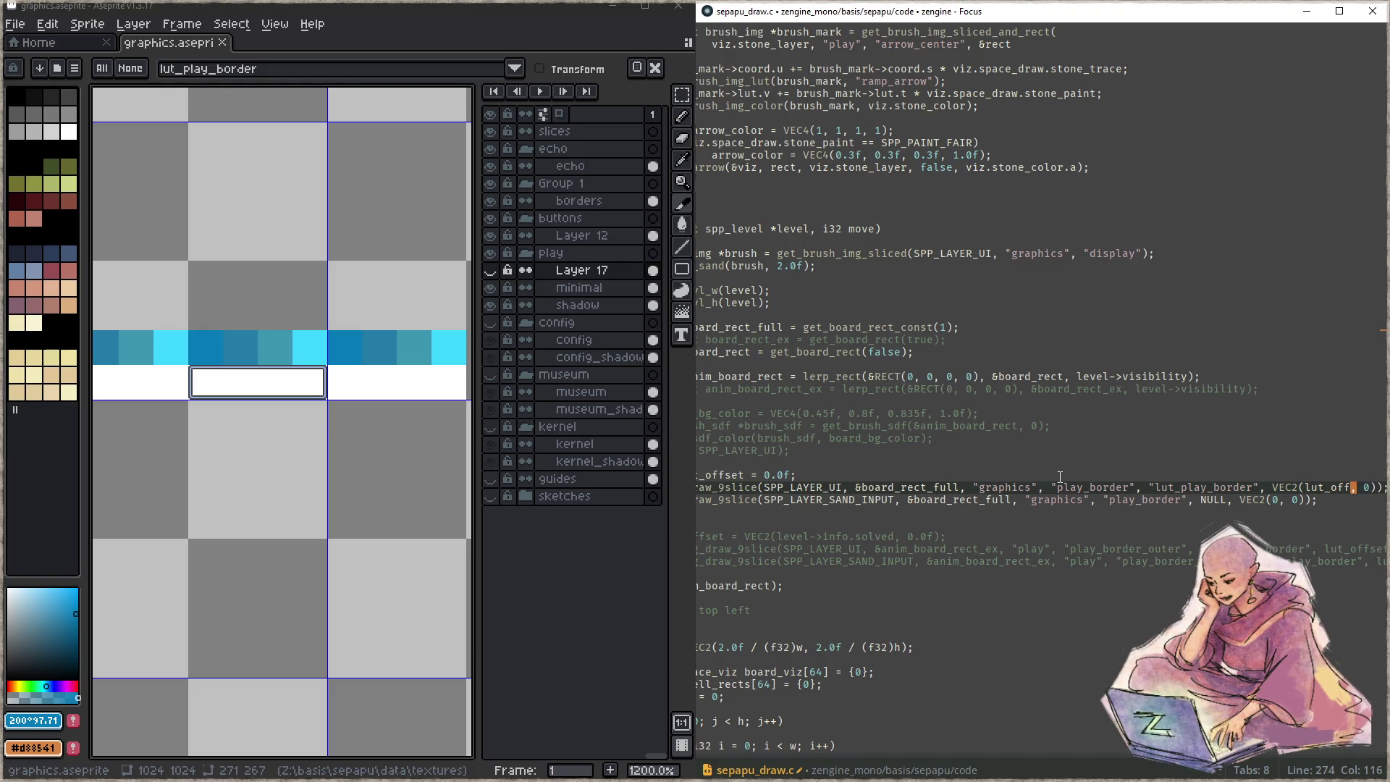
- Look over the edited draw_board lines, then switch to the full-screen OBS view
key(Home)
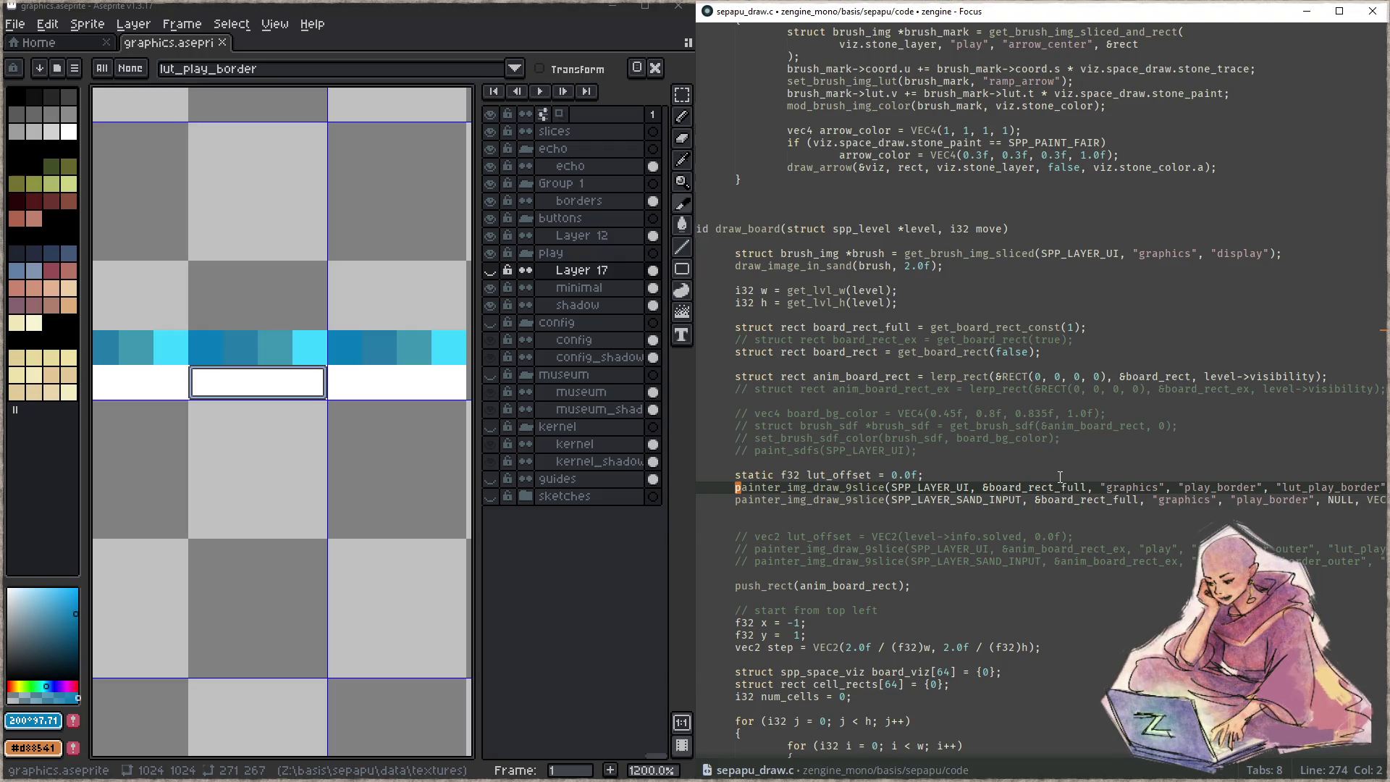
click(1001, 464)
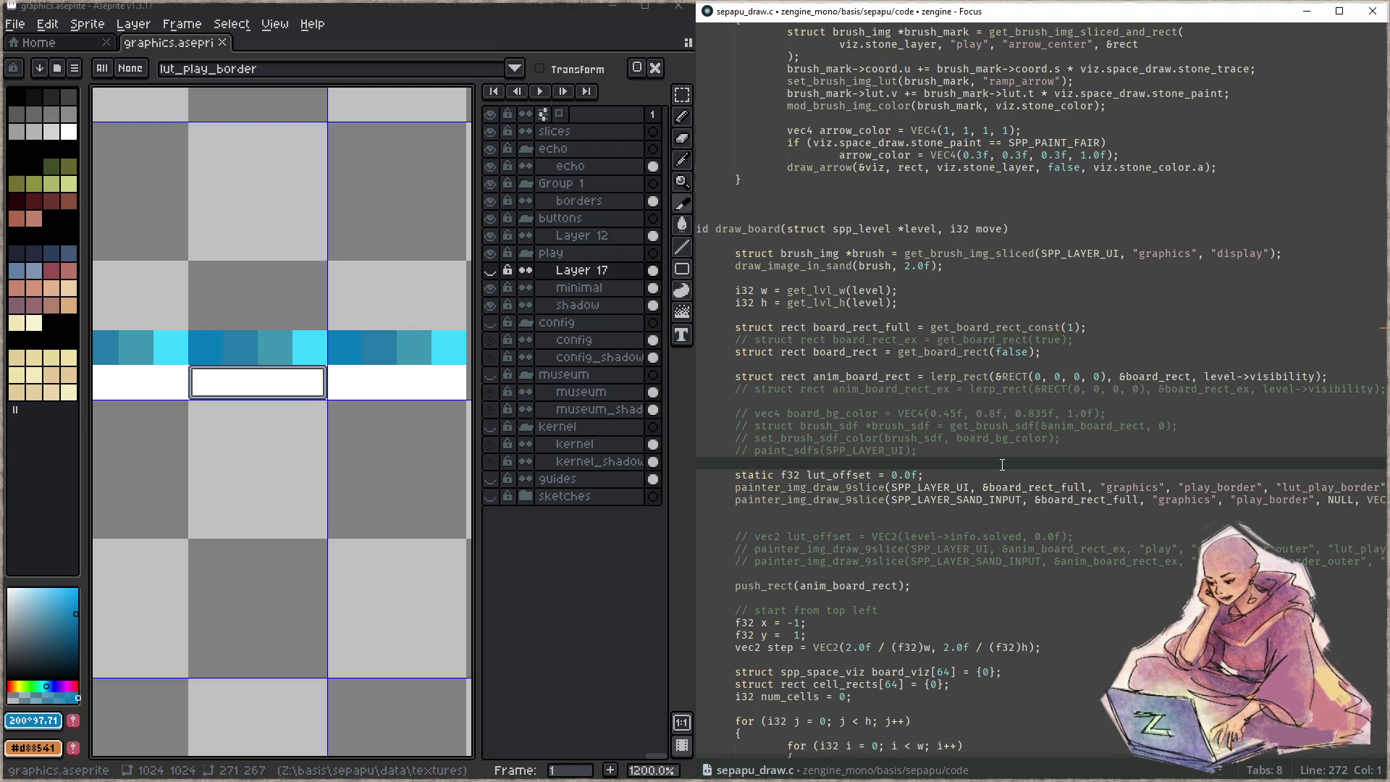
click(1017, 520)
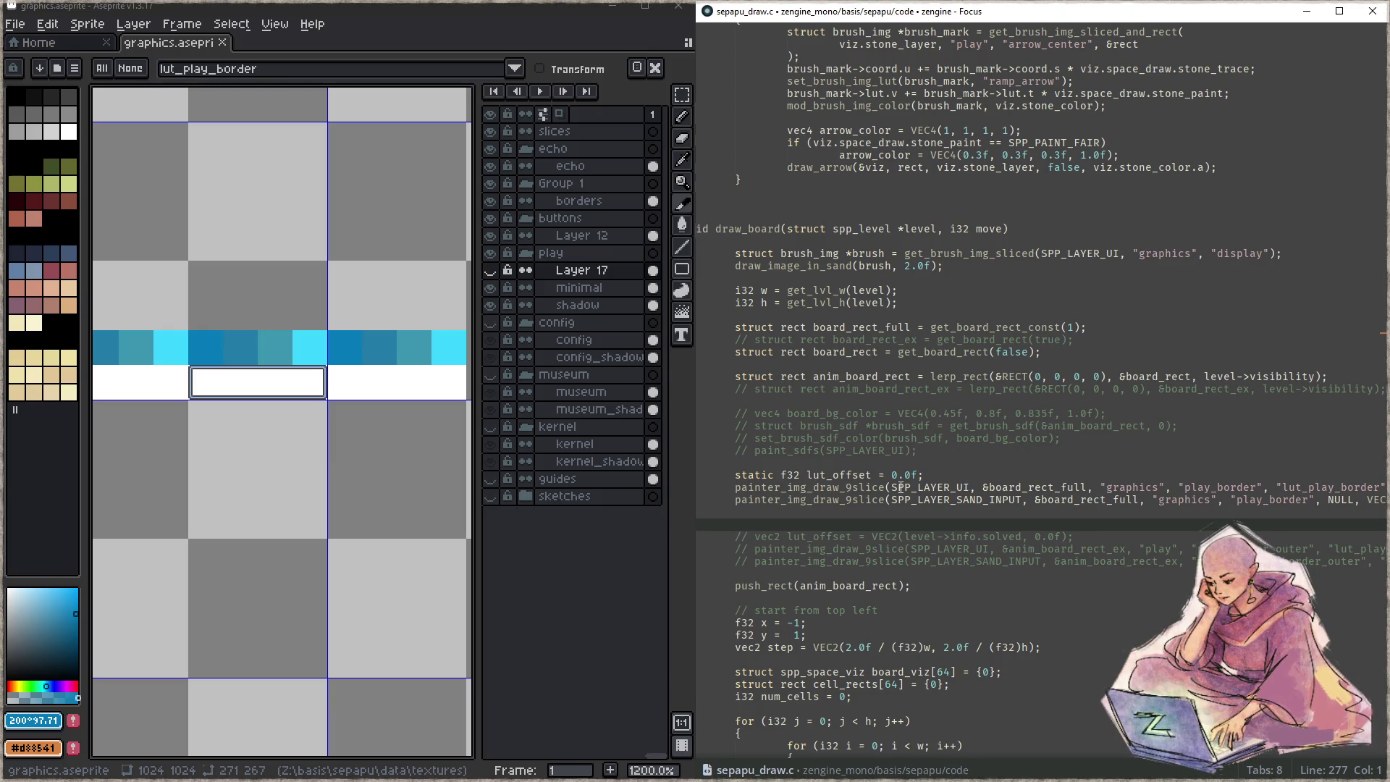
click(948, 480)
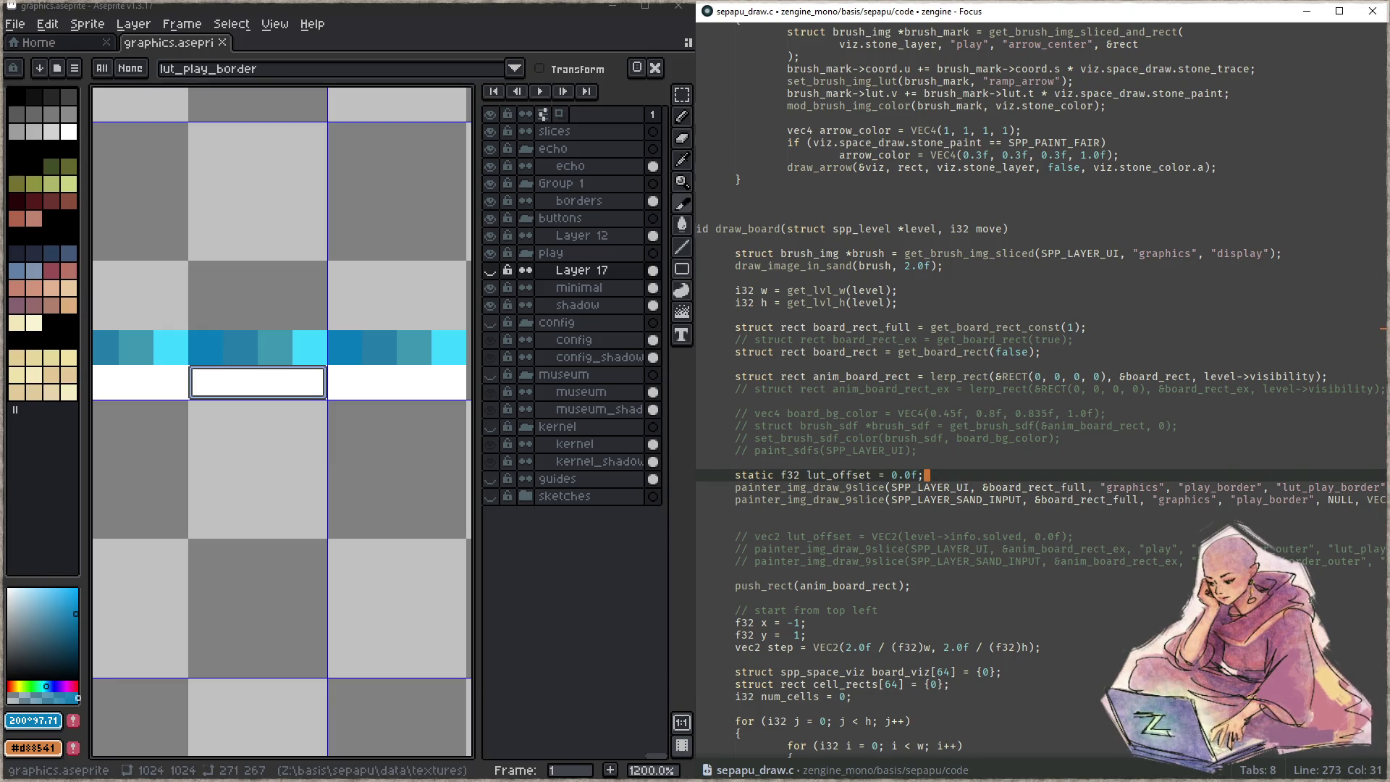
key(alt+Tab)
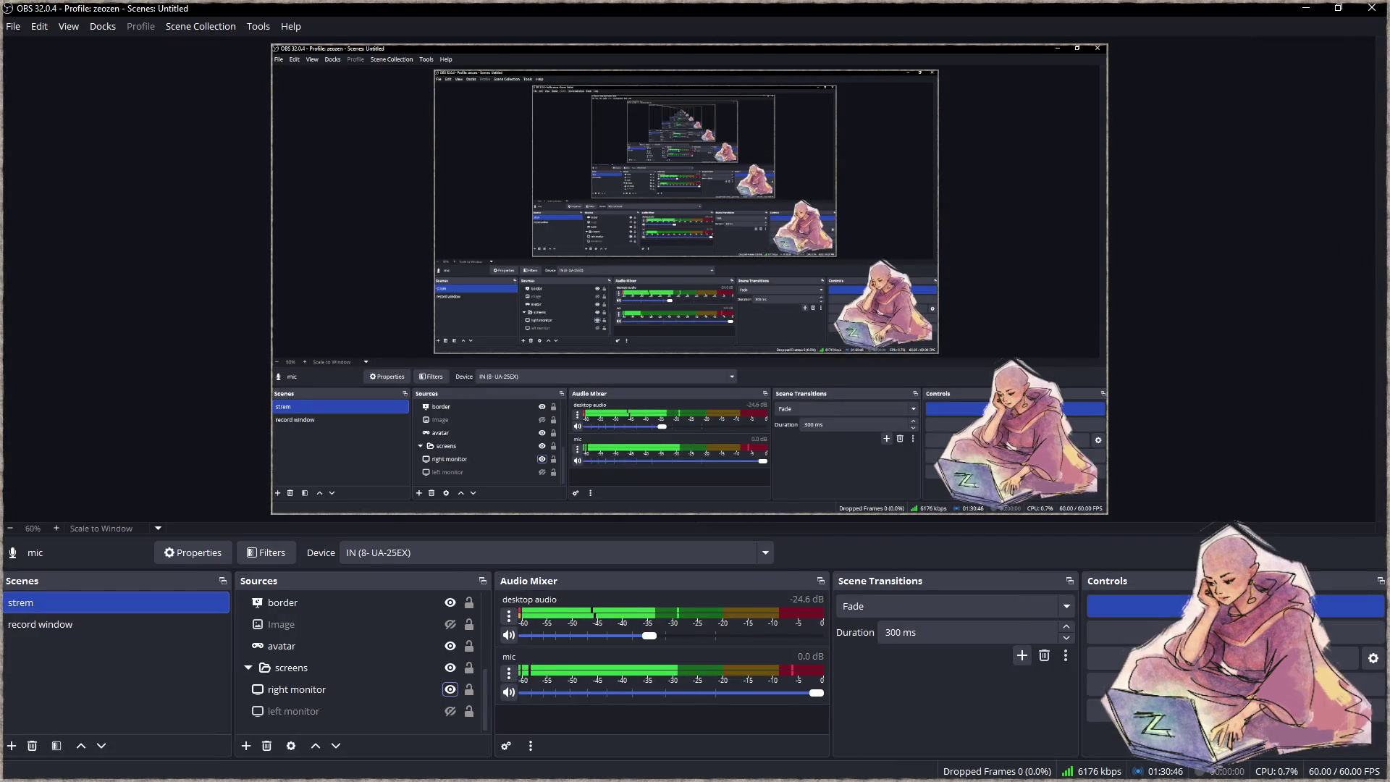
- Close the full-screen OBS view and bring the browser's instant ramen video tab forward
key(alt+Tab)
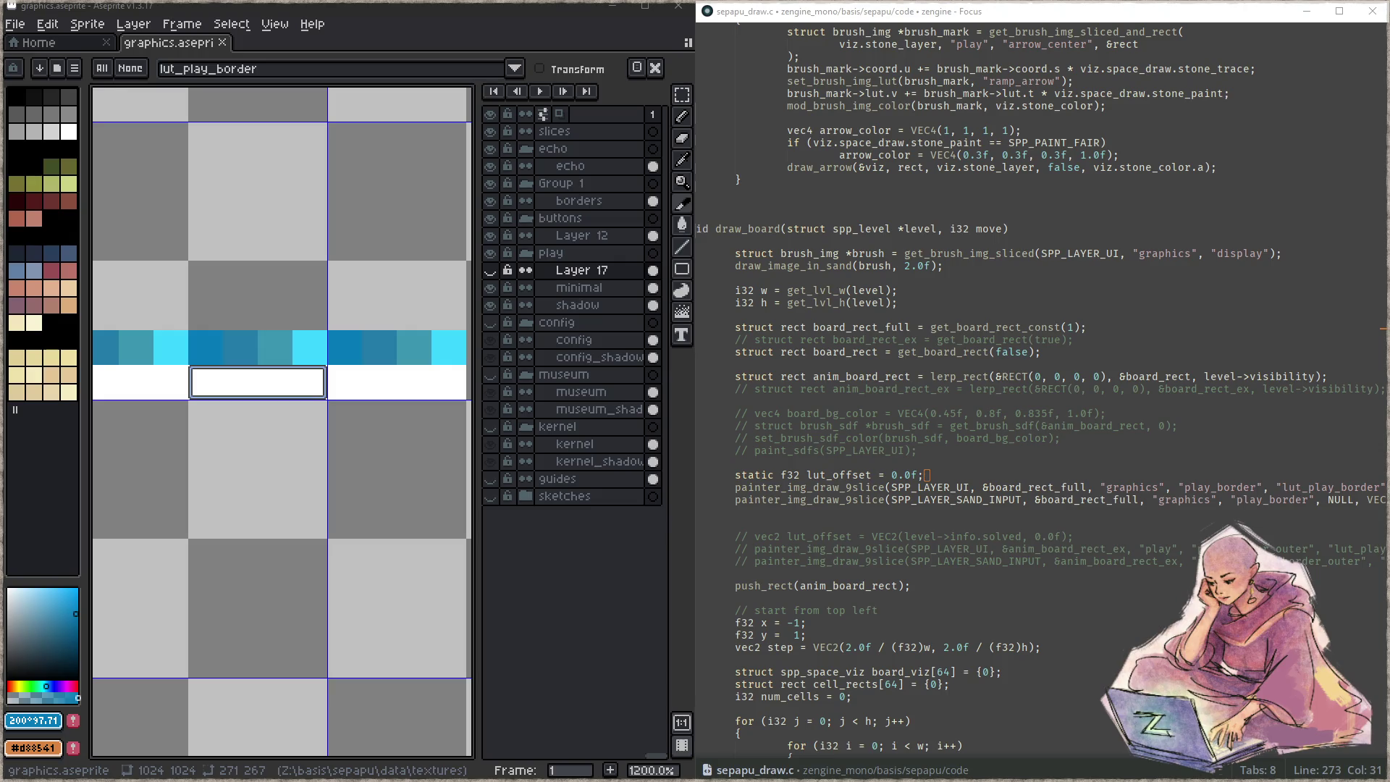
key(alt+Tab)
key(ctrl+Tab)
key(ctrl+Tab)
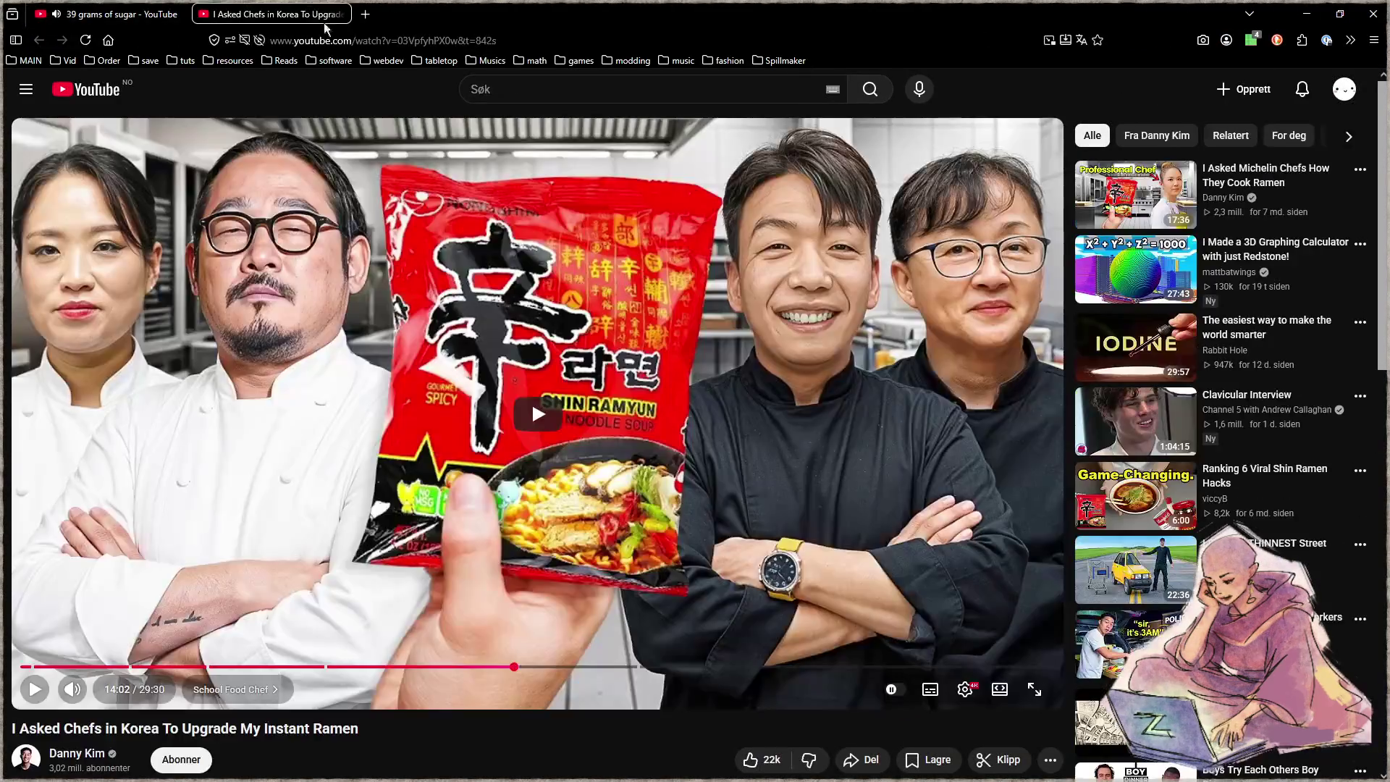
- Play the chefs' instant ramen video, skip to the 26:13 tasting, pause, then jump back to 16:59
click(476, 327)
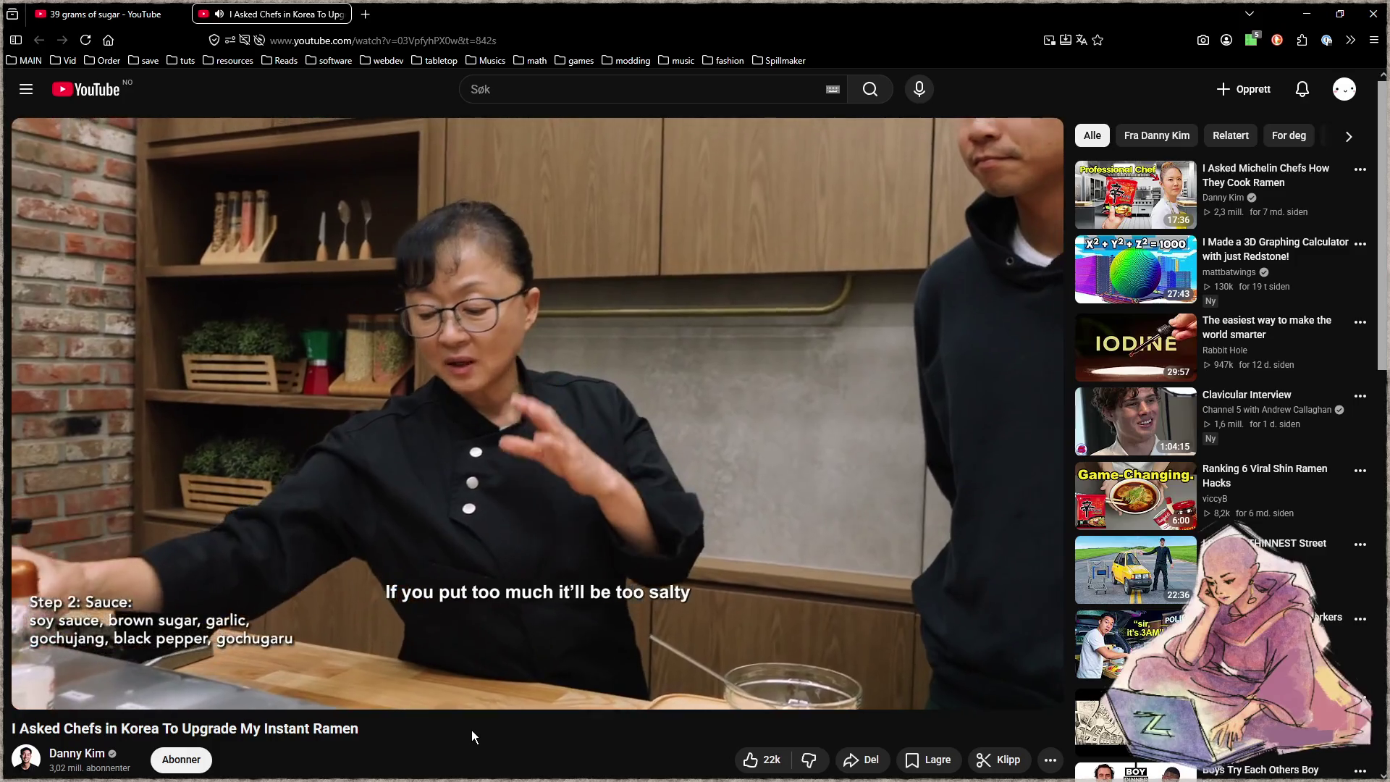
drag(531, 669, 528, 670)
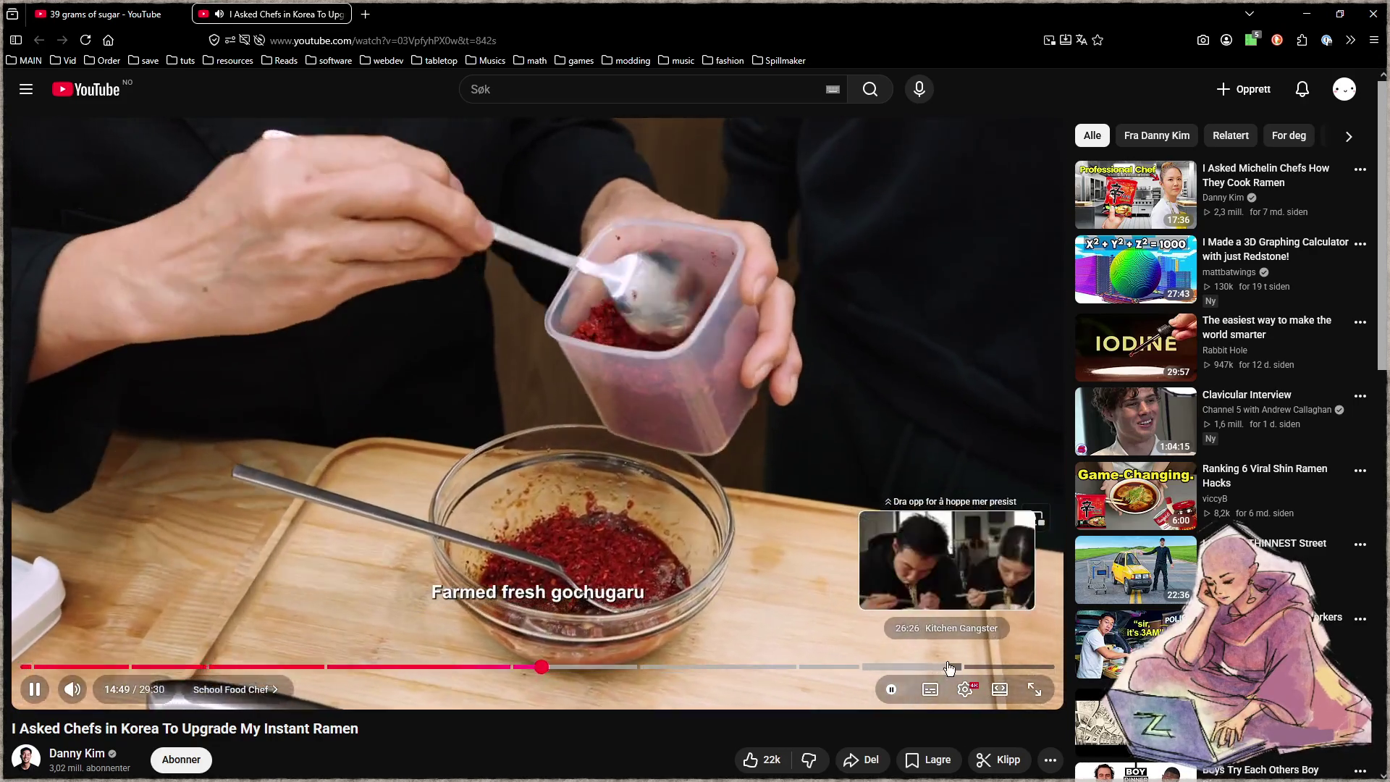
click(928, 667)
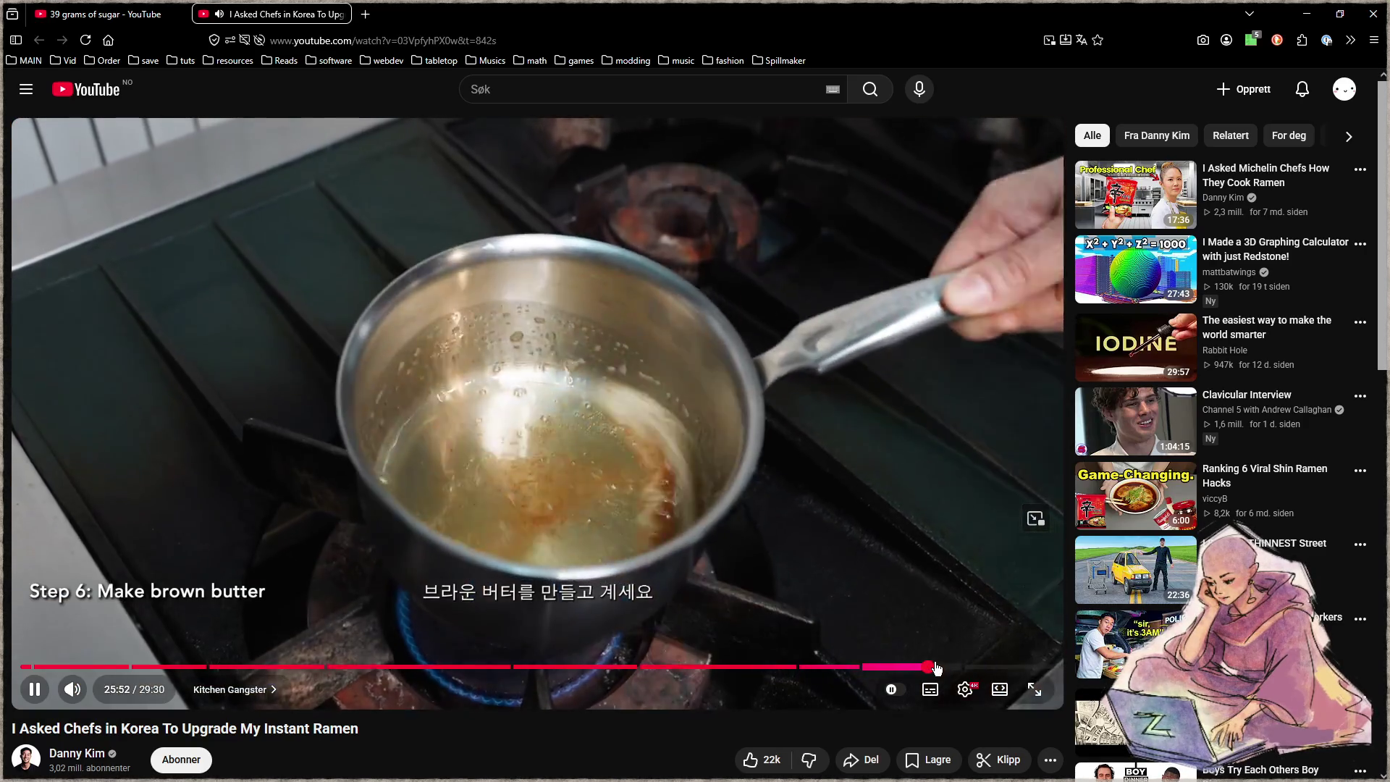
click(941, 666)
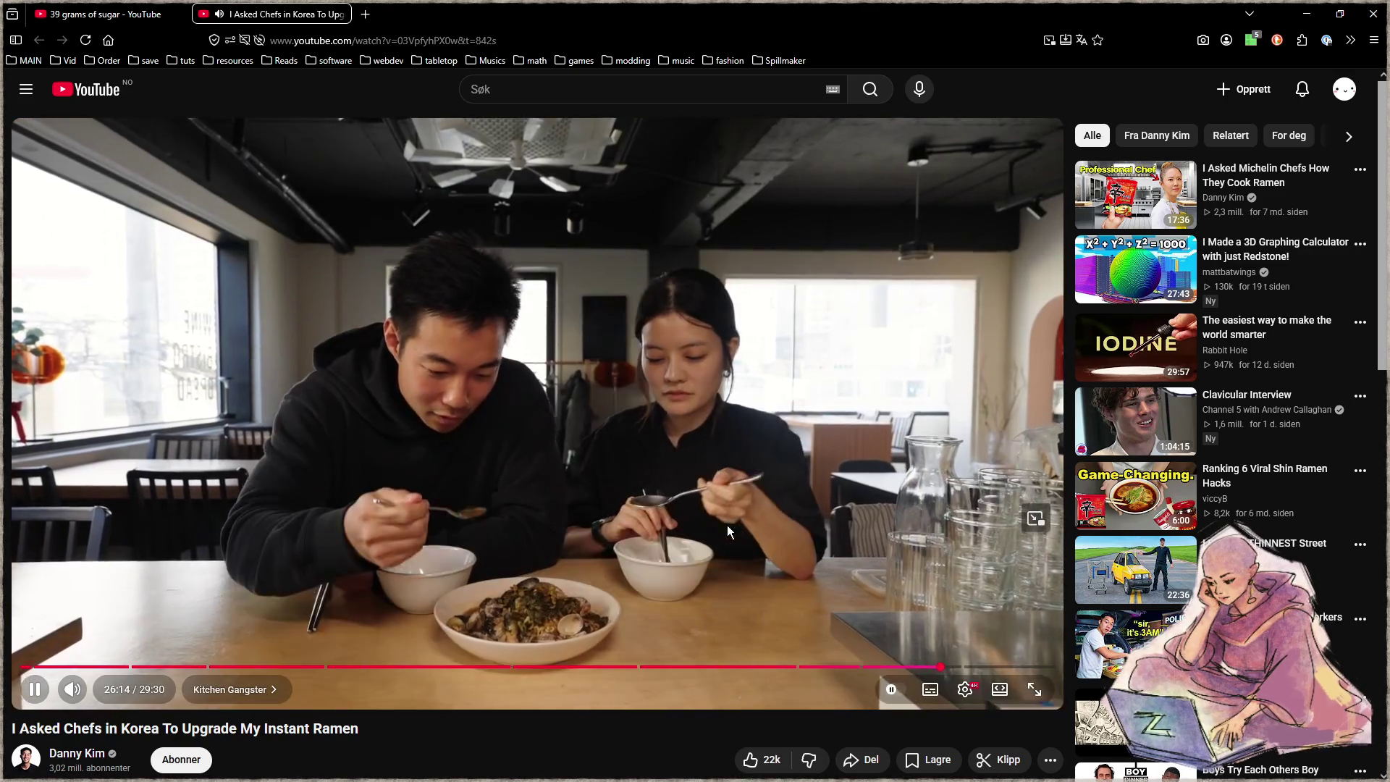
click(514, 627)
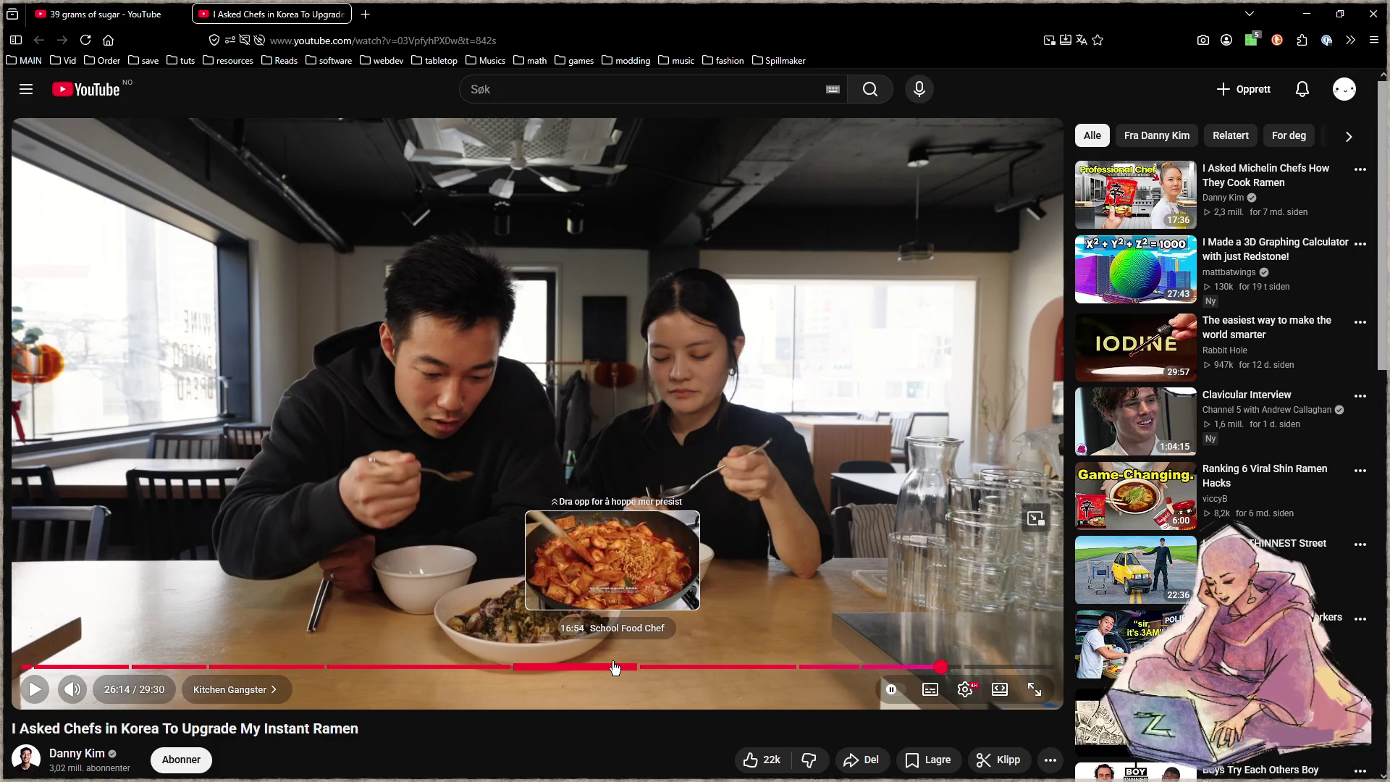
click(616, 667)
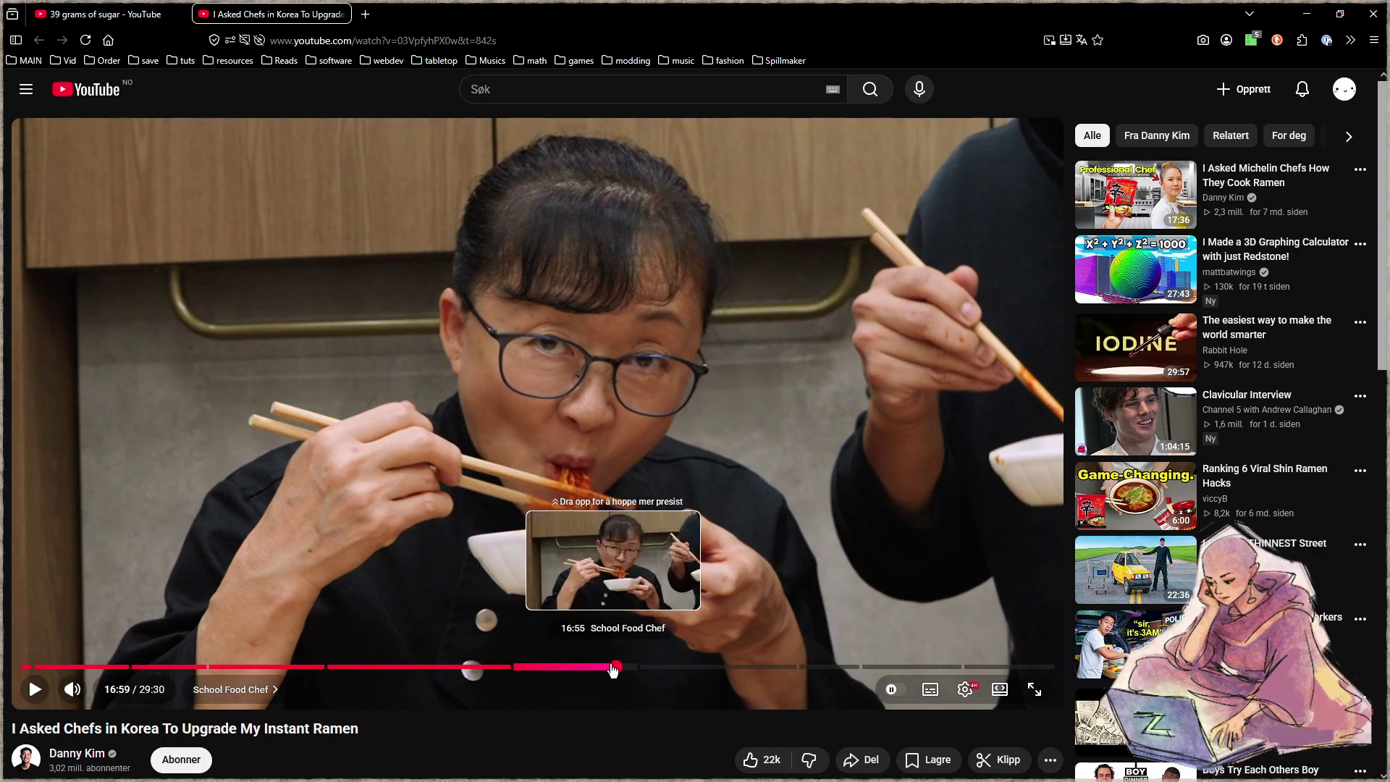
- Seek the video to the finished spicy ramen close-up at 17:17
click(609, 667)
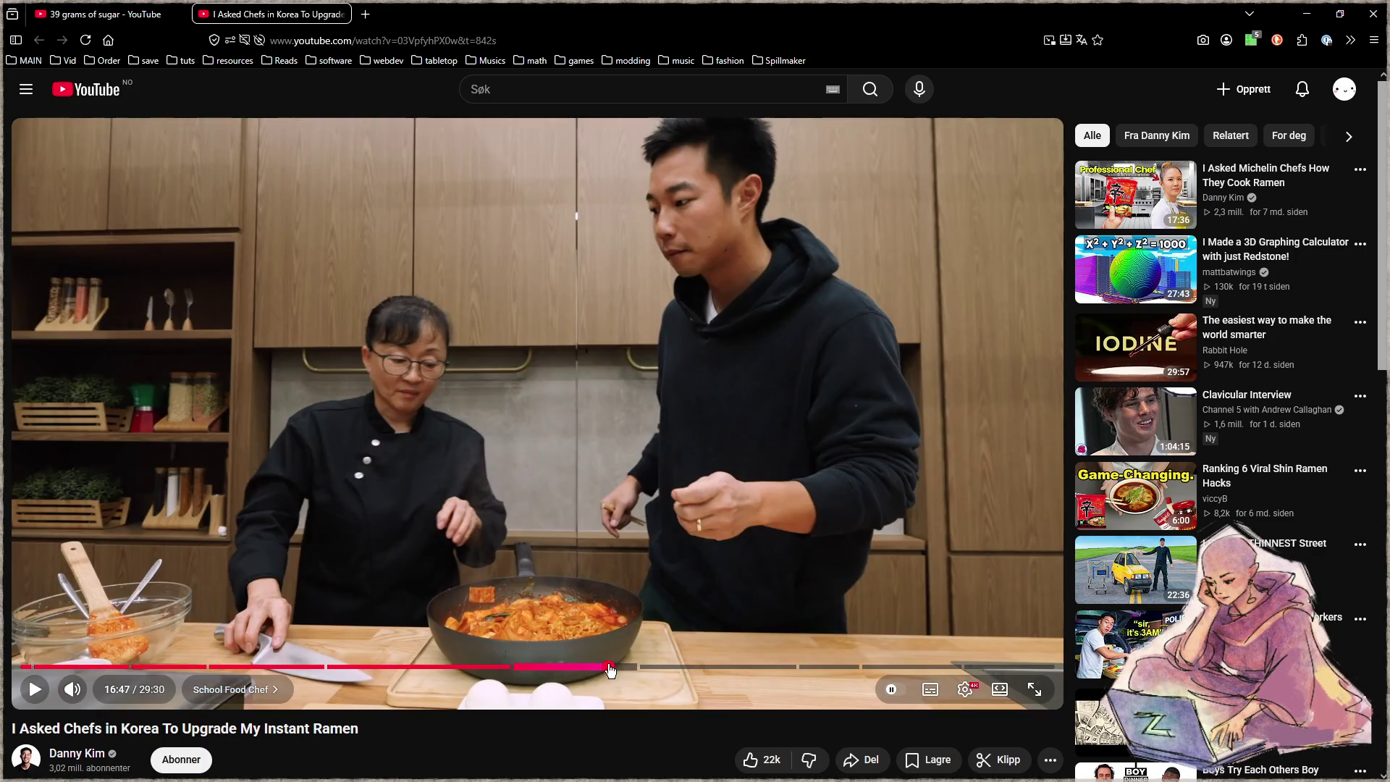
click(628, 667)
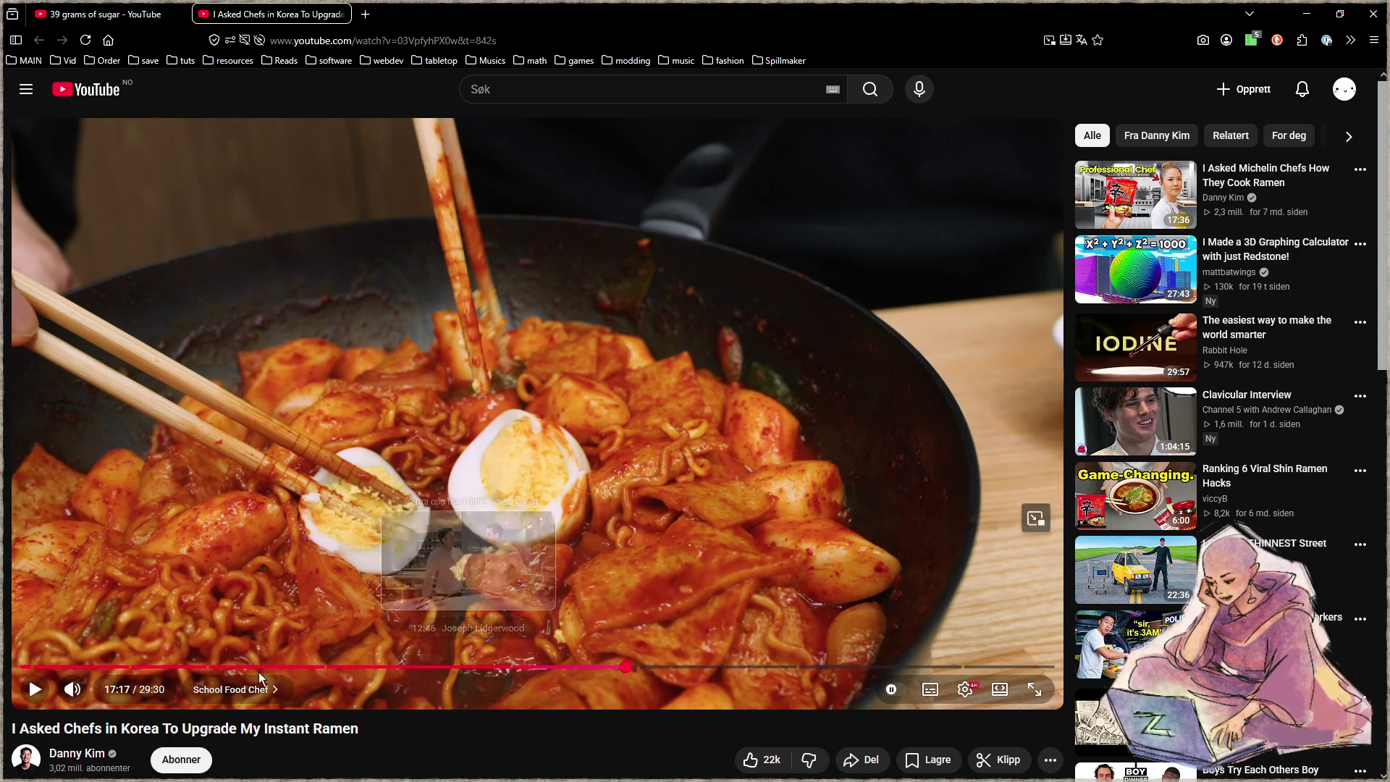
double_click(66, 730)
click(145, 742)
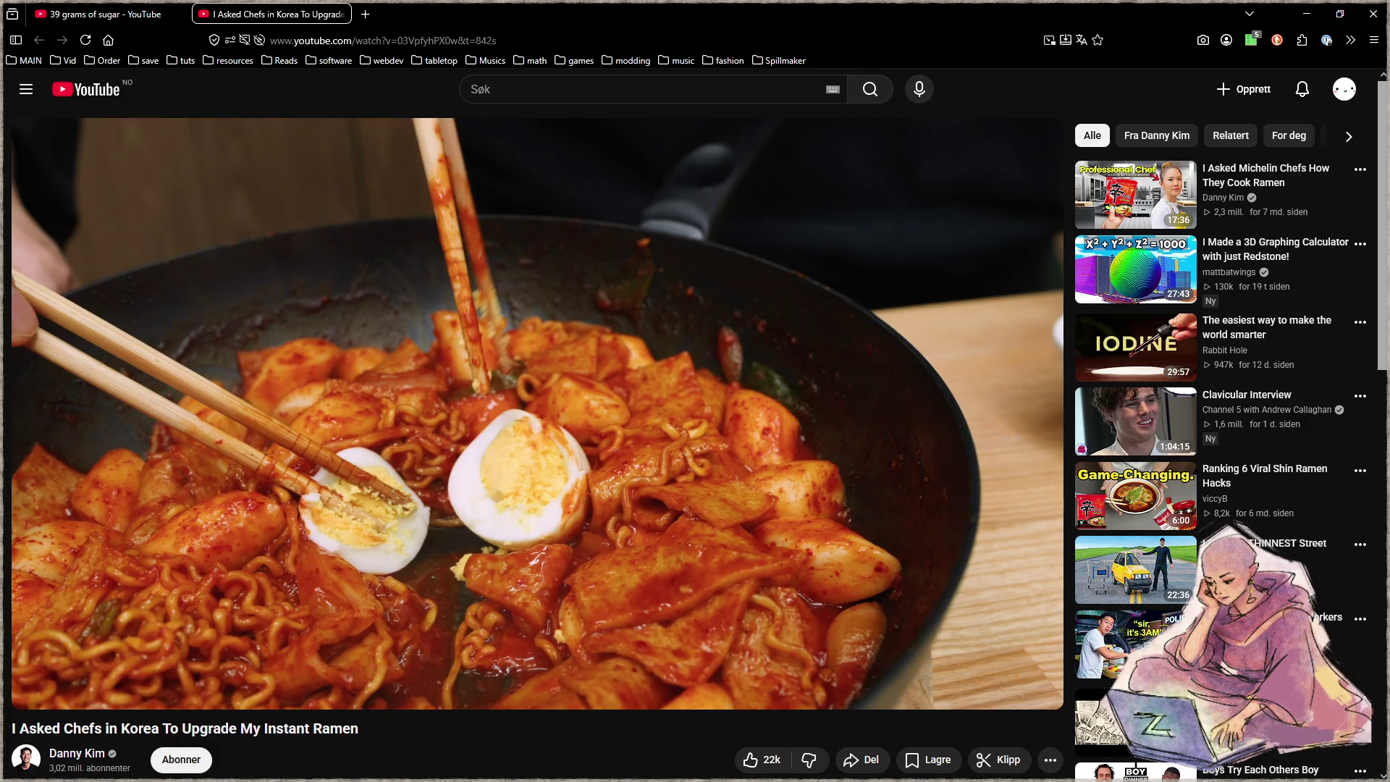
- Minimize the browser to bring Aseprite and the Focus editor back to the front
mouse_move(453, 456)
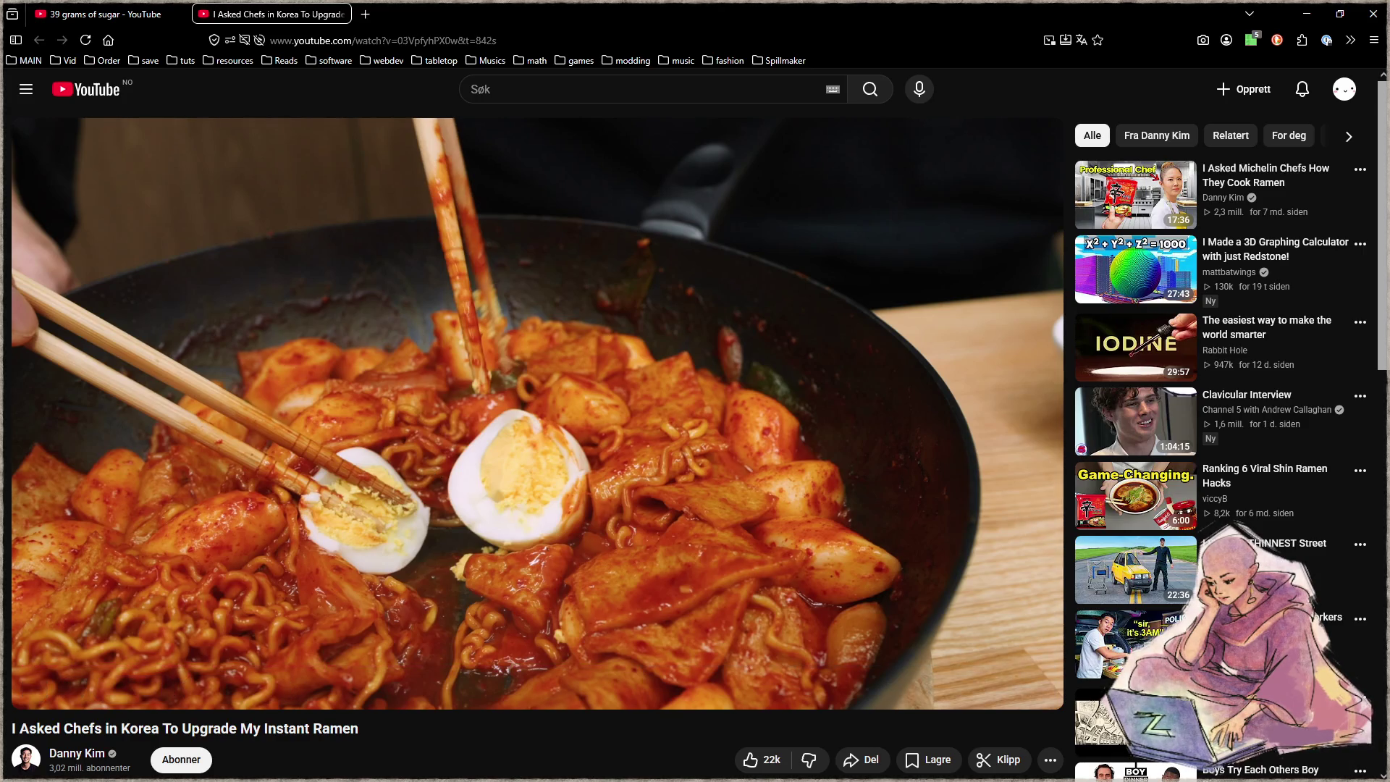
mouse_move(428, 504)
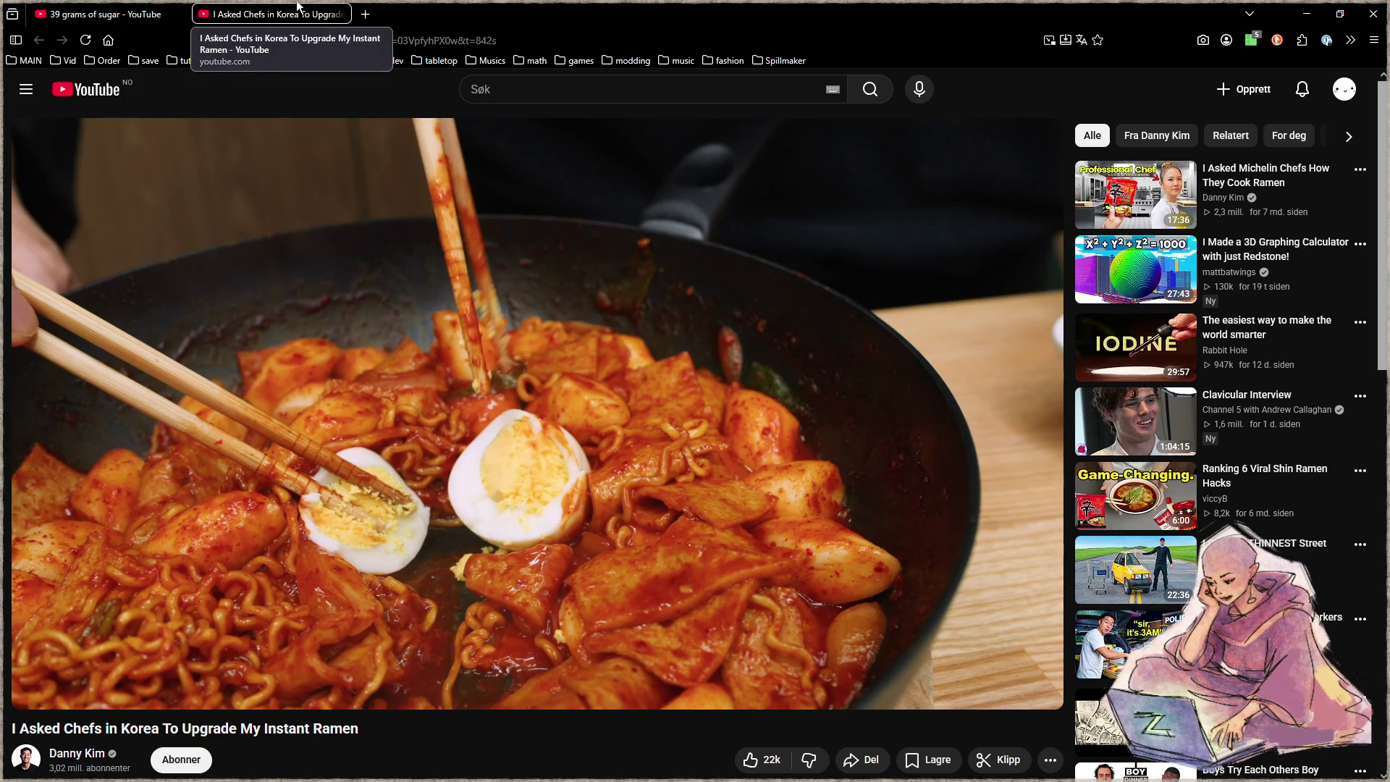
key(super+Down)
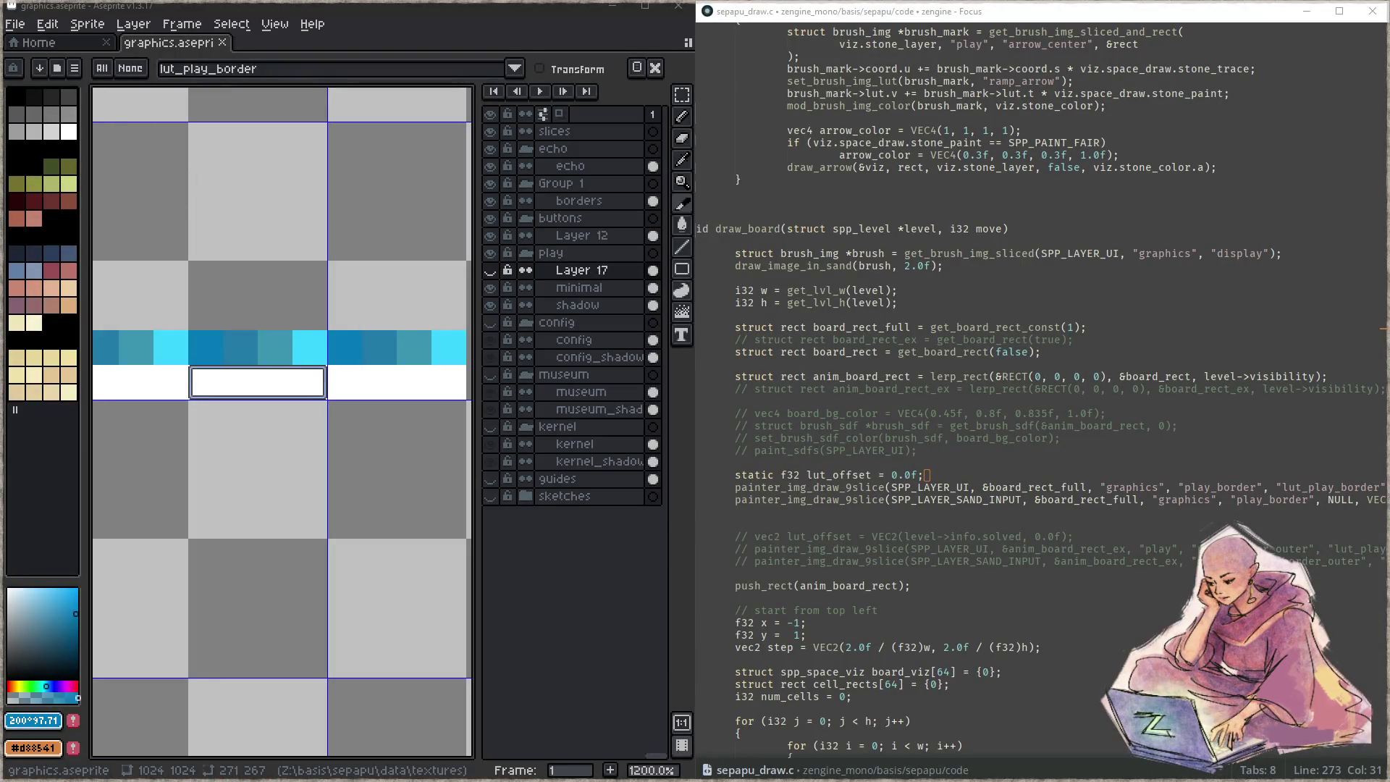
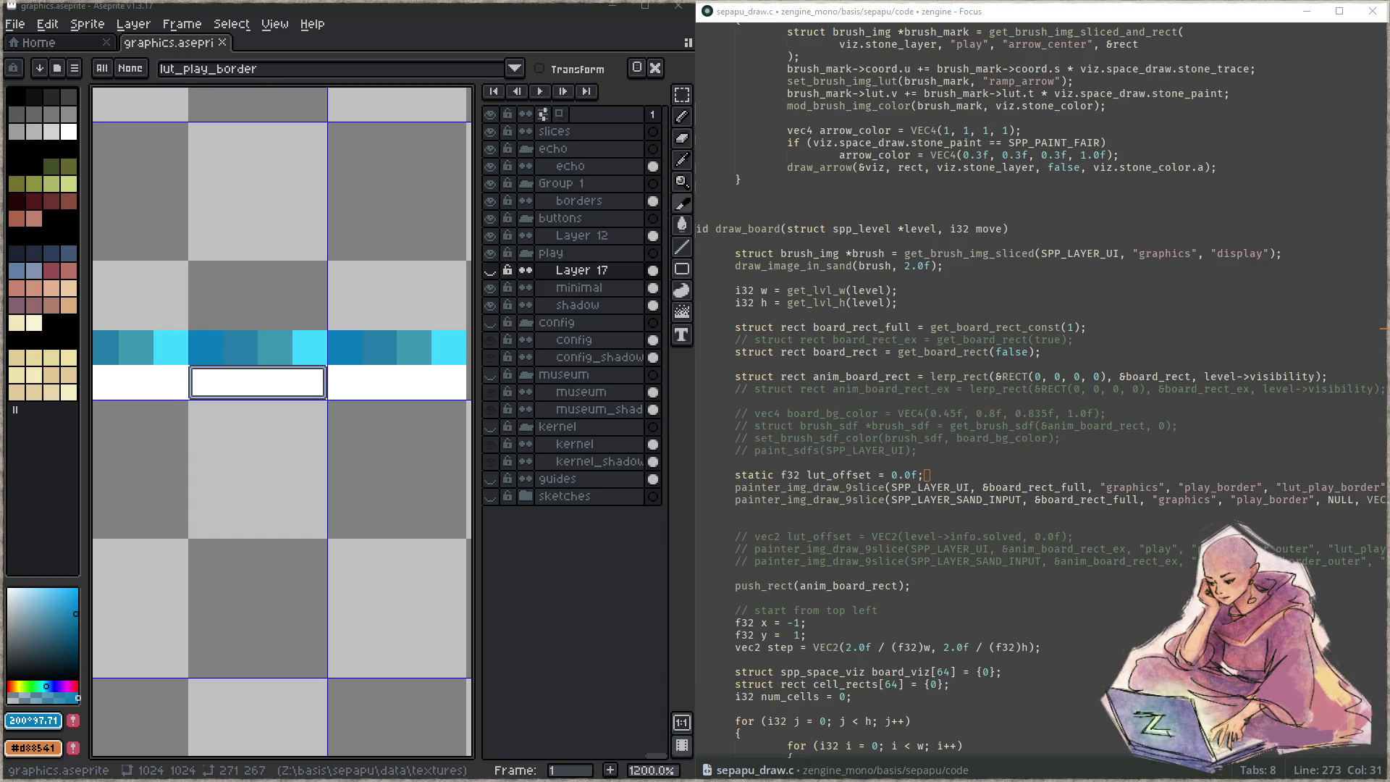
- Find the painter_img_draw_9slice definition in zPainterIMG.c and review how it applies the LUT offset
click(945, 6)
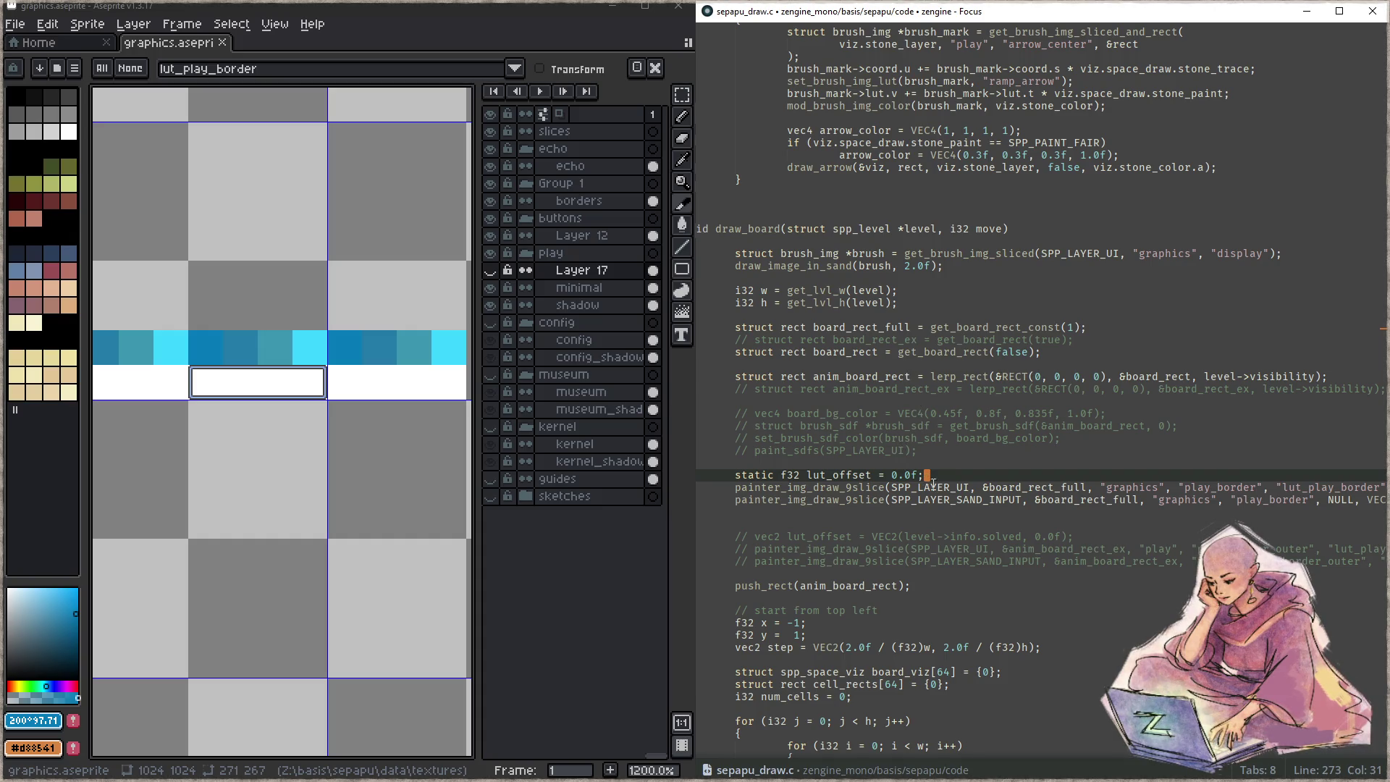
double_click(861, 490)
key(ctrl+shift+f)
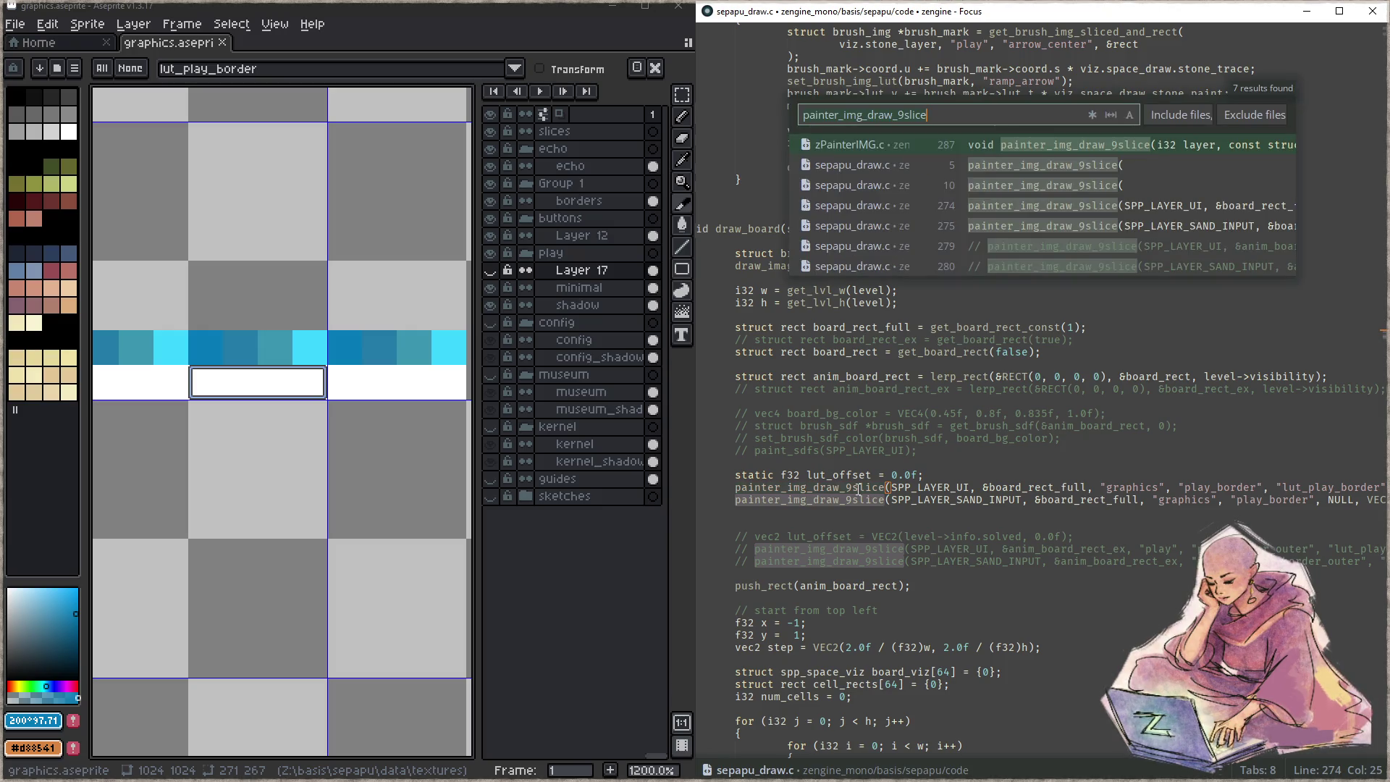
key(Return)
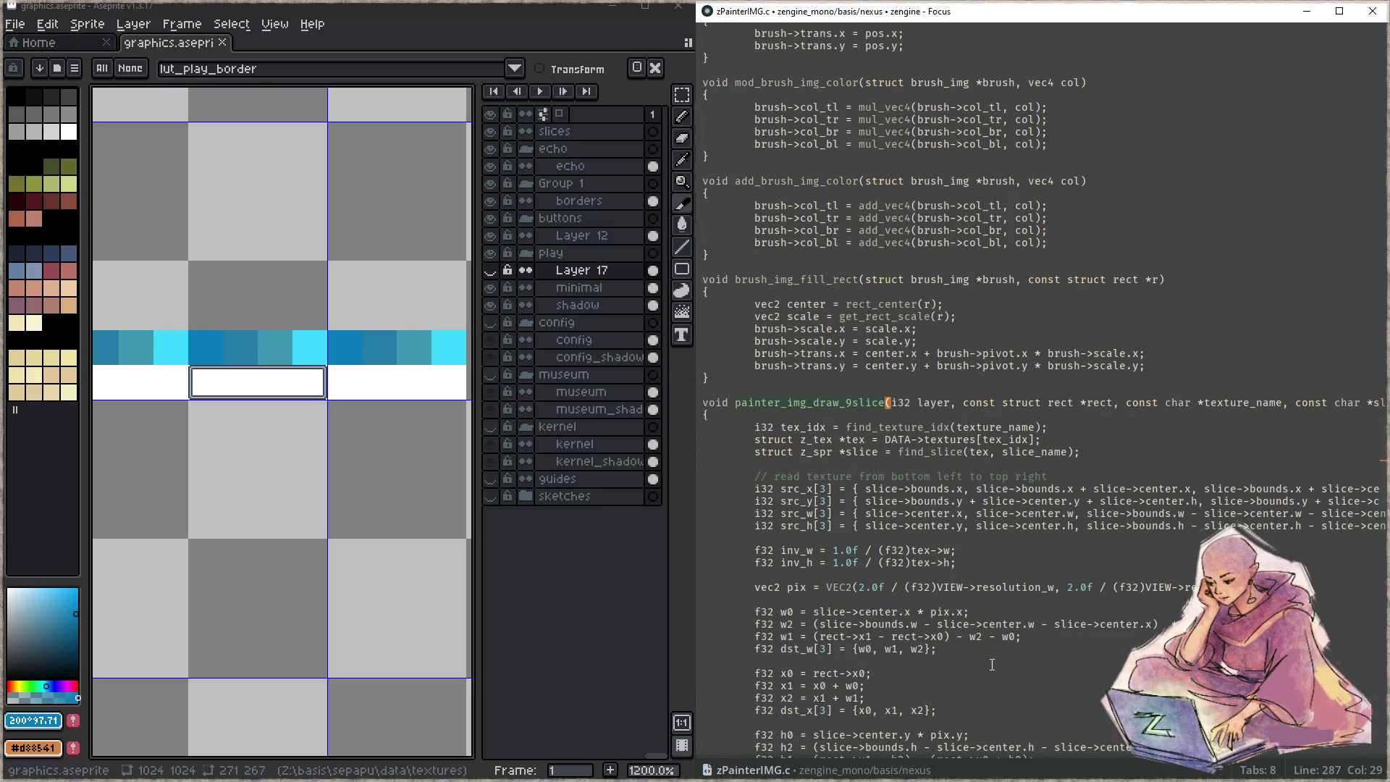
scroll(992, 665, down, 5)
scroll(946, 616, down, 5)
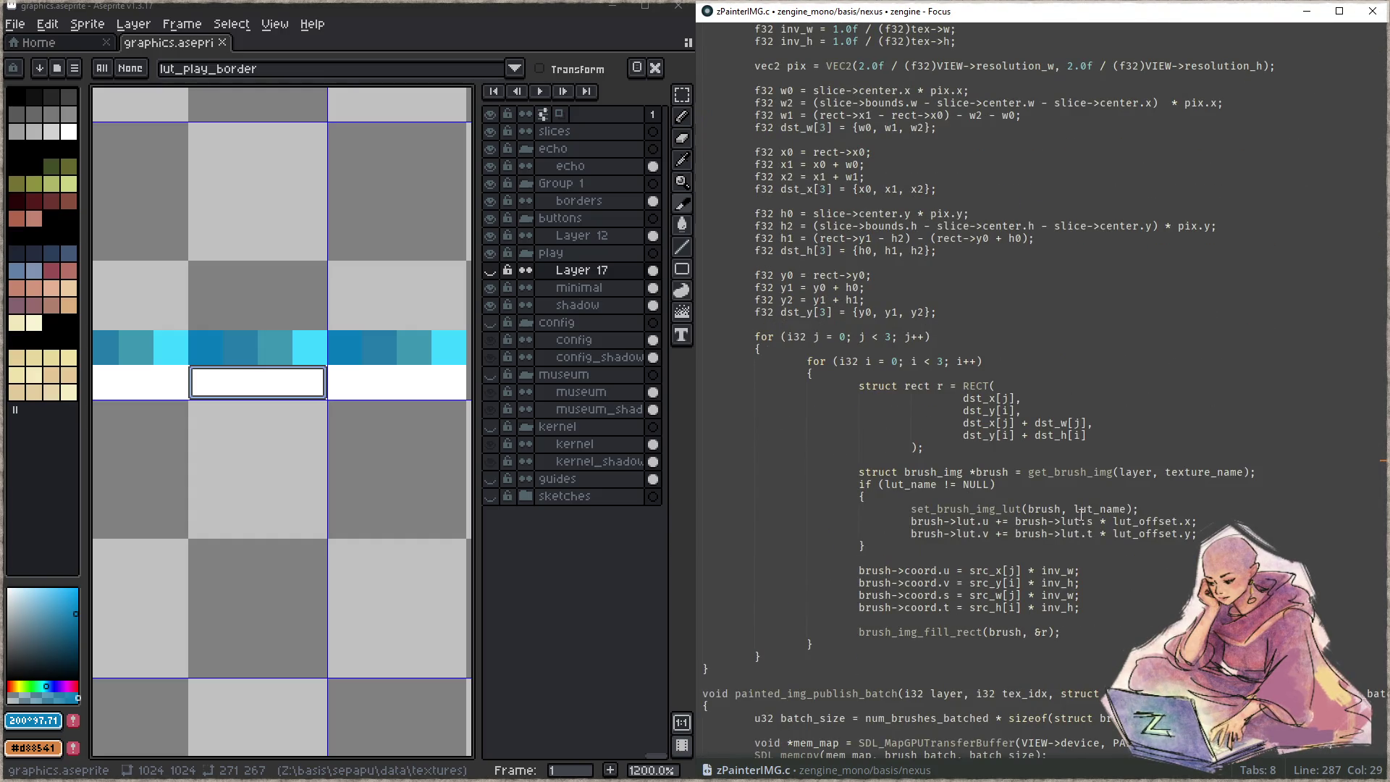
scroll(977, 406, up, 10)
- Go to painter_img_draw_9slice's first use in sepapu_draw.c and search the file for 'draw_board'
key(ctrl+shift+f)
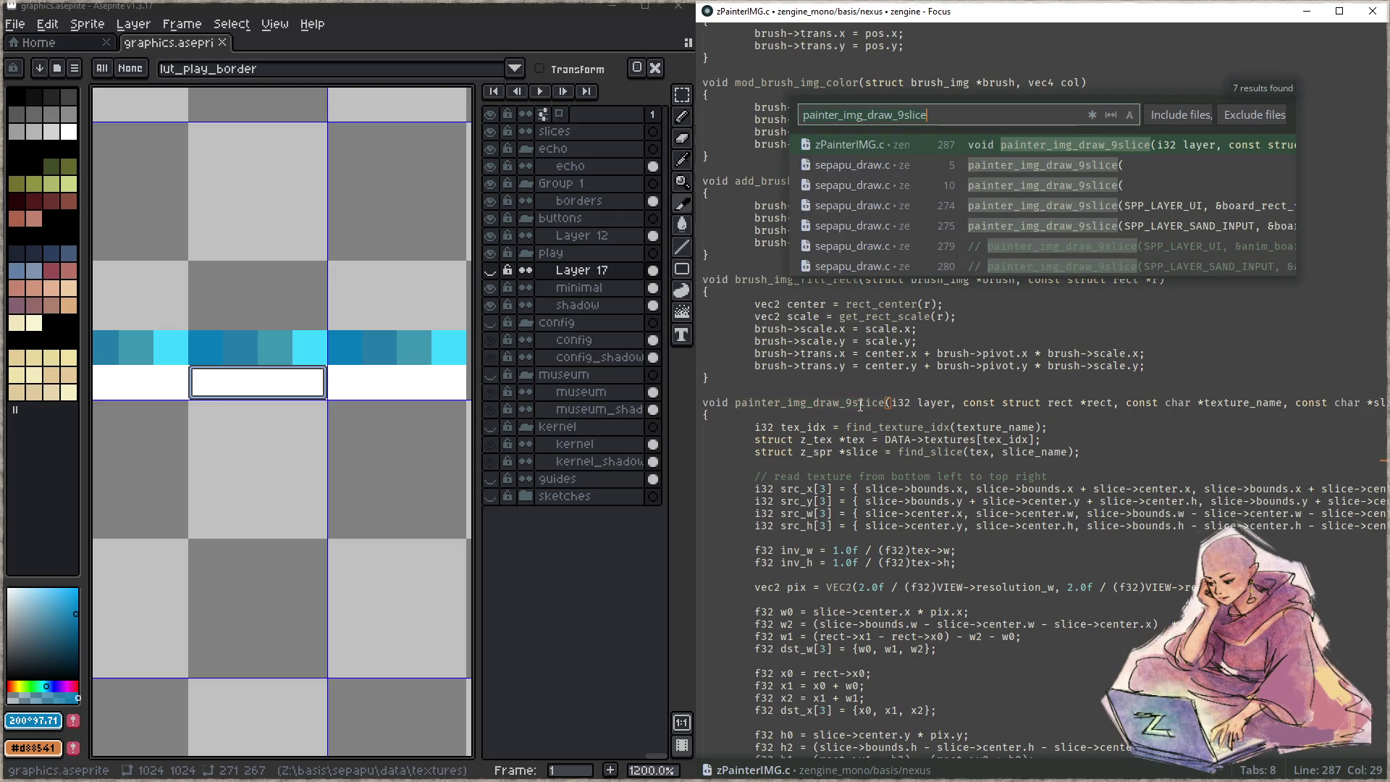
key(Return)
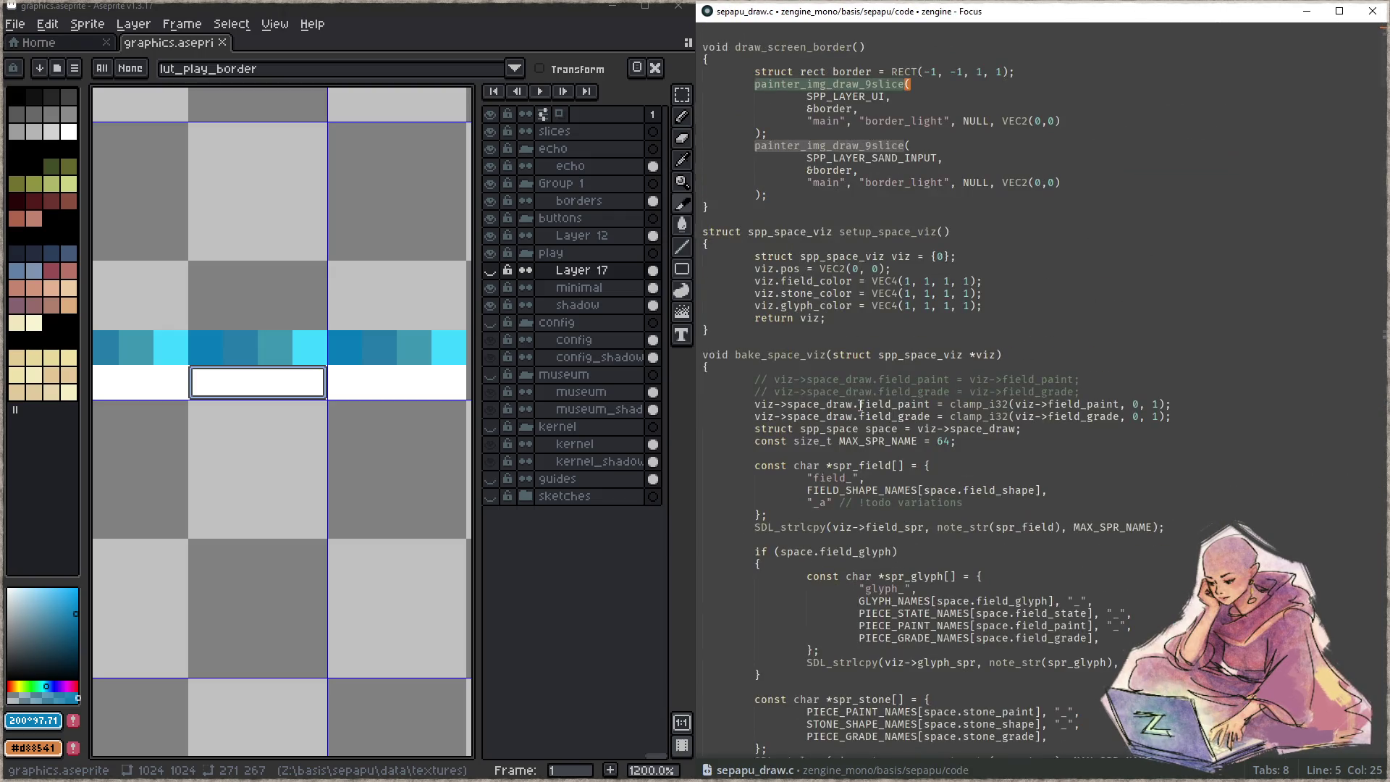
click(834, 340)
key(ctrl+f)
text(draw_board)
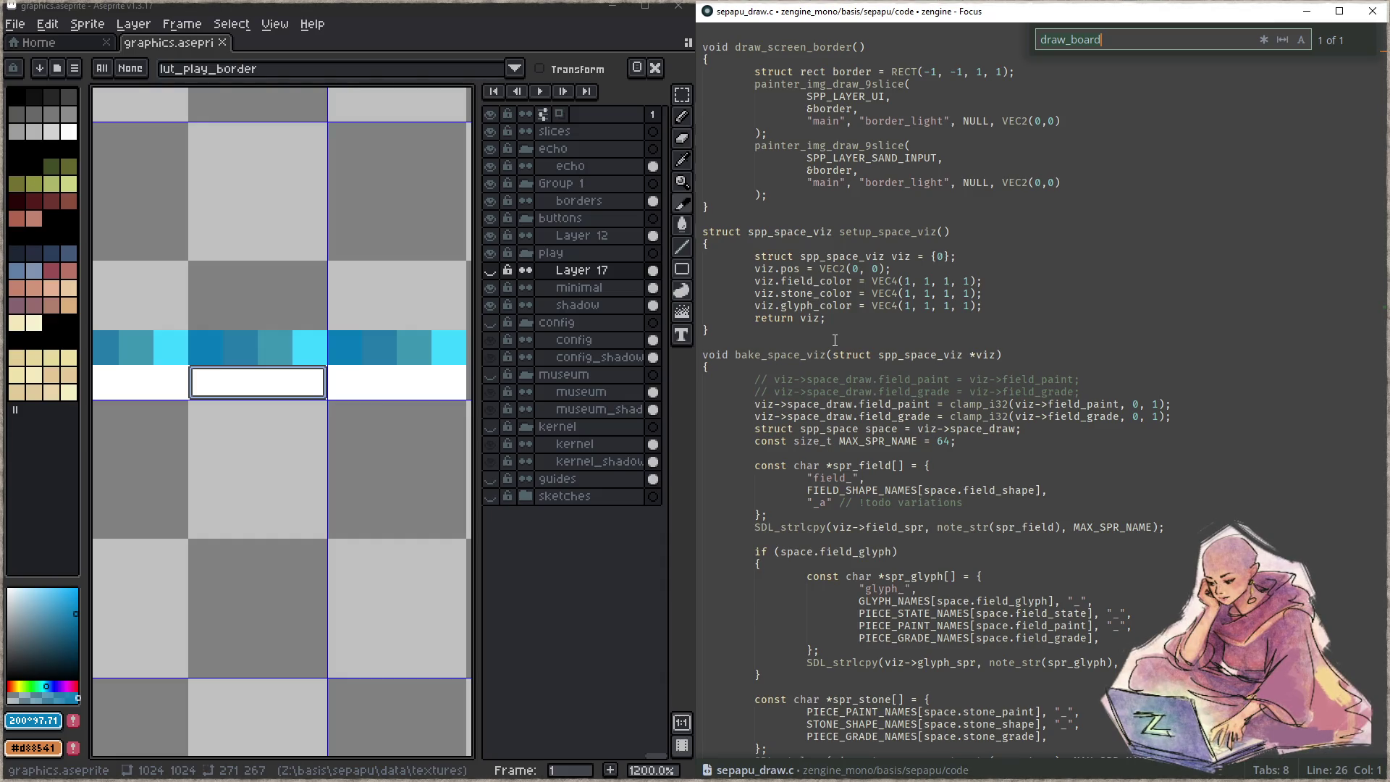
- Change the find term to 'draw_' and close the find bar
key(BackSpace)
key(BackSpace)
key(BackSpace)
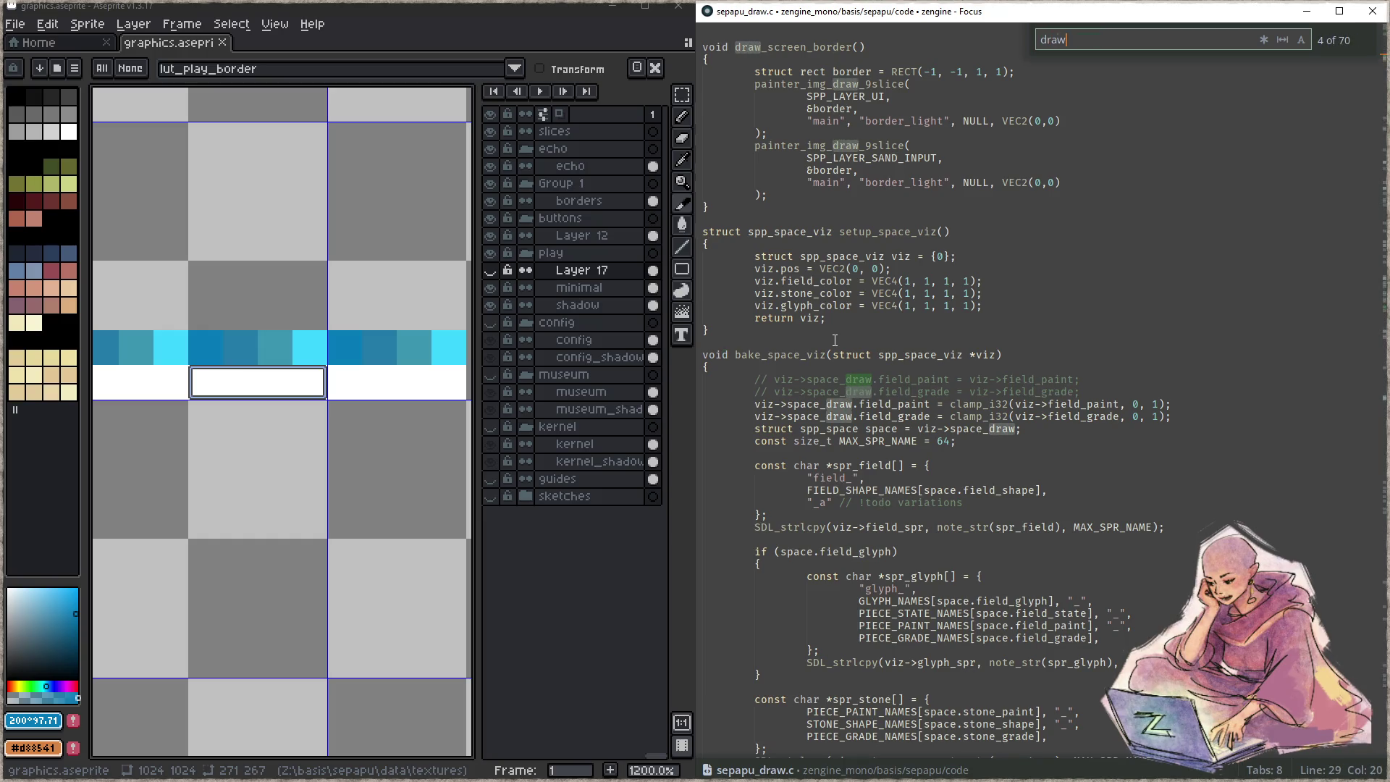
text(_)
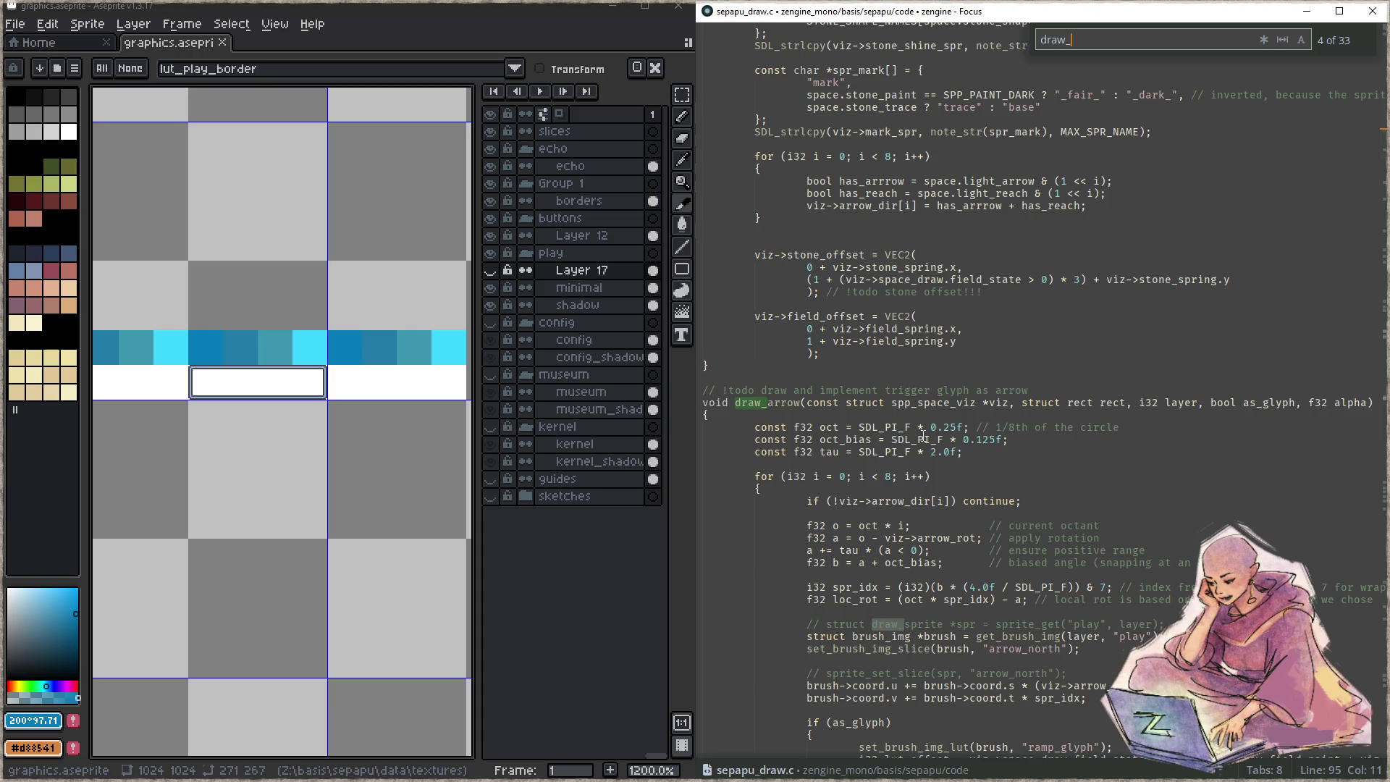
click(932, 463)
click(1040, 476)
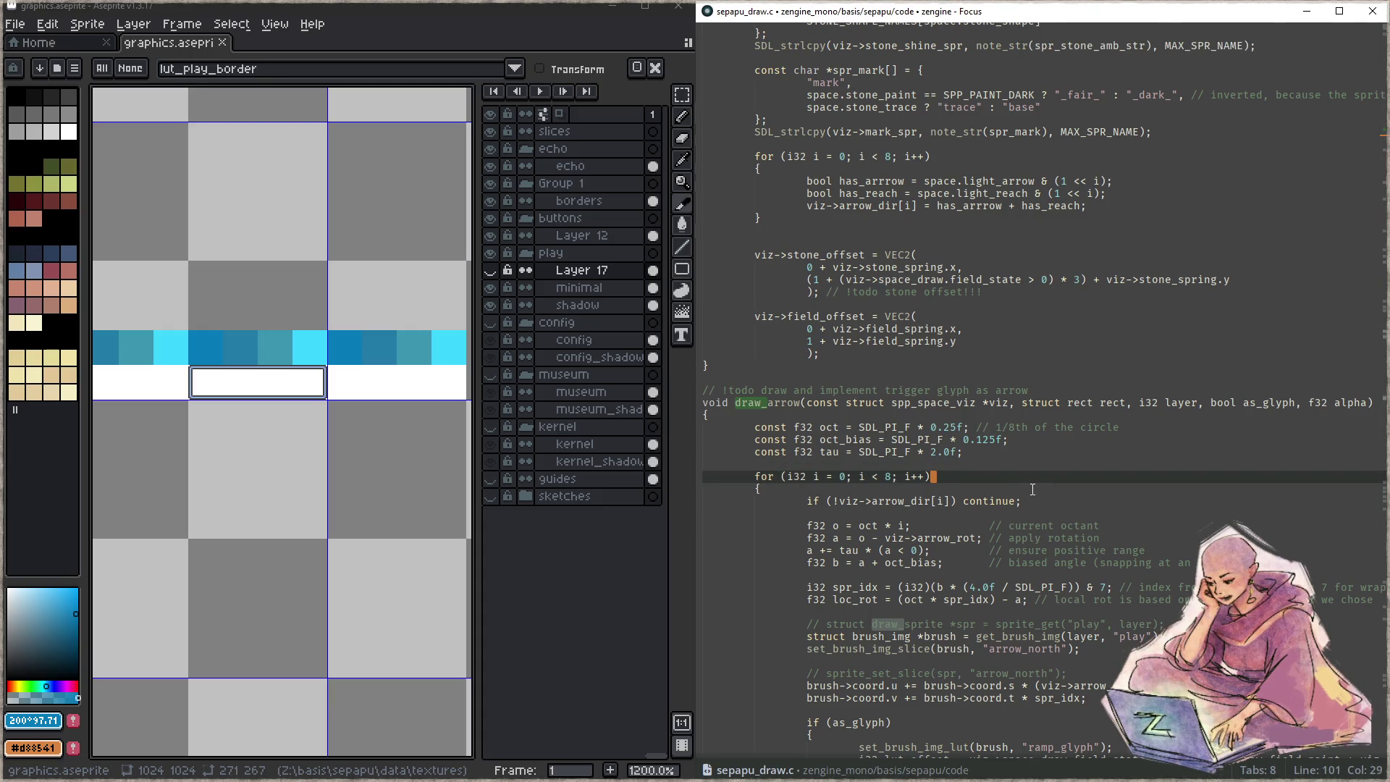
- Scroll past draw_arrow, draw_glyph and draw_stone to draw_board's static lut_offset declaration
scroll(1055, 491, down, 2)
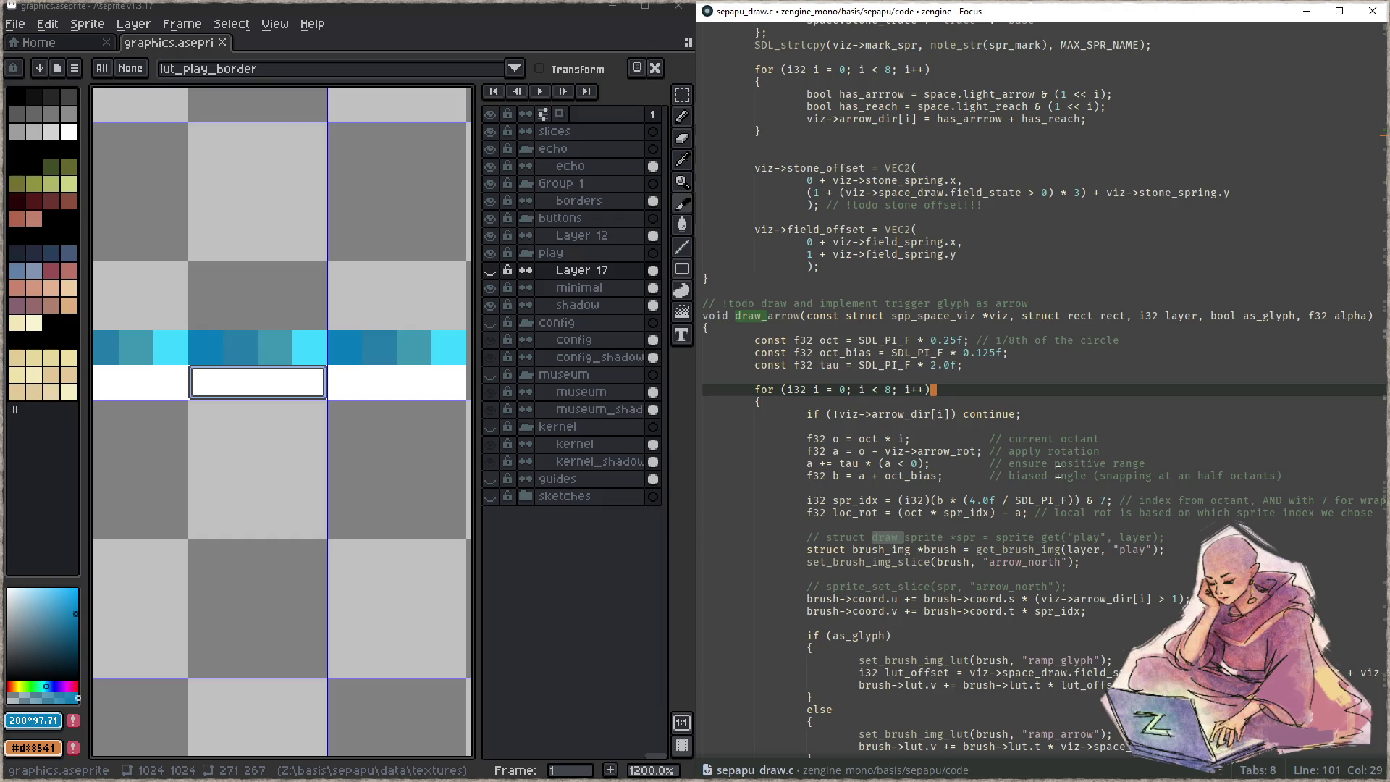
click(1053, 414)
scroll(1054, 427, down, 6)
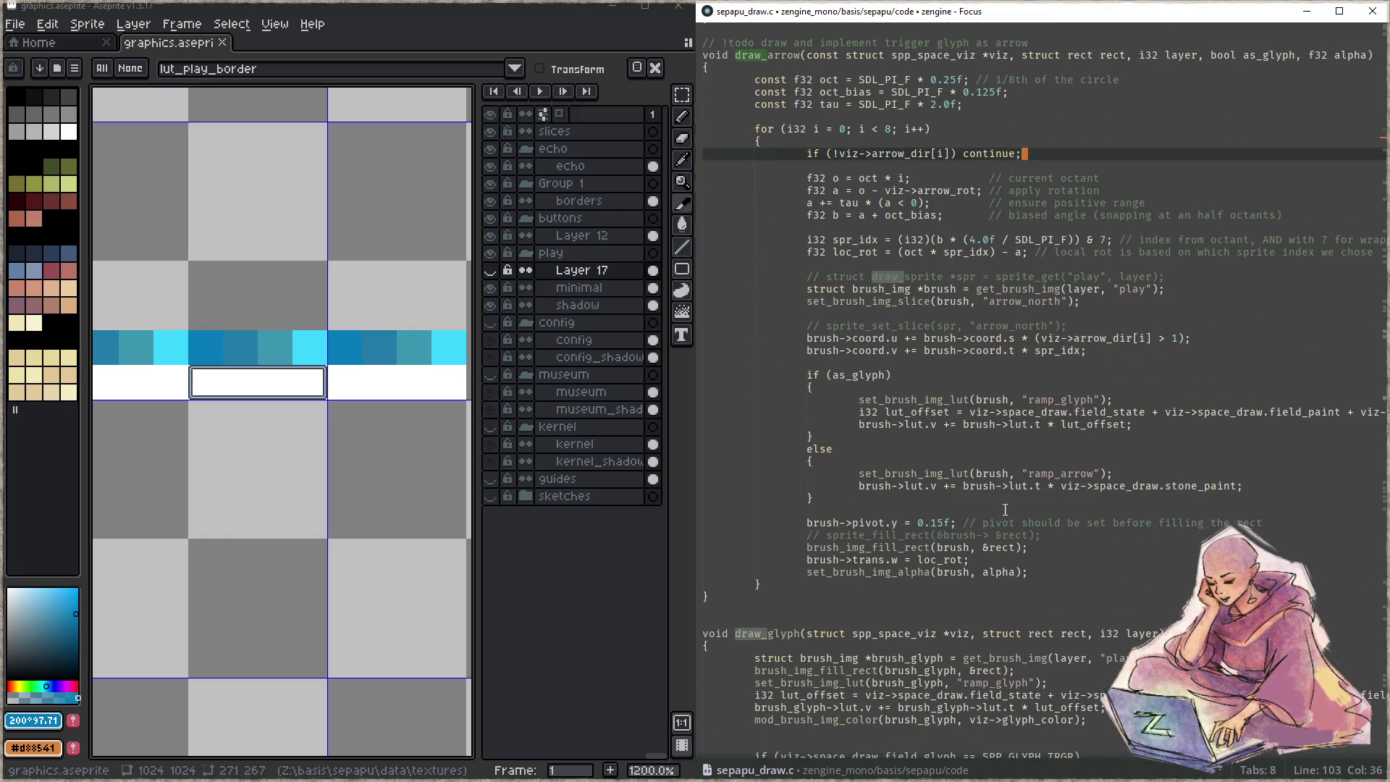
scroll(1012, 510, down, 6)
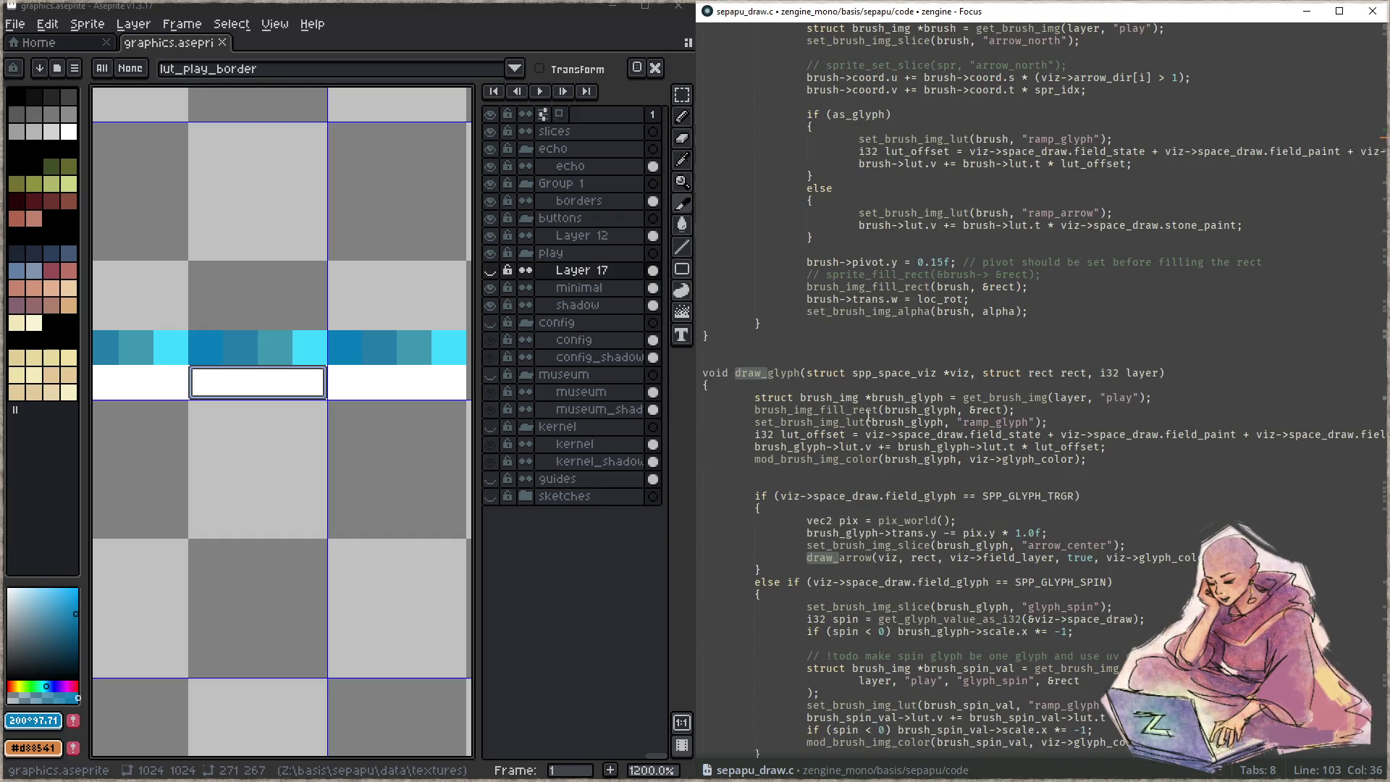
scroll(1081, 434, down, 15)
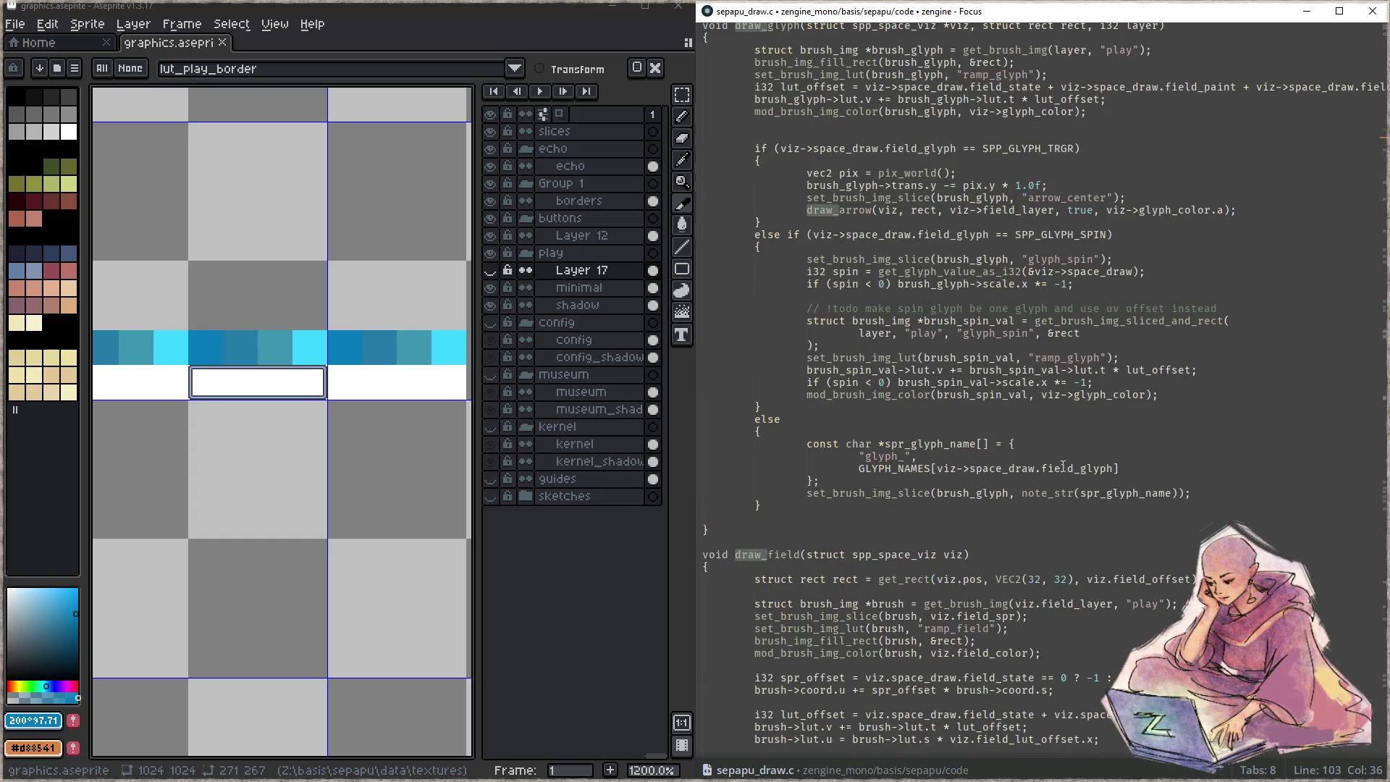
scroll(998, 461, down, 15)
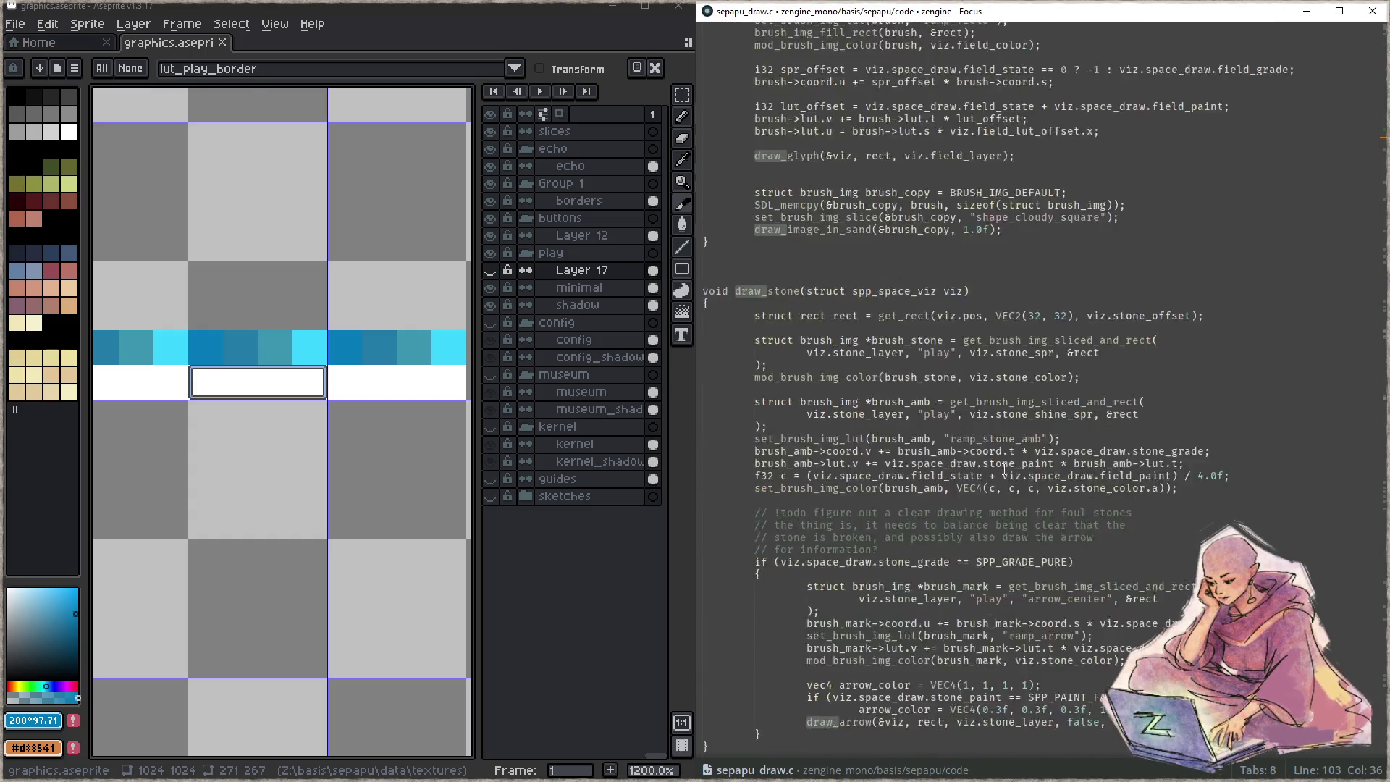
scroll(1080, 515, down, 2)
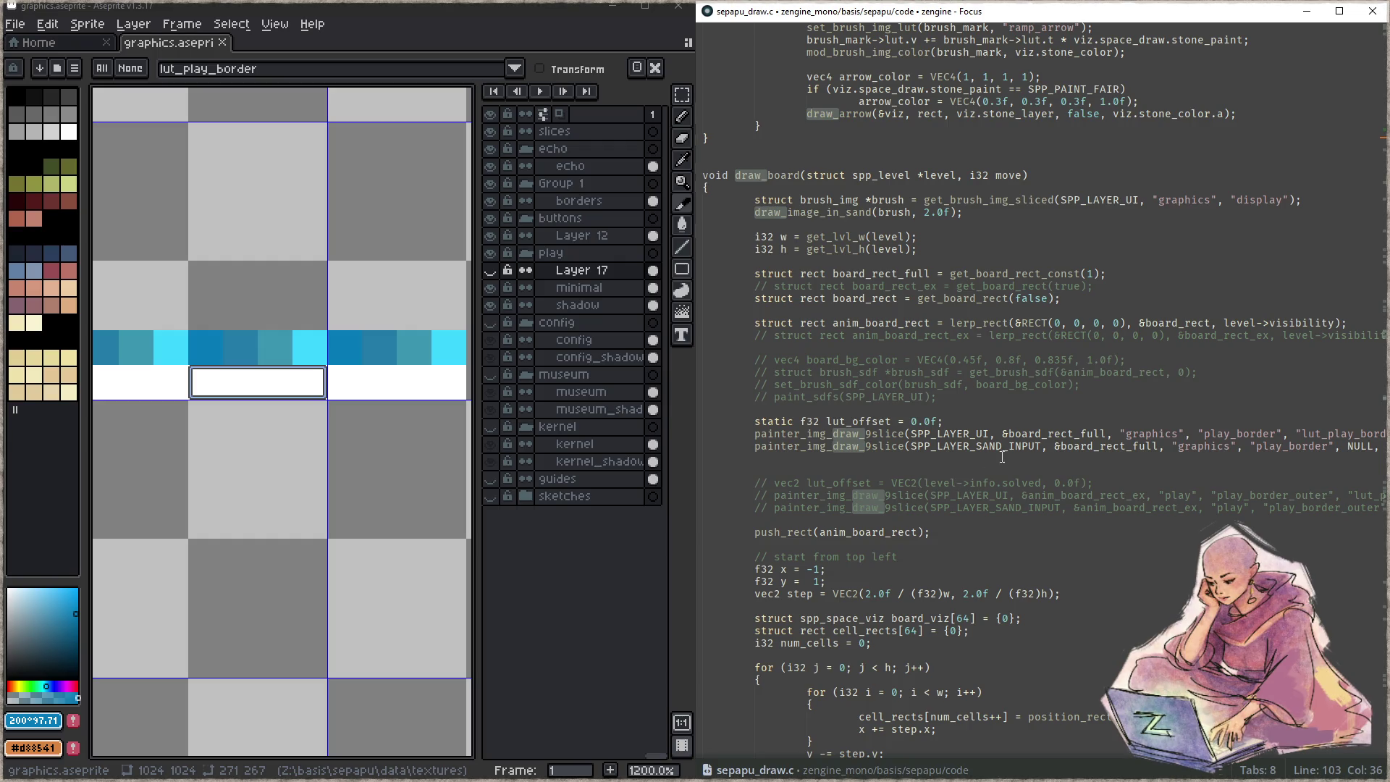
click(948, 422)
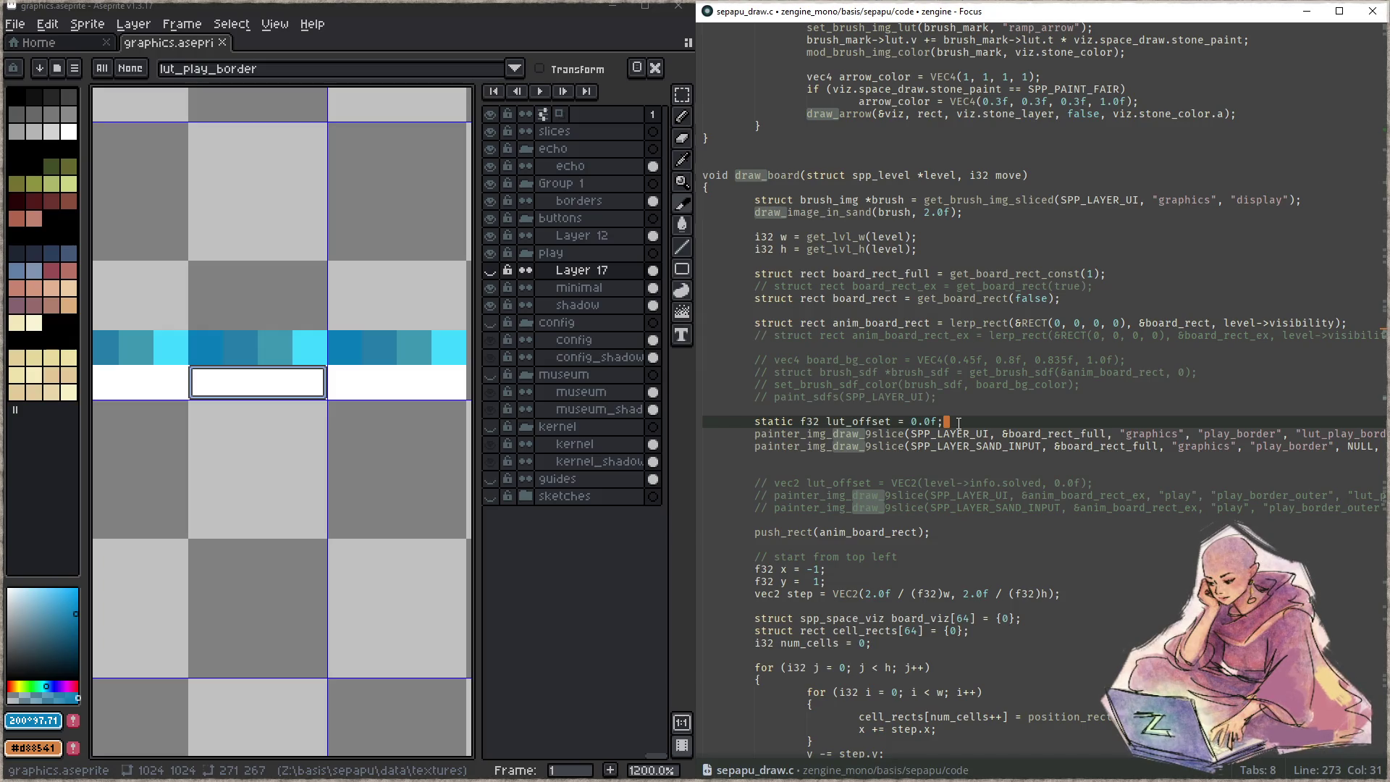
- Add 'lut_offset += DELTA_TIME_F;' and a reset to -1.0f once it reaches 1.0f, then build
key(Return)
text(lut_offset)
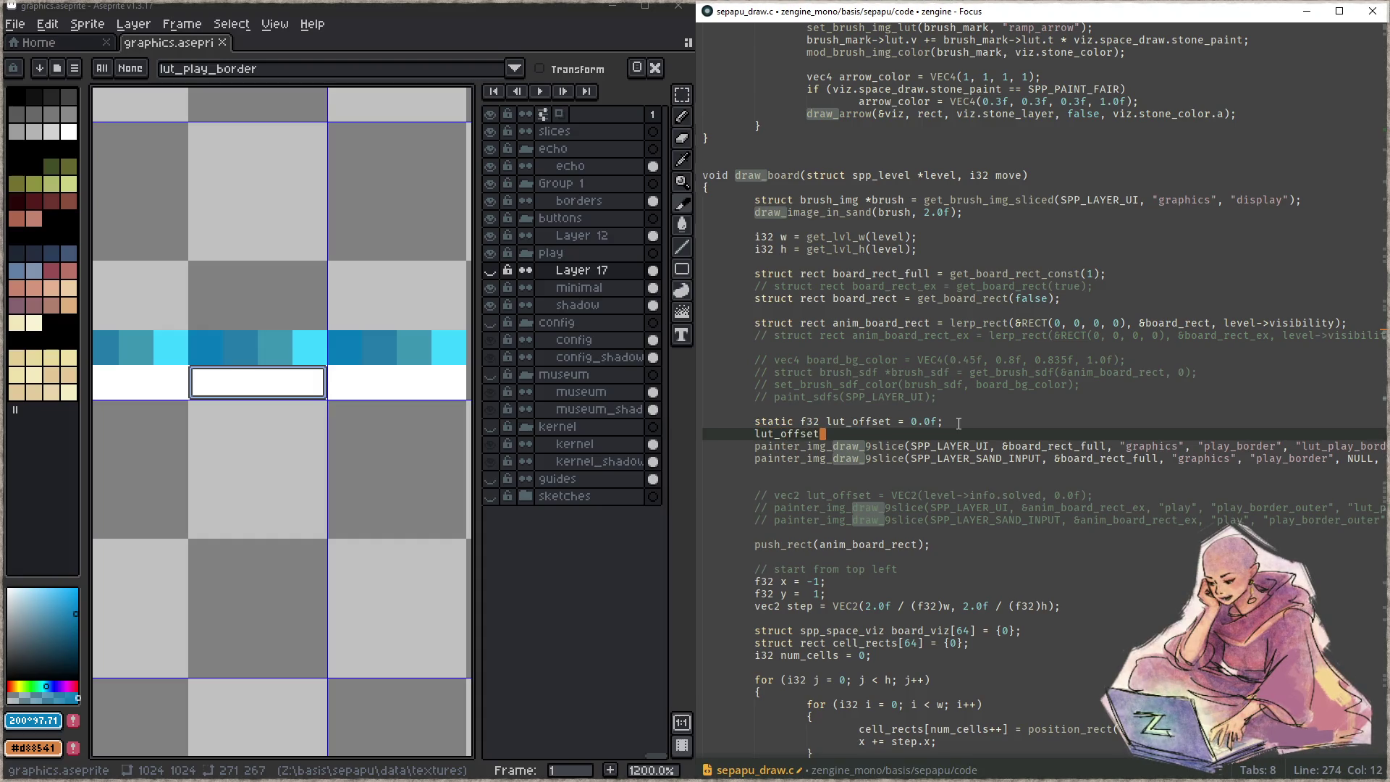
text( += )
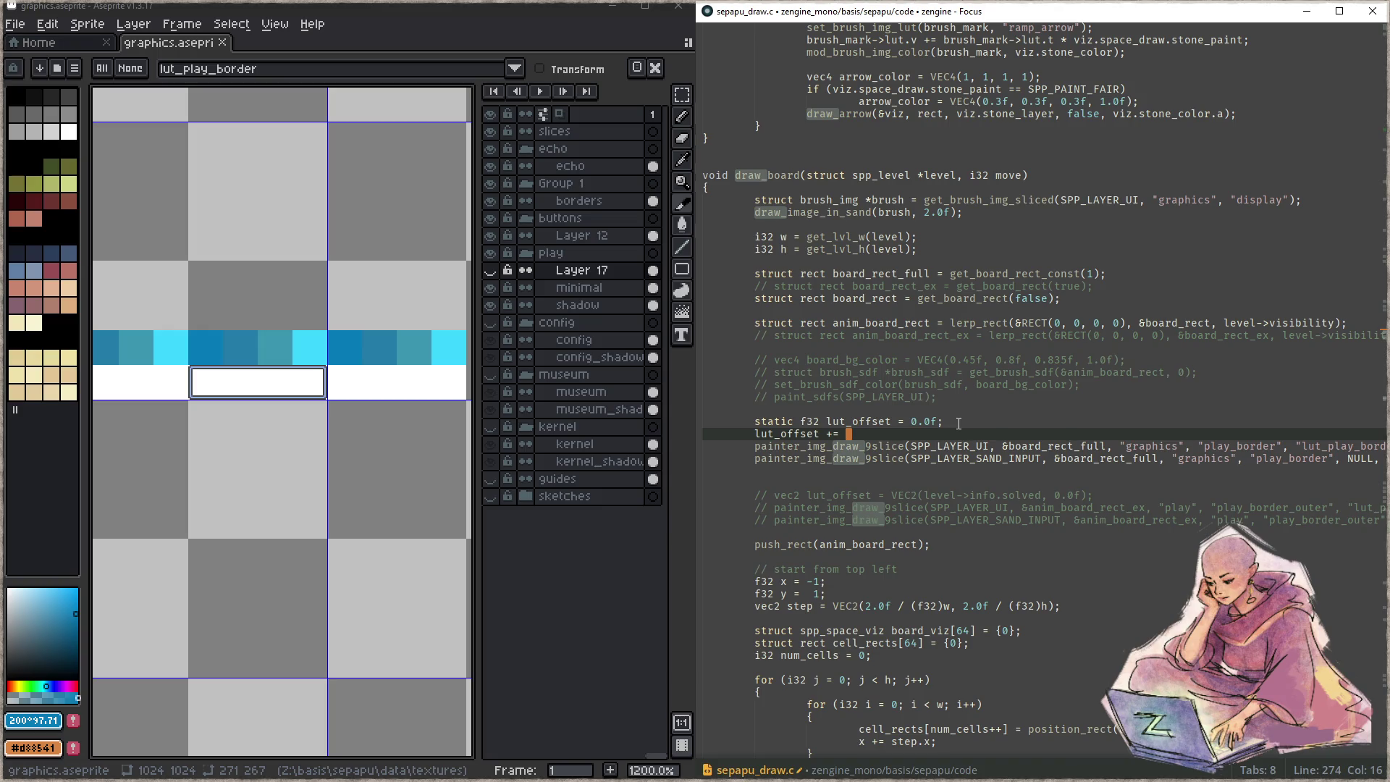
text(DELTA_TIME_F)
text(;)
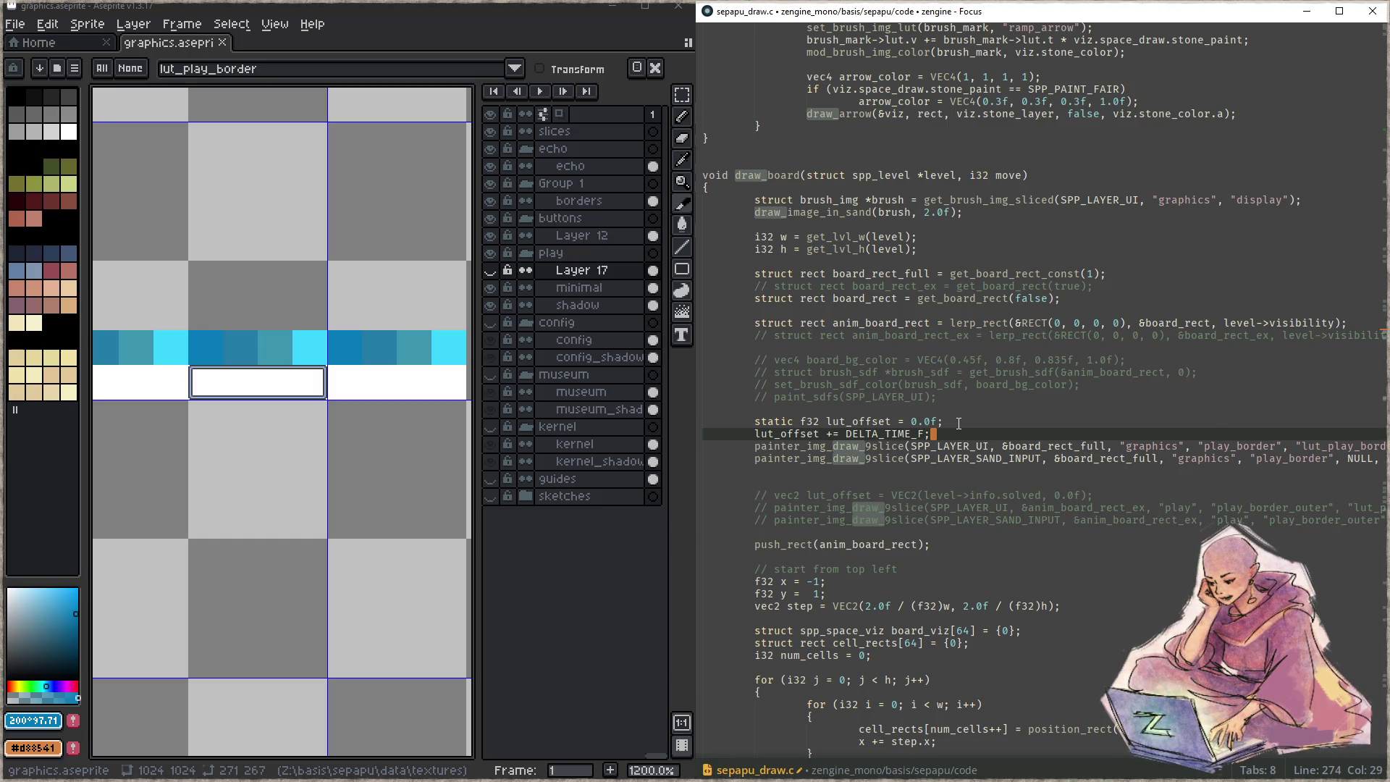
key(Return)
text(if (lut_offset >+ 1.0)
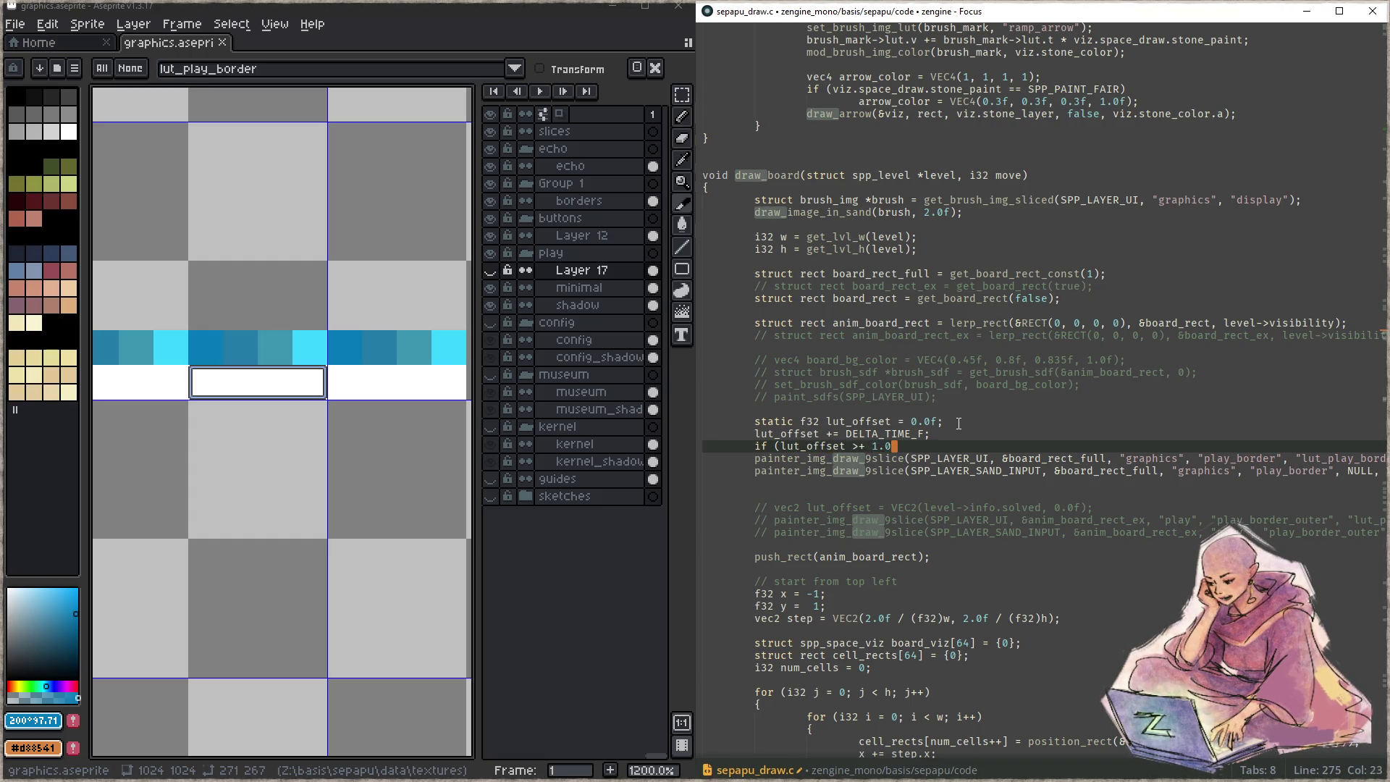
key(BackSpace)
key(BackSpace)
key(BackSpace)
key(BackSpace)
key(BackSpace)
text(=)
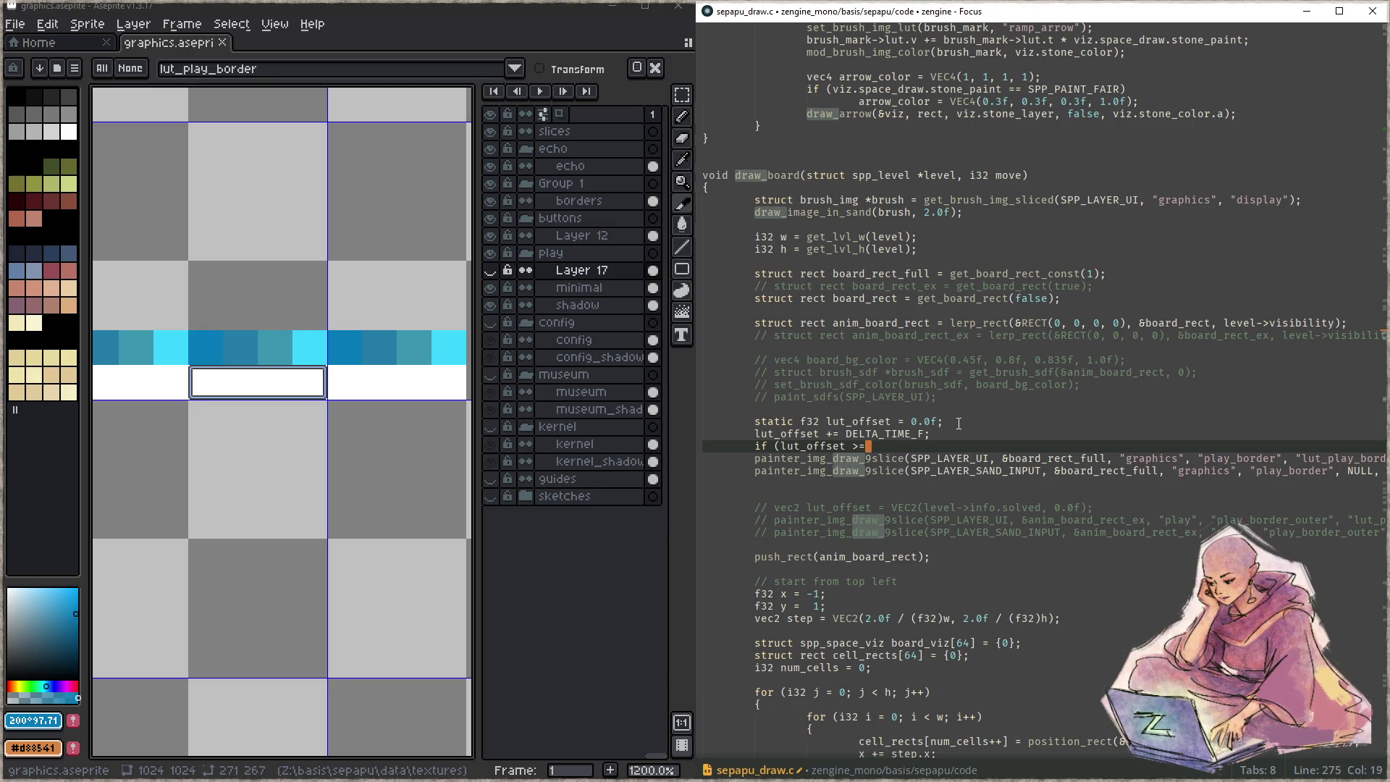
text( 1.0f)
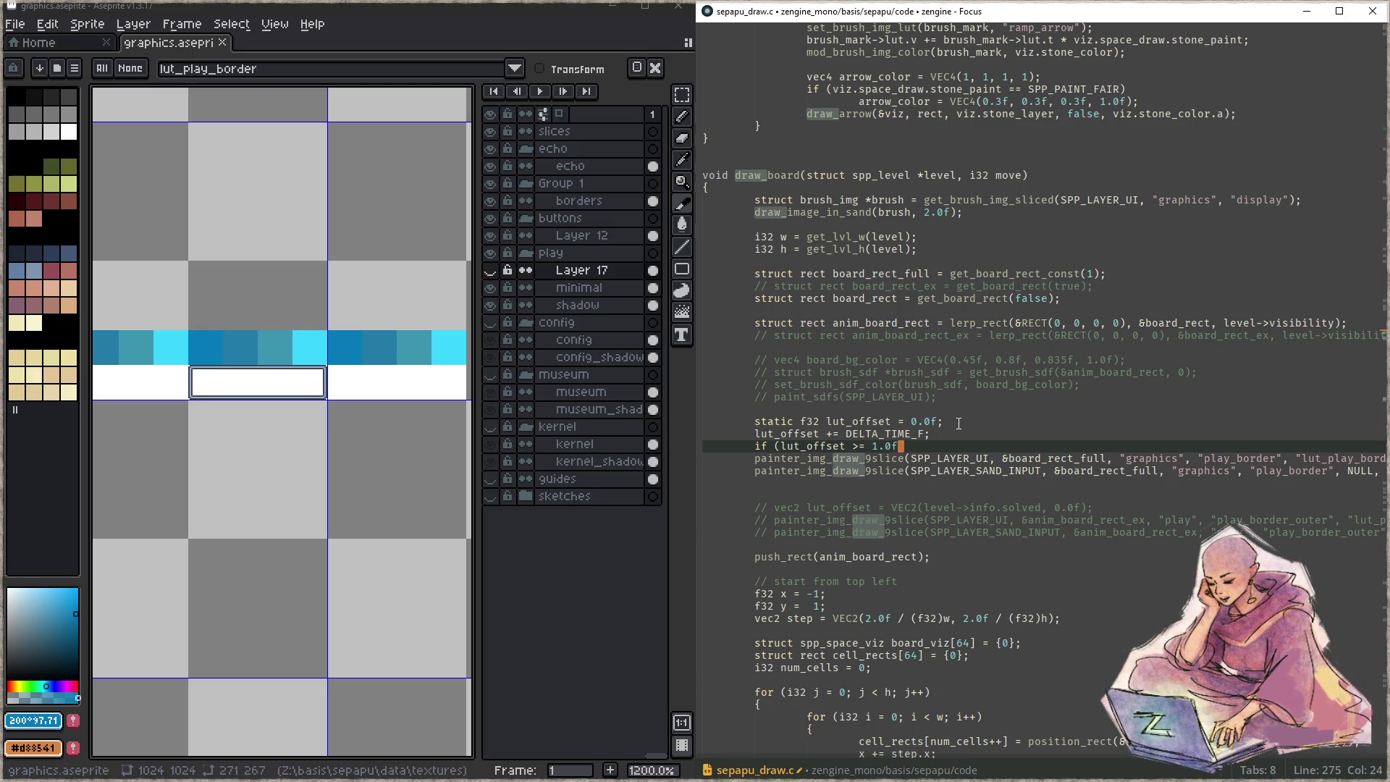
text())
key(Return)
text({)
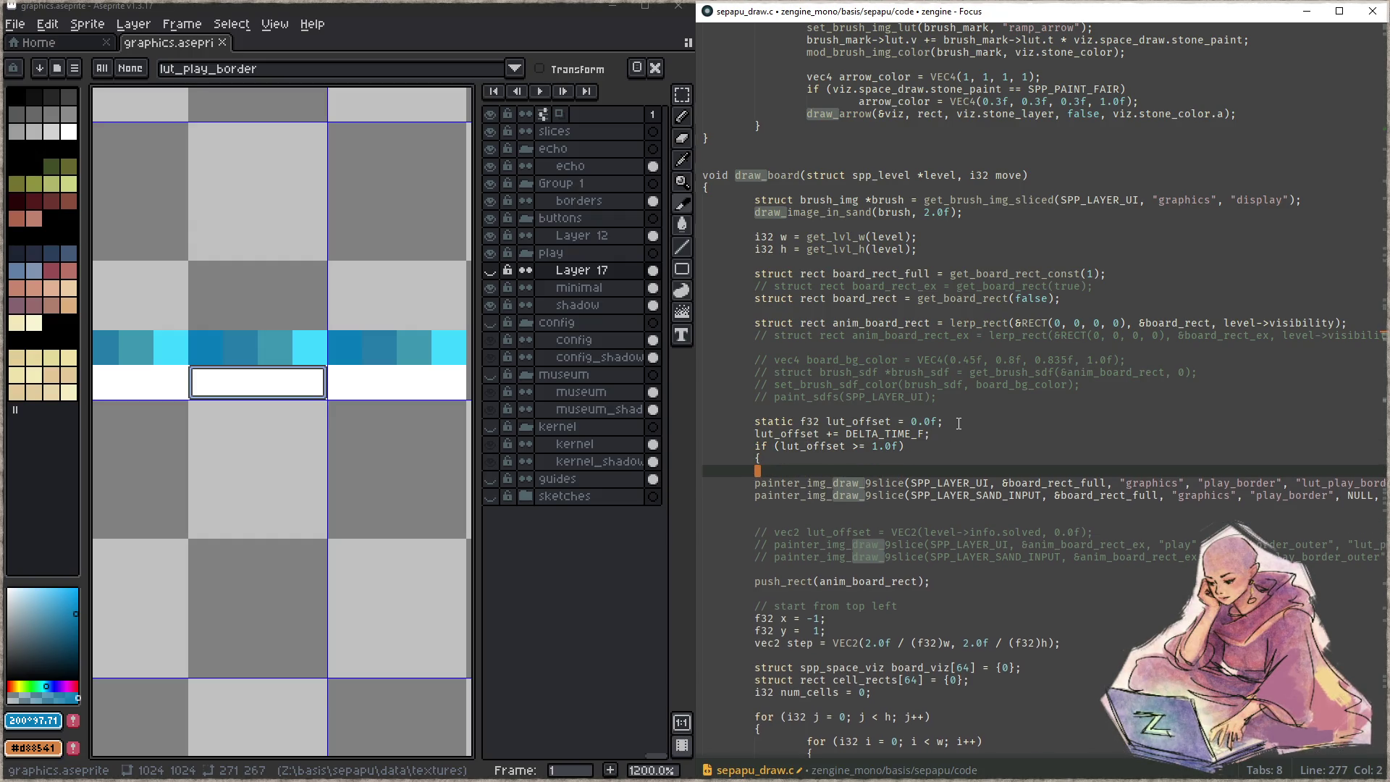
key(Return)
key(Tab)
text(lut_offset = -)
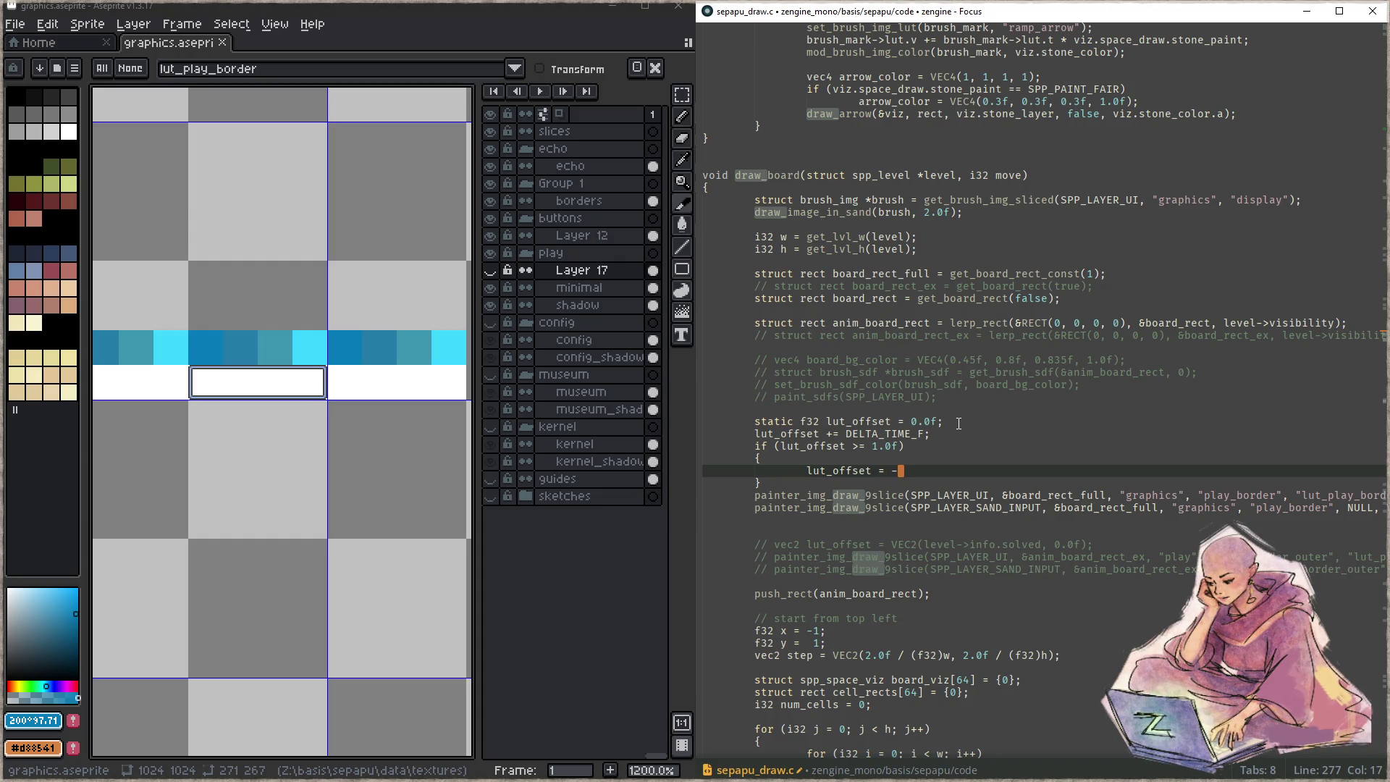
text(1.0f;)
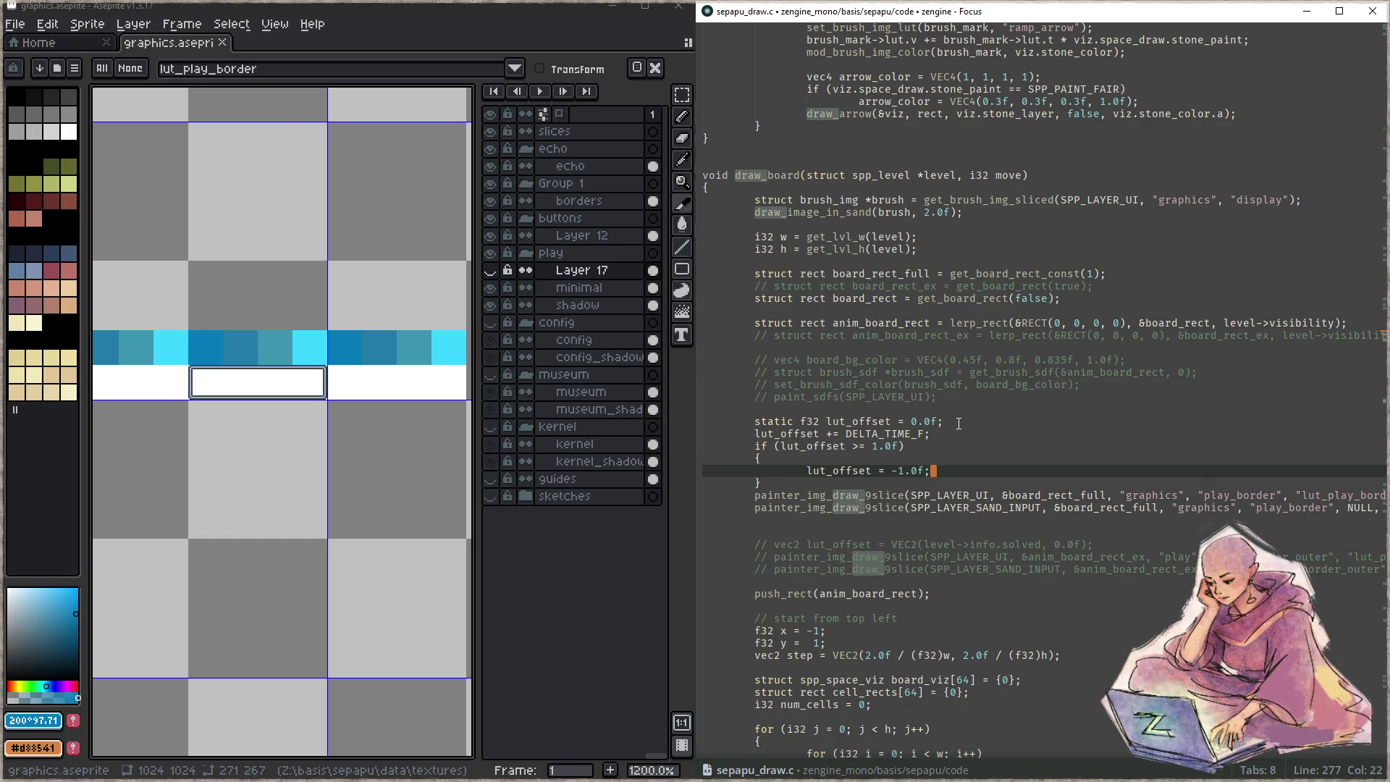
key(F5)
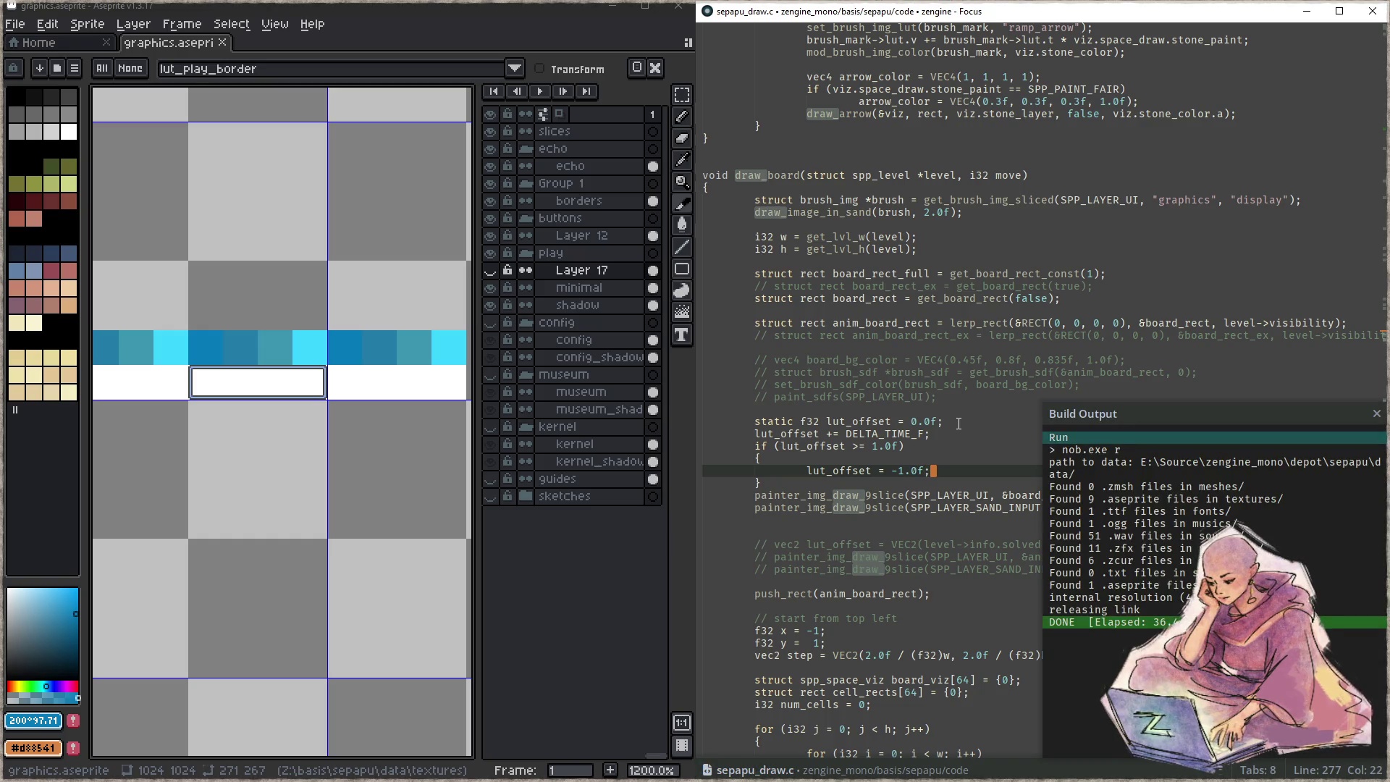
- Recompile and launch the sepapu game, then enter a level to see the white border
key(F7)
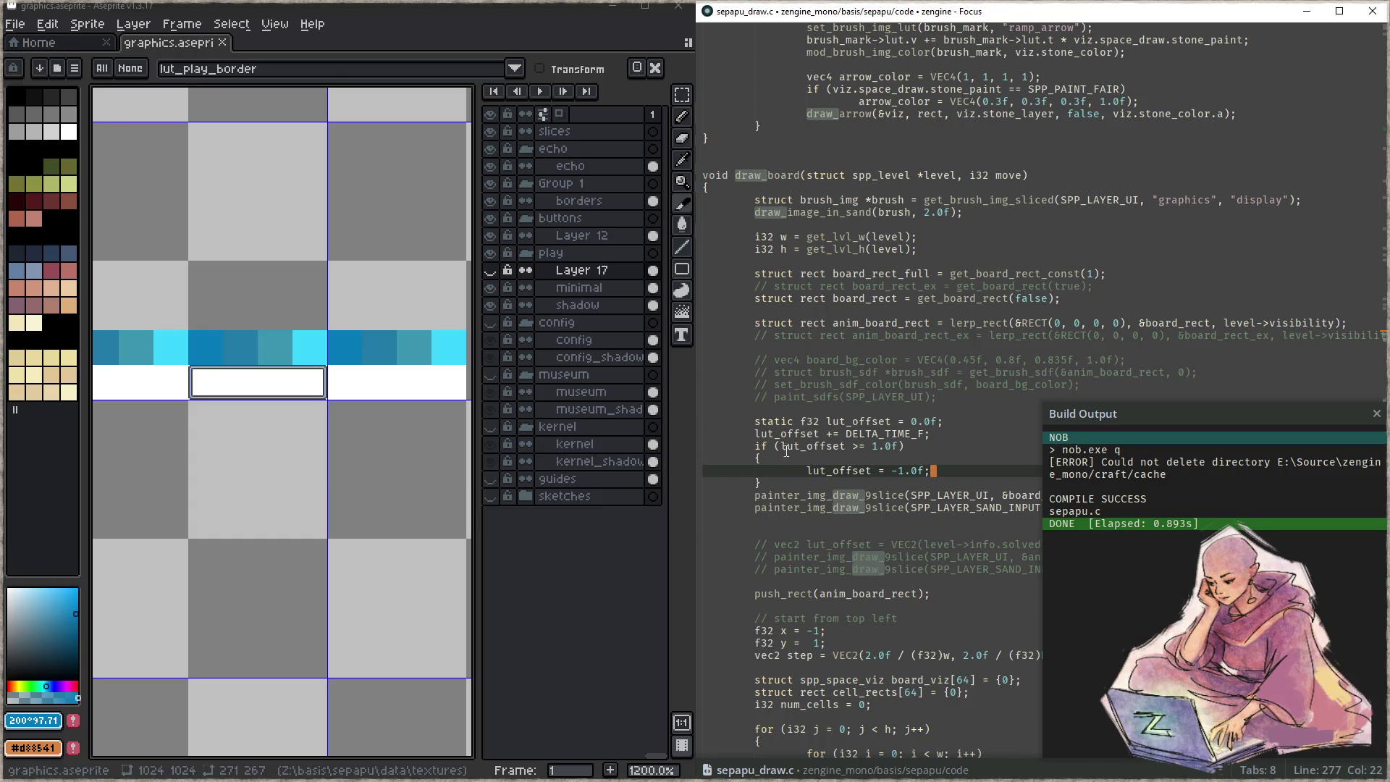
click(893, 434)
key(F5)
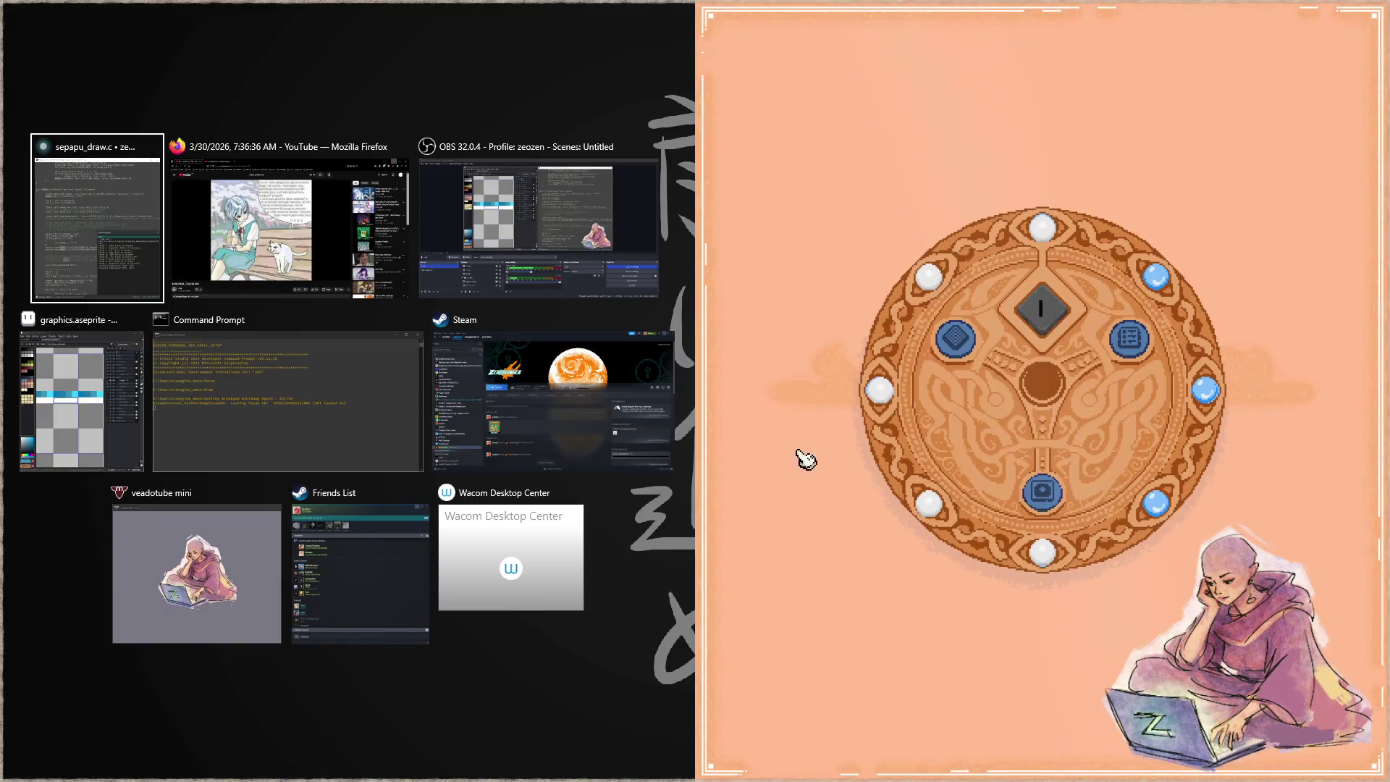
click(801, 459)
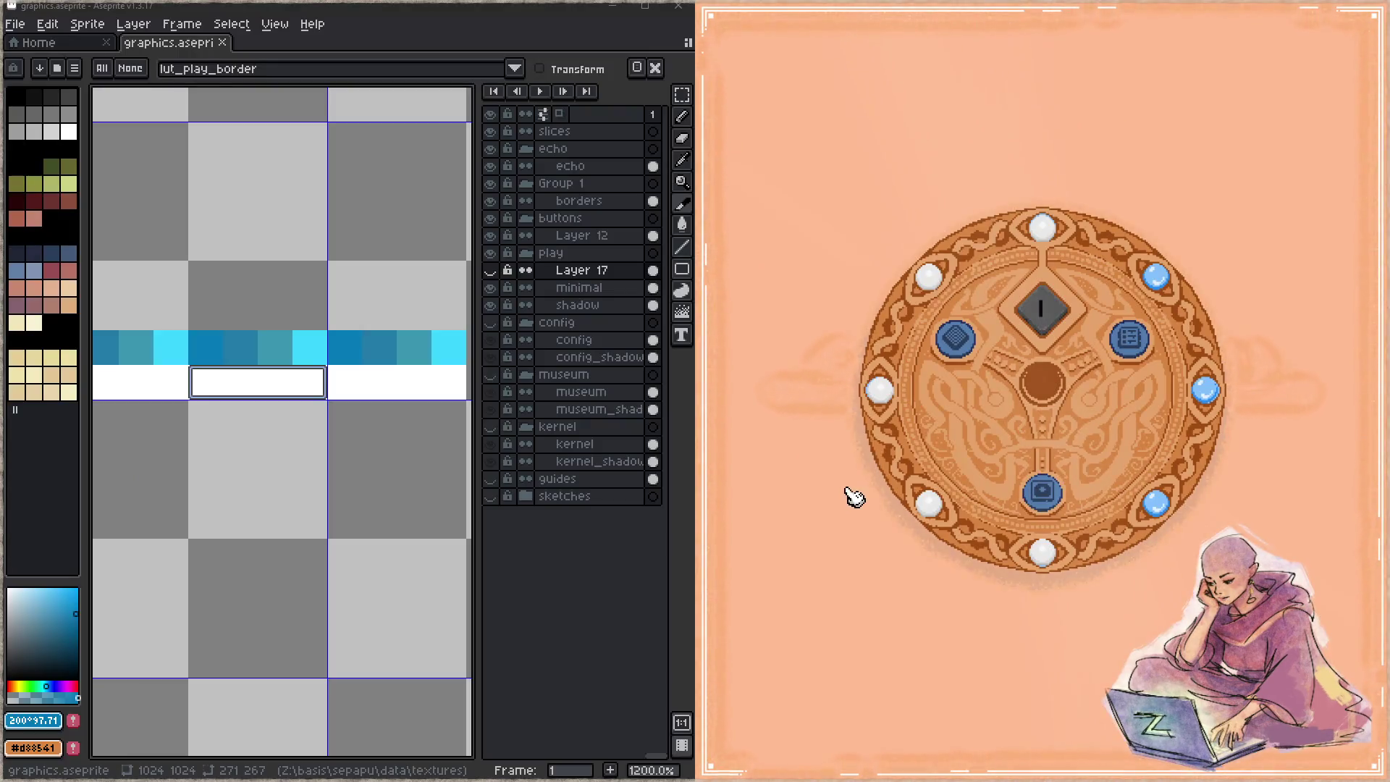
click(1039, 490)
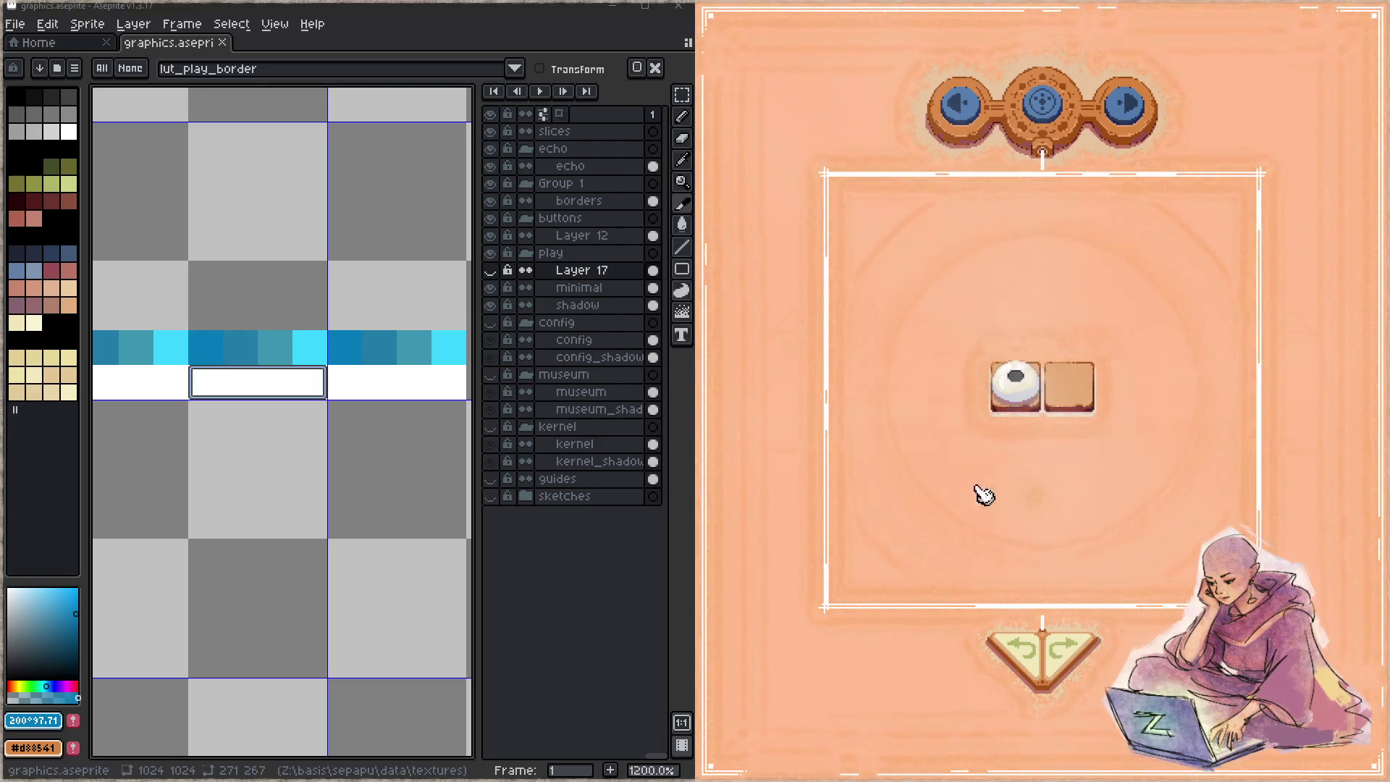
- Bring the play_border graphic into view in Aseprite and switch to the pencil
click(158, 451)
drag(159, 450, 459, 373)
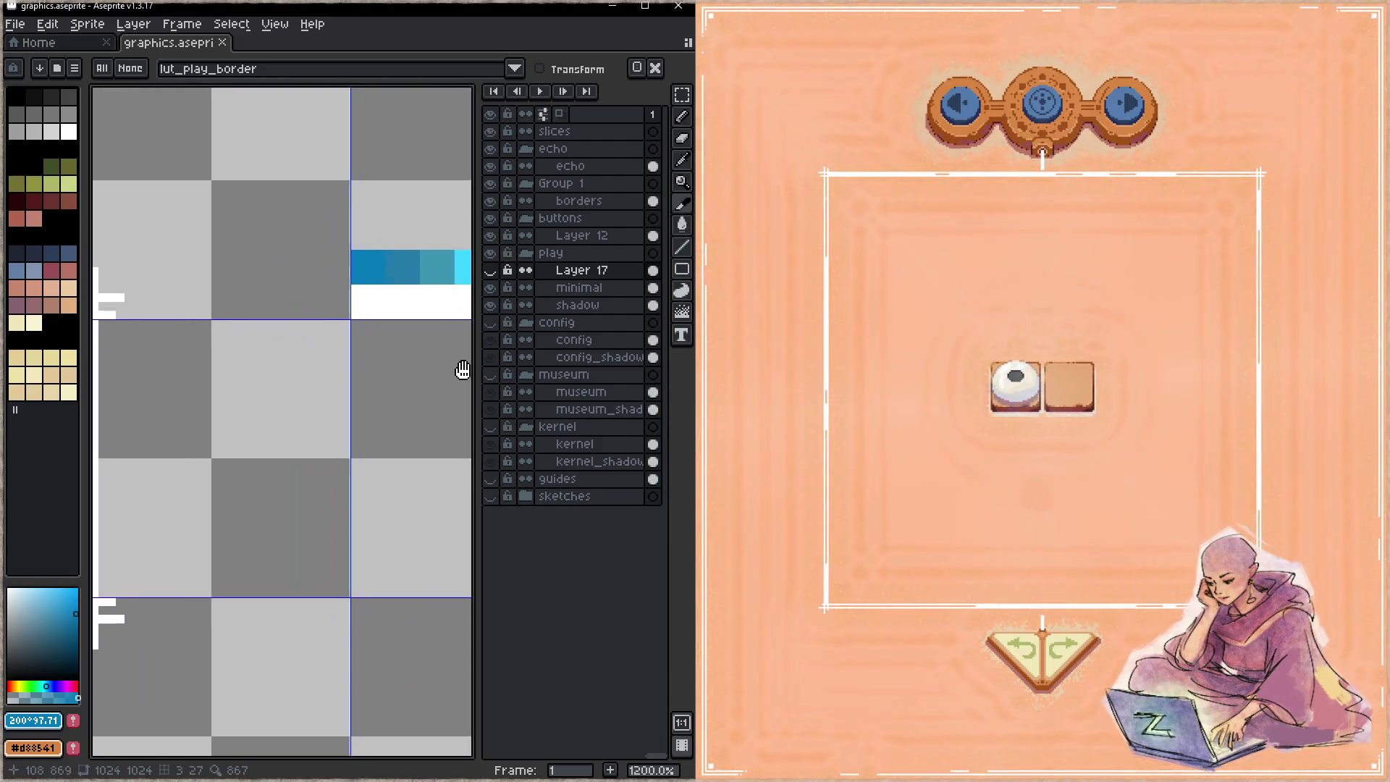
scroll(265, 370, down, 3)
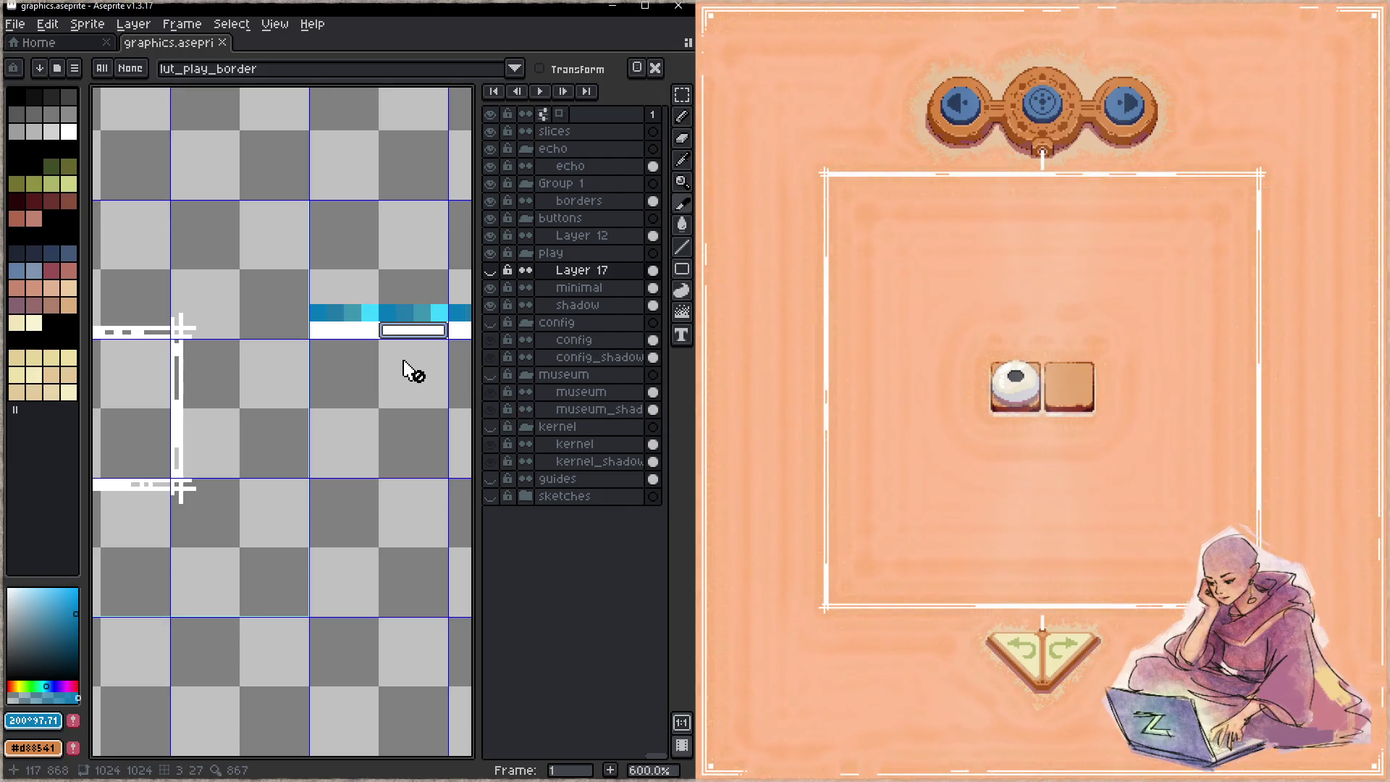
scroll(402, 371, up, 4)
scroll(342, 371, up, 1)
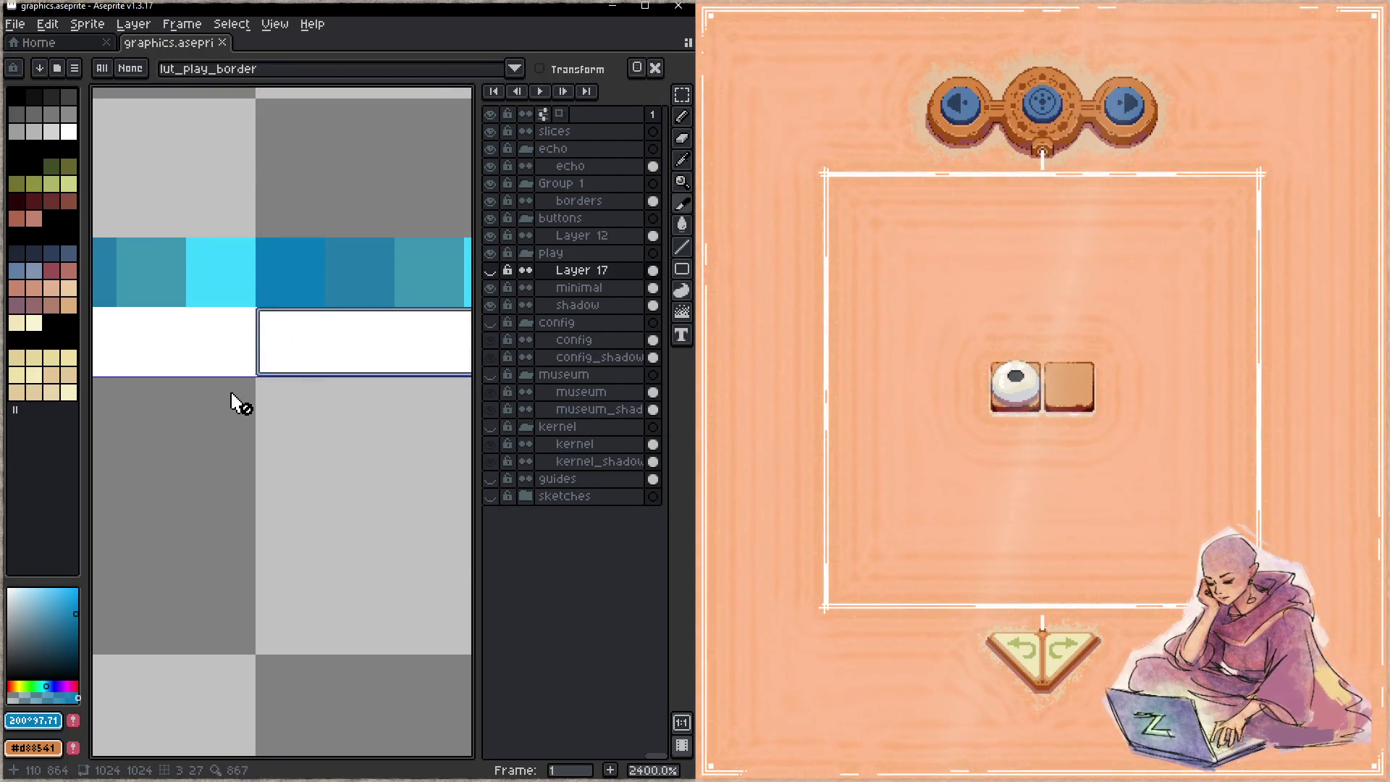
scroll(239, 397, down, 4)
scroll(347, 350, up, 1)
key(b)
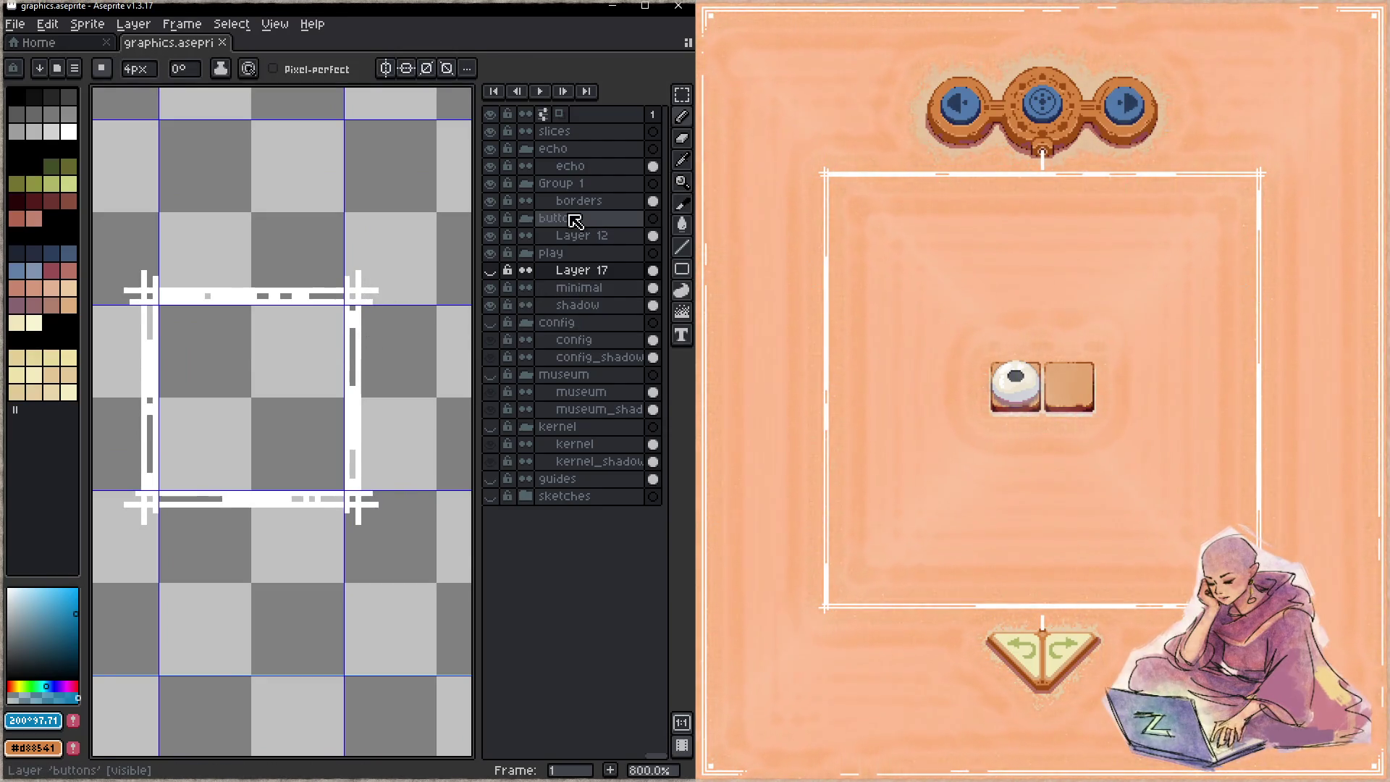
- On the borders layer, set Lock Alpha ink and paint the top border strip black
click(586, 201)
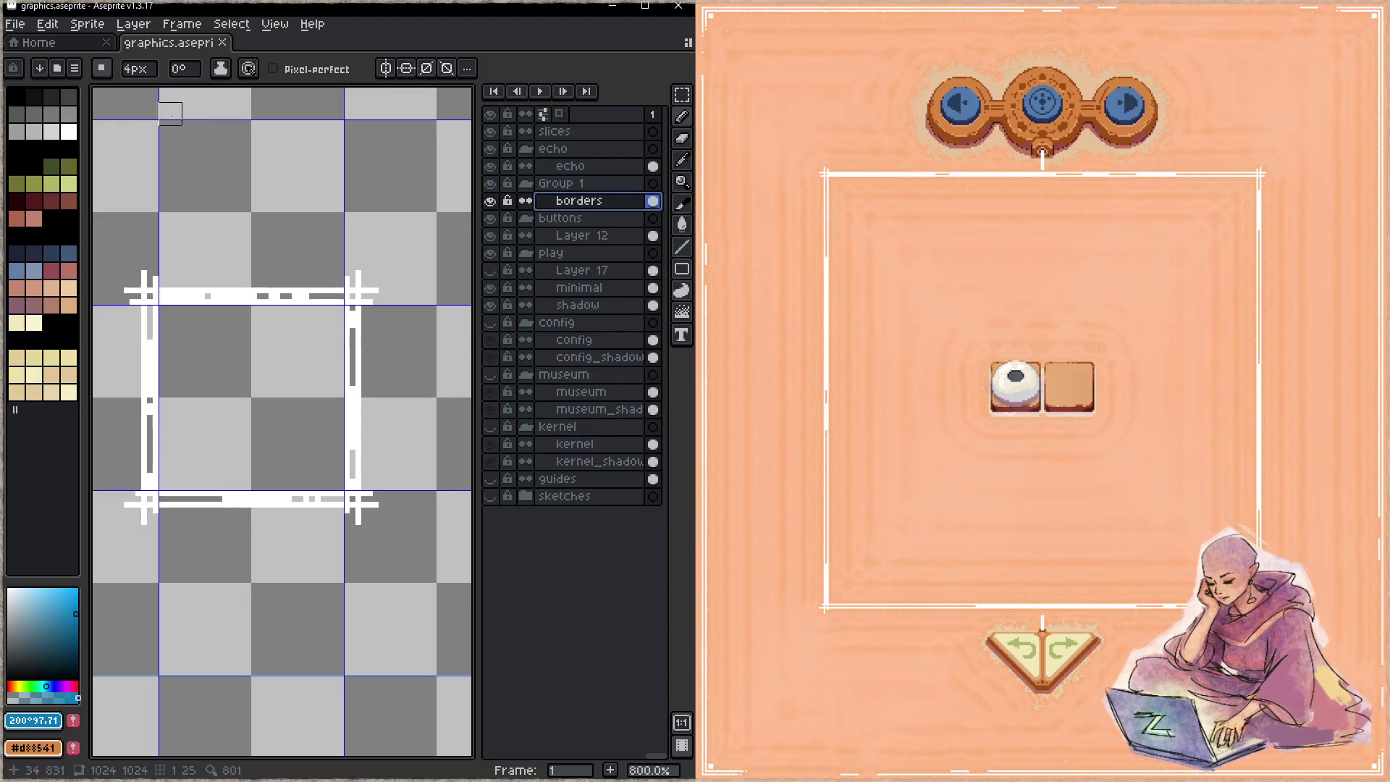
key(i)
alt+click(247, 287)
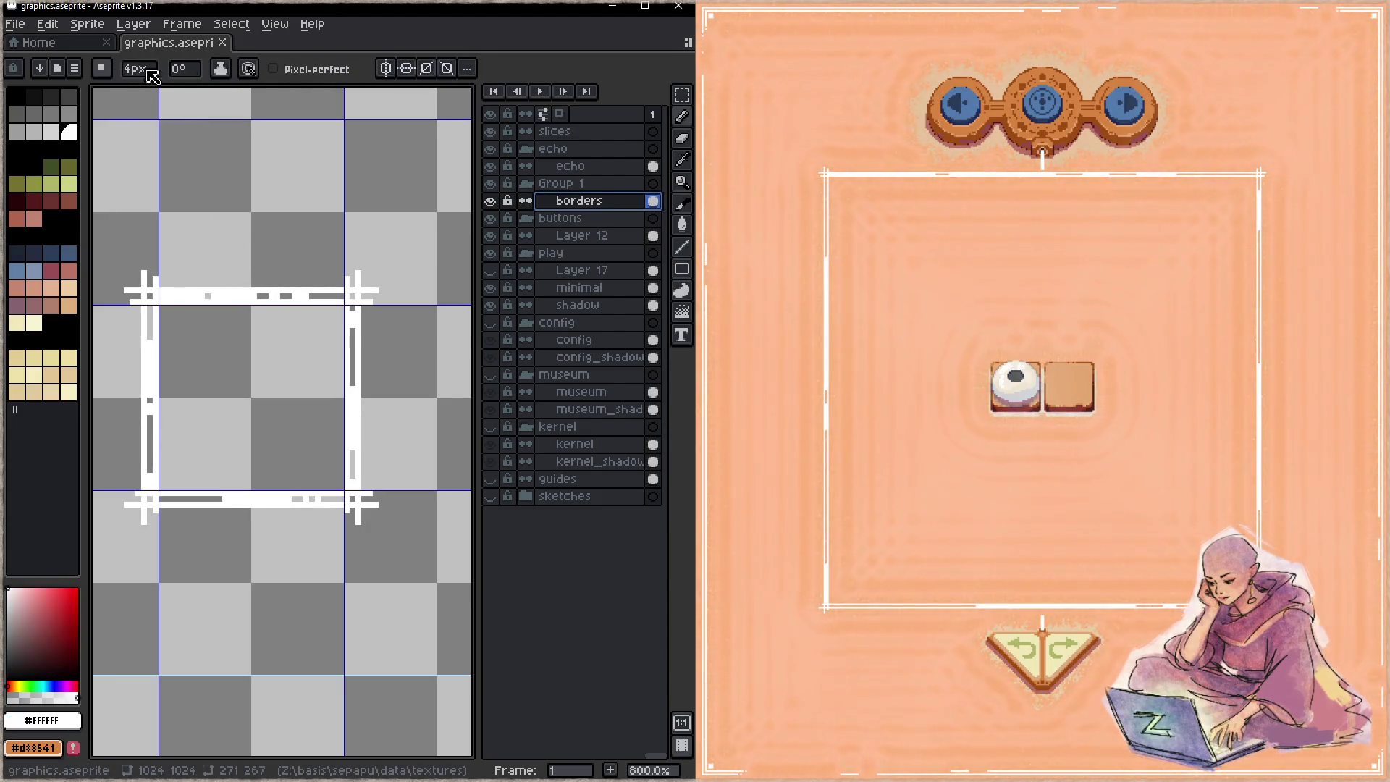
click(220, 68)
click(260, 140)
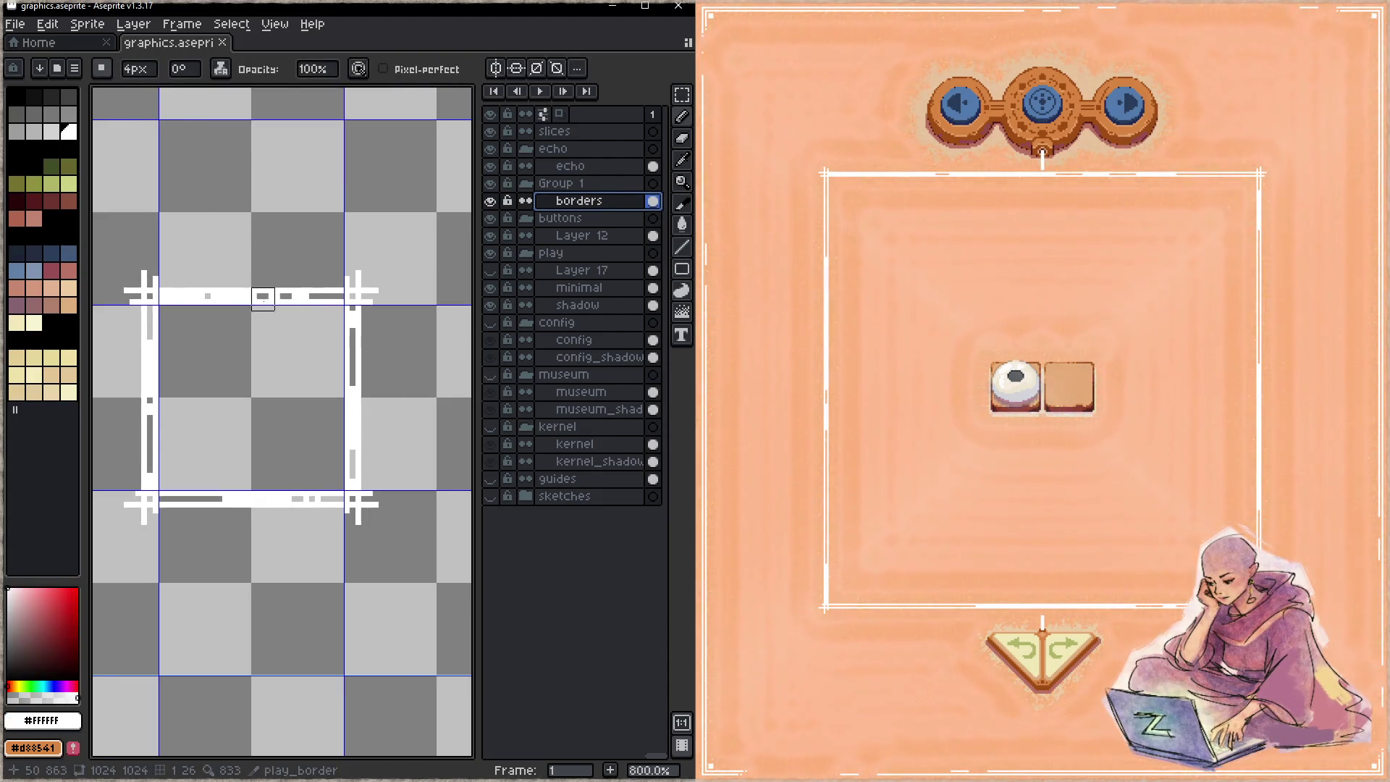
alt+click(109, 548)
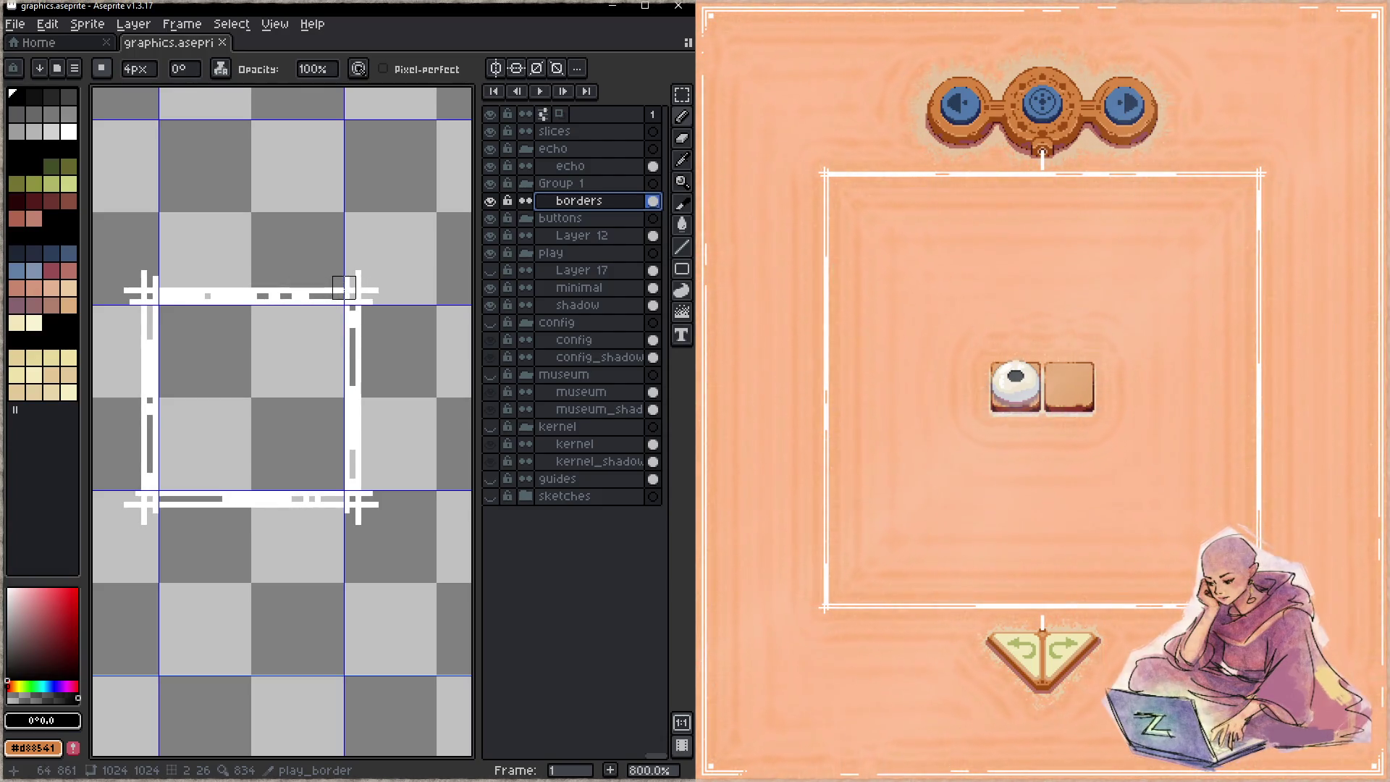
mouse_move(292, 293)
mouse_down()
mouse_move(196, 296)
mouse_move(304, 296)
mouse_move(183, 297)
mouse_up()
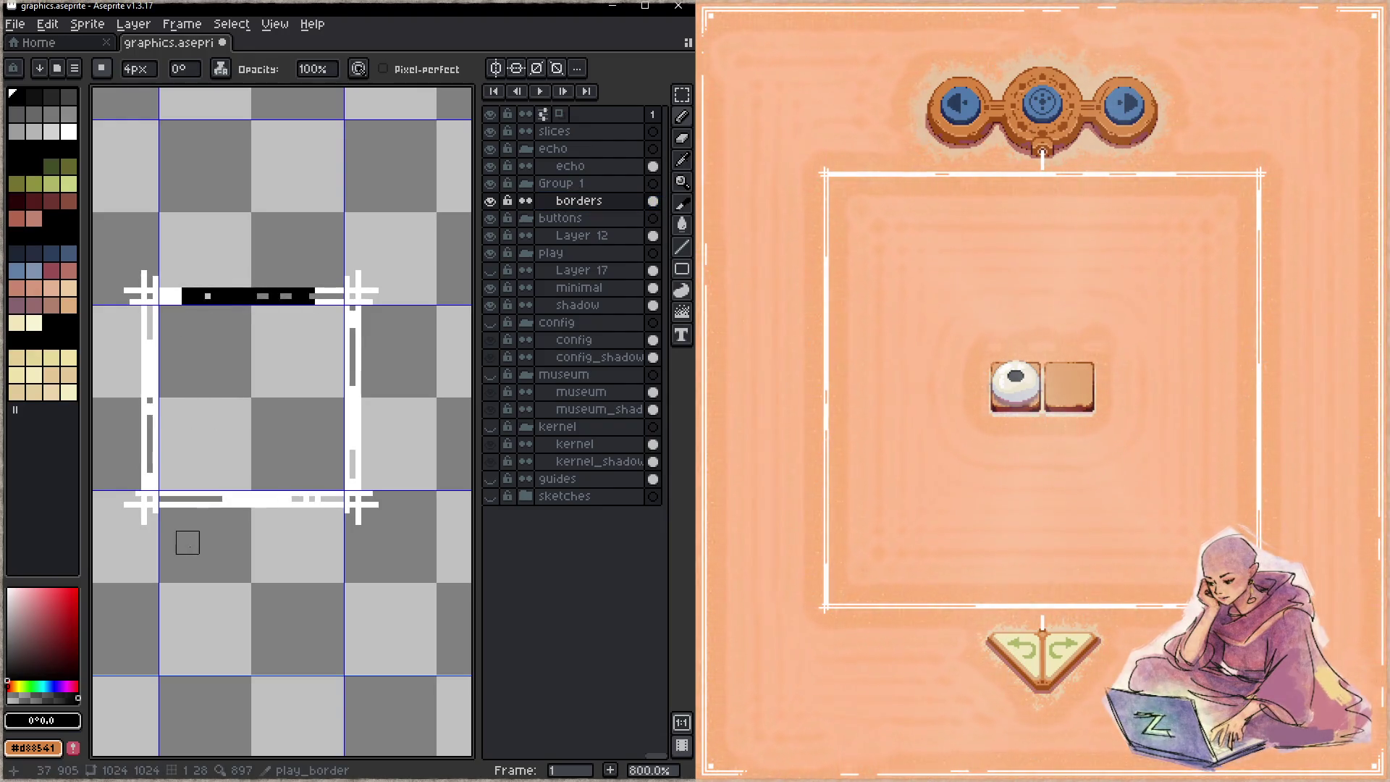
- Paint the top corners and upper sides of the border in a dark grey
drag(8, 673, 11, 643)
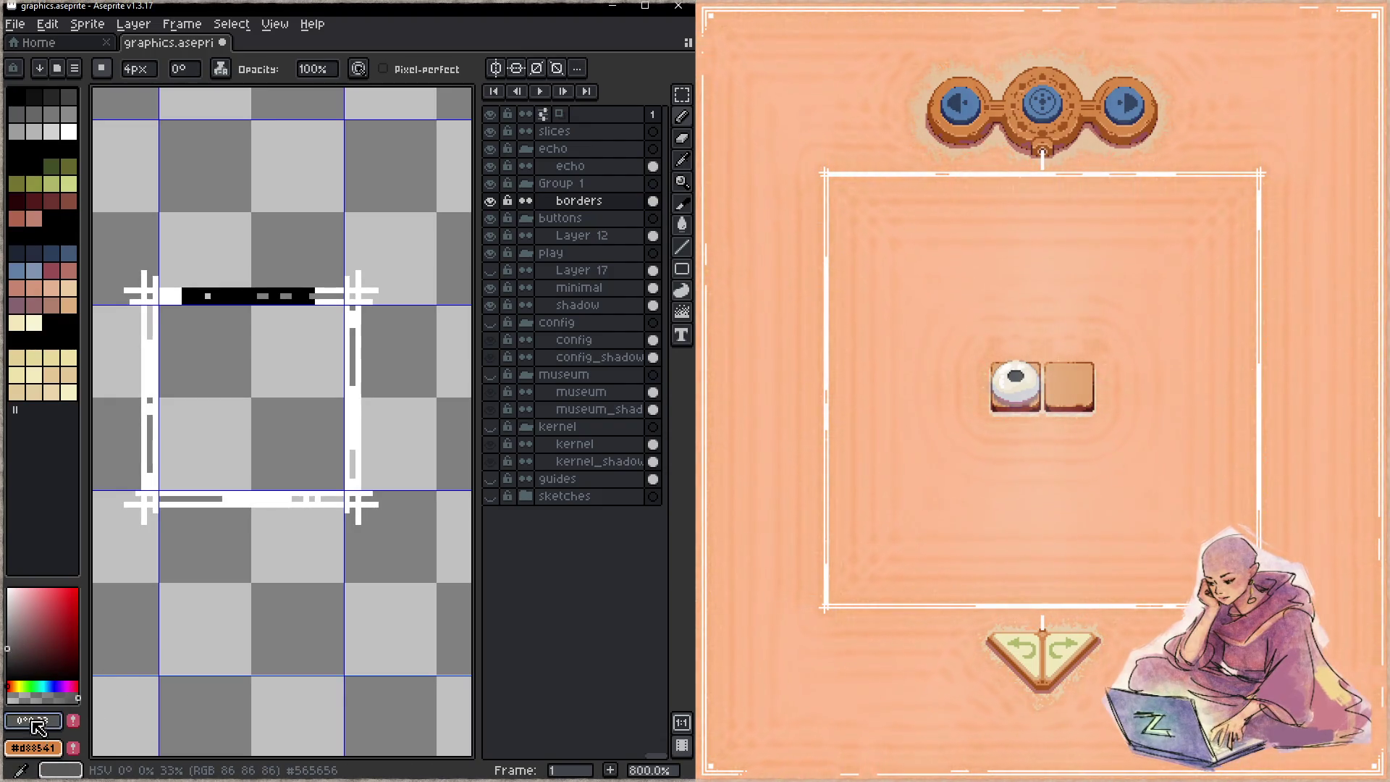
click(33, 720)
click(139, 673)
click(123, 672)
click(169, 296)
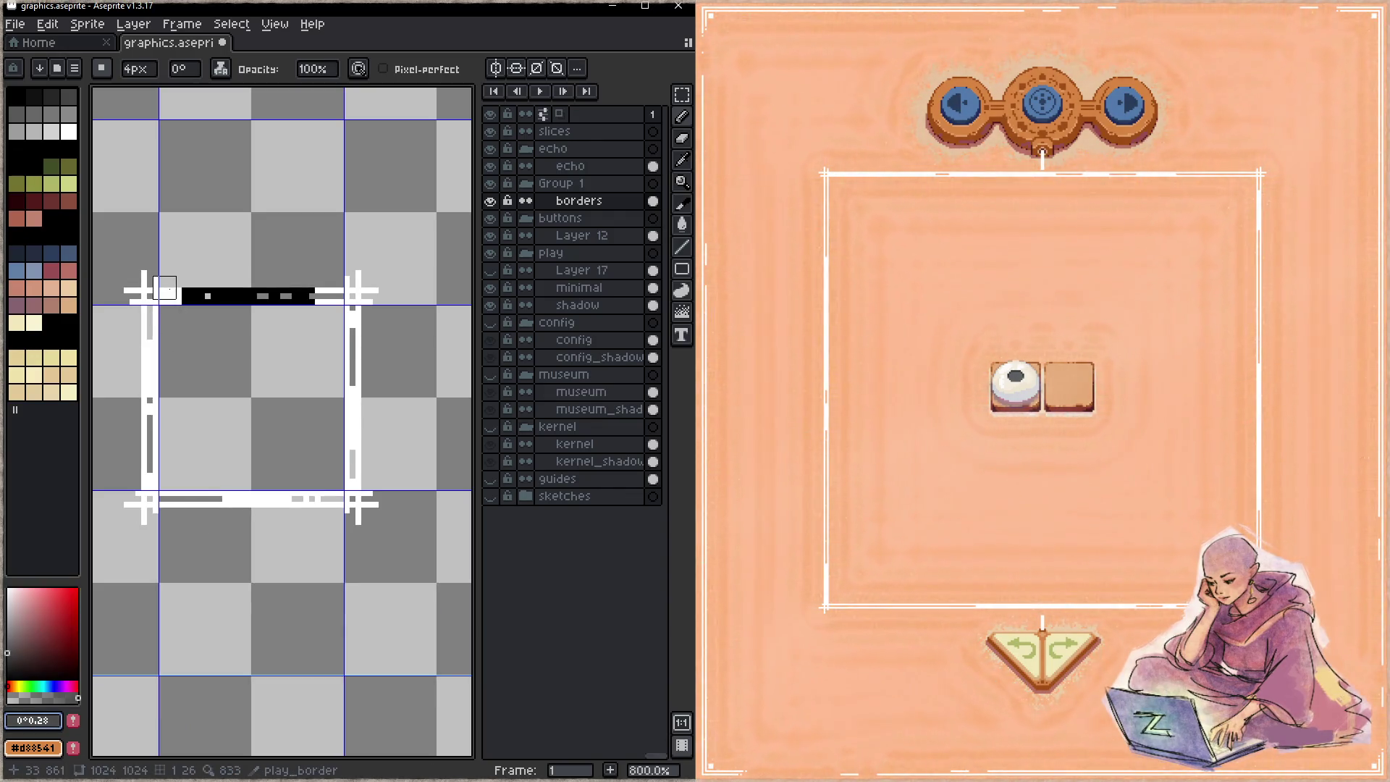
drag(147, 282, 150, 355)
mouse_move(350, 298)
mouse_down()
mouse_move(323, 297)
mouse_move(355, 272)
mouse_move(378, 294)
mouse_up()
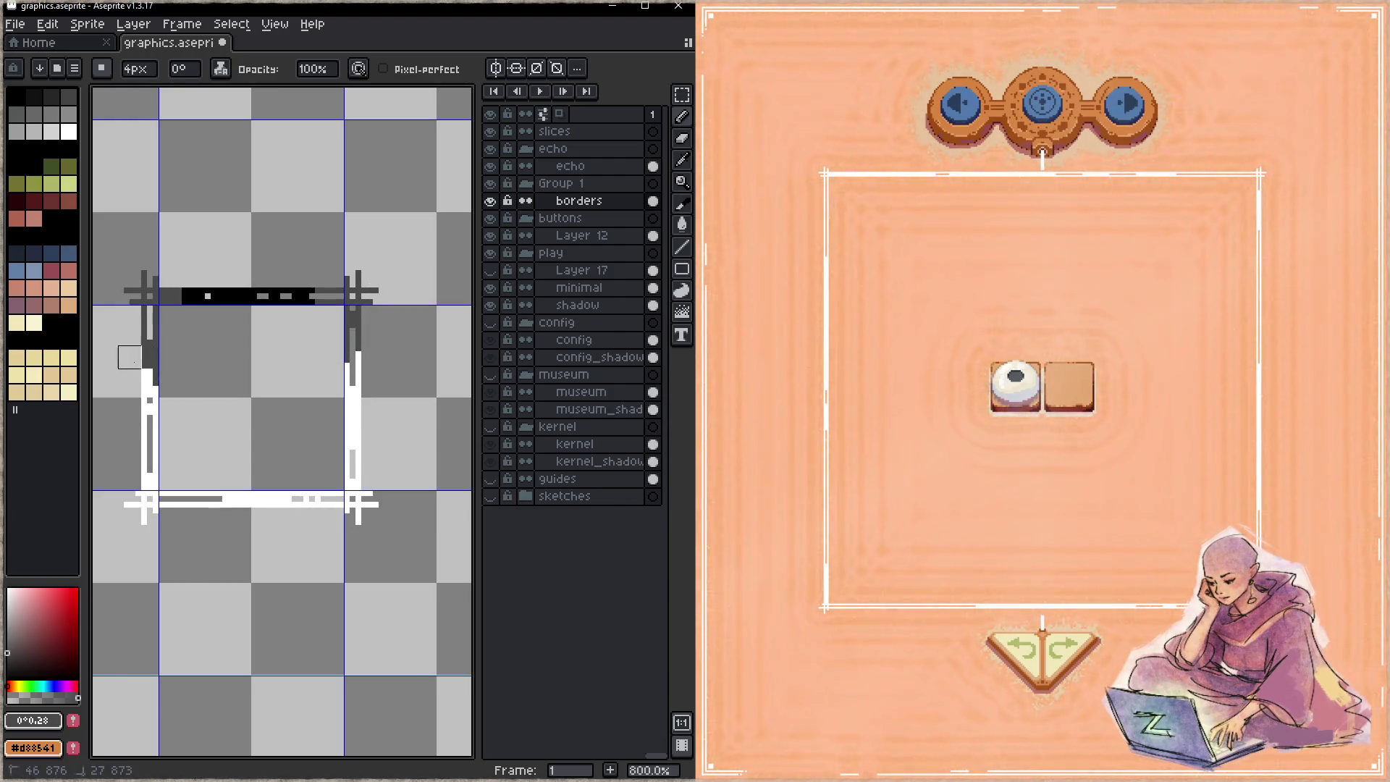
click(155, 362)
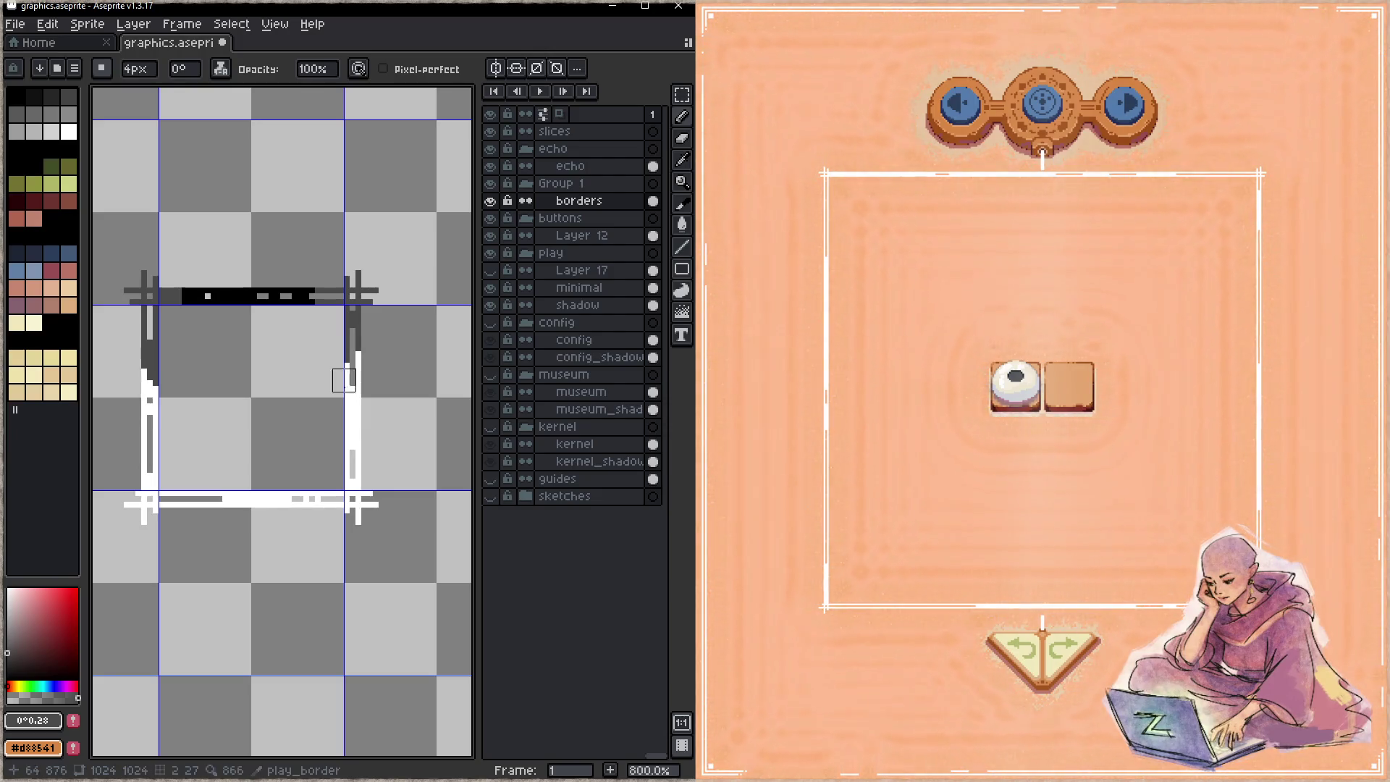
- Paint the lower sides, bottom line and bottom corners in a lighter grey
click(22, 722)
drag(124, 673, 245, 675)
click(135, 435)
click(141, 380)
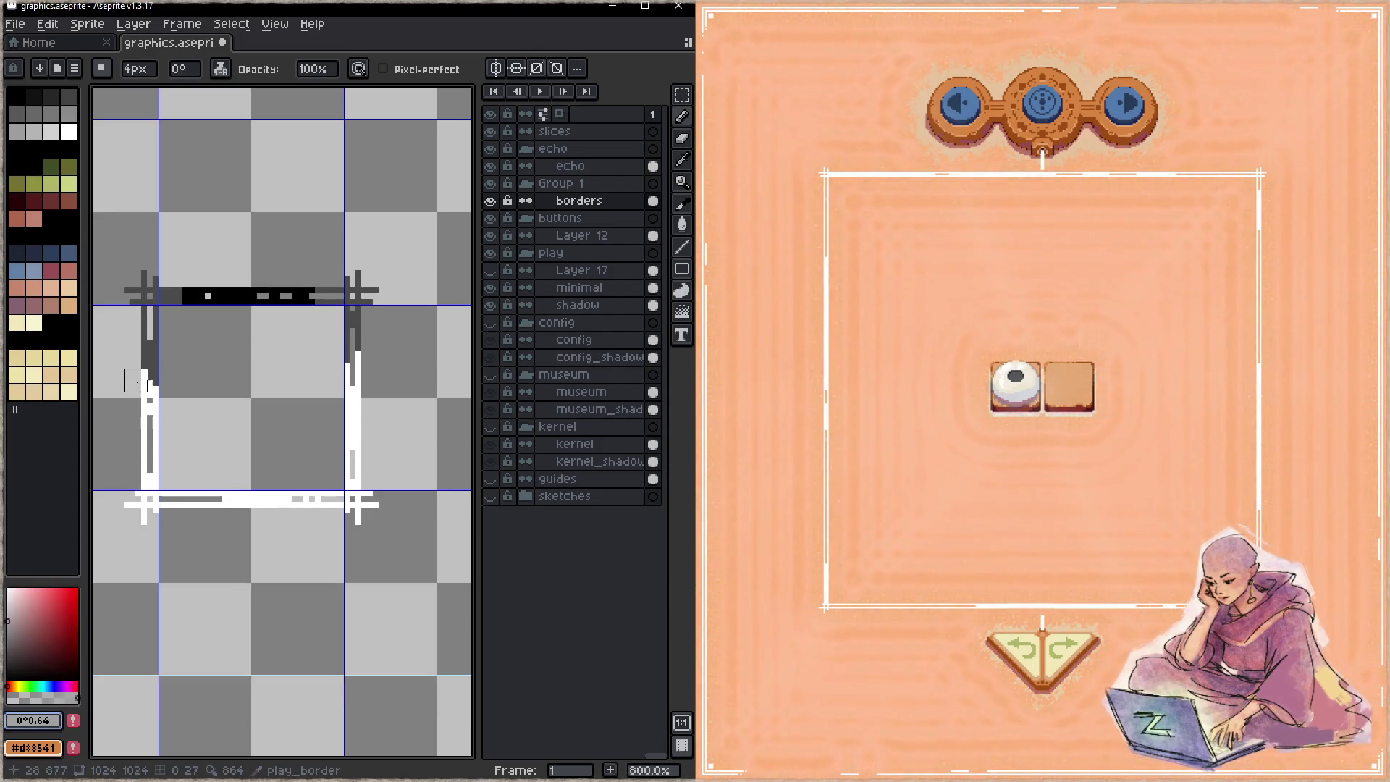
mouse_move(139, 388)
mouse_down()
mouse_move(141, 495)
mouse_move(164, 462)
mouse_up()
drag(152, 507, 200, 500)
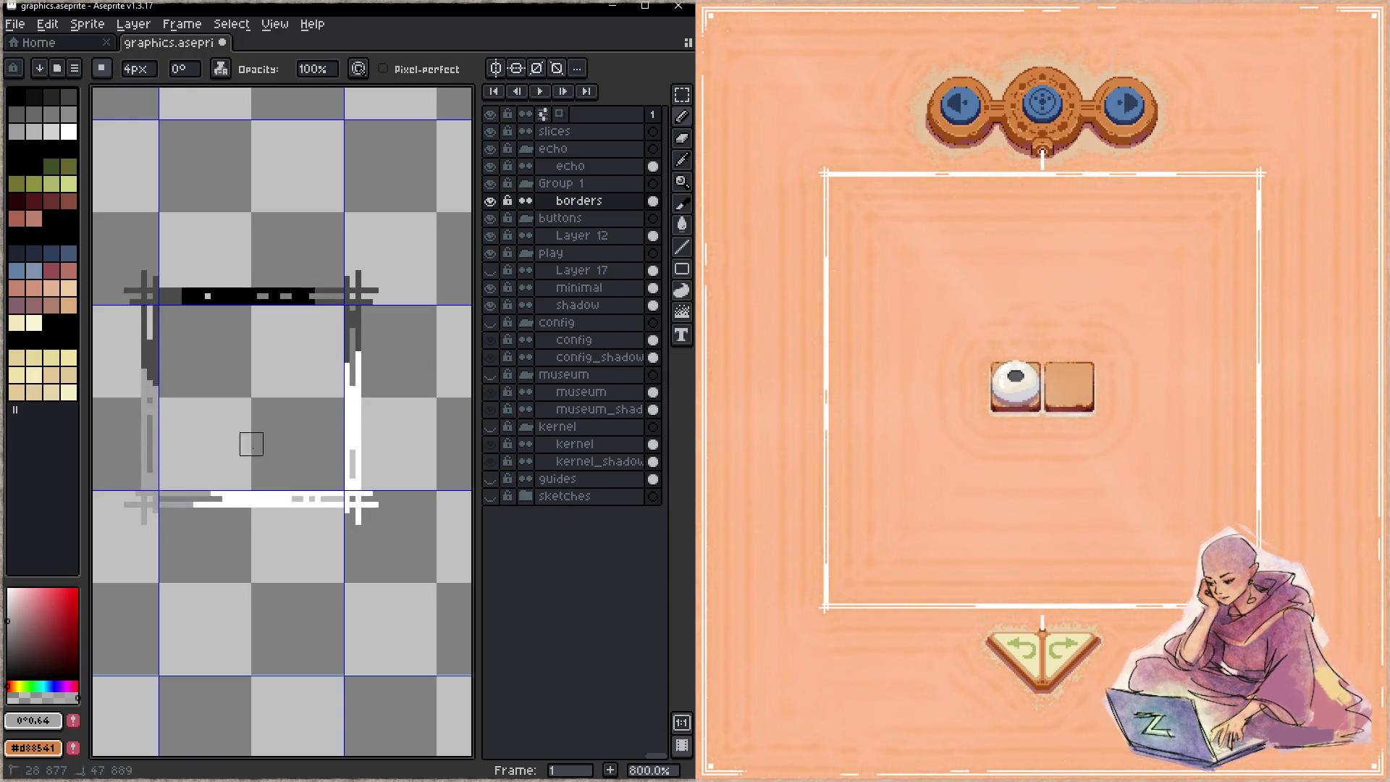
drag(381, 496, 368, 506)
mouse_move(355, 438)
mouse_down()
mouse_move(348, 457)
mouse_move(359, 376)
mouse_up()
- Save graphics.aseprite
key(ctrl+s)
scroll(326, 449, right, 2)
scroll(325, 449, up, 1)
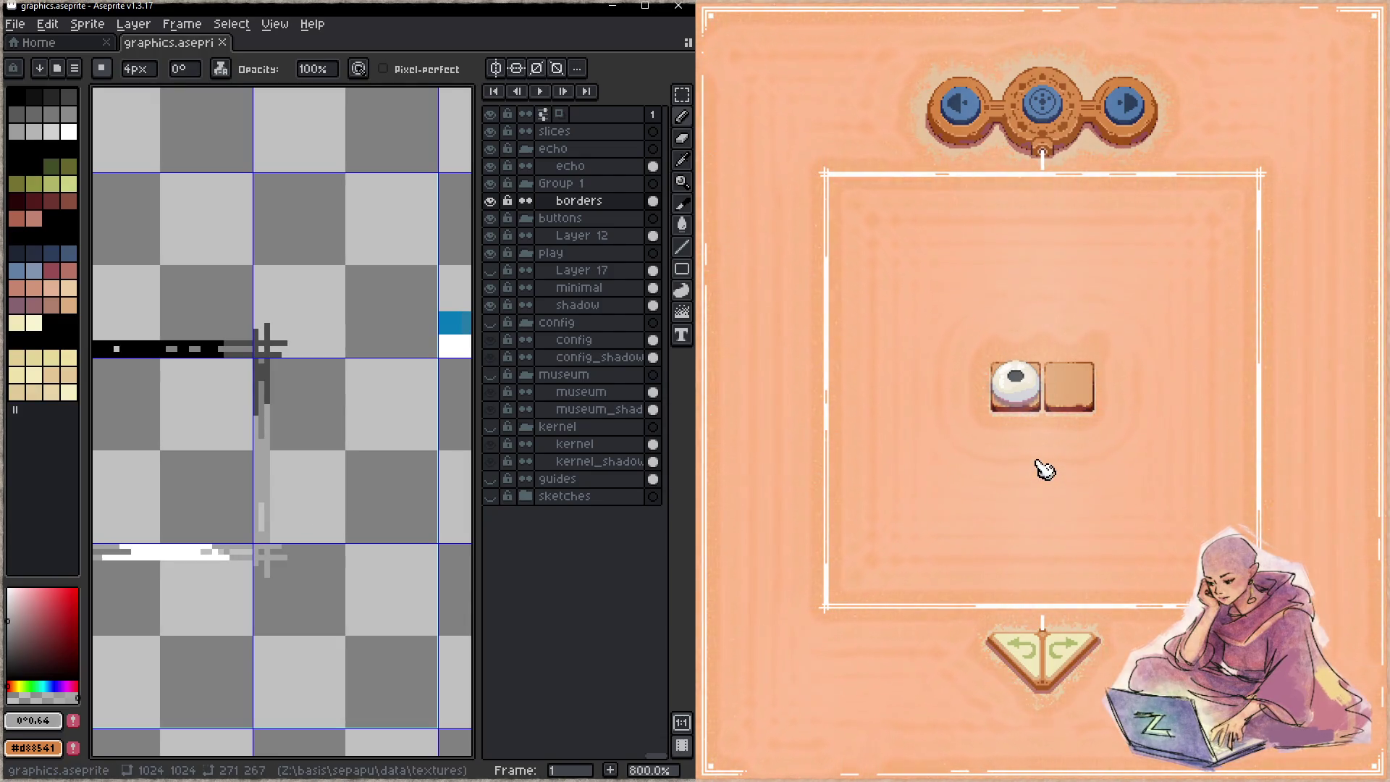
key(shift+c)
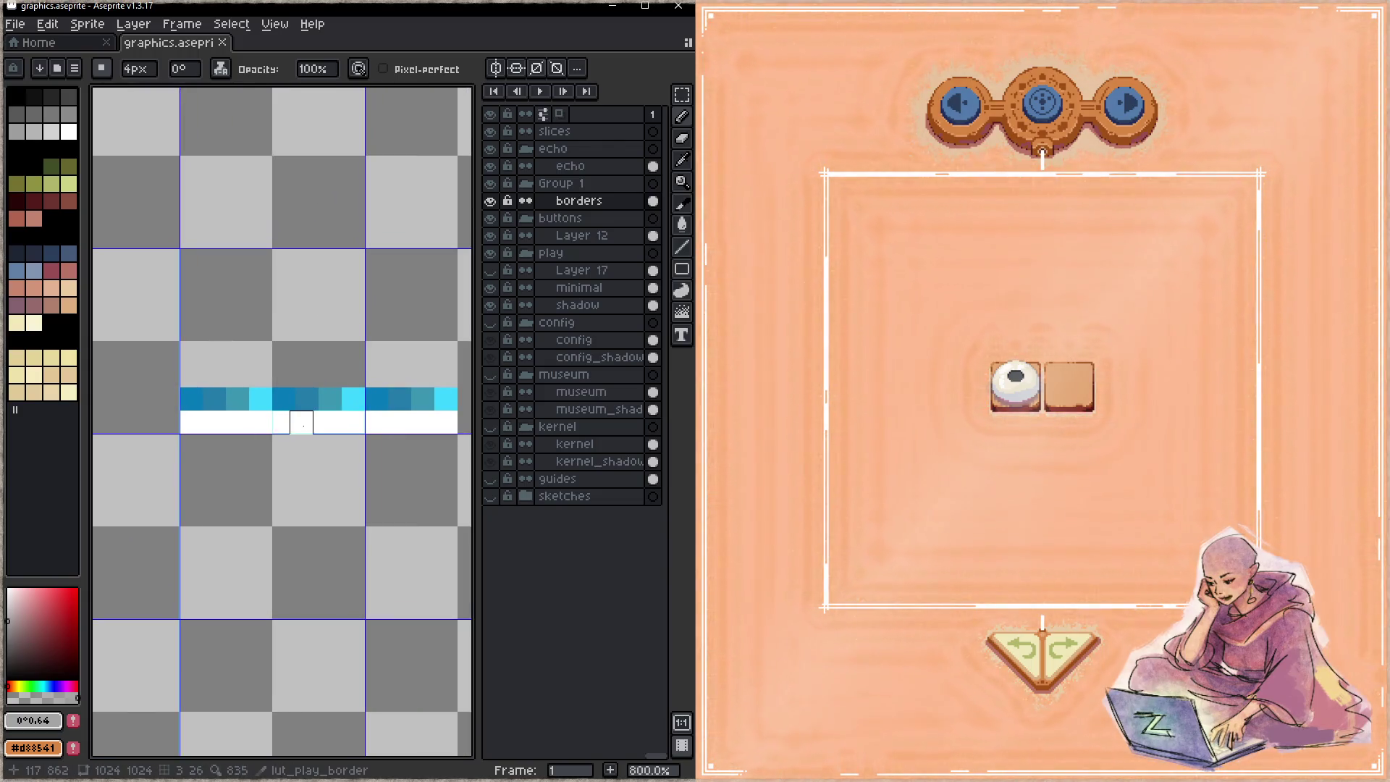
- Move the lut_play_border slice from the white row up to the blue row and save
scroll(302, 420, up, 1)
click(303, 424)
drag(323, 416, 332, 388)
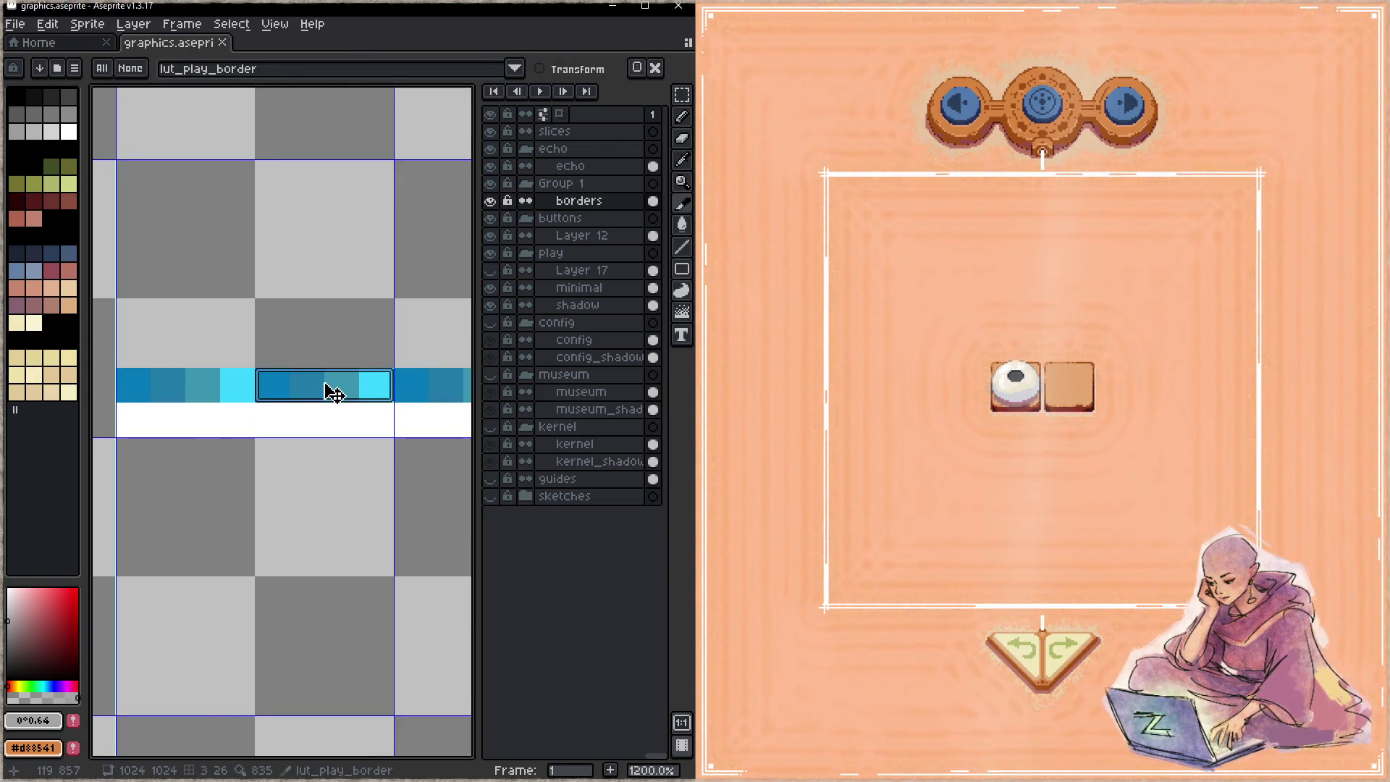
key(ctrl+s)
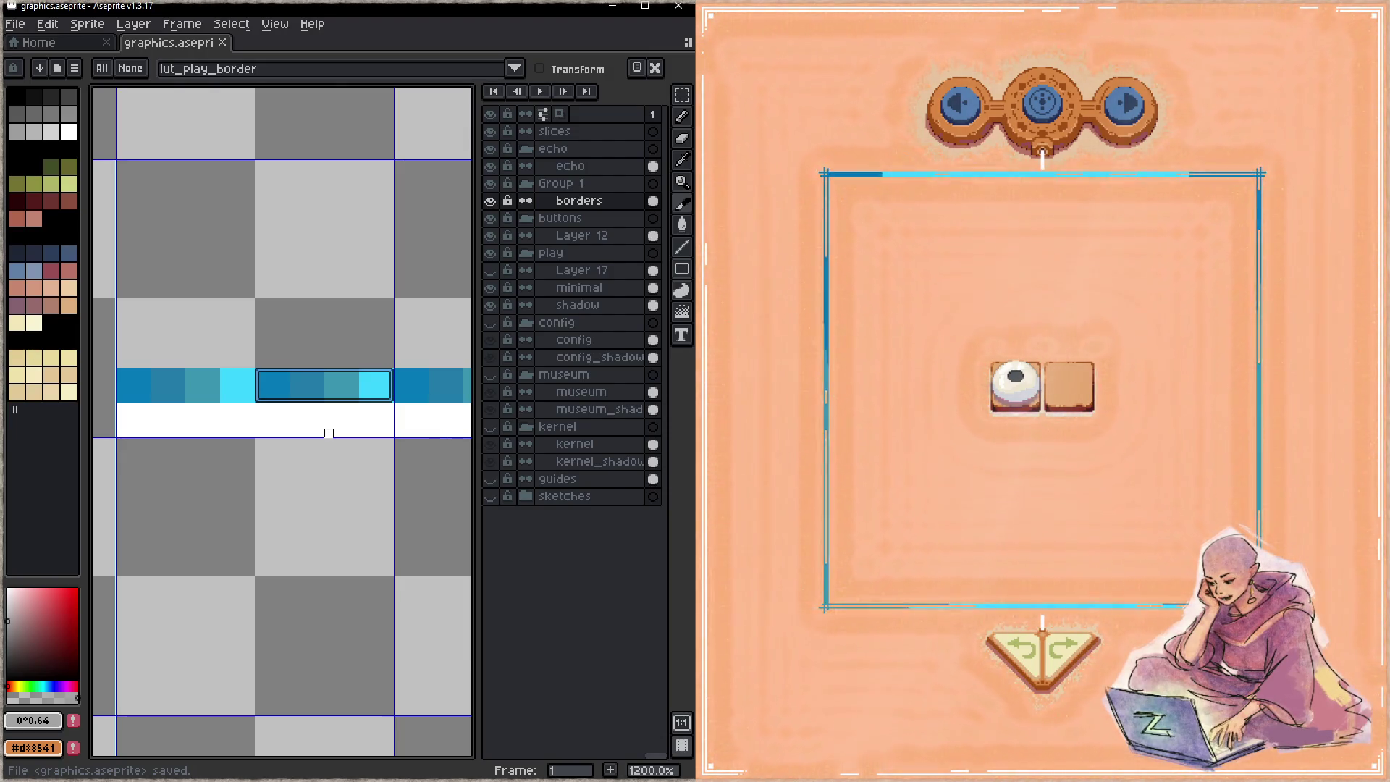
scroll(328, 433, down, 3)
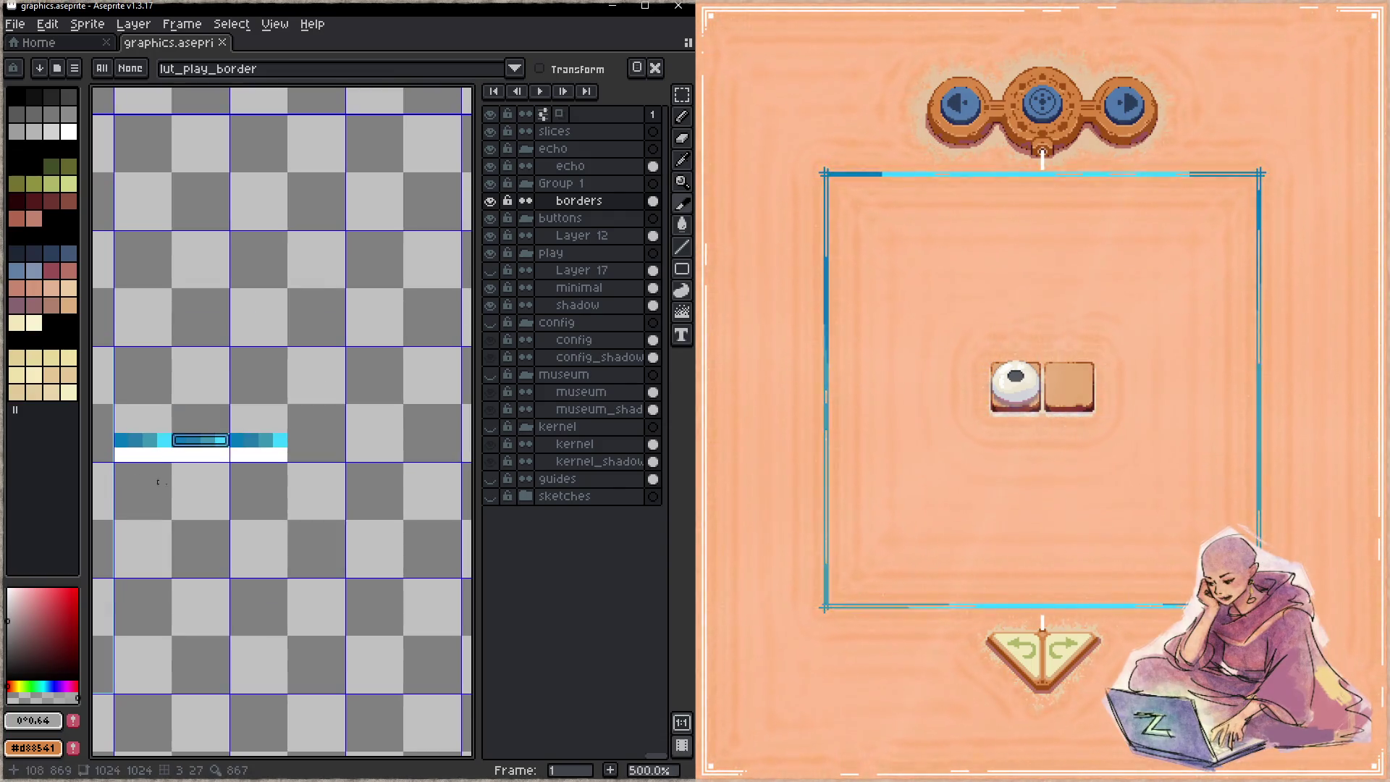
scroll(310, 366, up, 1)
scroll(247, 428, up, 2)
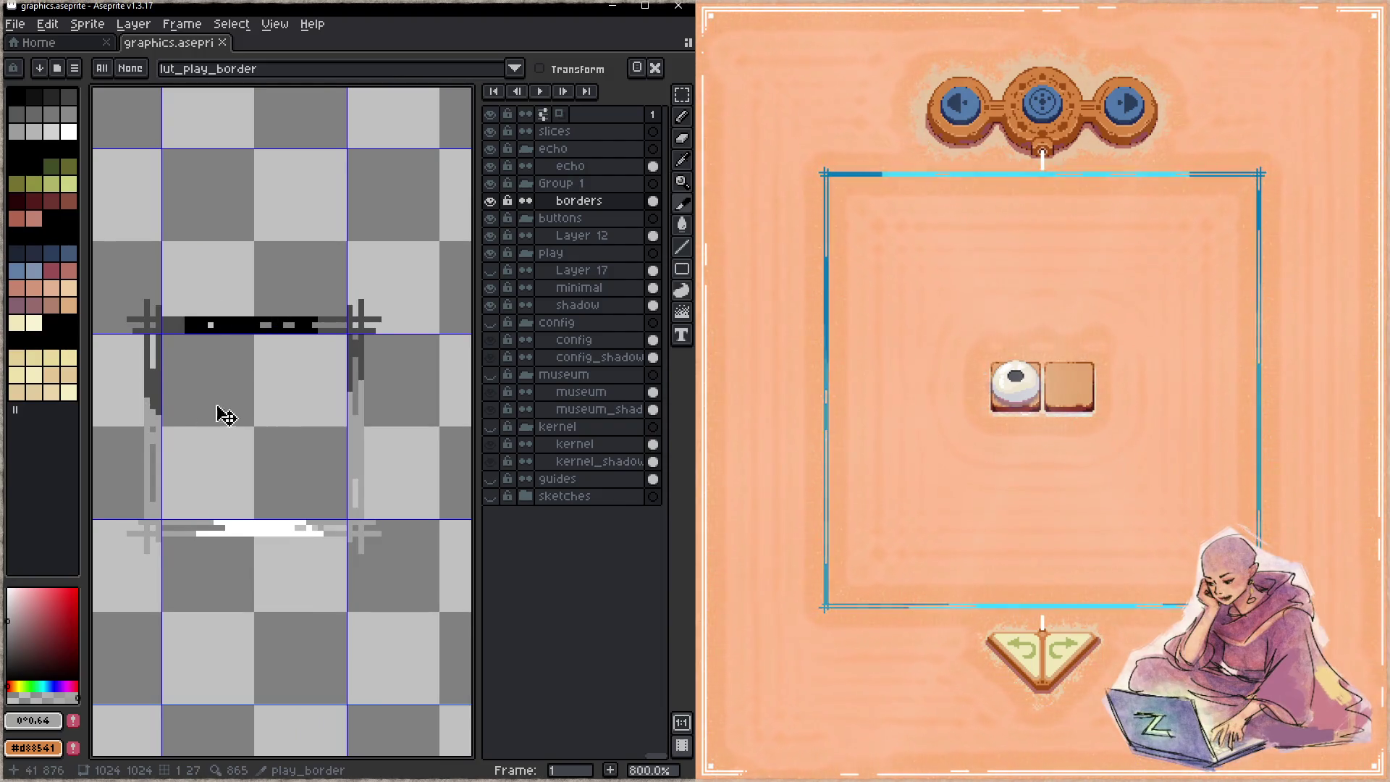
drag(218, 409, 249, 373)
key(b)
drag(7, 630, 7, 669)
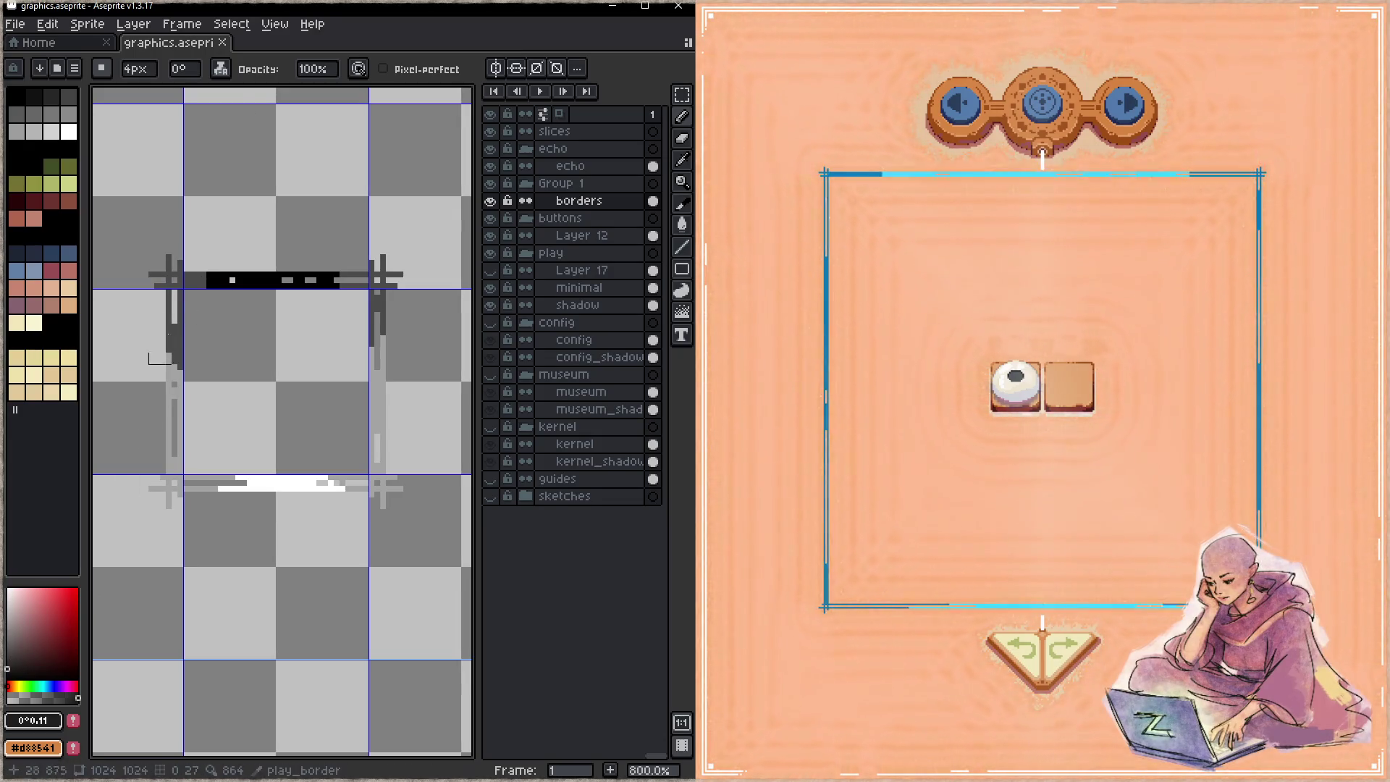
click(221, 68)
click(239, 94)
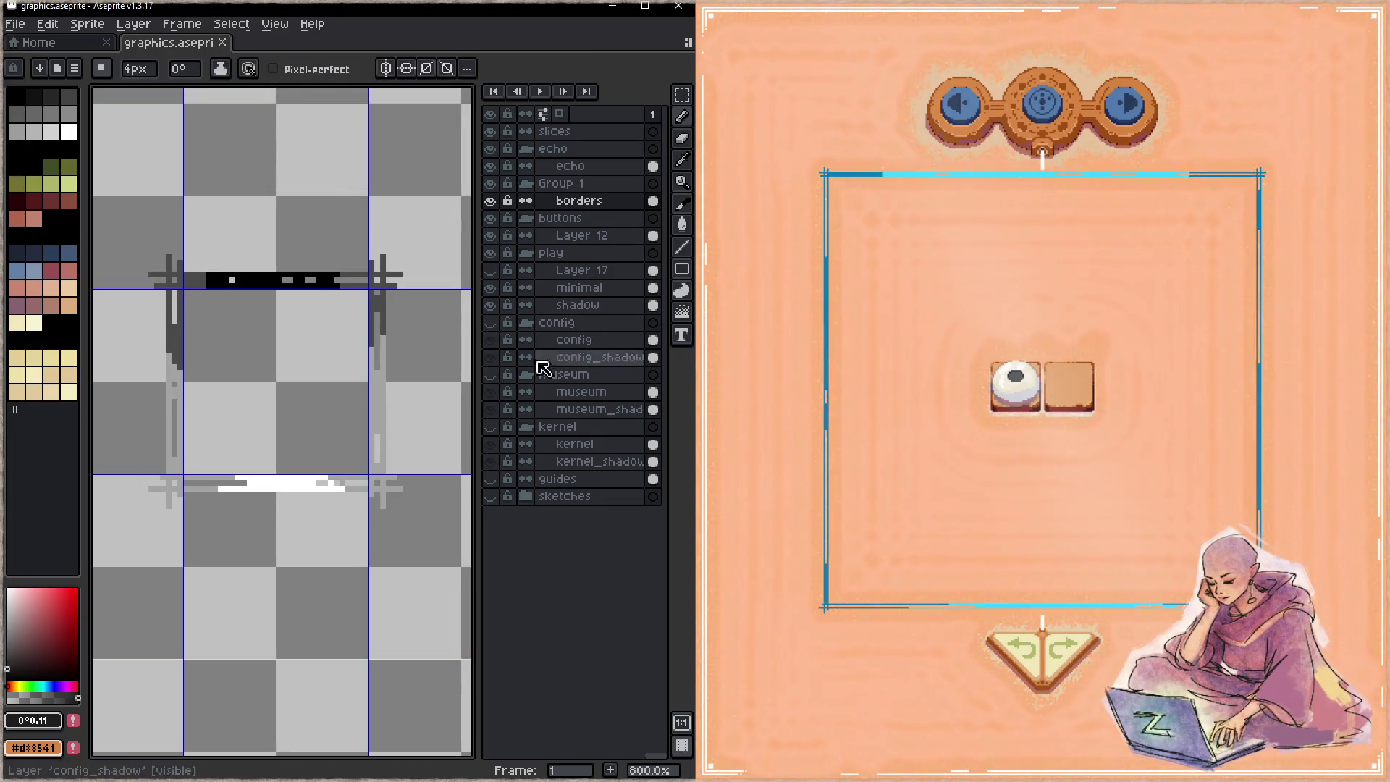
drag(411, 337, 384, 369)
click(681, 312)
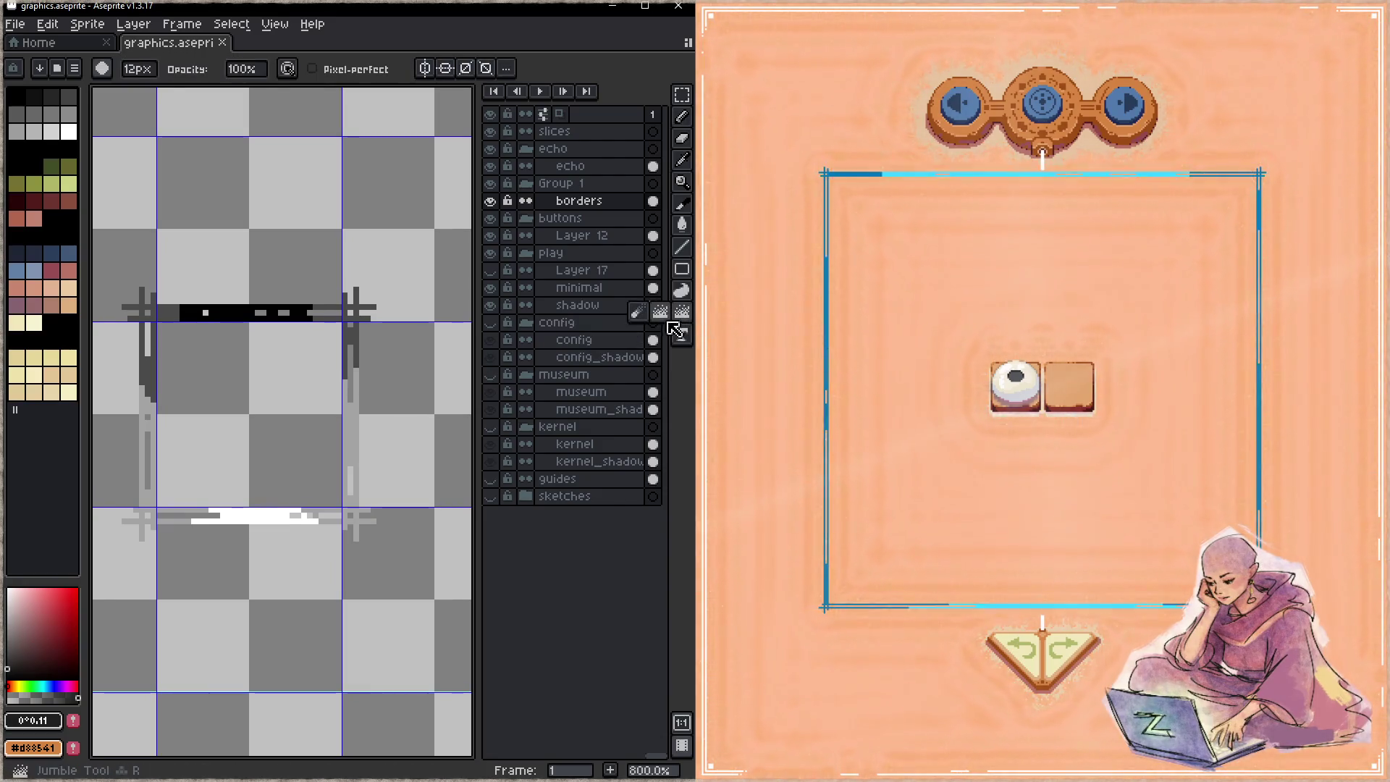
click(655, 315)
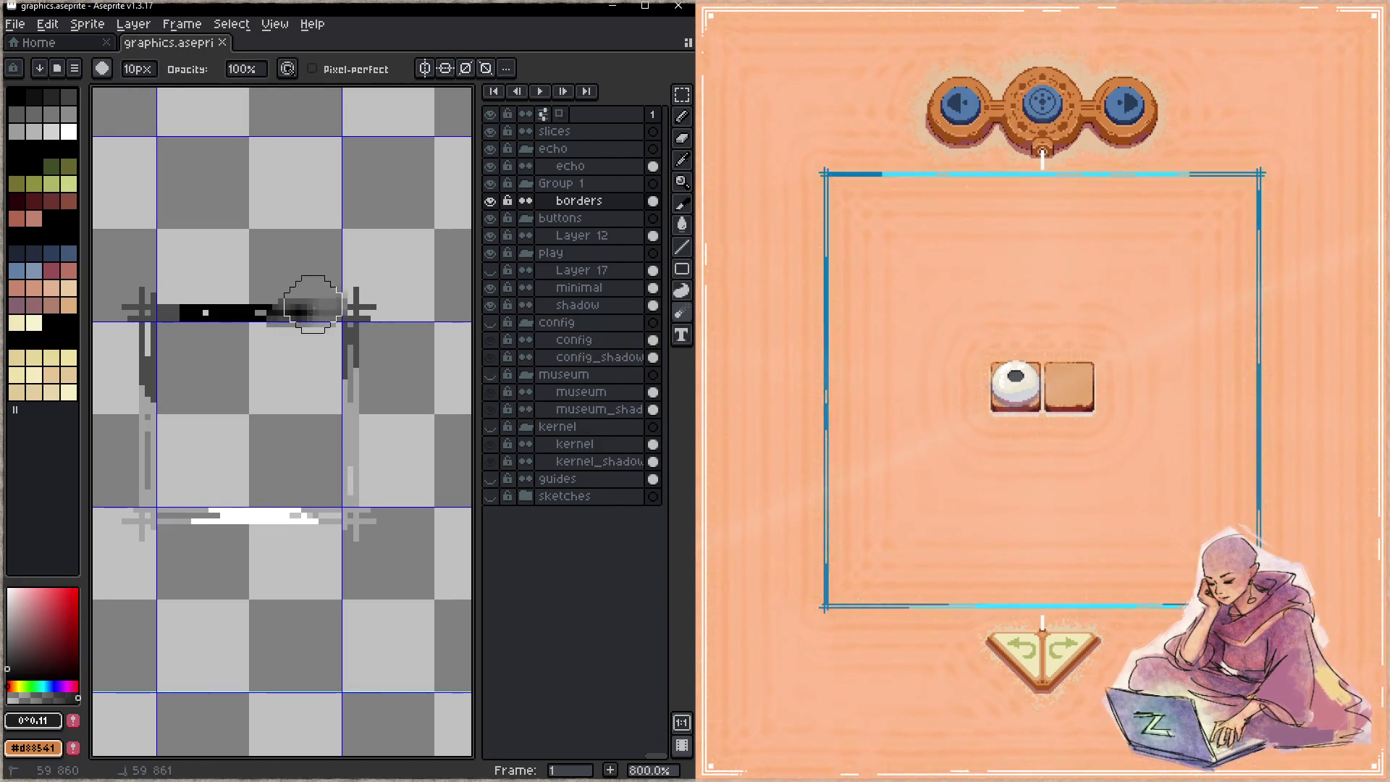
key(ctrl+z)
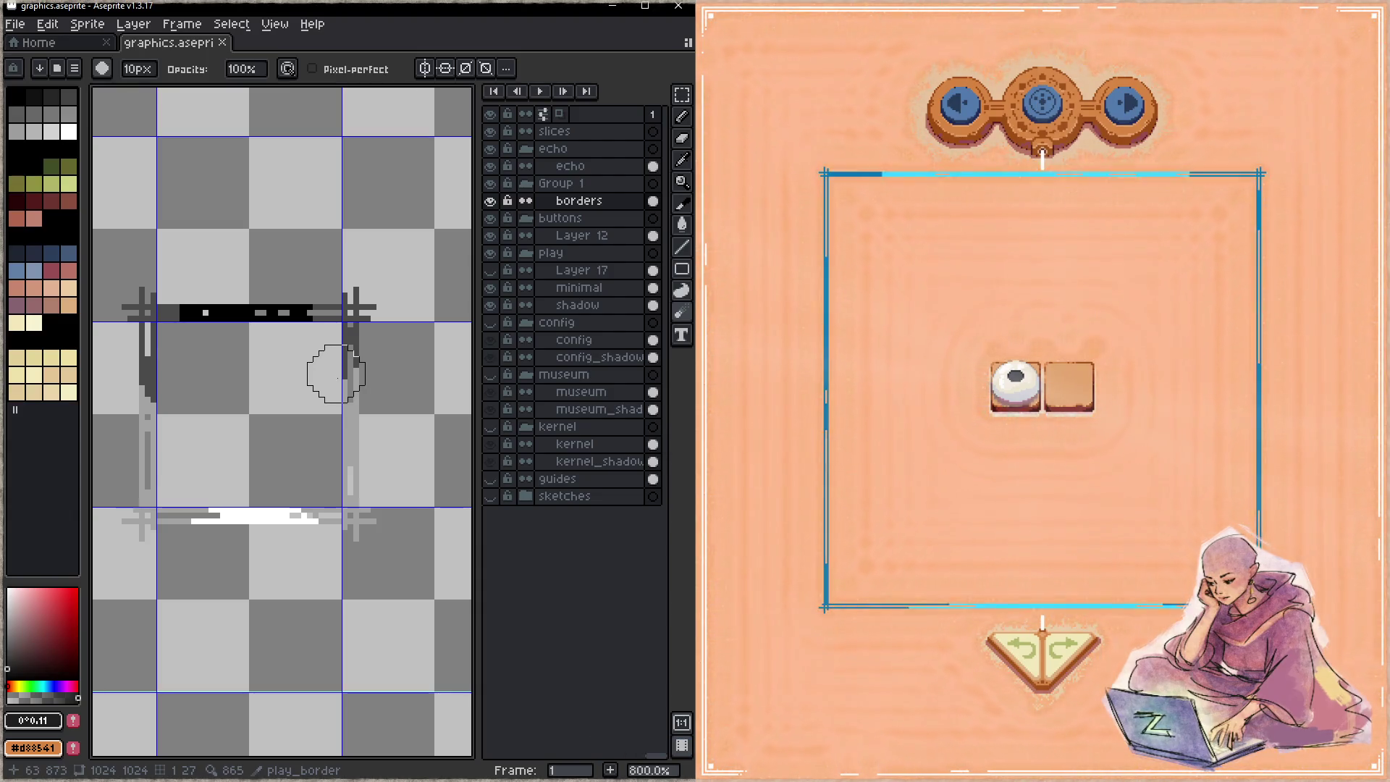
key(b)
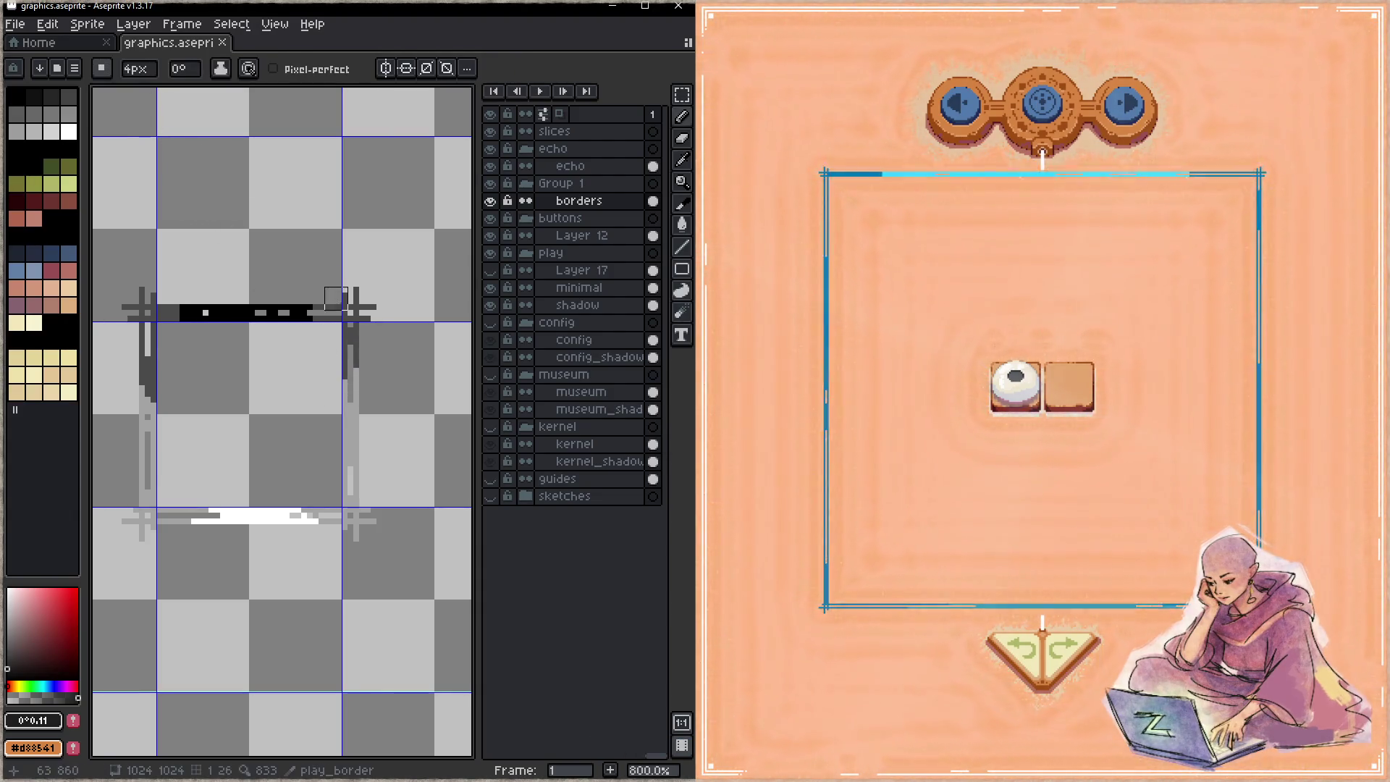
mouse_move(319, 286)
mouse_down()
mouse_move(307, 311)
mouse_move(333, 355)
mouse_up()
key(ctrl+z)
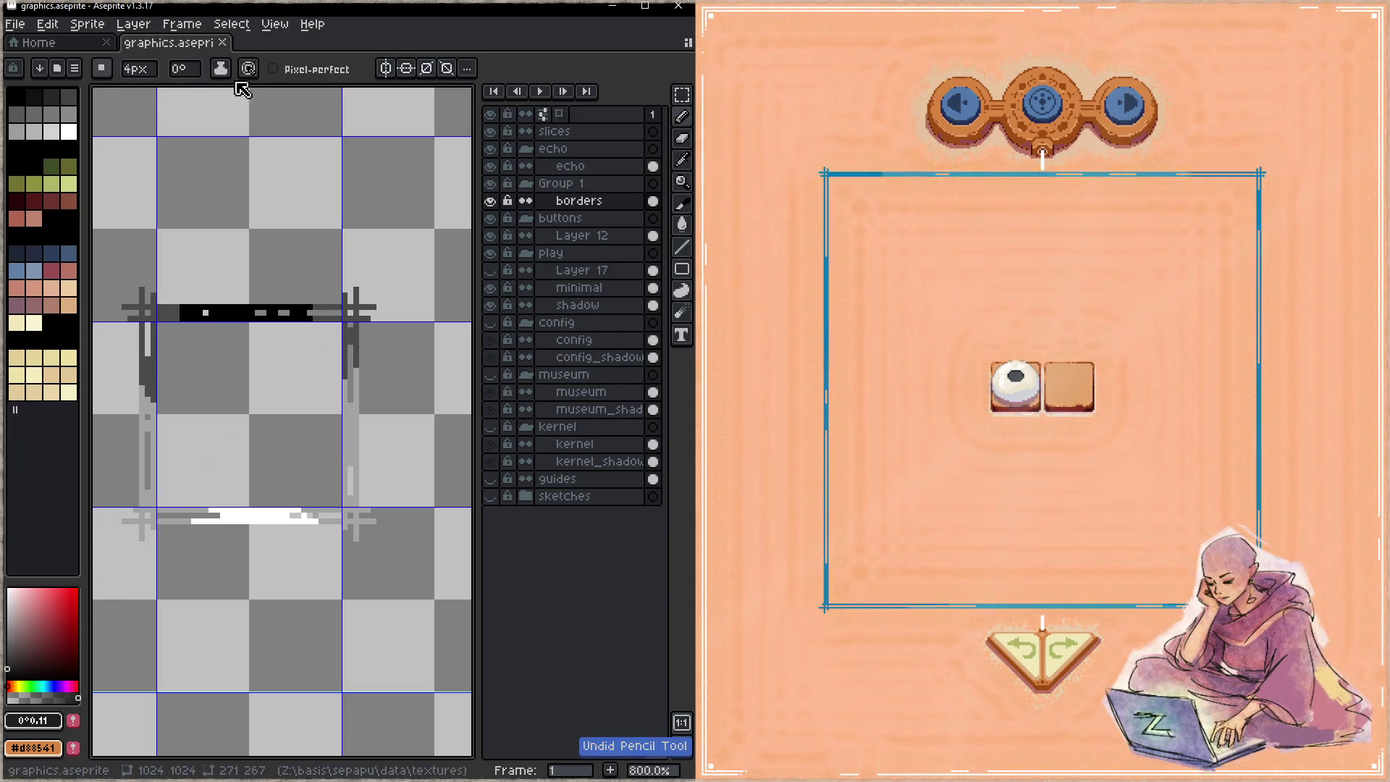
click(248, 69)
click(294, 140)
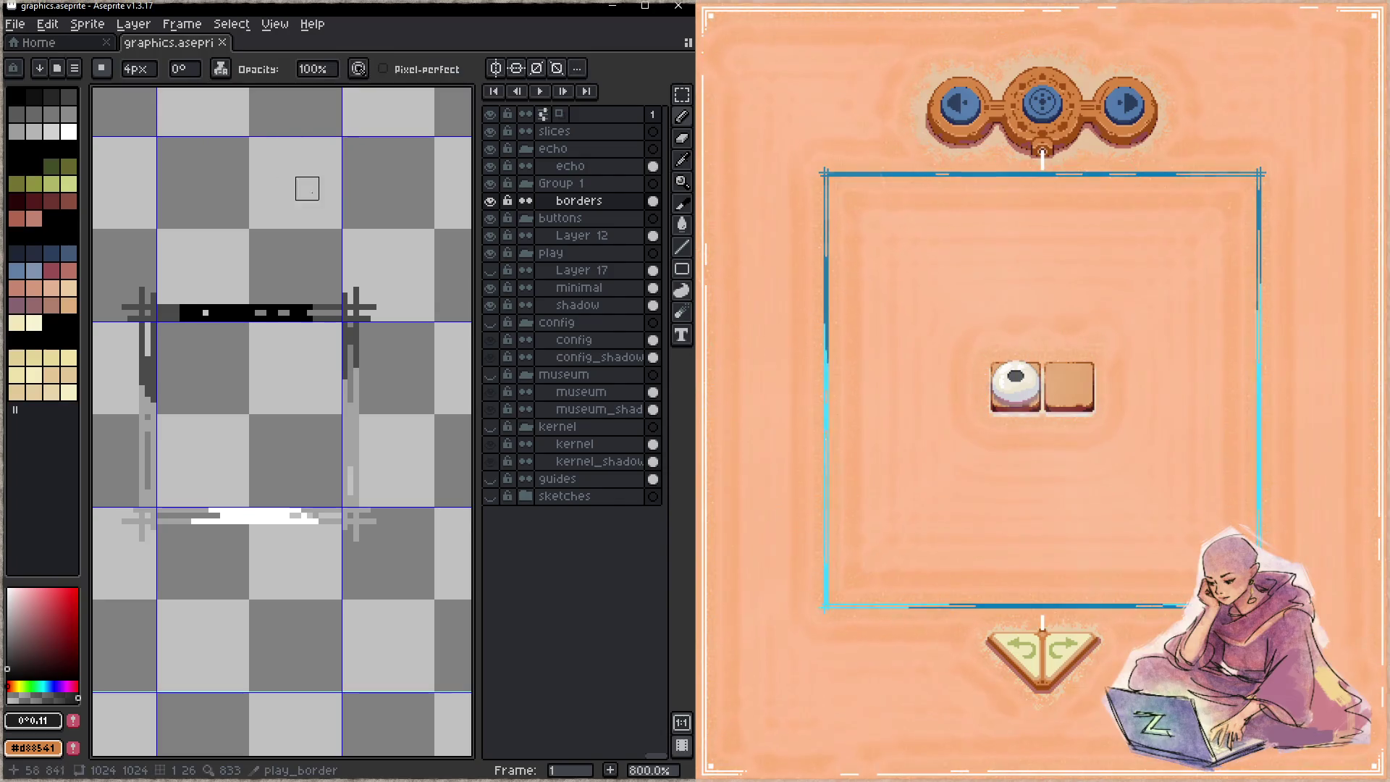
click(681, 312)
drag(294, 310, 310, 310)
key(ctrl+z)
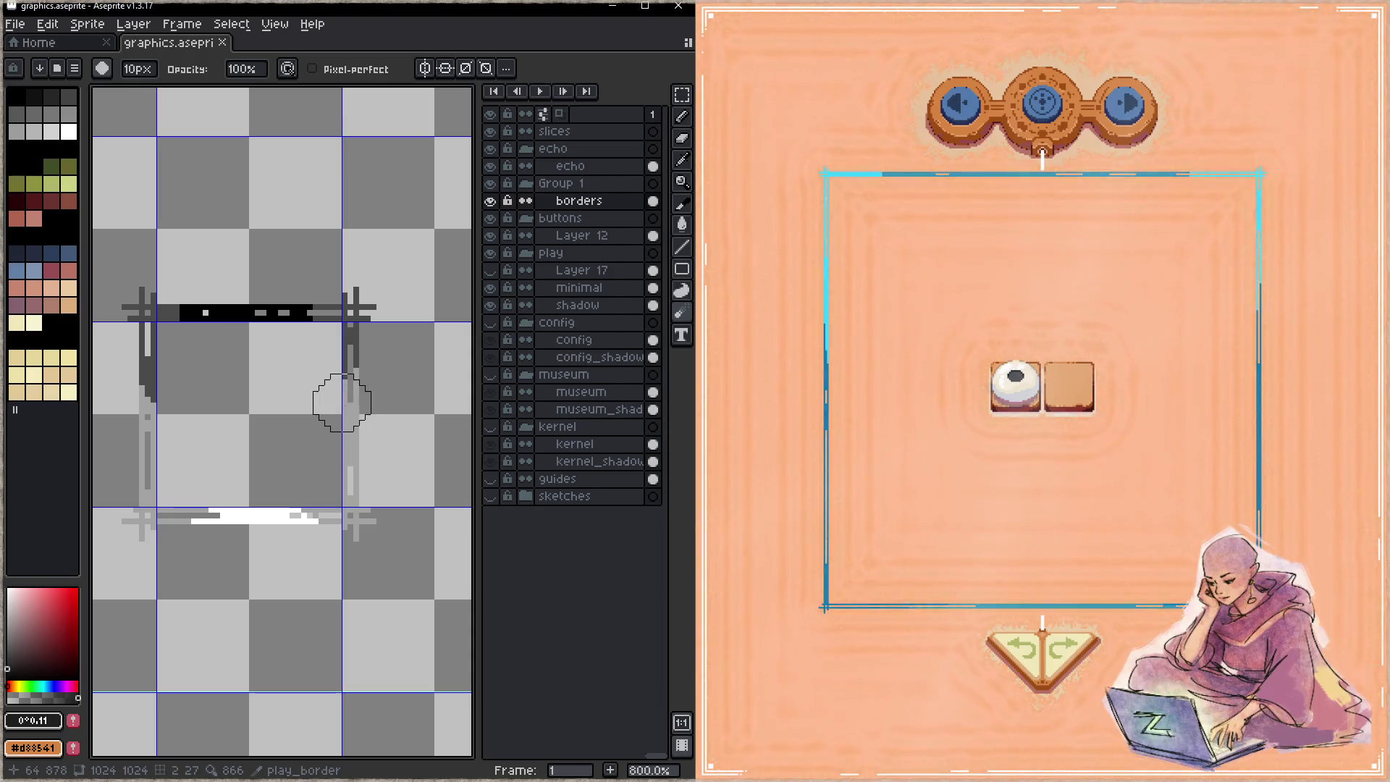
key(b)
- Retouch the top black strip and paint a very light grey onto the bottom border line
click(313, 312)
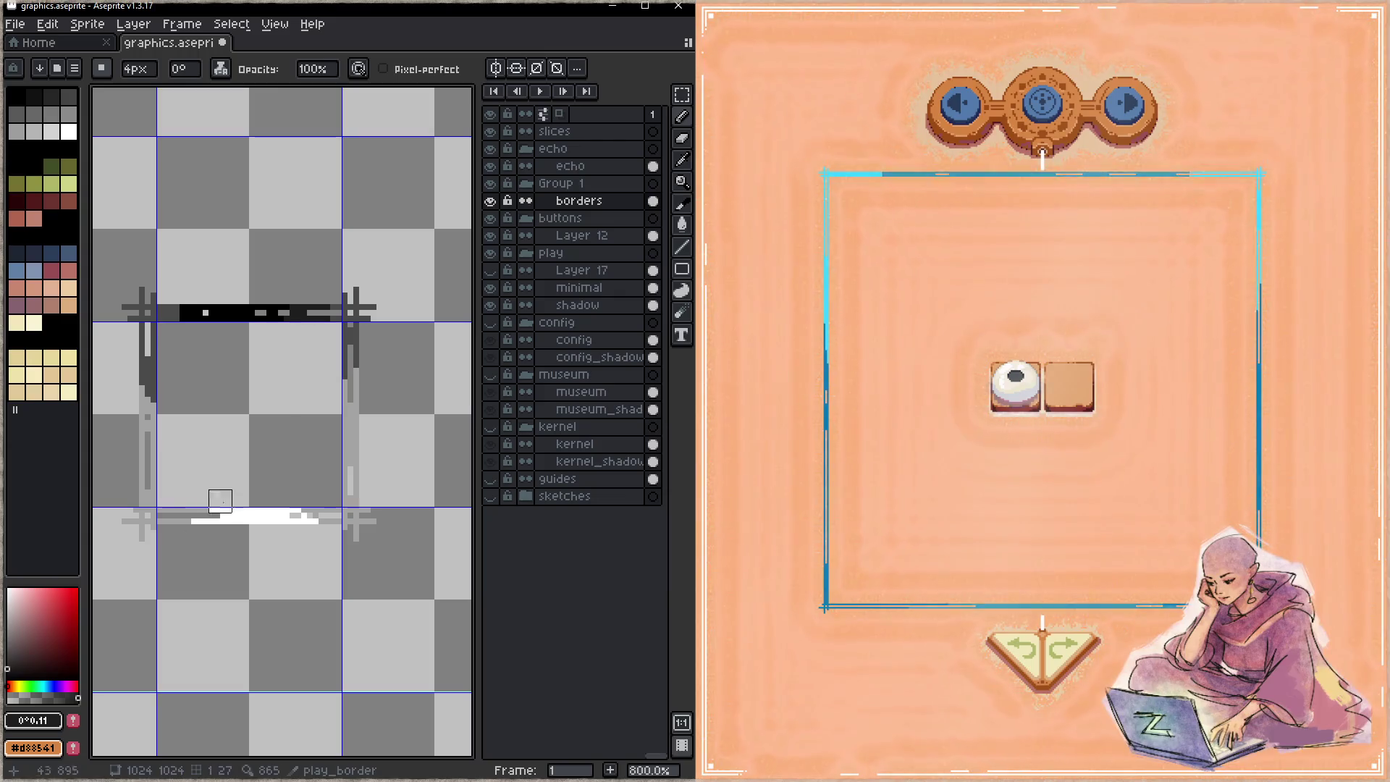
click(13, 655)
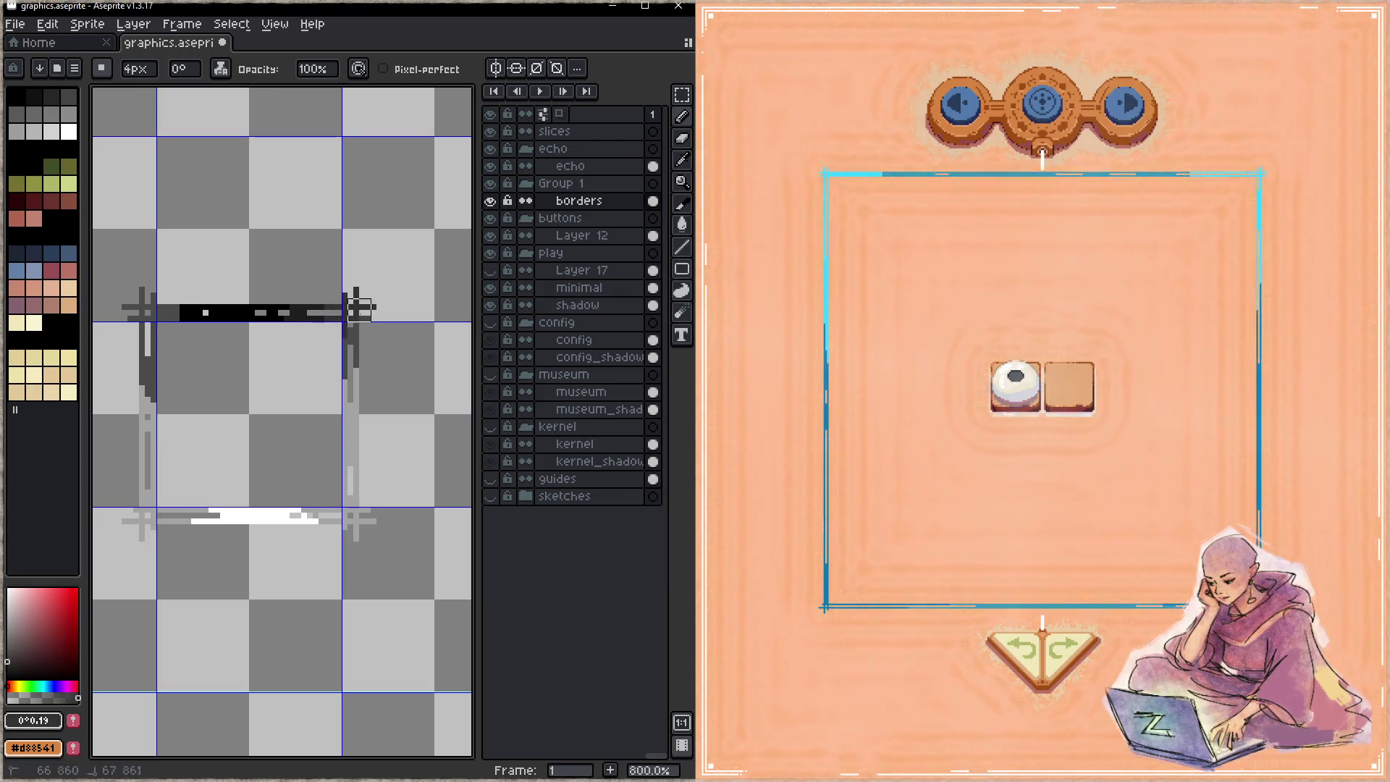
click(7, 655)
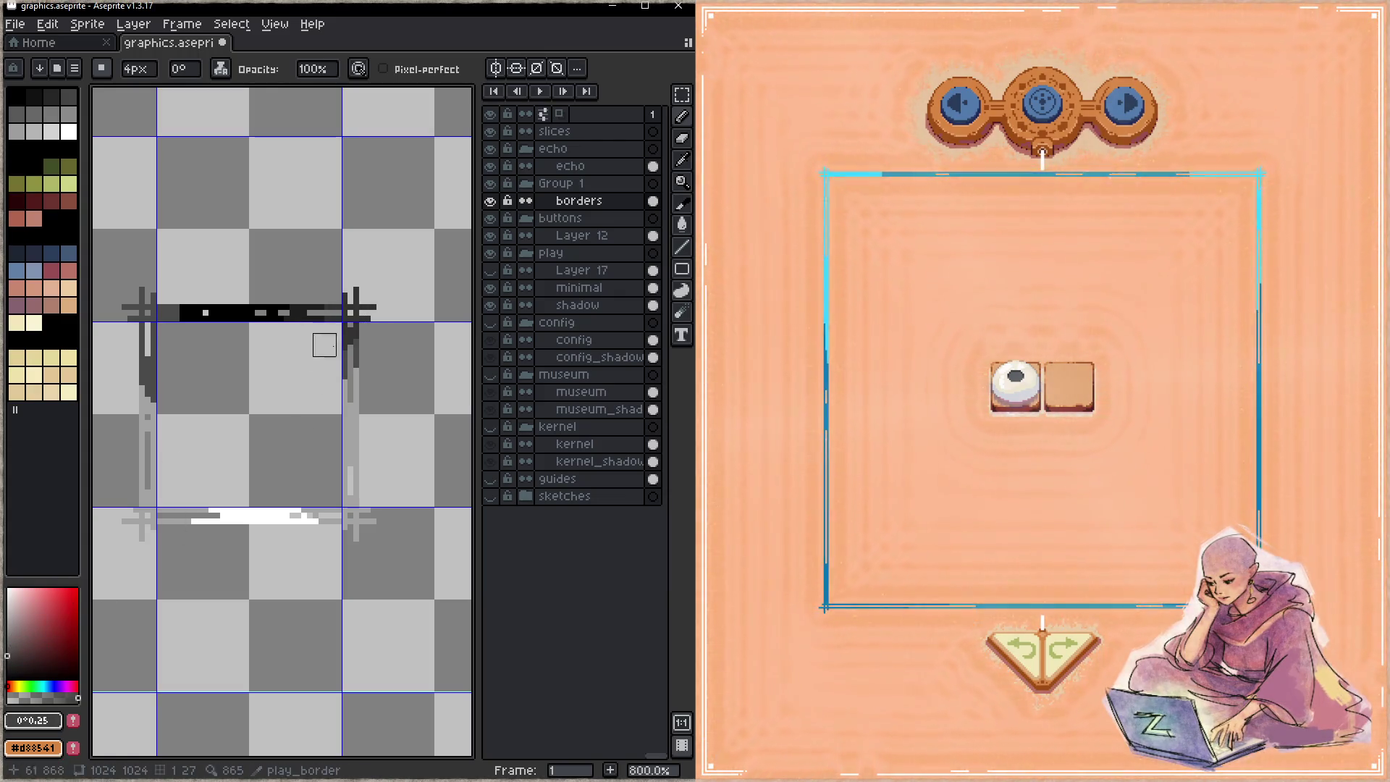
click(7, 645)
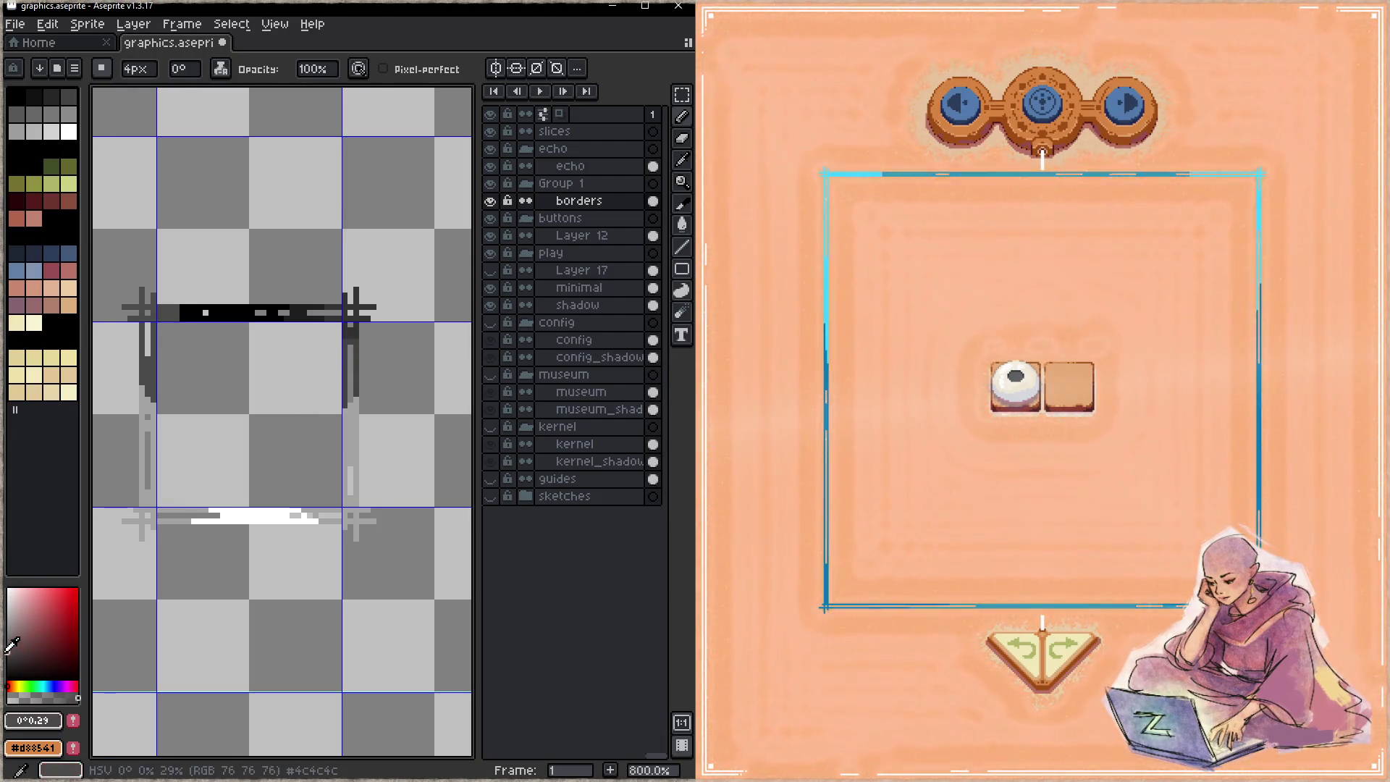
click(8, 636)
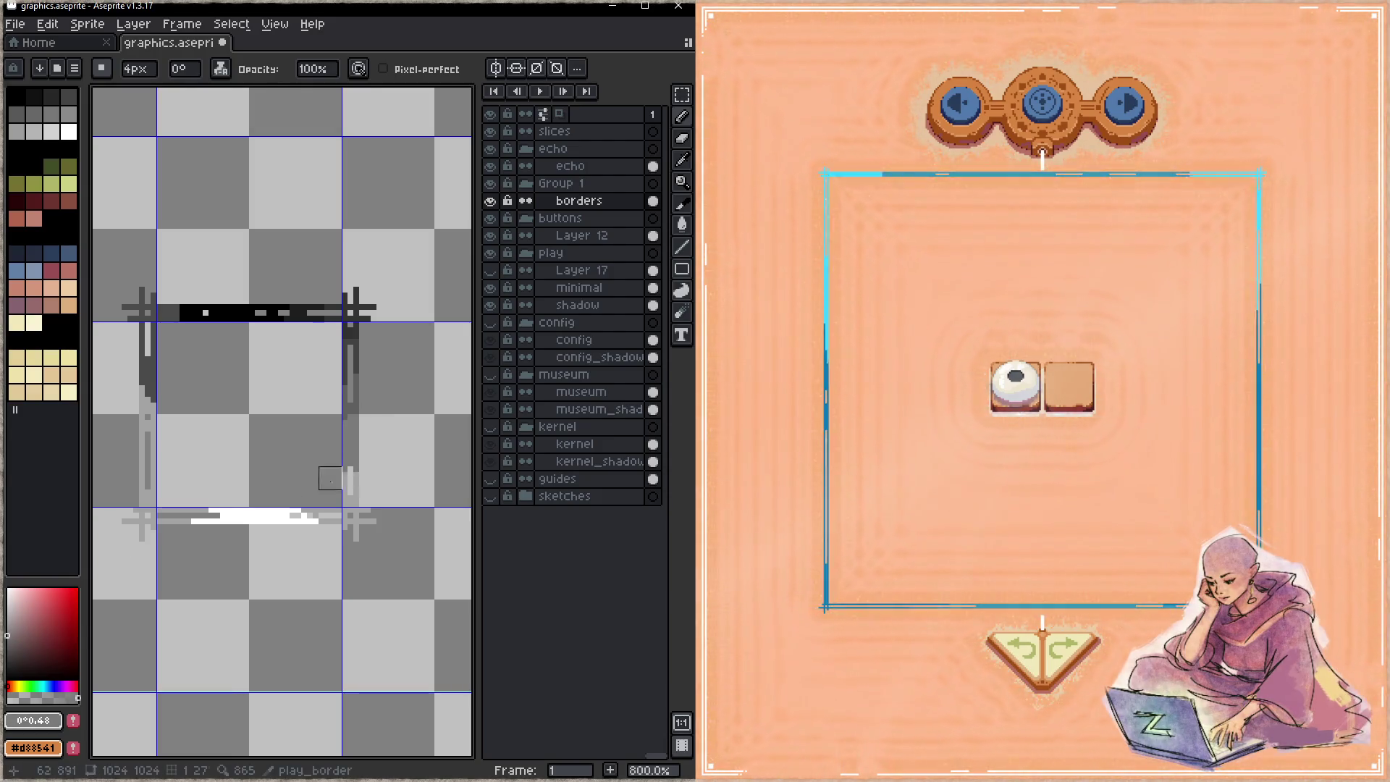
click(9, 617)
click(9, 612)
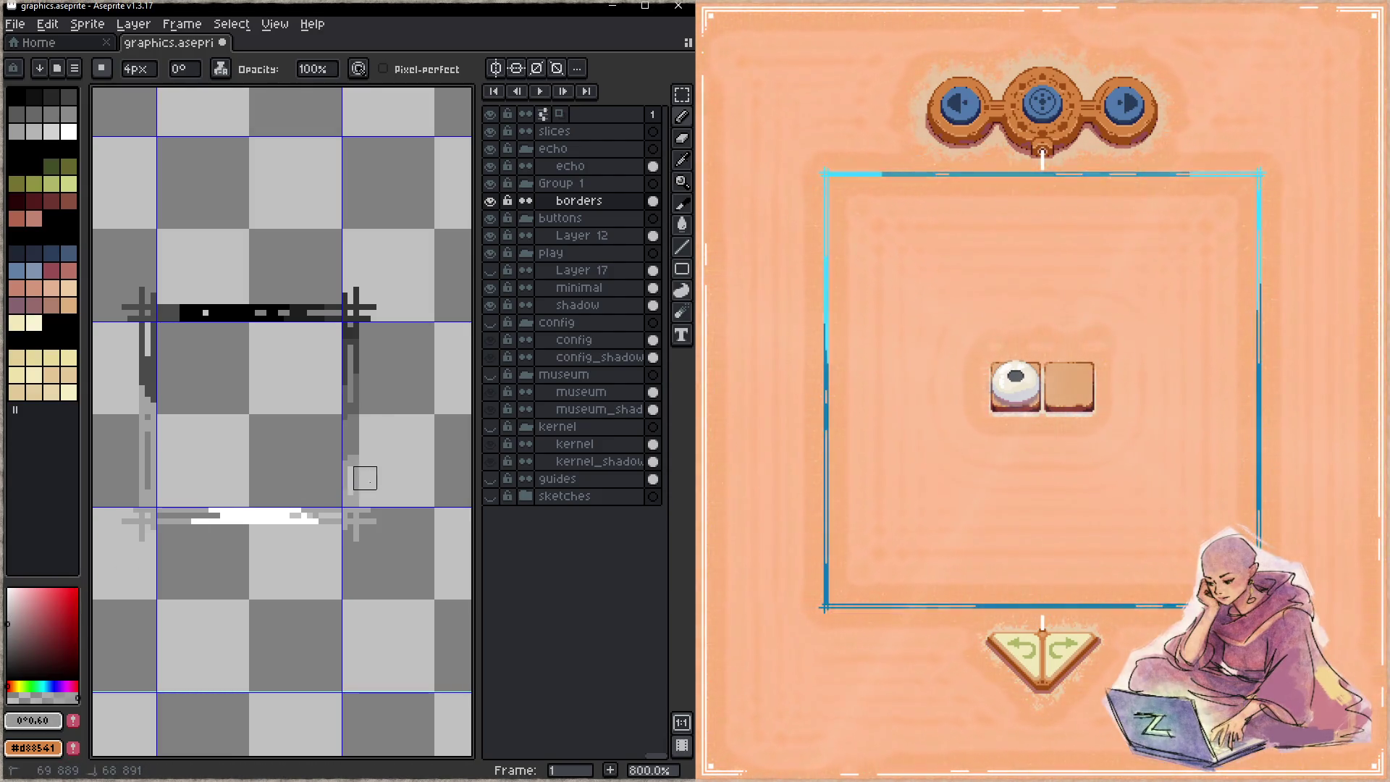
click(8, 614)
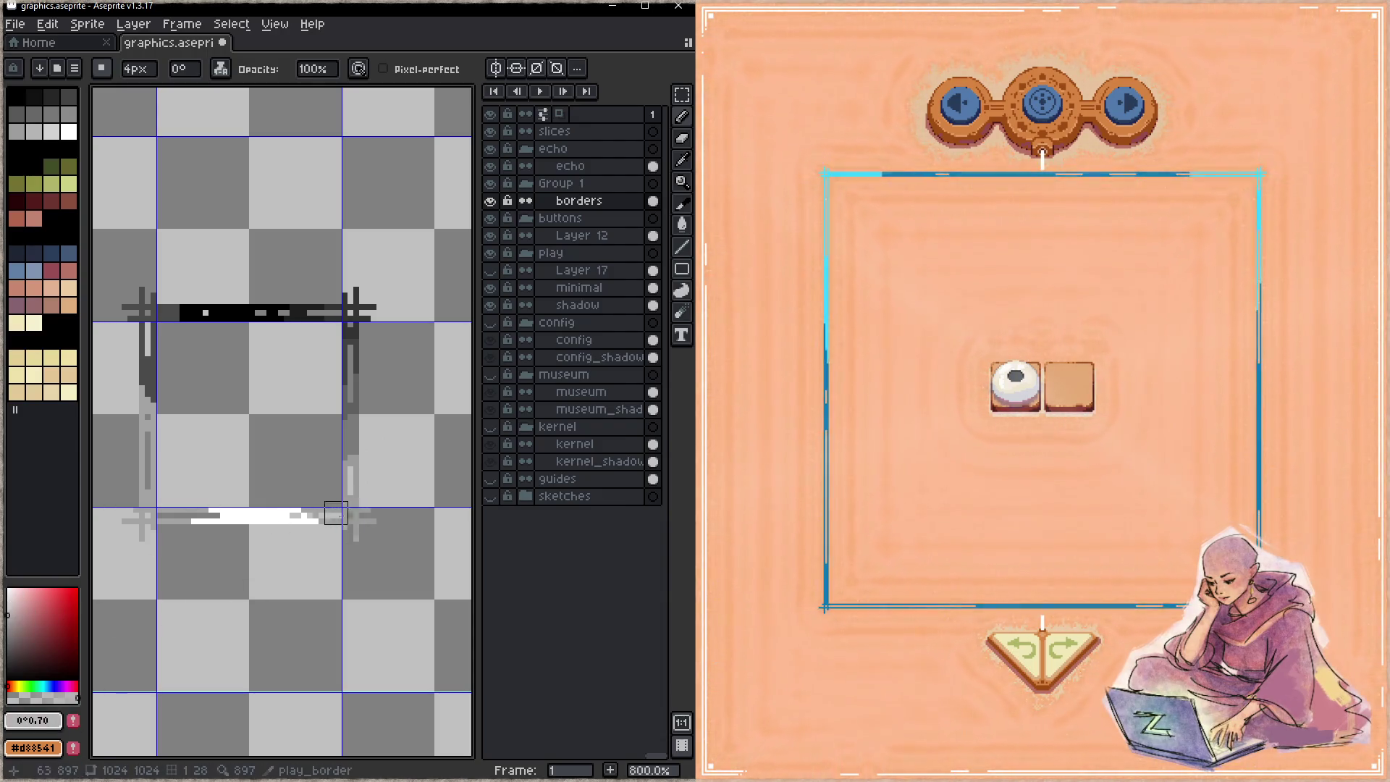
click(9, 608)
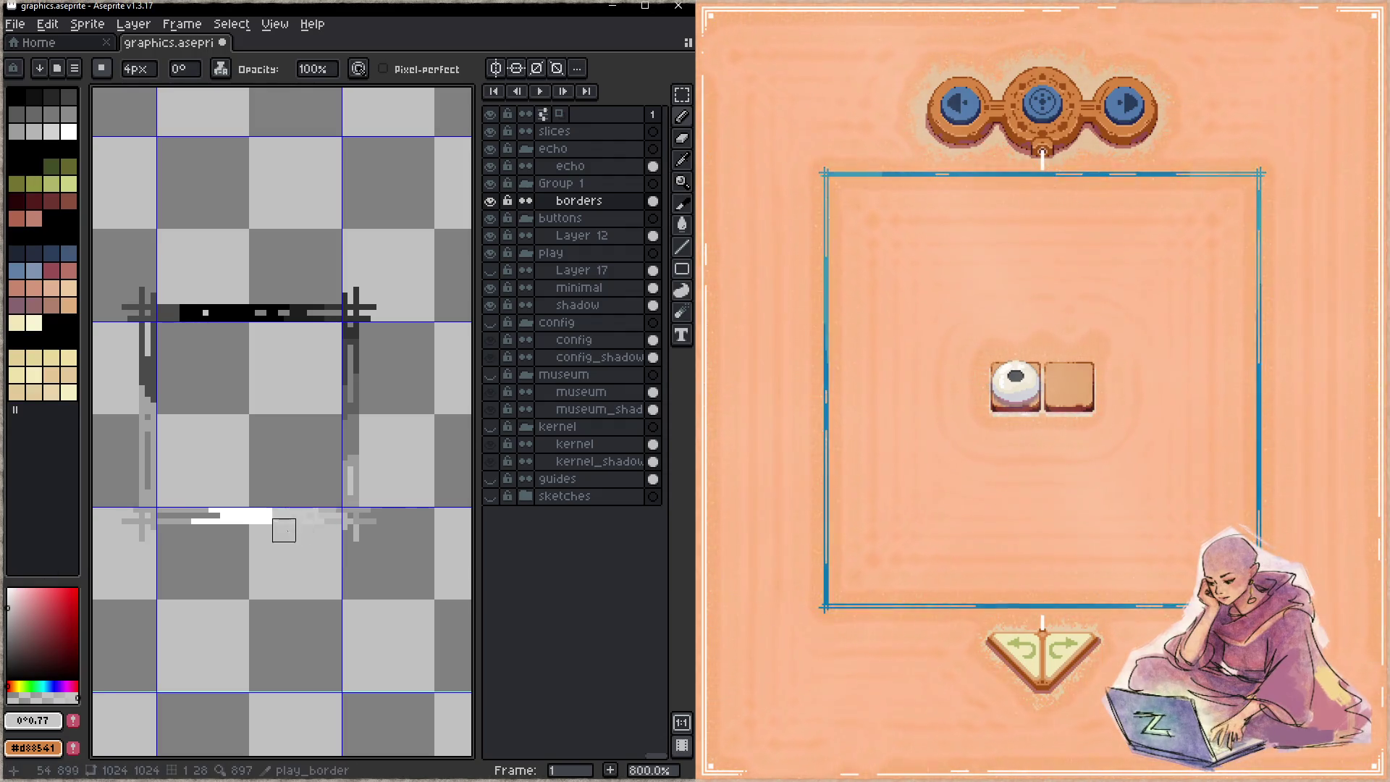
click(7, 595)
click(275, 516)
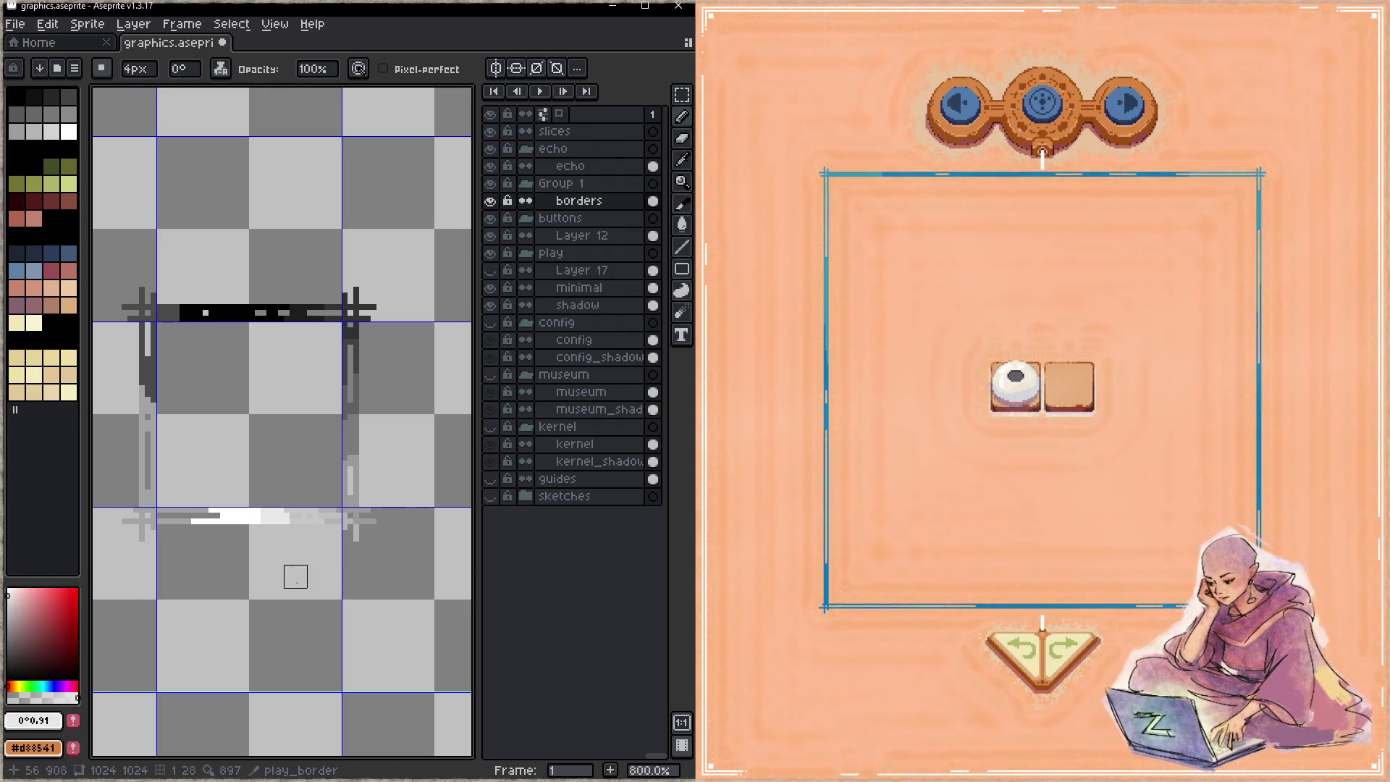
click(8, 589)
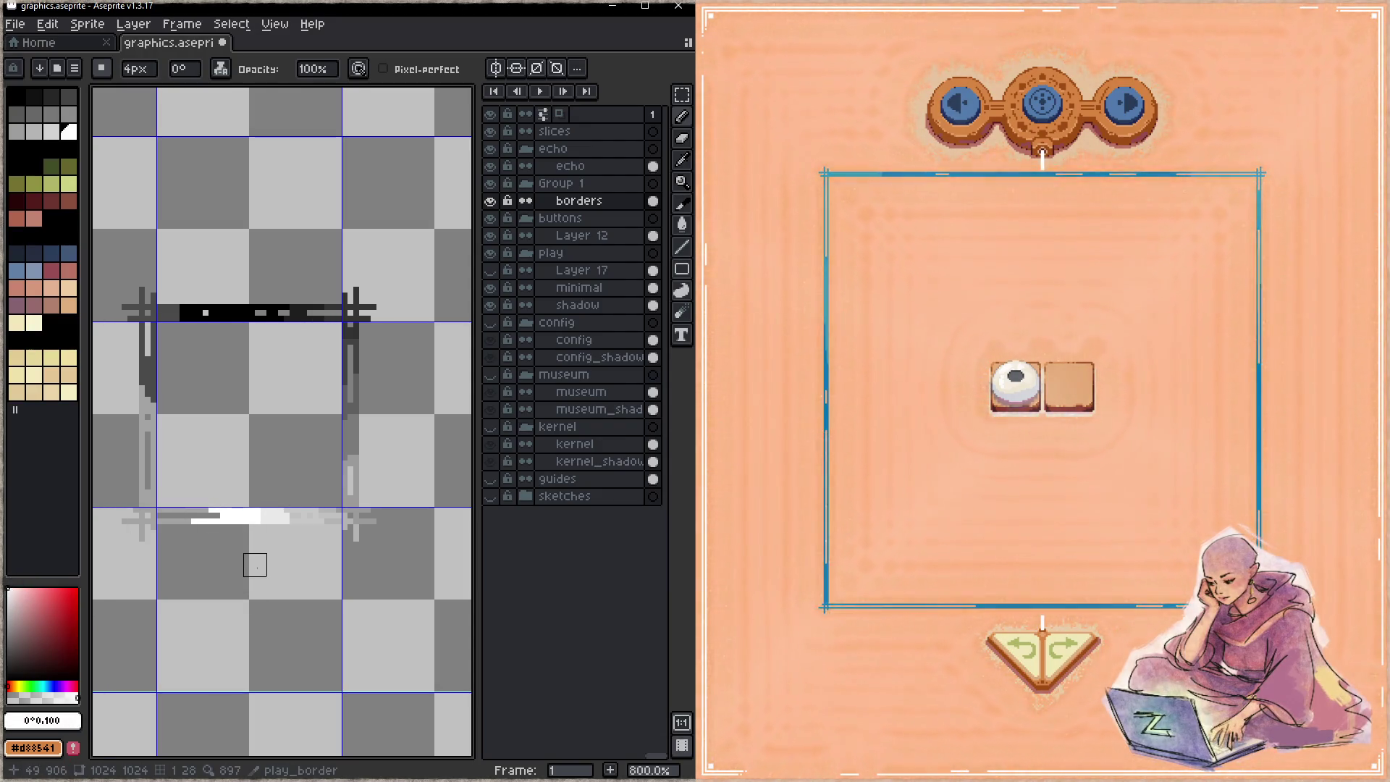
- Shade the top-left end near-black, then grade greys to white down the left and bottom edges
click(9, 665)
mouse_move(215, 311)
mouse_down()
mouse_move(226, 327)
mouse_move(197, 328)
mouse_up()
click(9, 656)
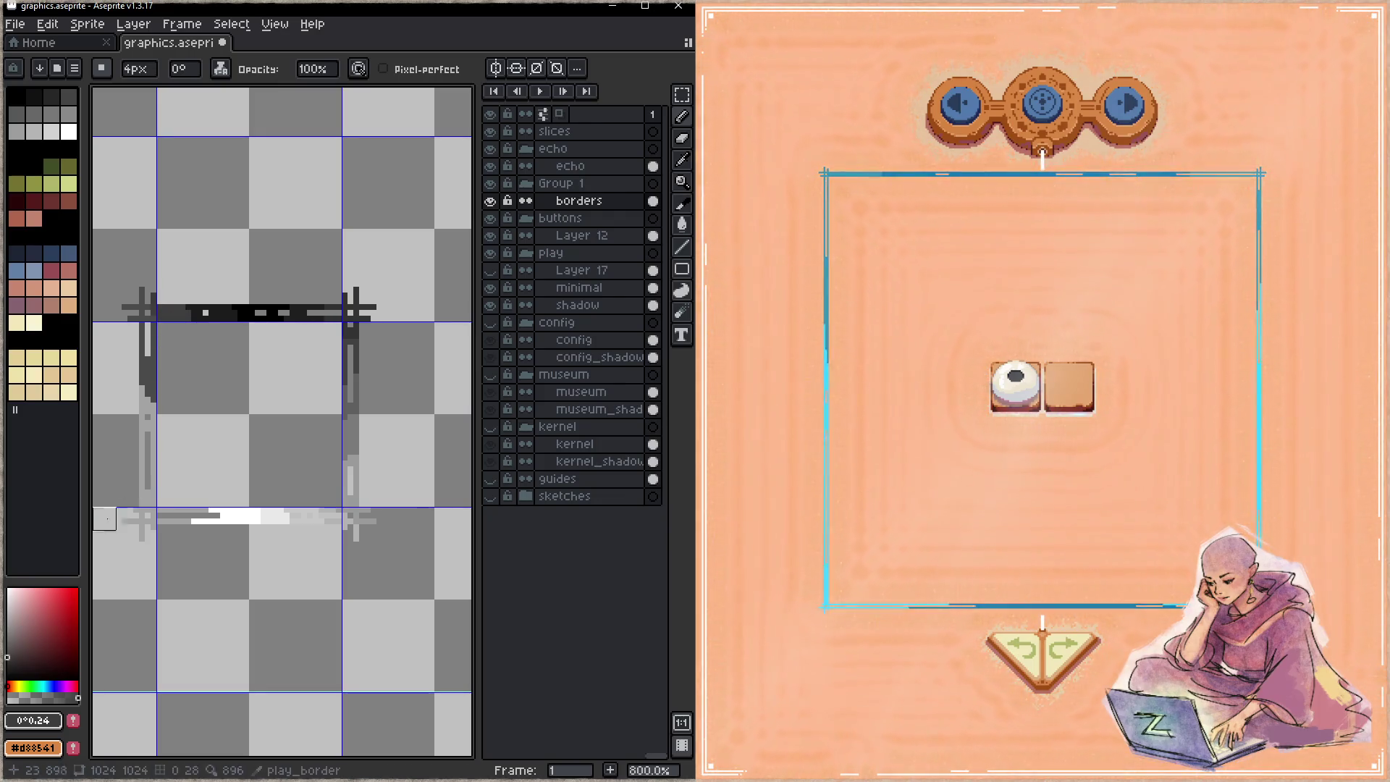
click(9, 642)
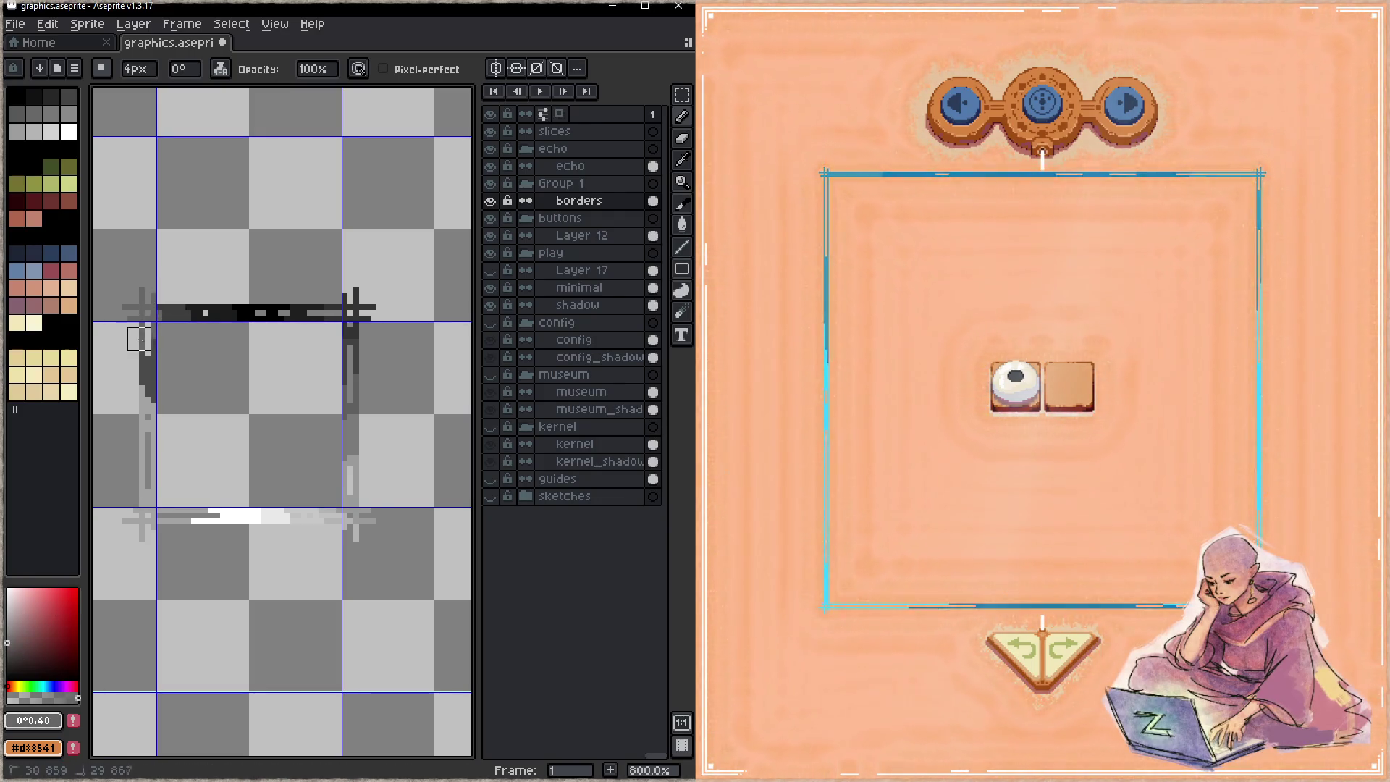
click(8, 629)
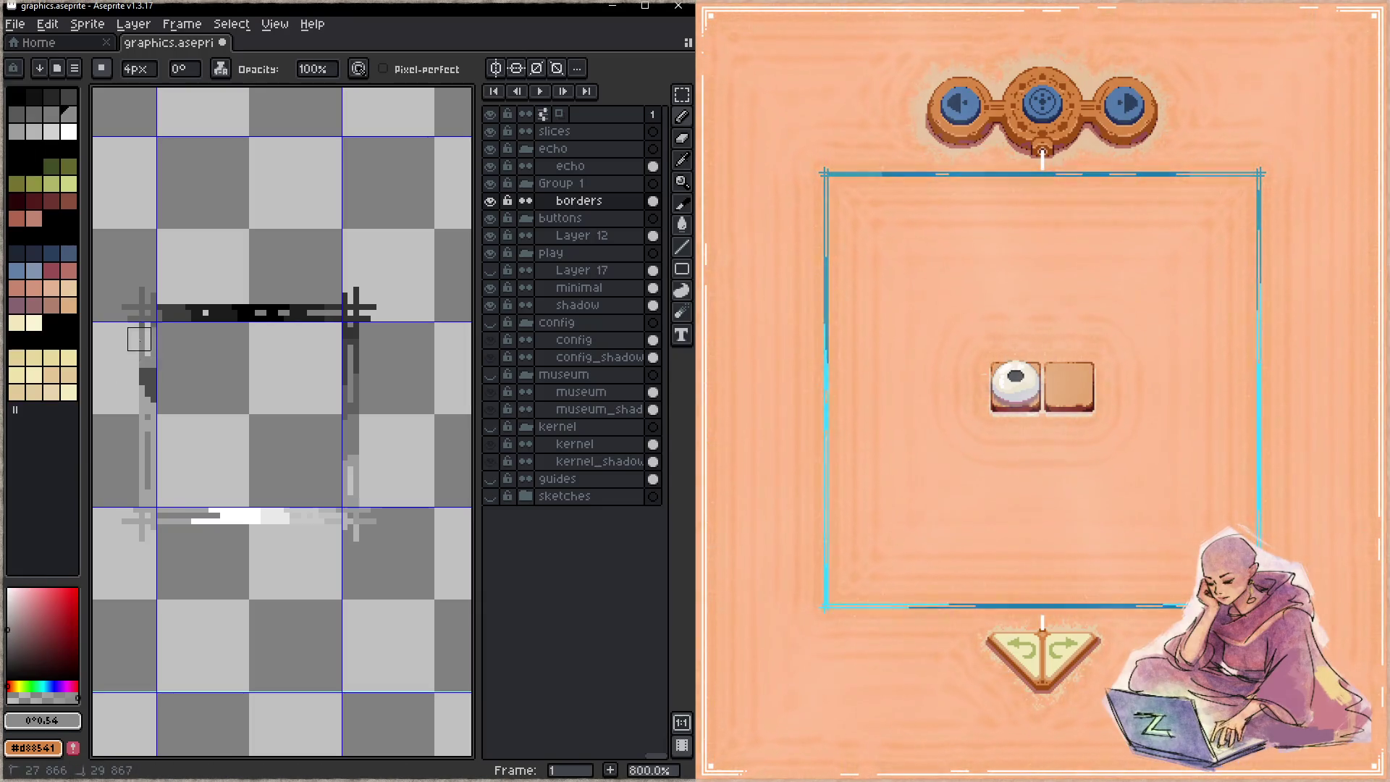
click(9, 614)
mouse_move(128, 391)
mouse_down()
mouse_move(163, 397)
mouse_move(145, 434)
mouse_move(145, 532)
mouse_move(206, 515)
mouse_up()
click(9, 602)
click(11, 589)
click(12, 588)
mouse_move(322, 474)
mouse_down()
mouse_move(340, 426)
mouse_move(185, 427)
mouse_move(157, 441)
mouse_up()
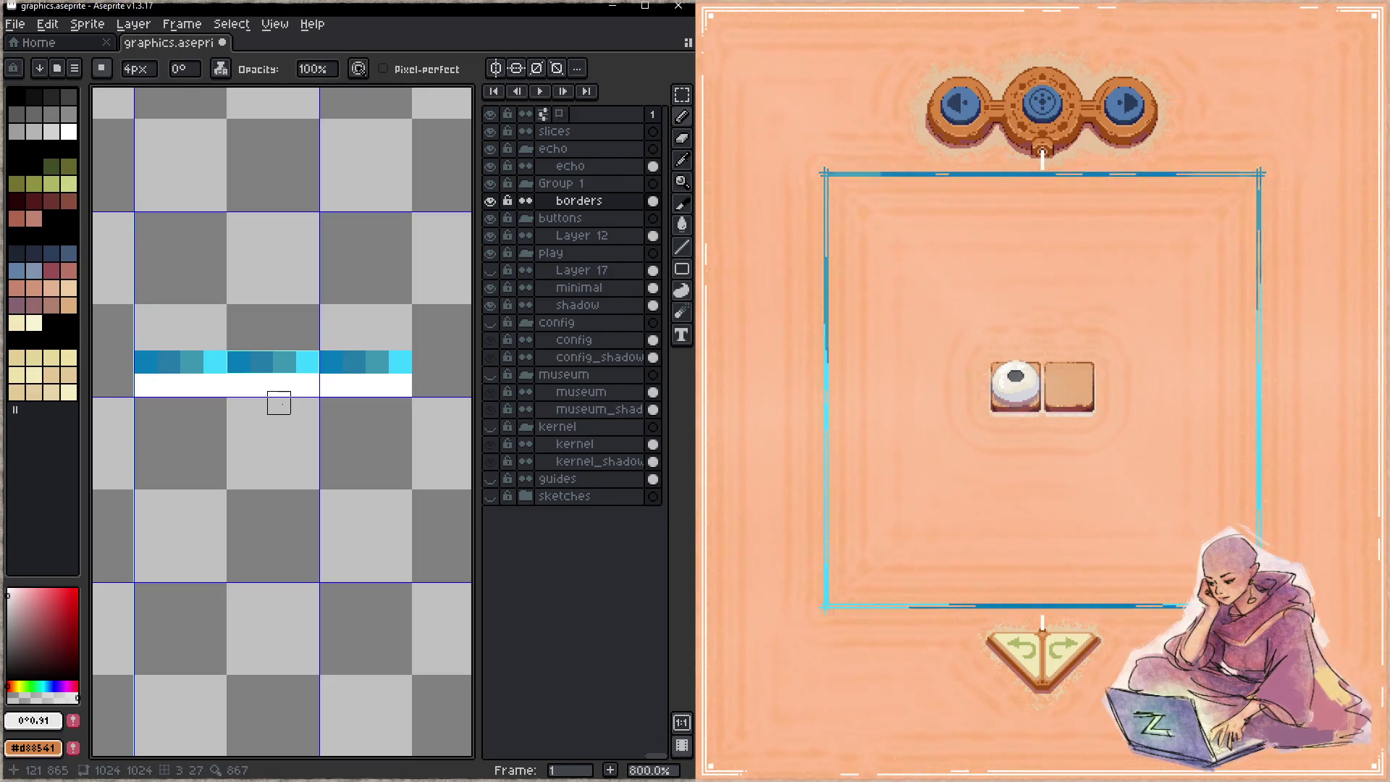
- Fill a selected block of the blue strip with a #047ab7 to #3ad4ff gradient
key(m)
drag(226, 350, 317, 373)
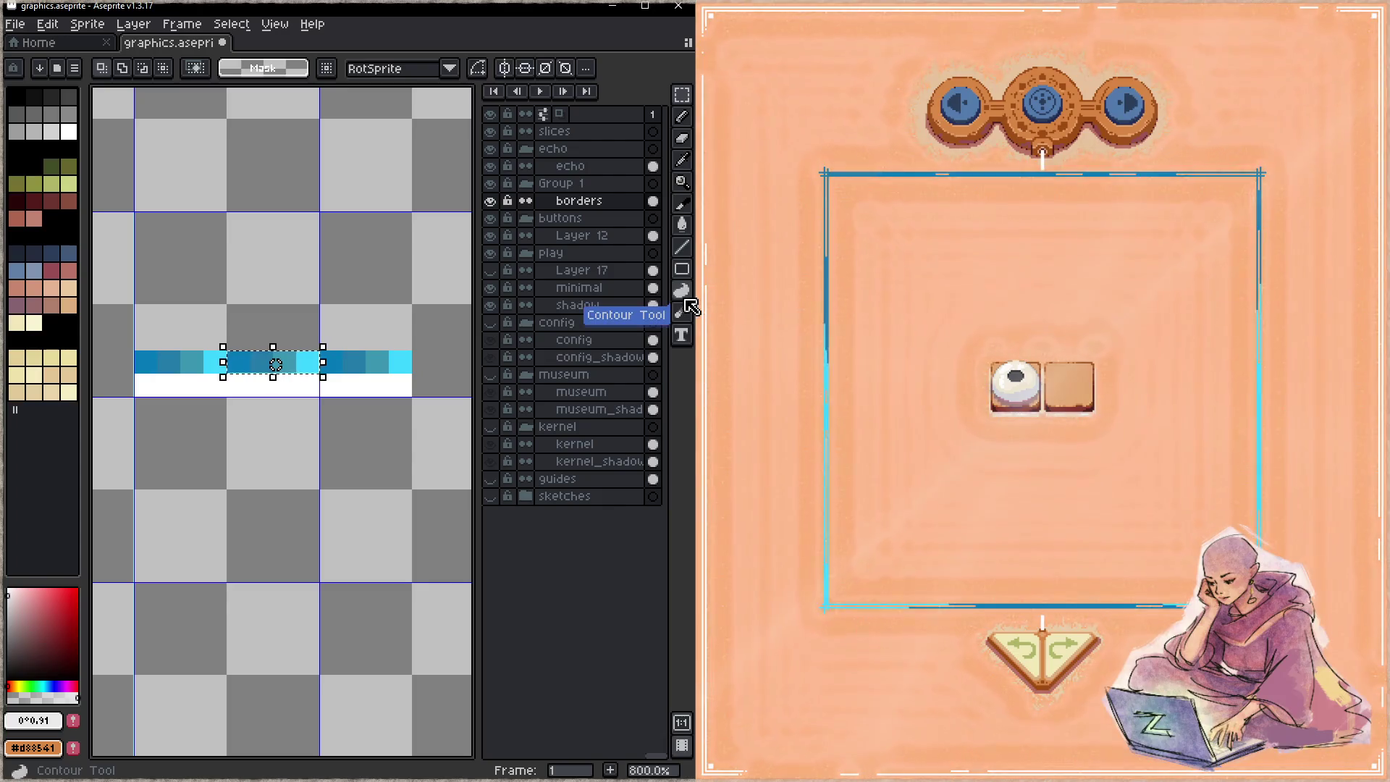
click(681, 225)
click(661, 225)
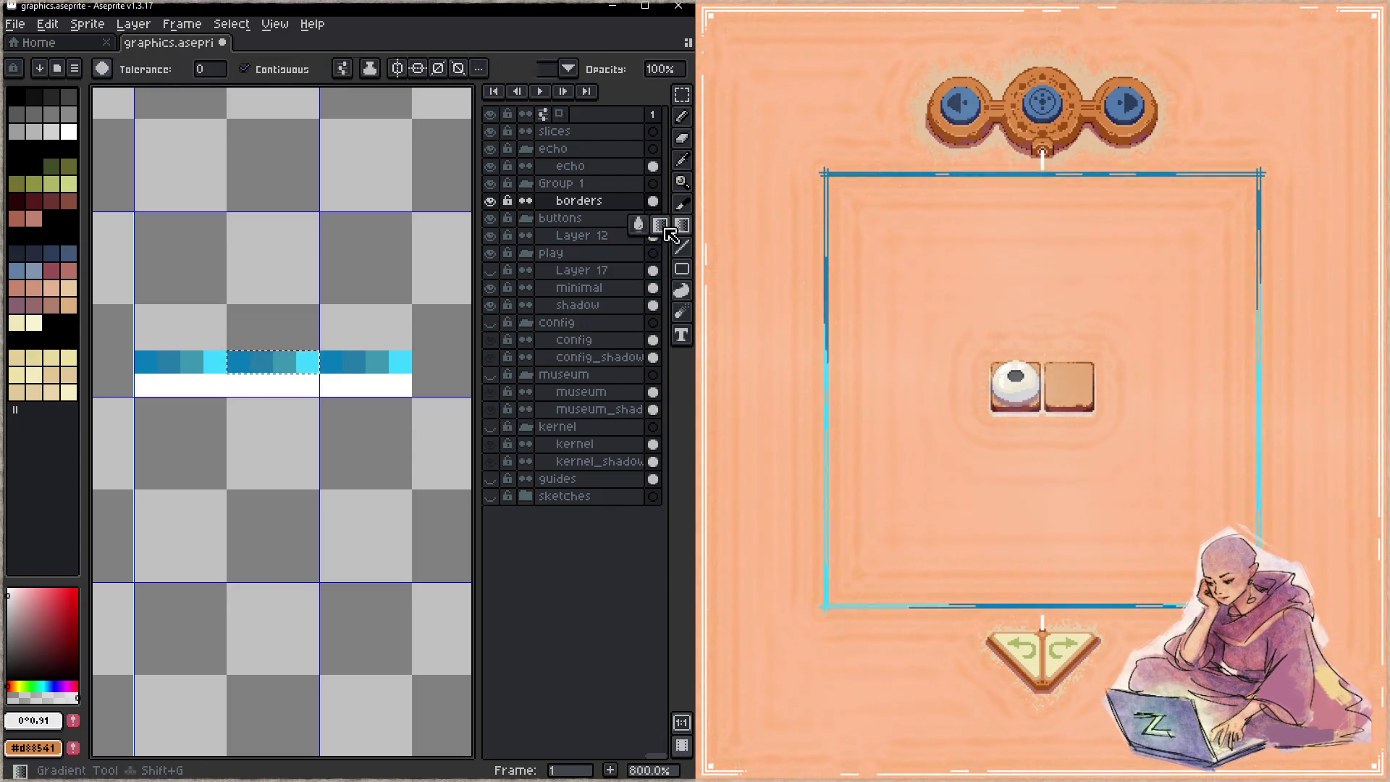
scroll(312, 282, up, 1)
scroll(275, 341, up, 1)
key(i)
right_click(224, 402)
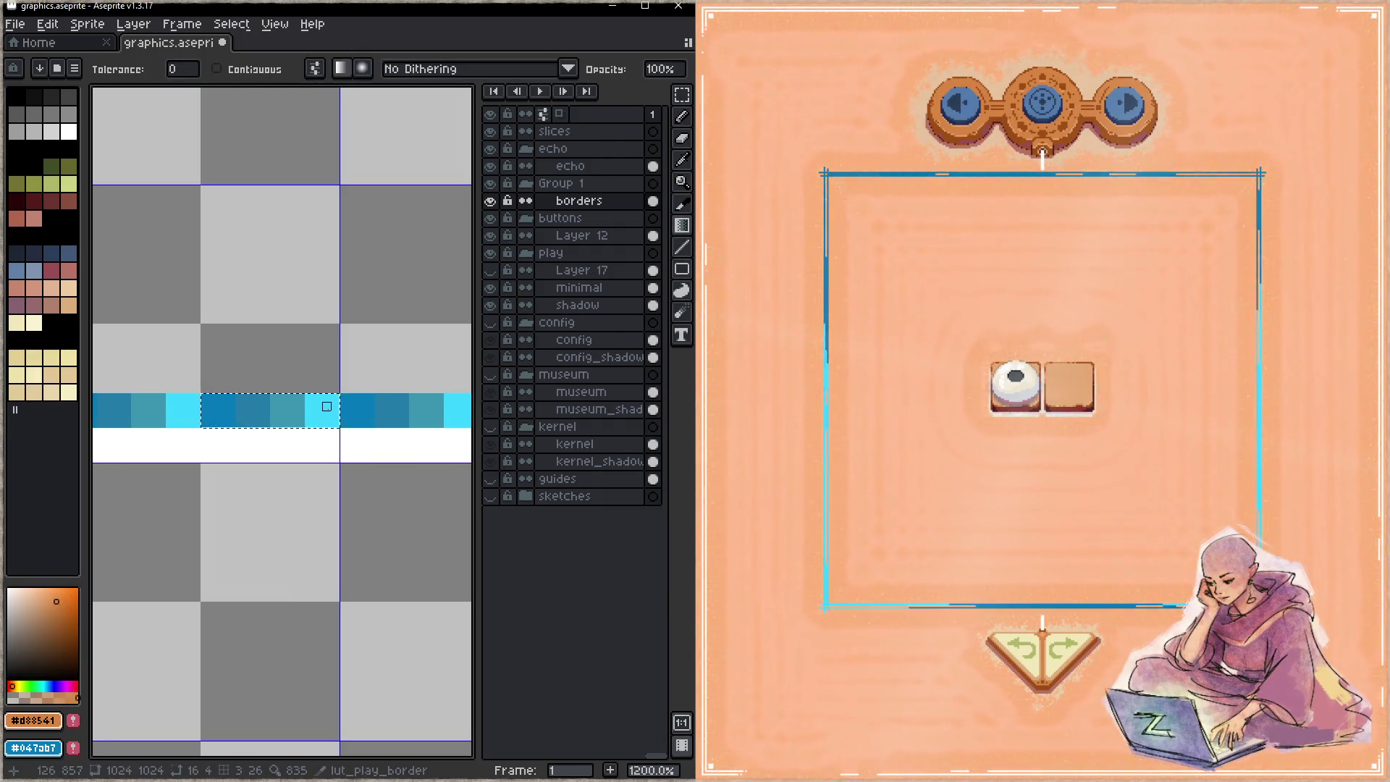
alt+click(326, 406)
drag(206, 406, 343, 406)
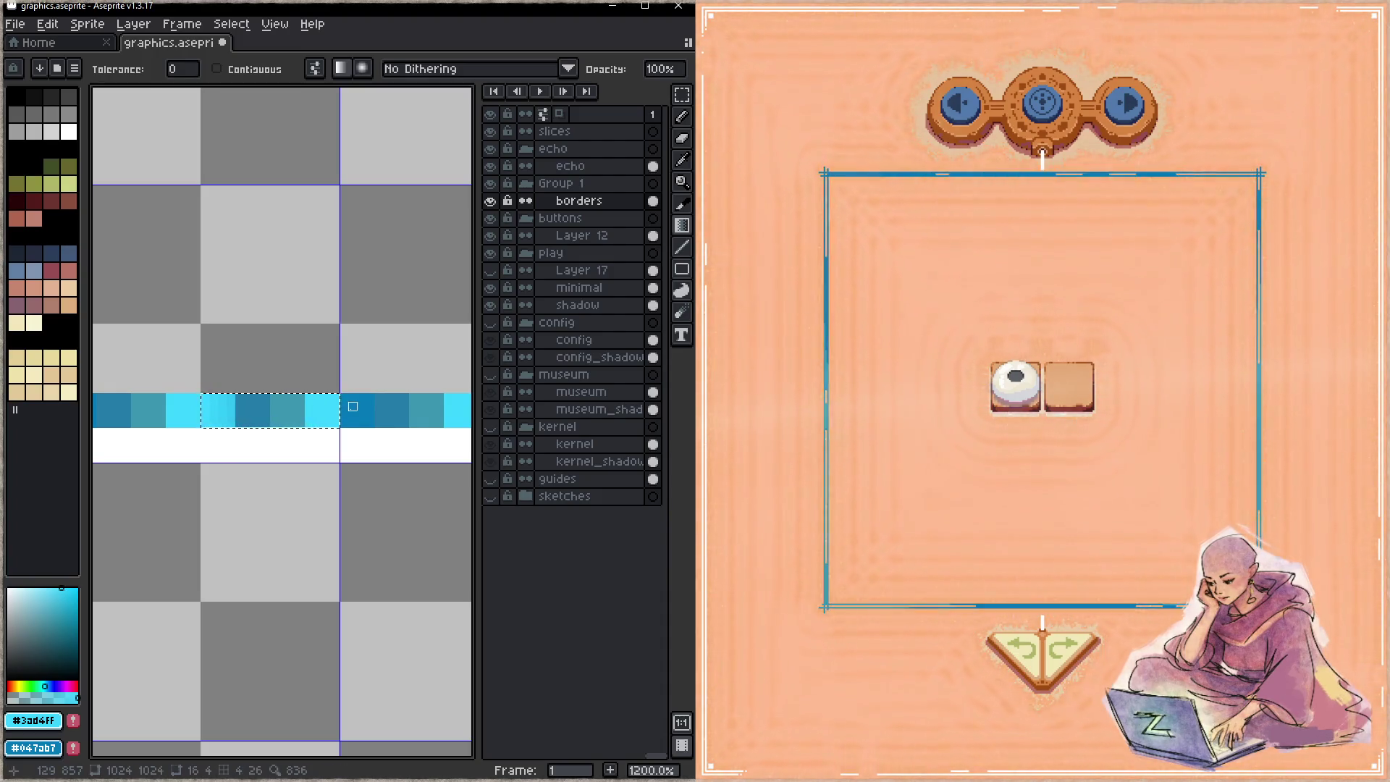
key(w)
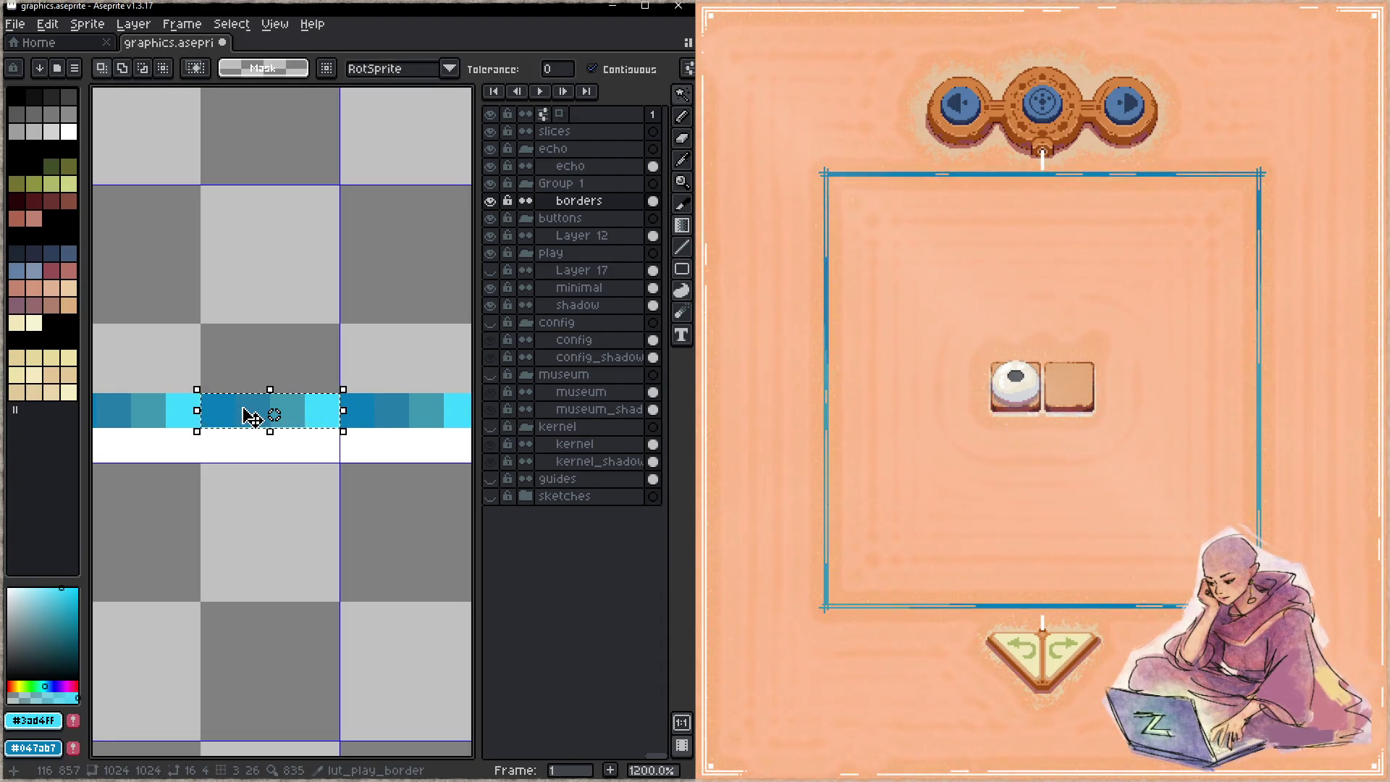
- Fill the grey cell between the blue blocks with a blue-to-cyan gradient and save
key(m)
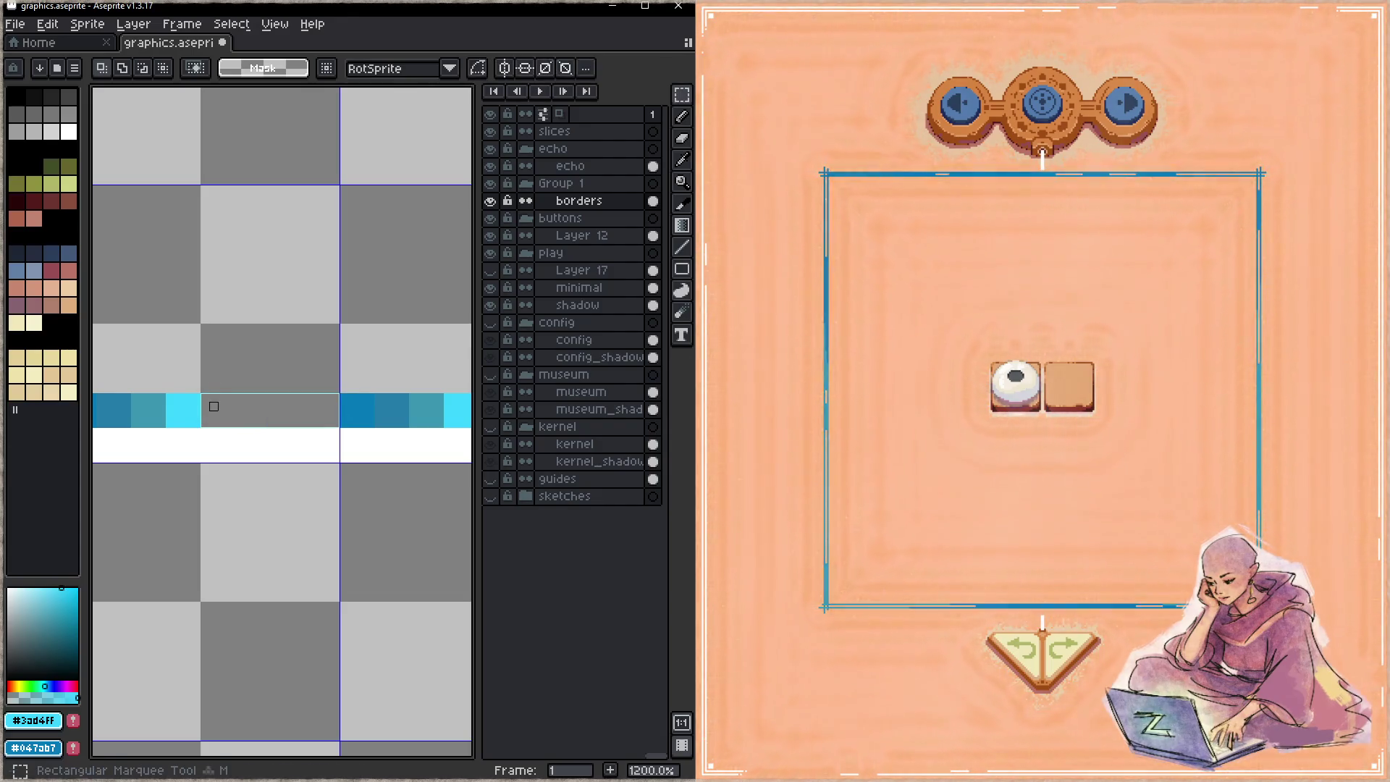
drag(203, 394, 338, 427)
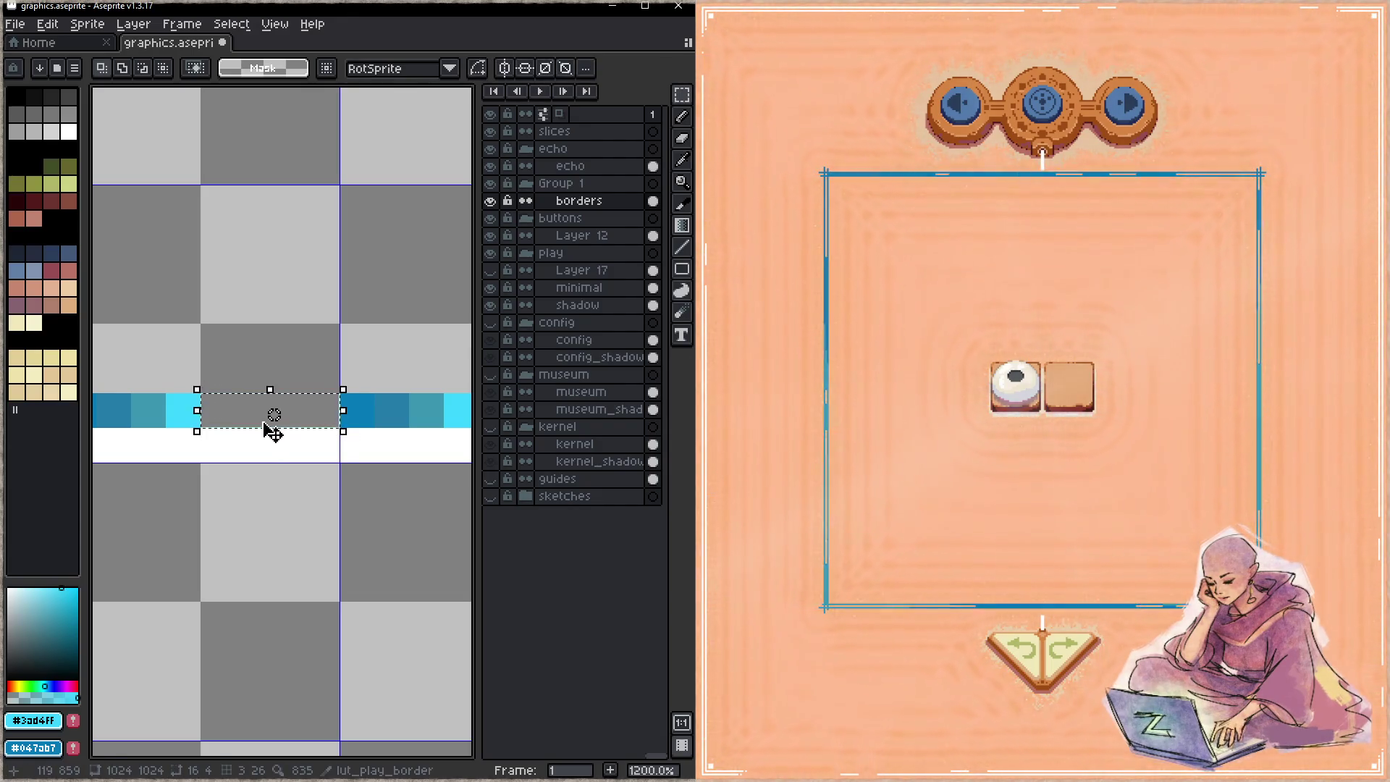
key(shift+g)
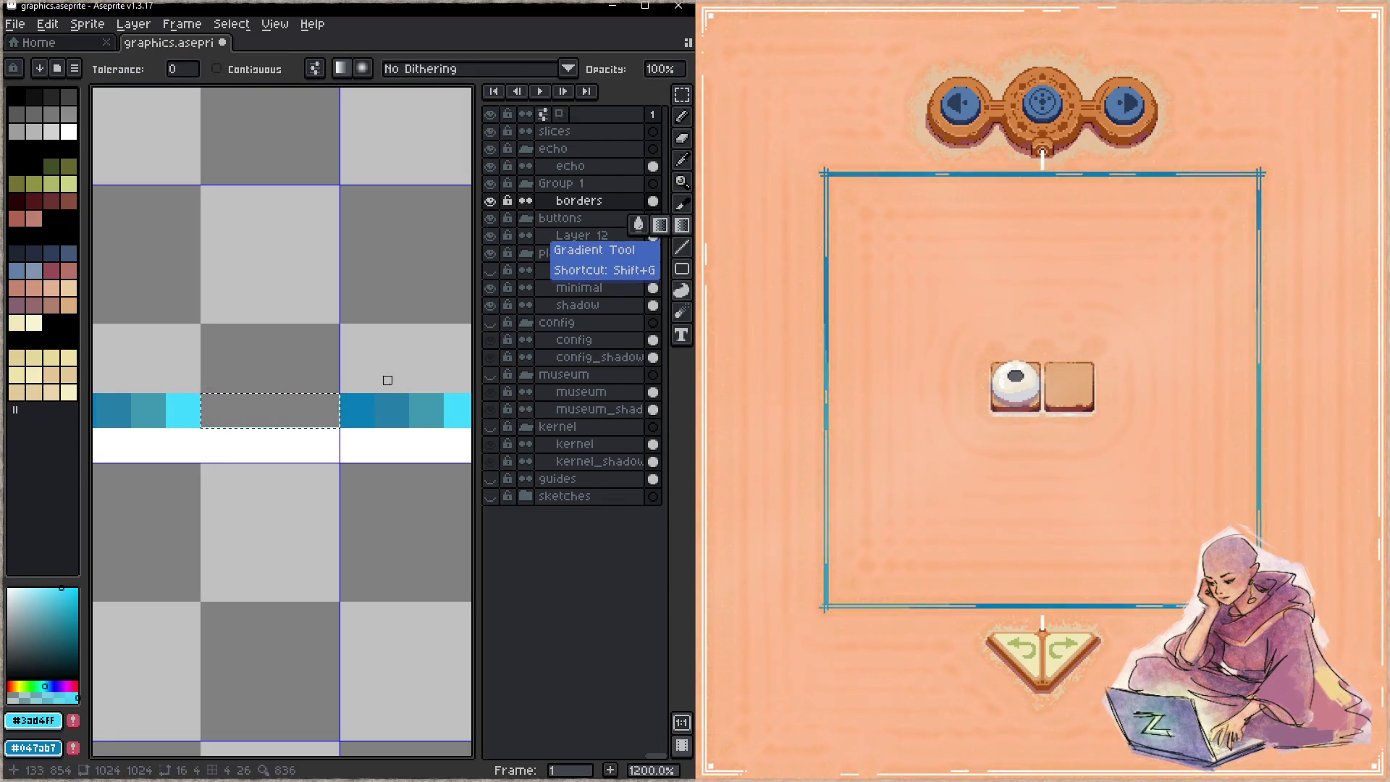
drag(205, 413, 301, 415)
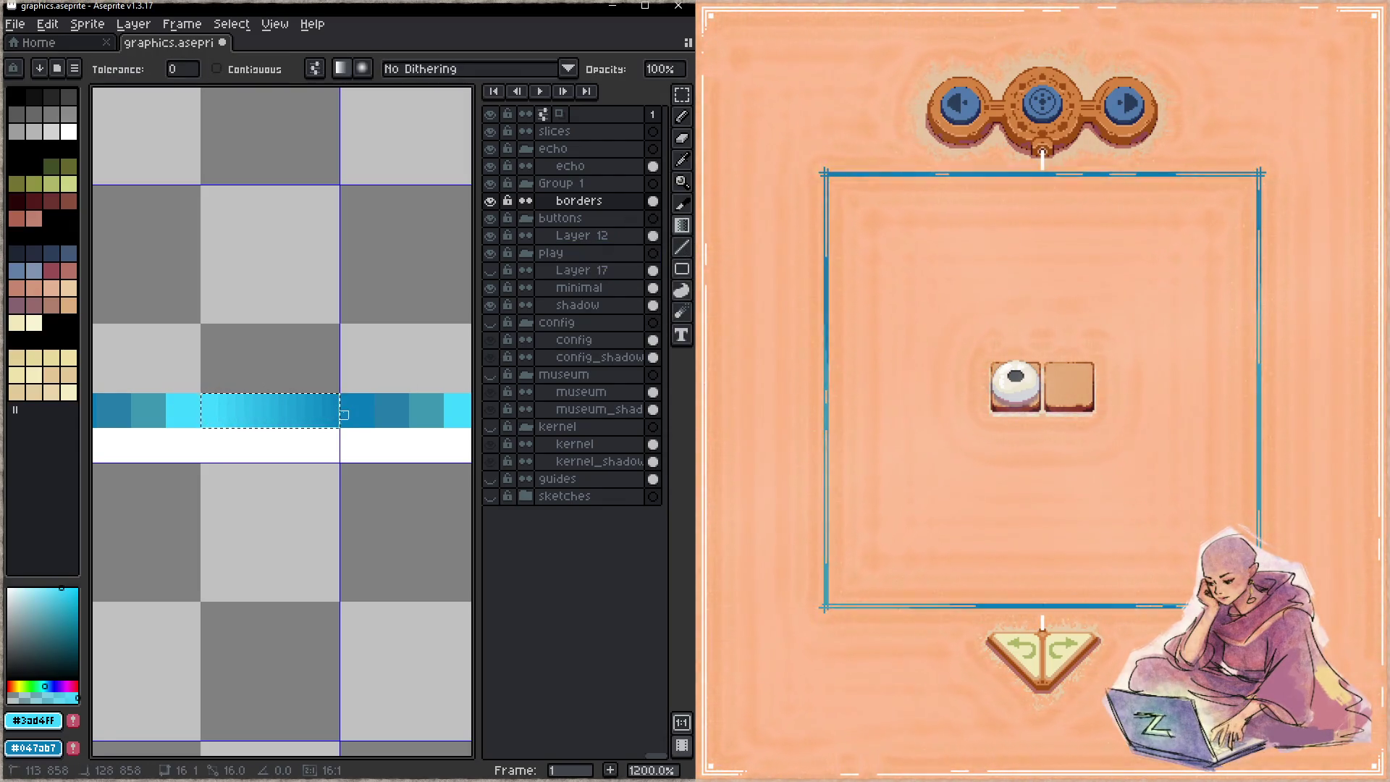
drag(335, 415, 213, 415)
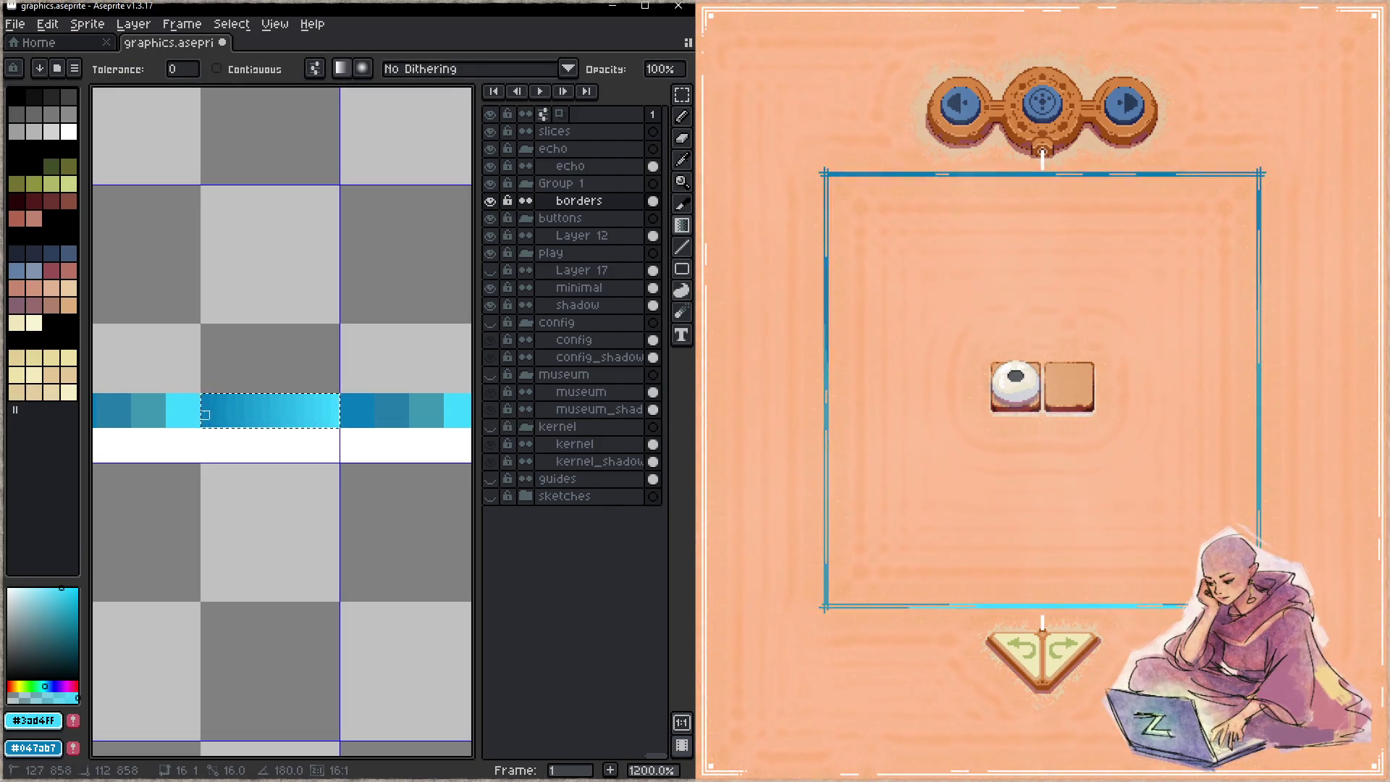
key(ctrl+s)
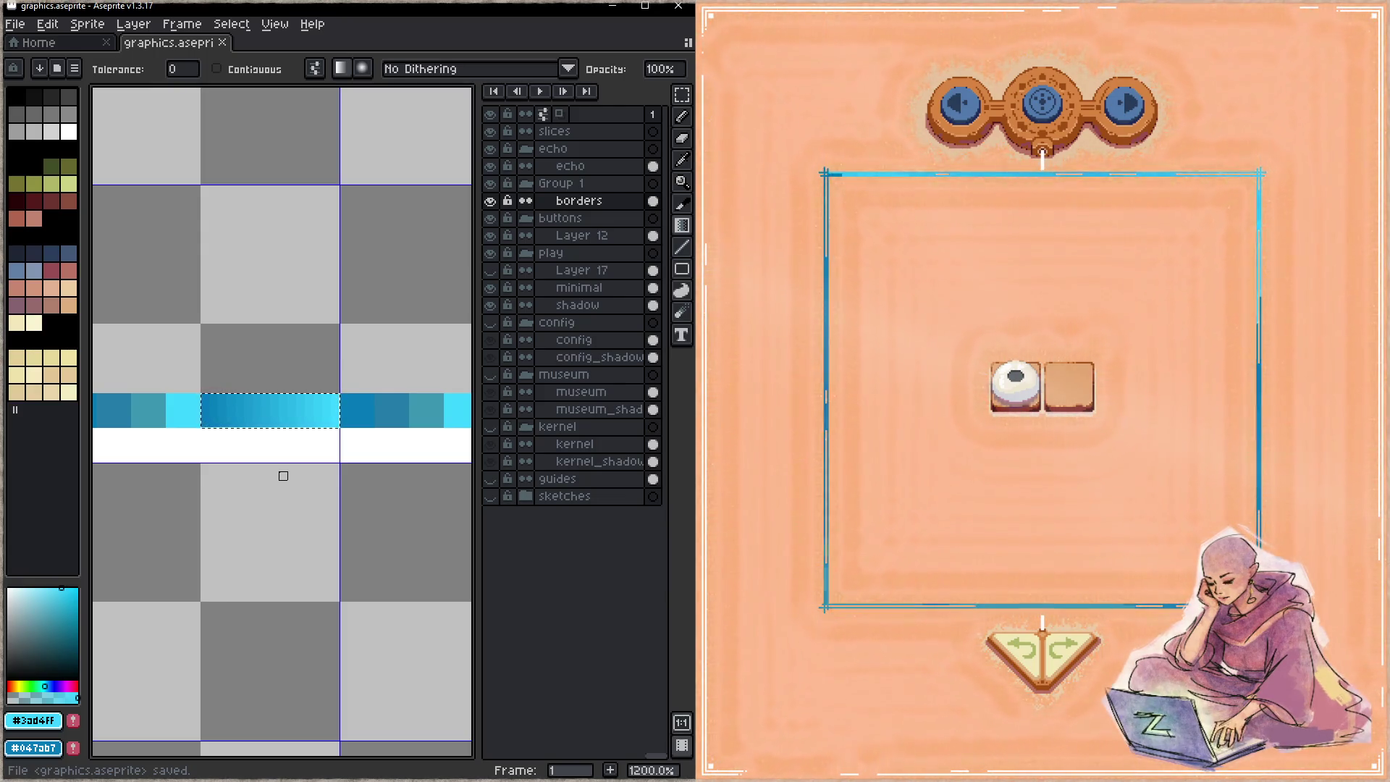
scroll(333, 476, down, 1)
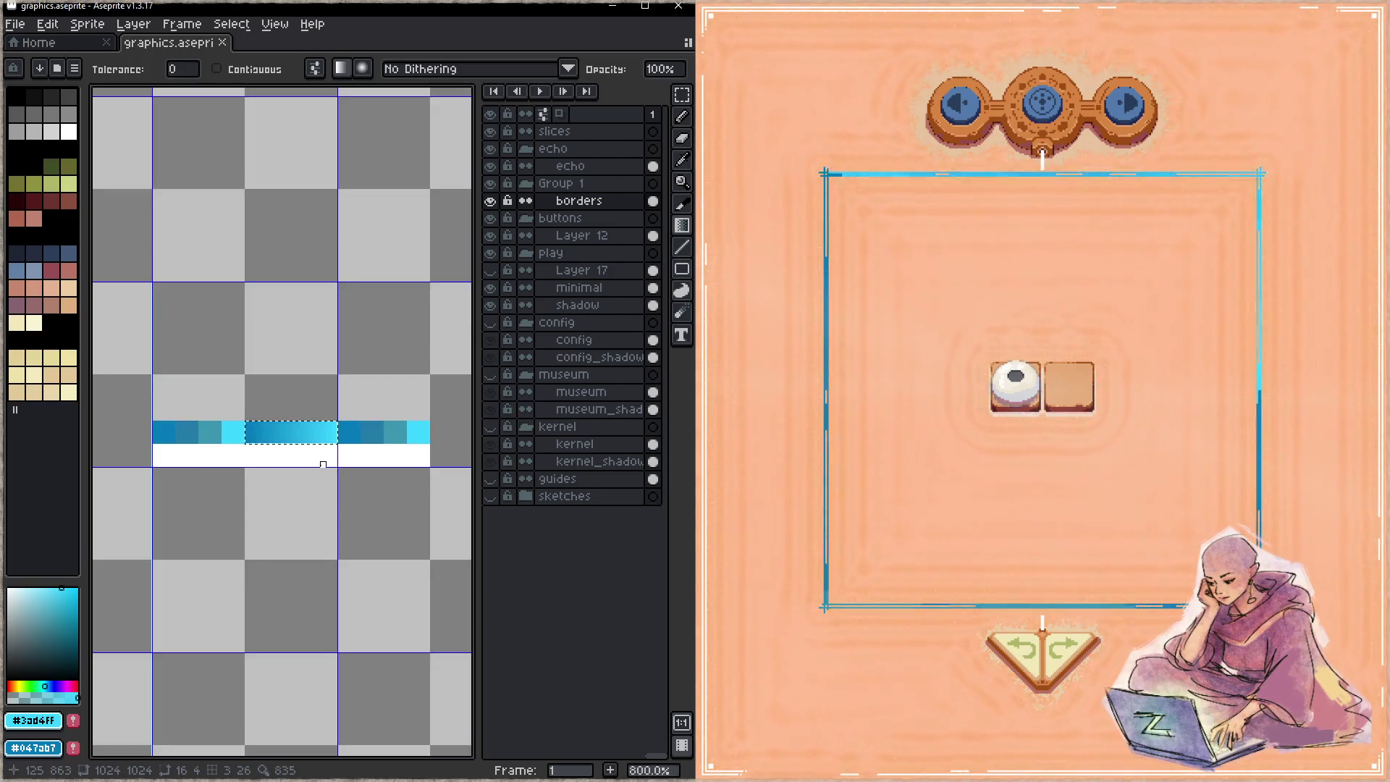
- Shift the blue gradient strip to the right and save
key(m)
mouse_move(322, 444)
mouse_down()
mouse_move(404, 446)
mouse_move(177, 449)
mouse_move(195, 450)
mouse_up()
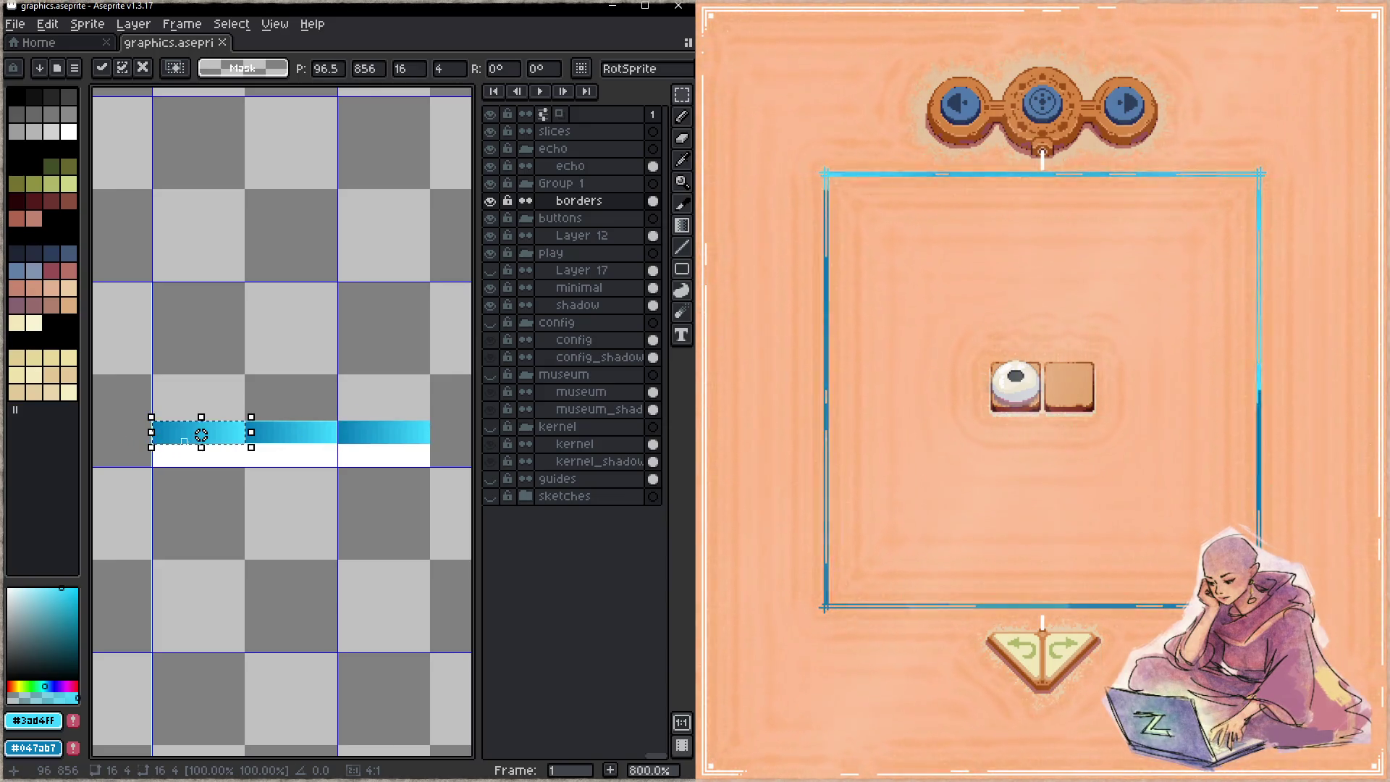
key(Return)
key(ctrl+s)
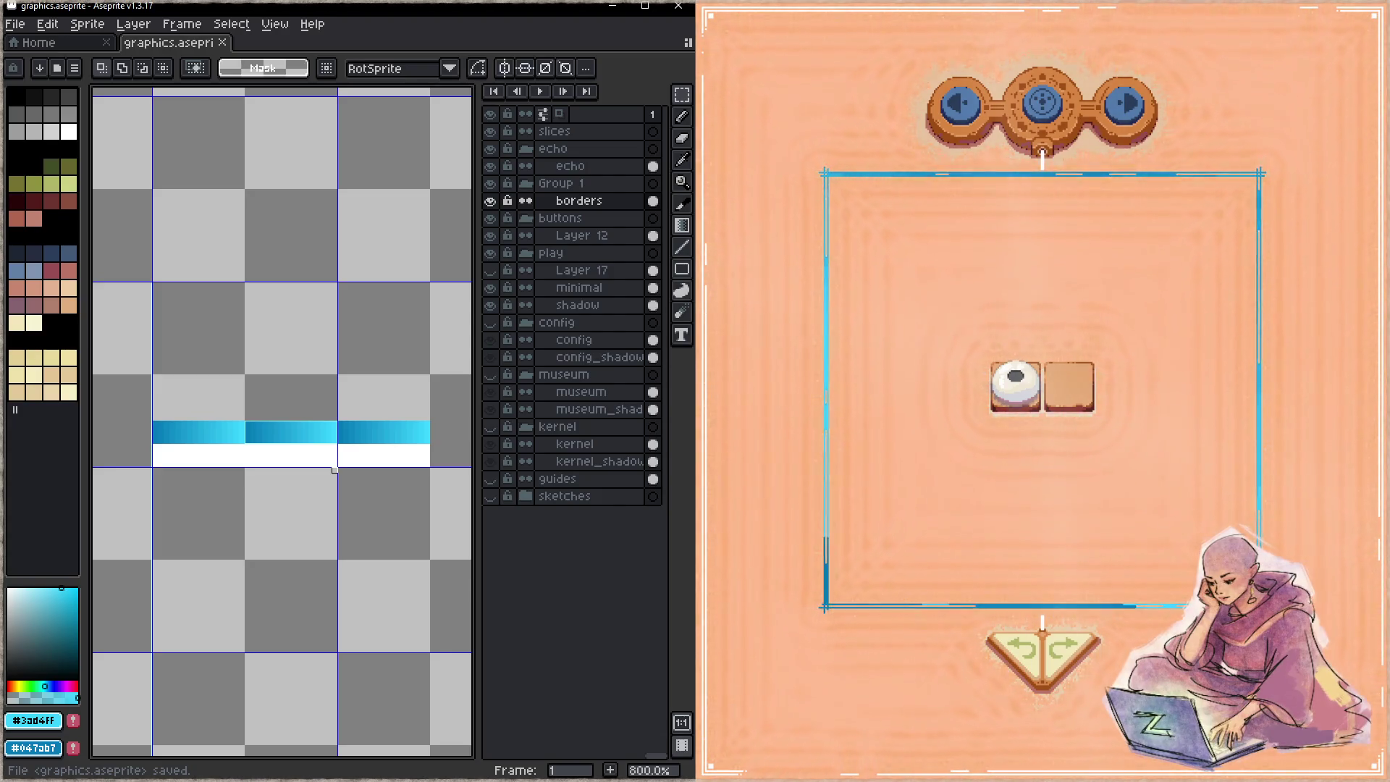
- Move the left part of the cyan band right to the guide, deselect, and save
scroll(318, 445, up, 2)
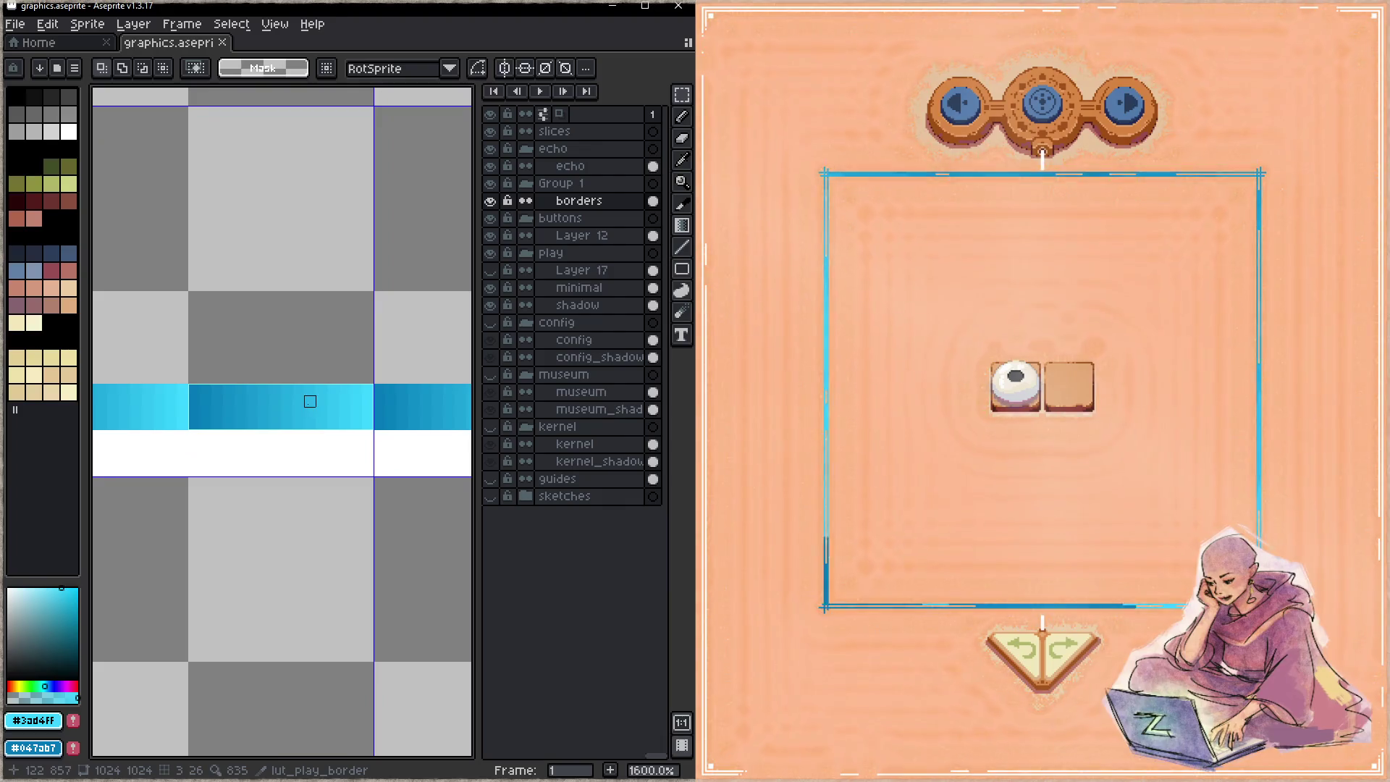
mouse_move(272, 387)
mouse_down()
mouse_move(369, 437)
mouse_move(372, 379)
mouse_move(323, 381)
mouse_move(245, 443)
mouse_move(273, 427)
mouse_up()
key(ctrl+d)
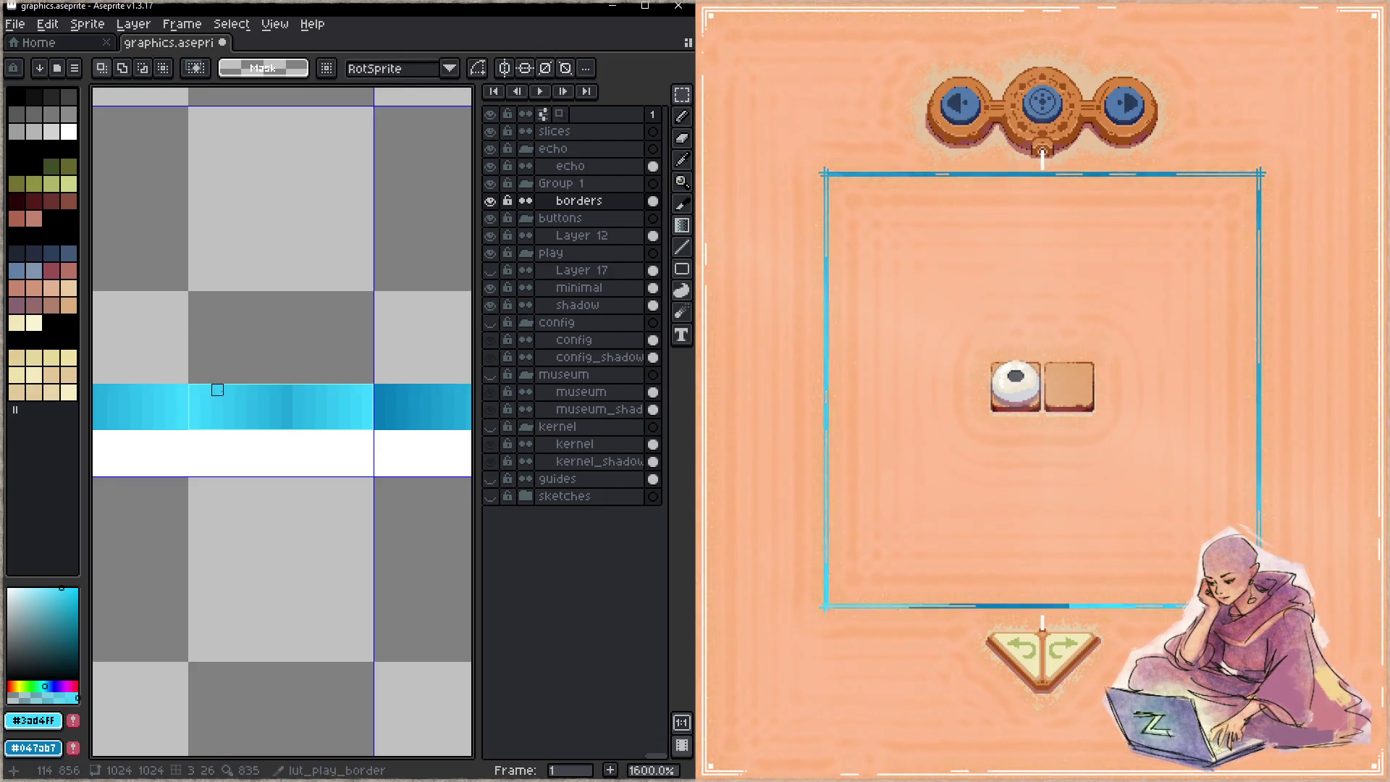
drag(194, 390, 371, 429)
scroll(313, 528, right, 3)
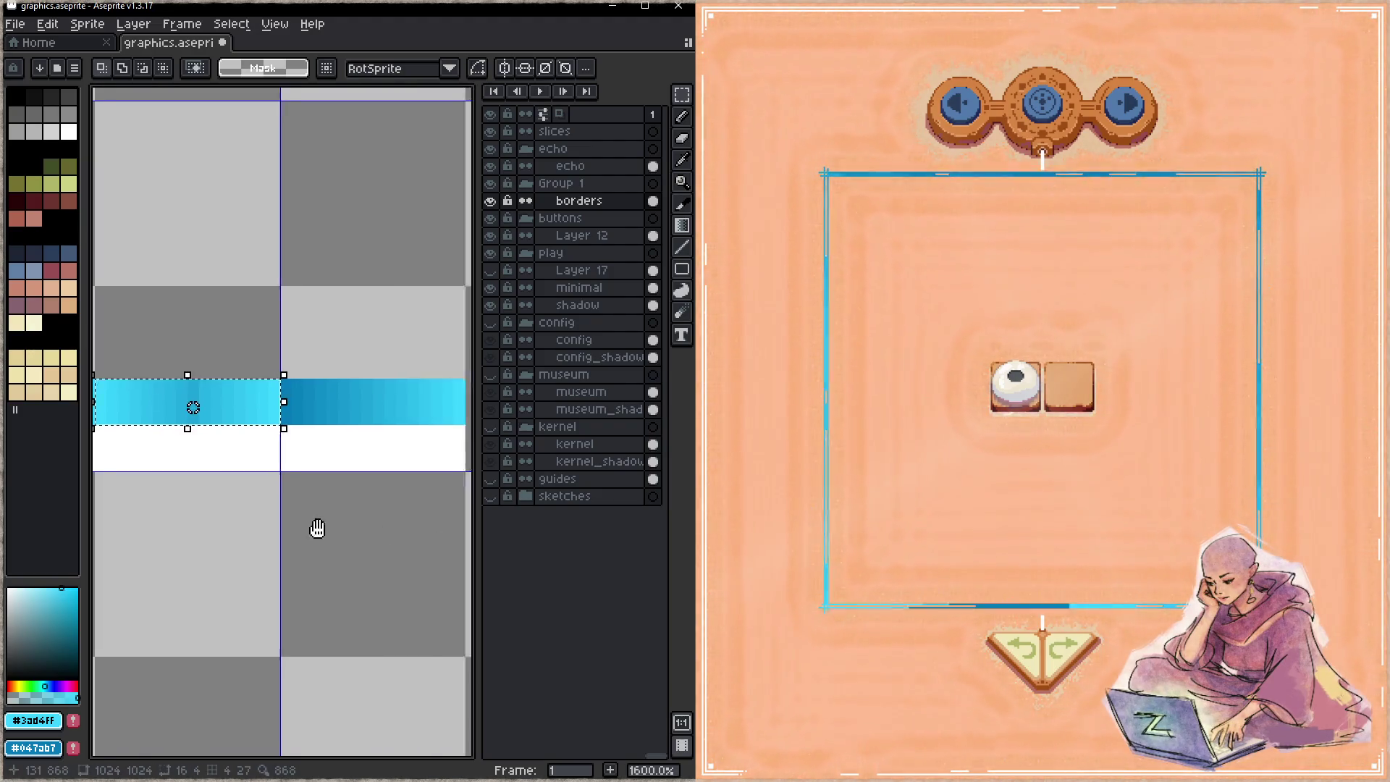
mouse_move(216, 418)
mouse_down()
mouse_move(416, 416)
mouse_move(103, 429)
mouse_up()
scroll(348, 480, left, 3)
key(ctrl+d)
key(ctrl+s)
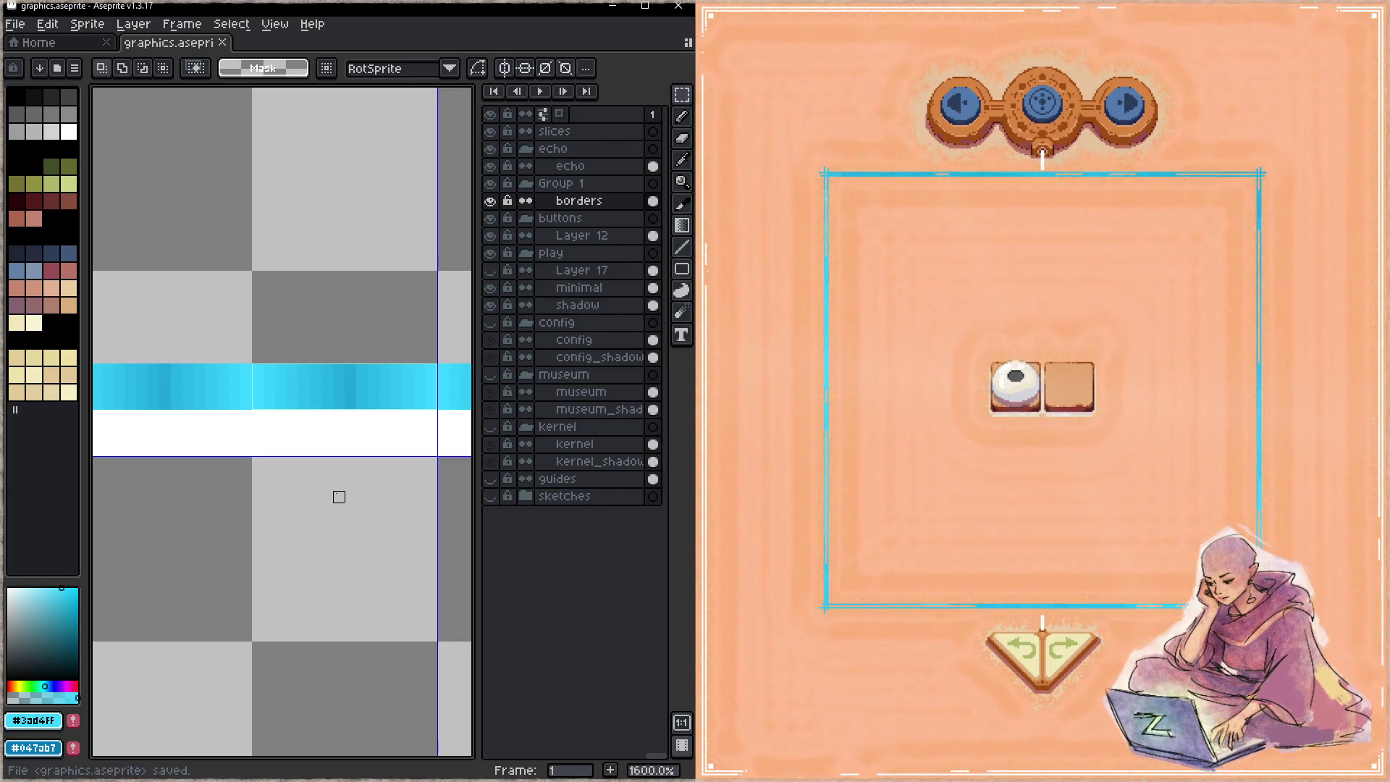
scroll(315, 508, down, 3)
- Repaint the play border's dark edges white with the pencil, using white picked from the border
drag(316, 508, 465, 330)
scroll(344, 352, up, 1)
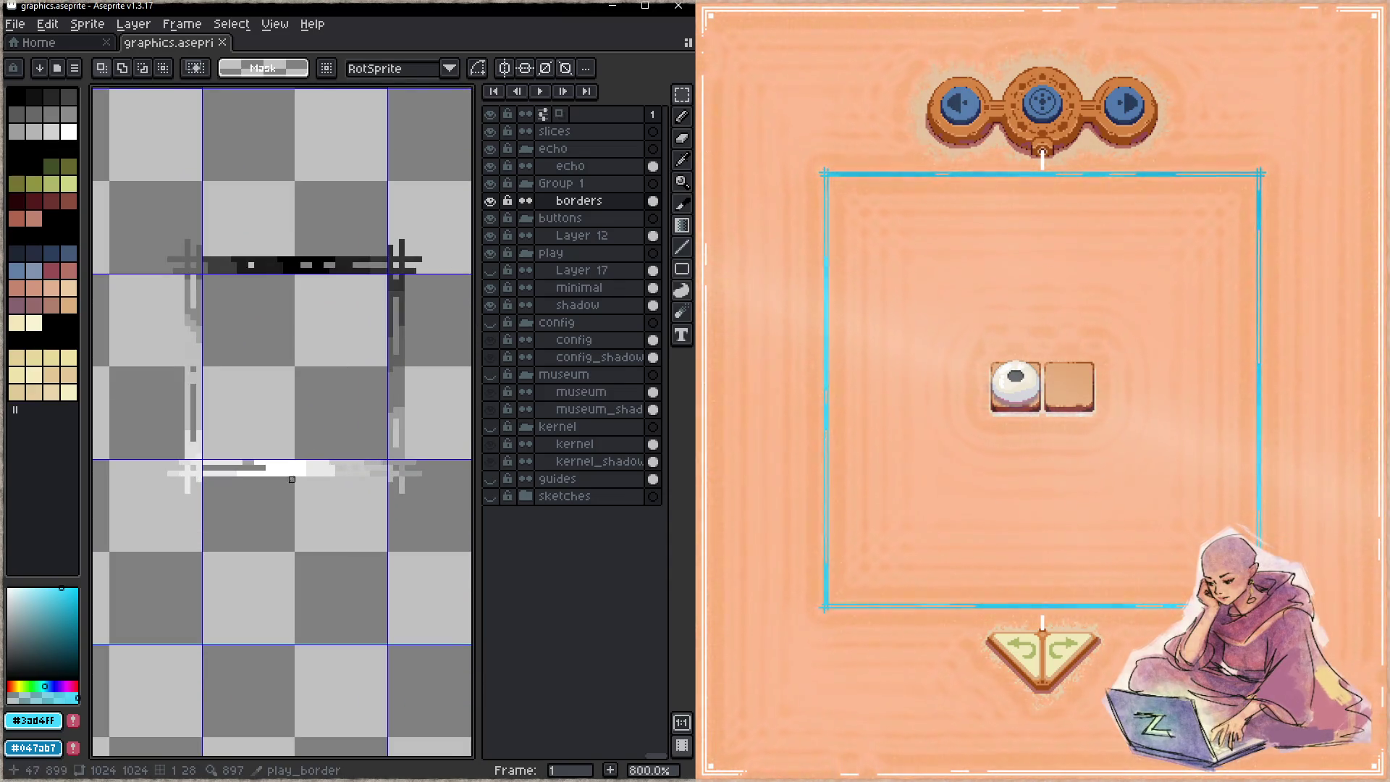
alt+click(301, 465)
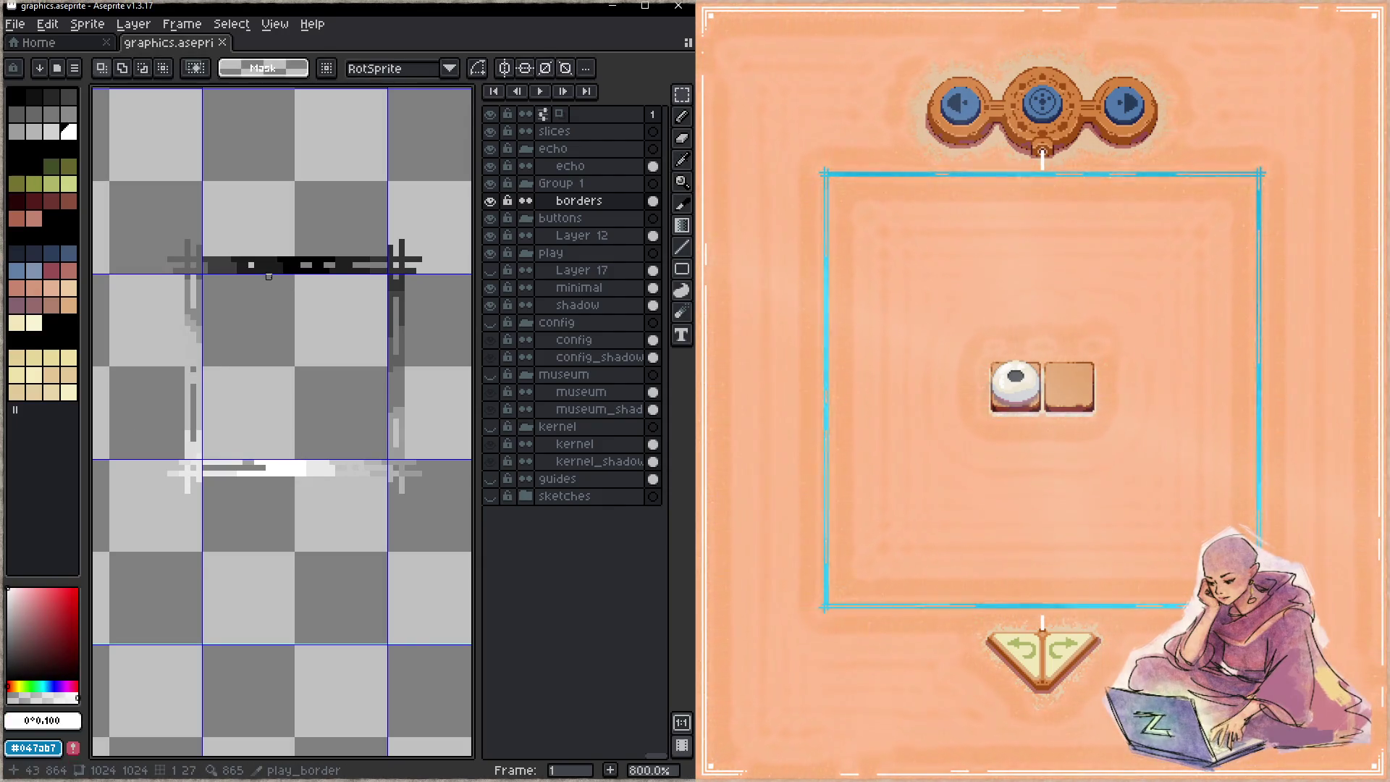
key(b)
mouse_move(227, 275)
mouse_down()
mouse_move(239, 508)
mouse_move(372, 431)
mouse_up()
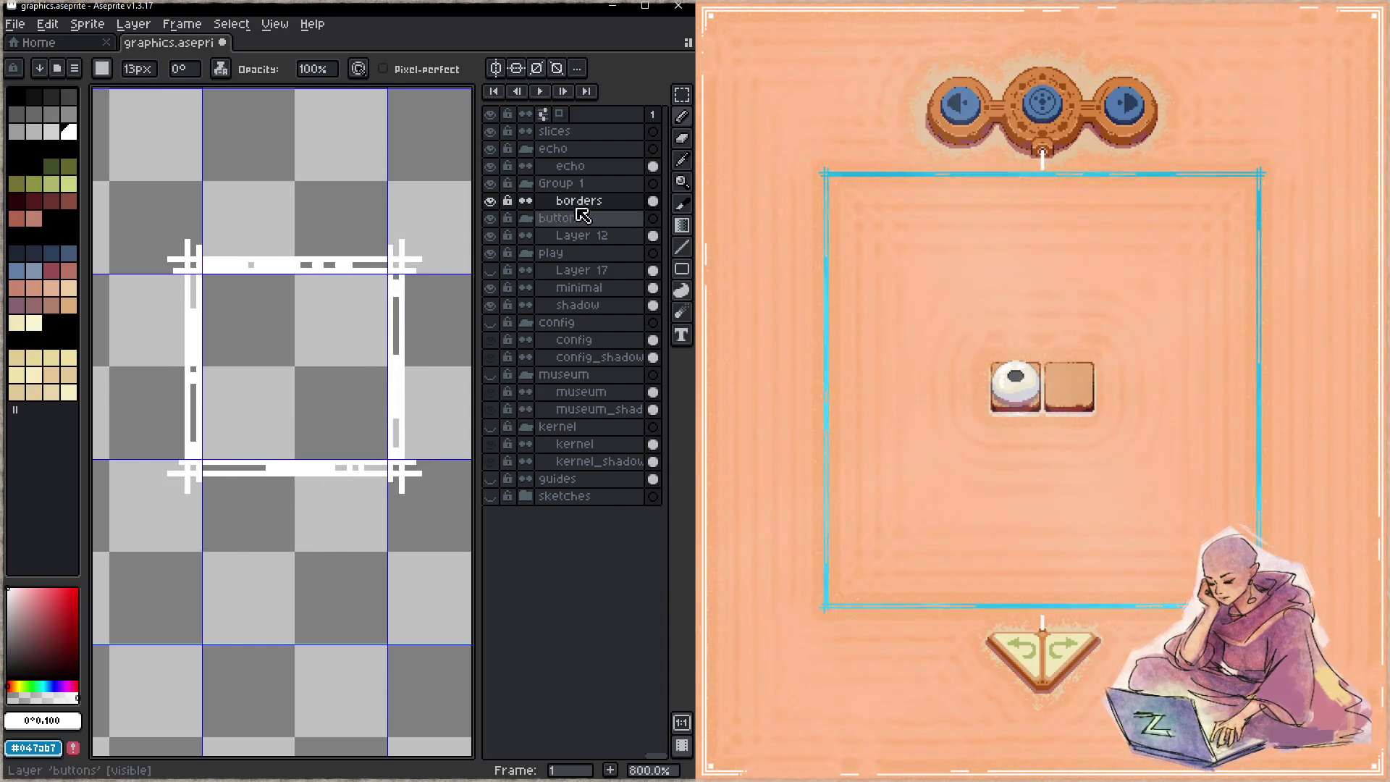
- Add Layer 18 above borders and fill a rectangle over the border with a black-to-white vertical gradient
click(602, 205)
key(shift+n)
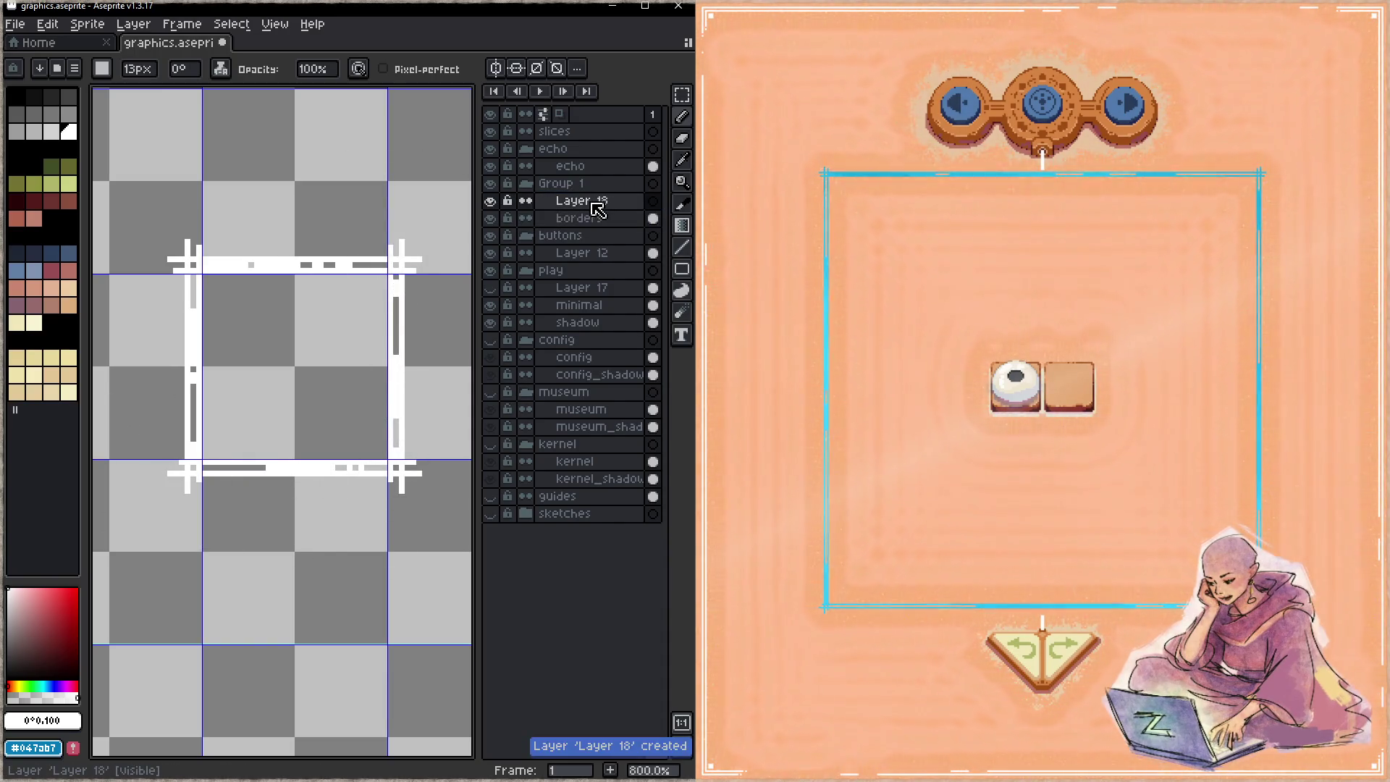
right_click(590, 218)
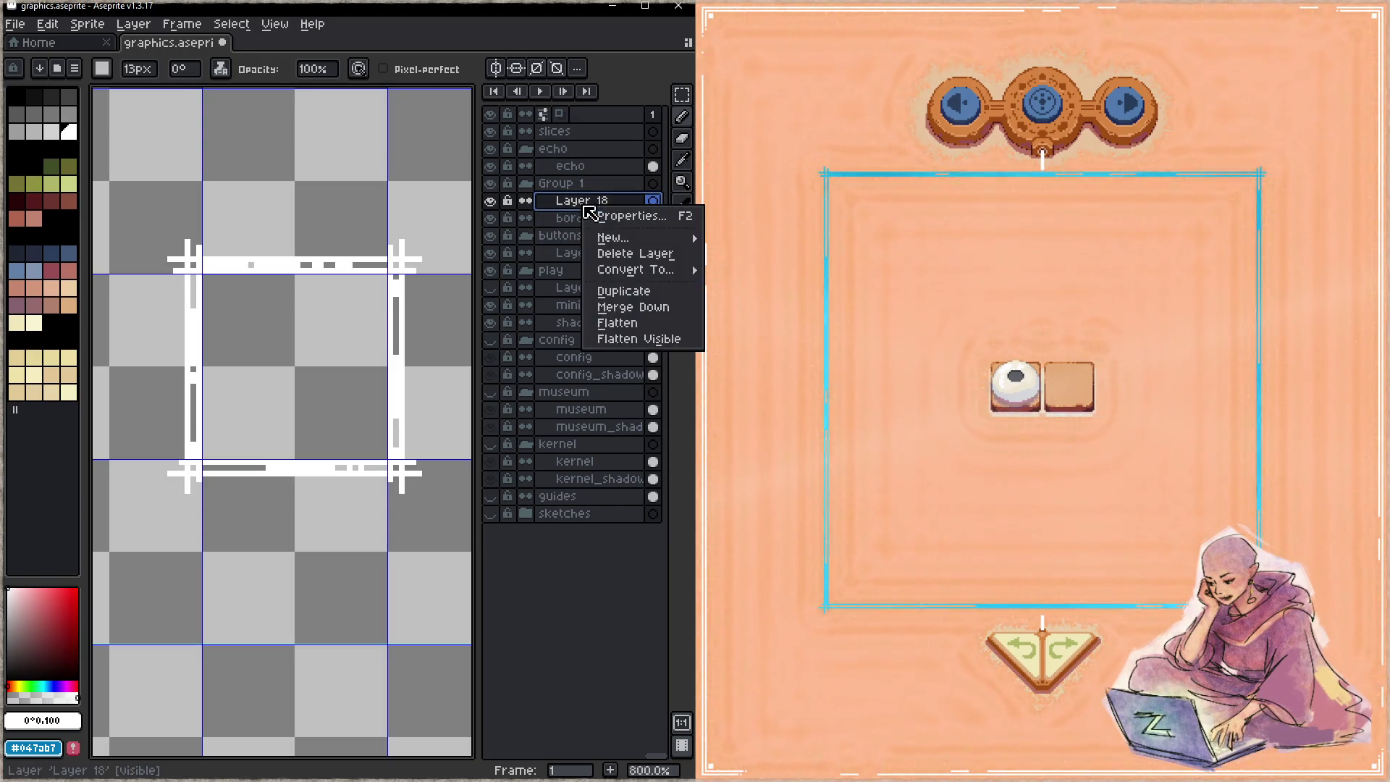
click(642, 217)
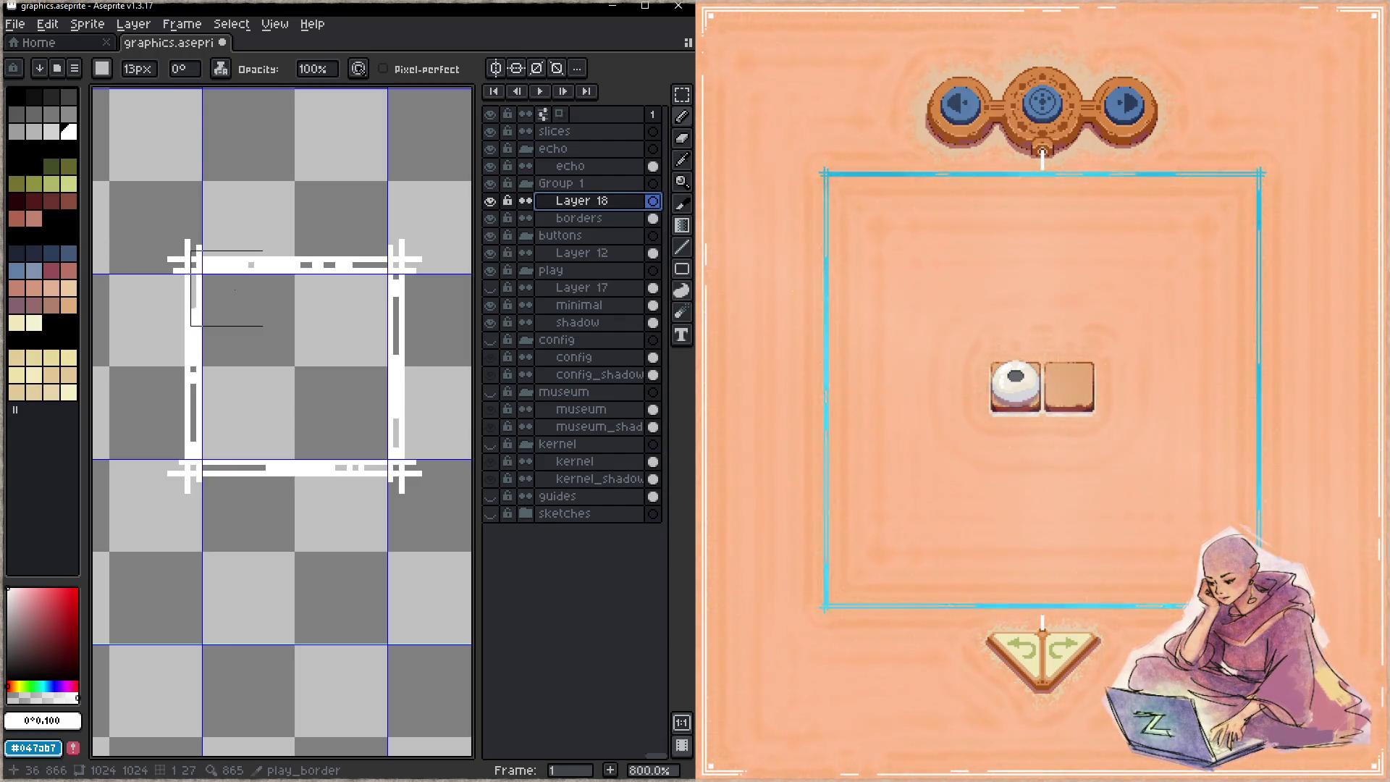
key(m)
drag(141, 201, 453, 554)
drag(20, 638, 9, 679)
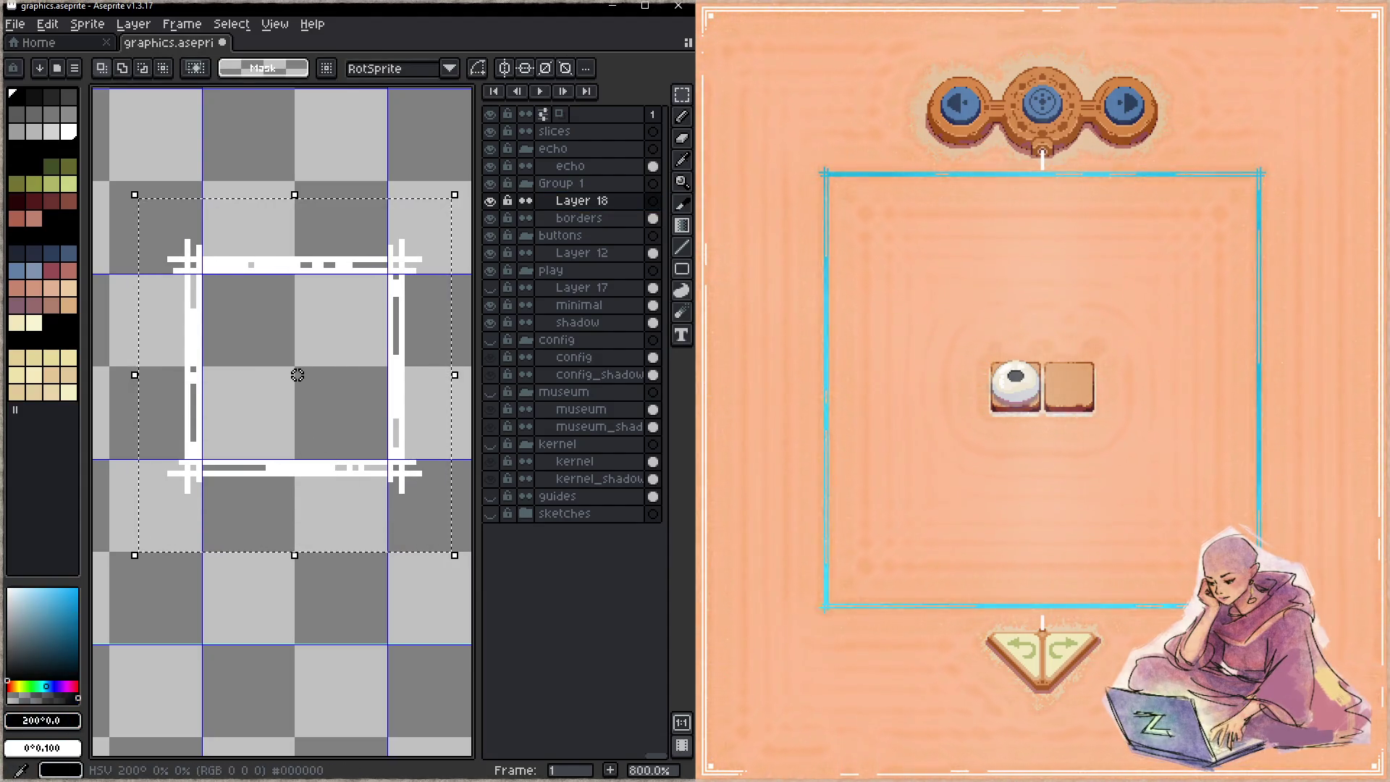
click(680, 228)
drag(293, 210, 286, 562)
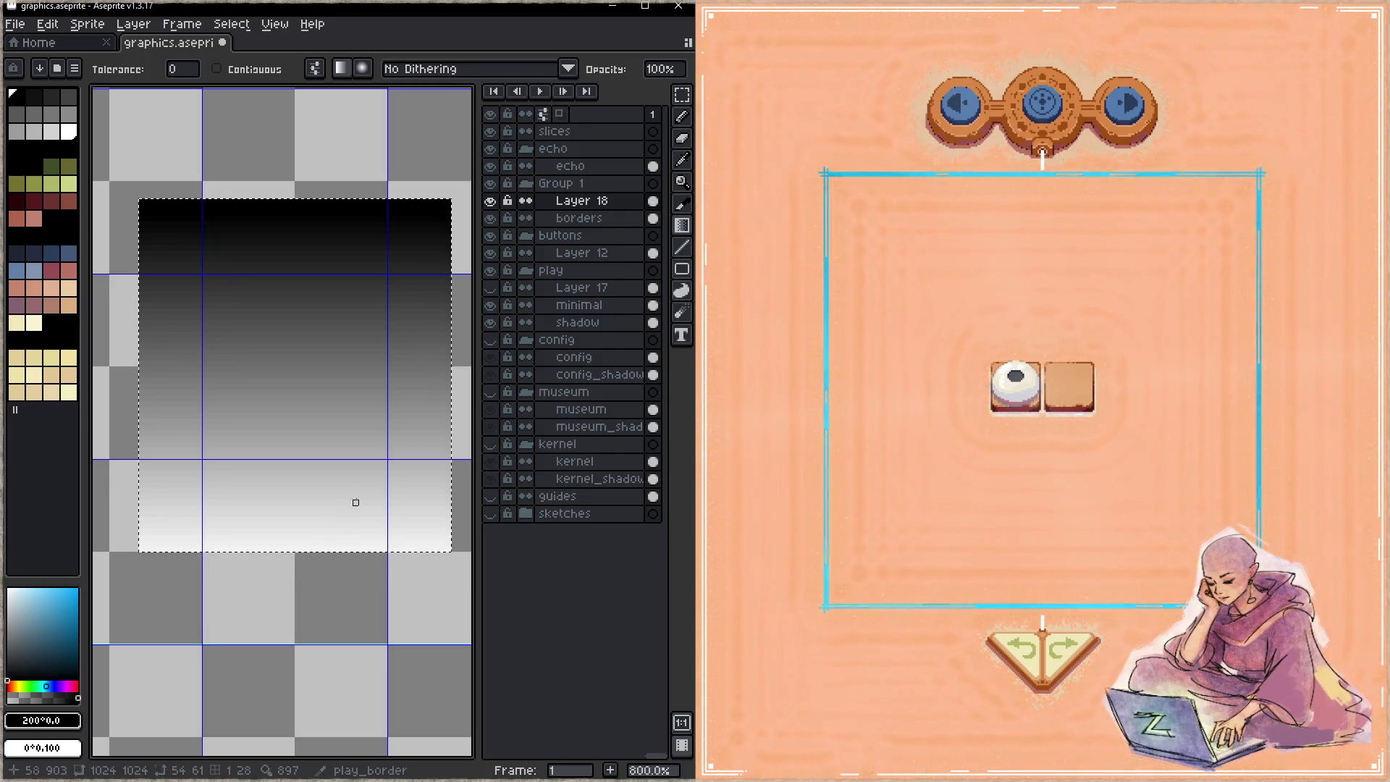
- Clear the rectangle selection and make Layer 18 the active layer again
right_click(589, 201)
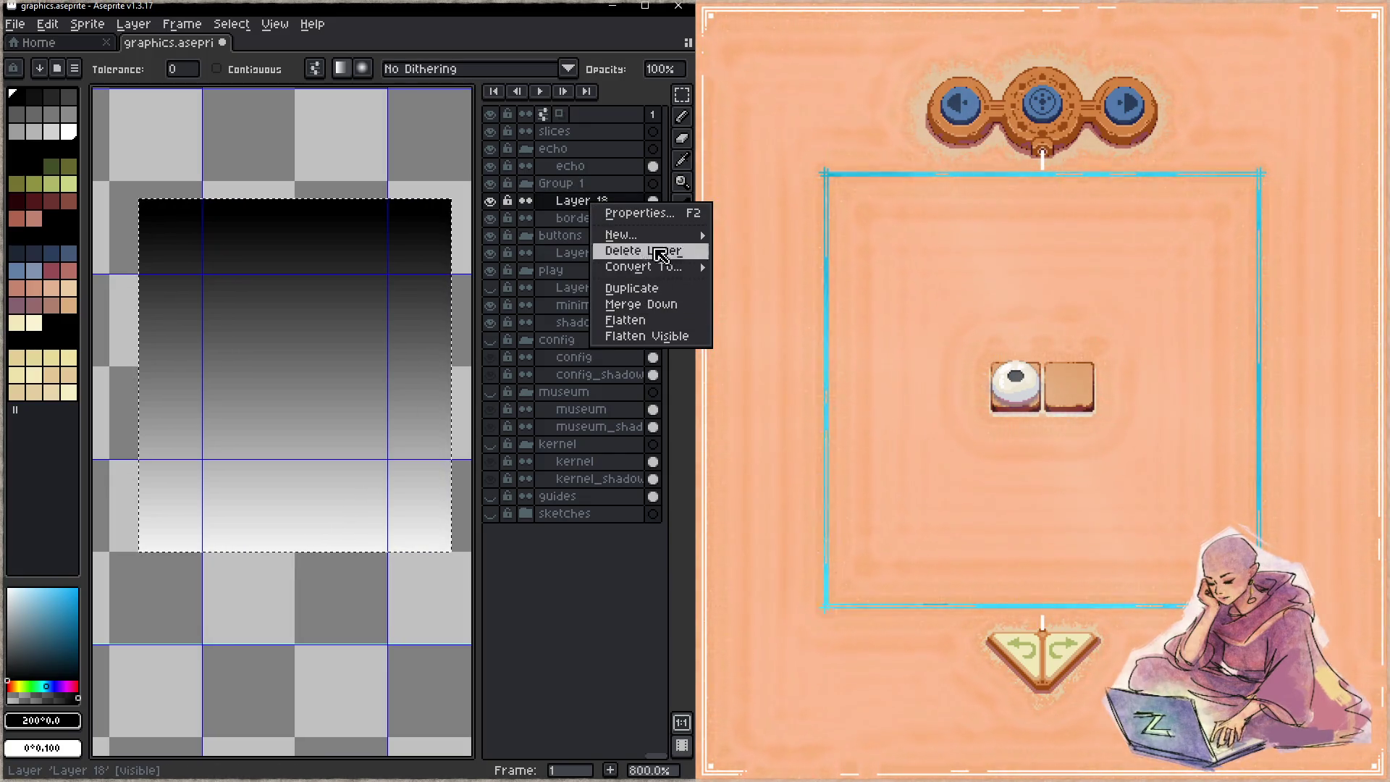
key(Escape)
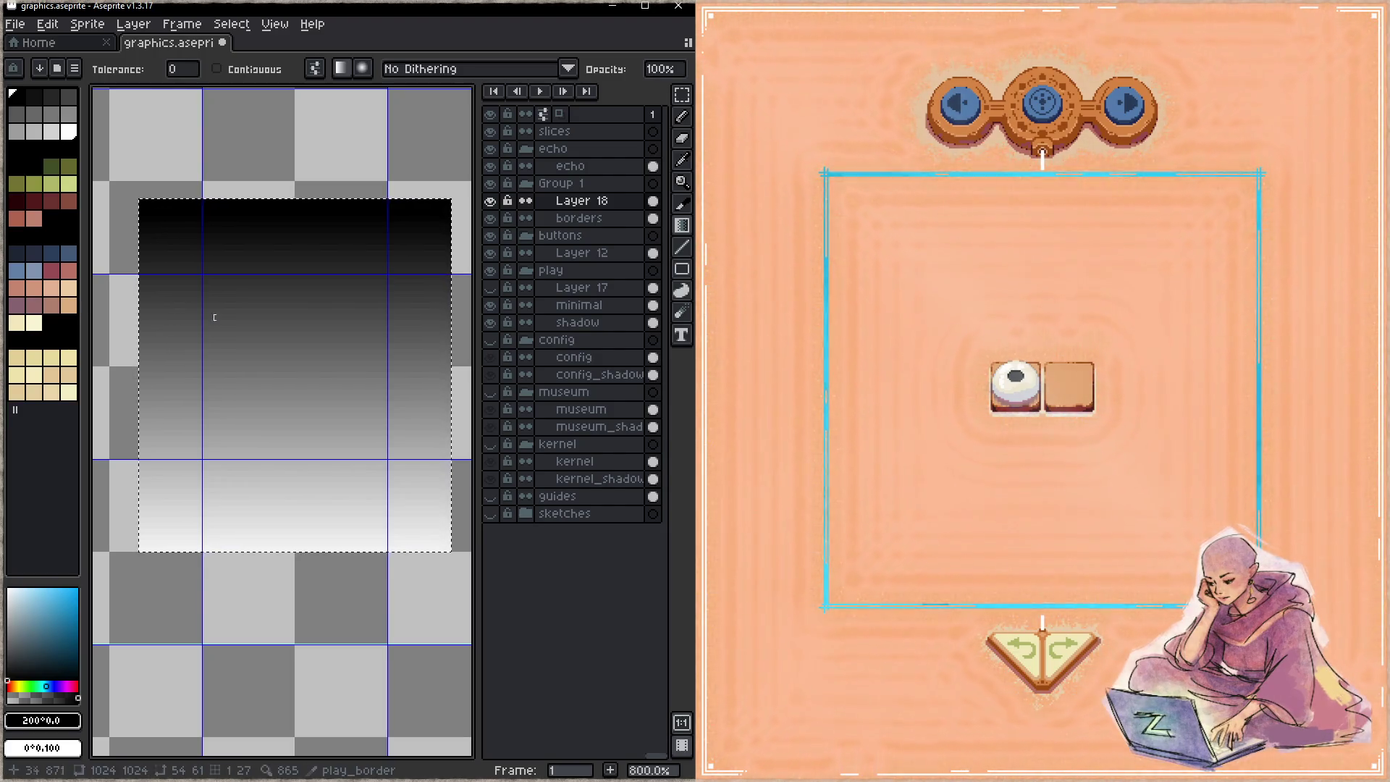
key(ctrl+d)
right_click(572, 201)
key(Escape)
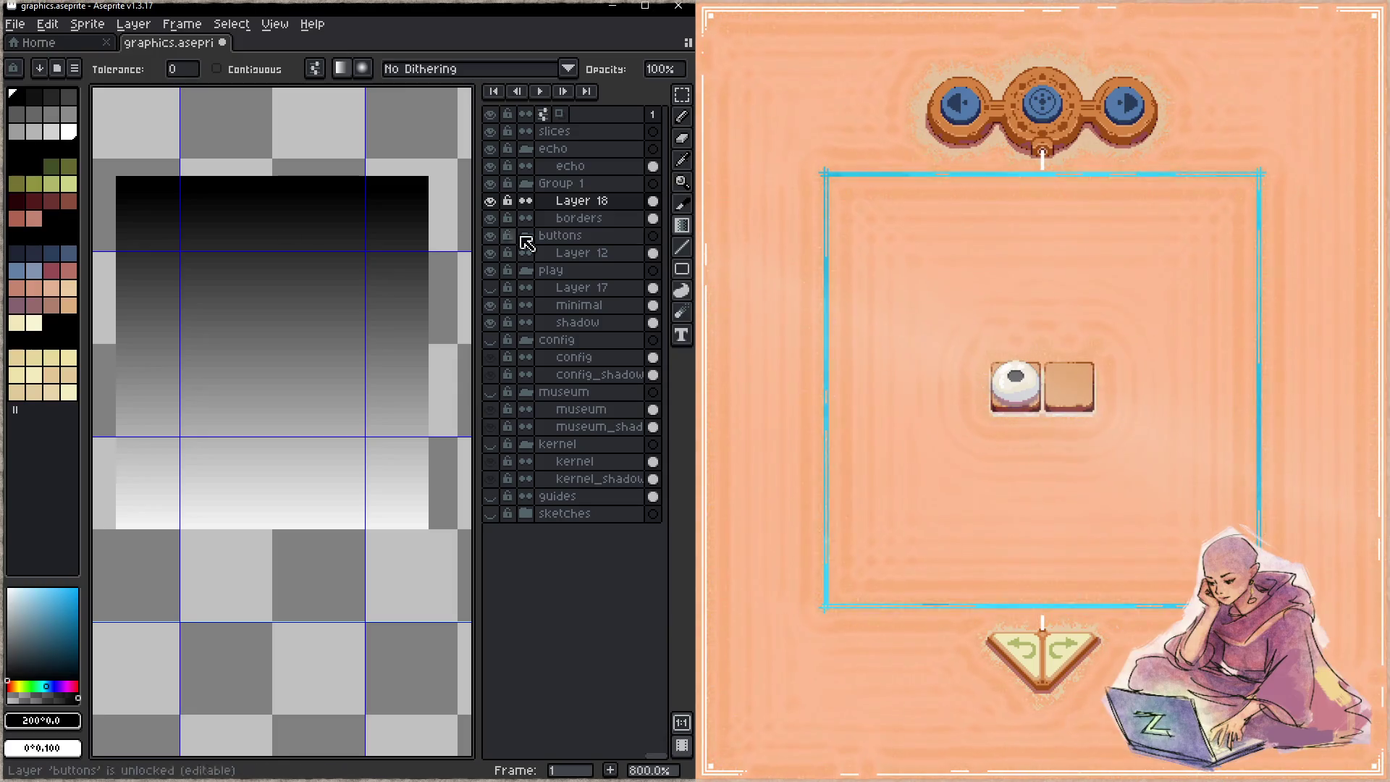
click(590, 218)
click(606, 203)
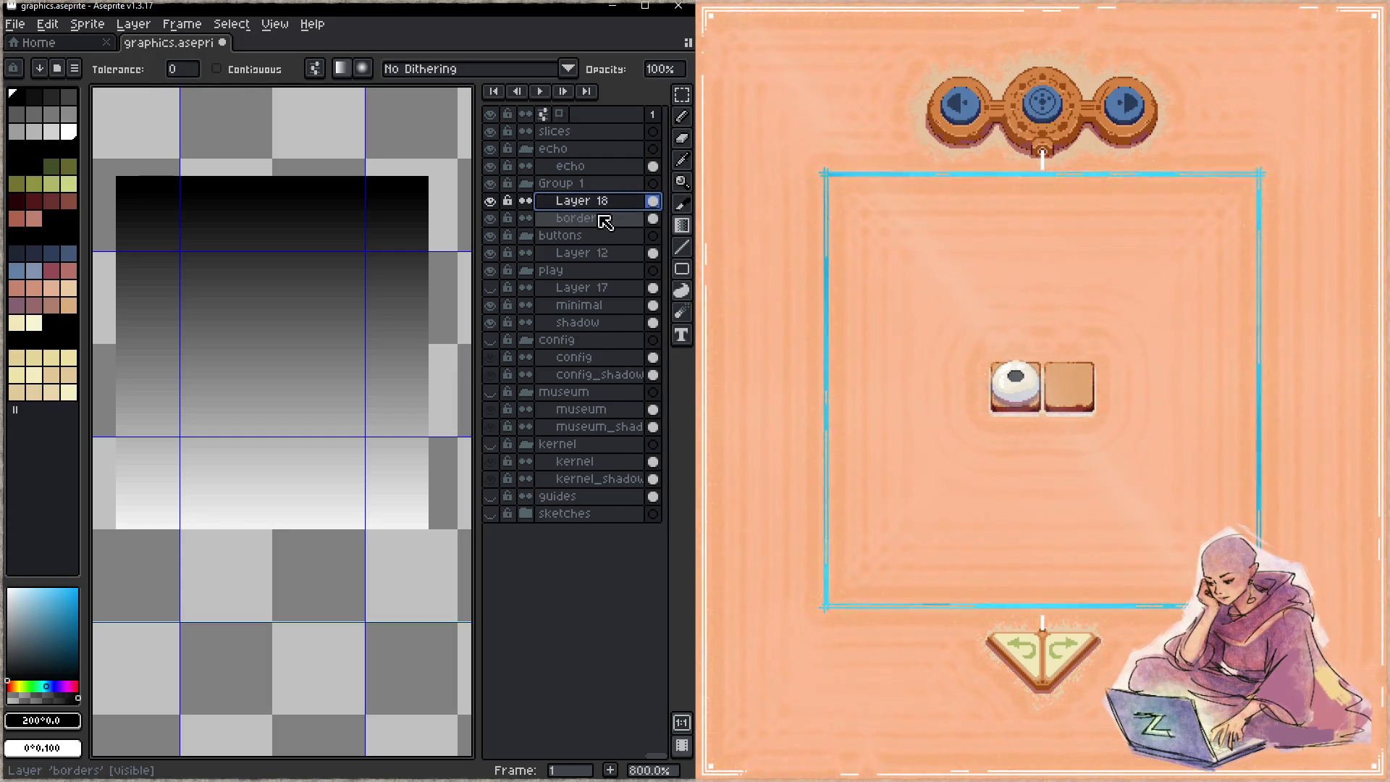
- Try merging Layer 18 down into borders, then undo the merge
right_click(608, 206)
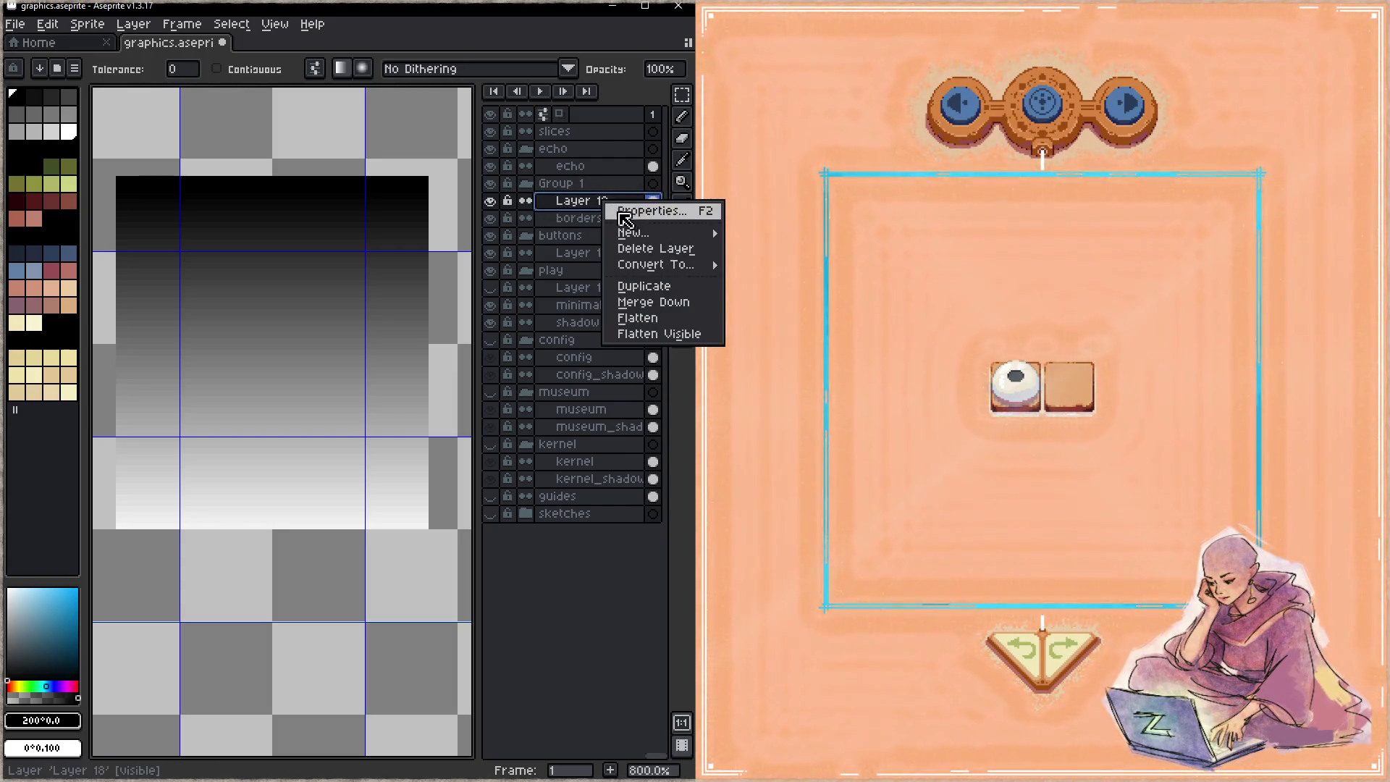
click(655, 303)
key(ctrl+z)
right_click(610, 210)
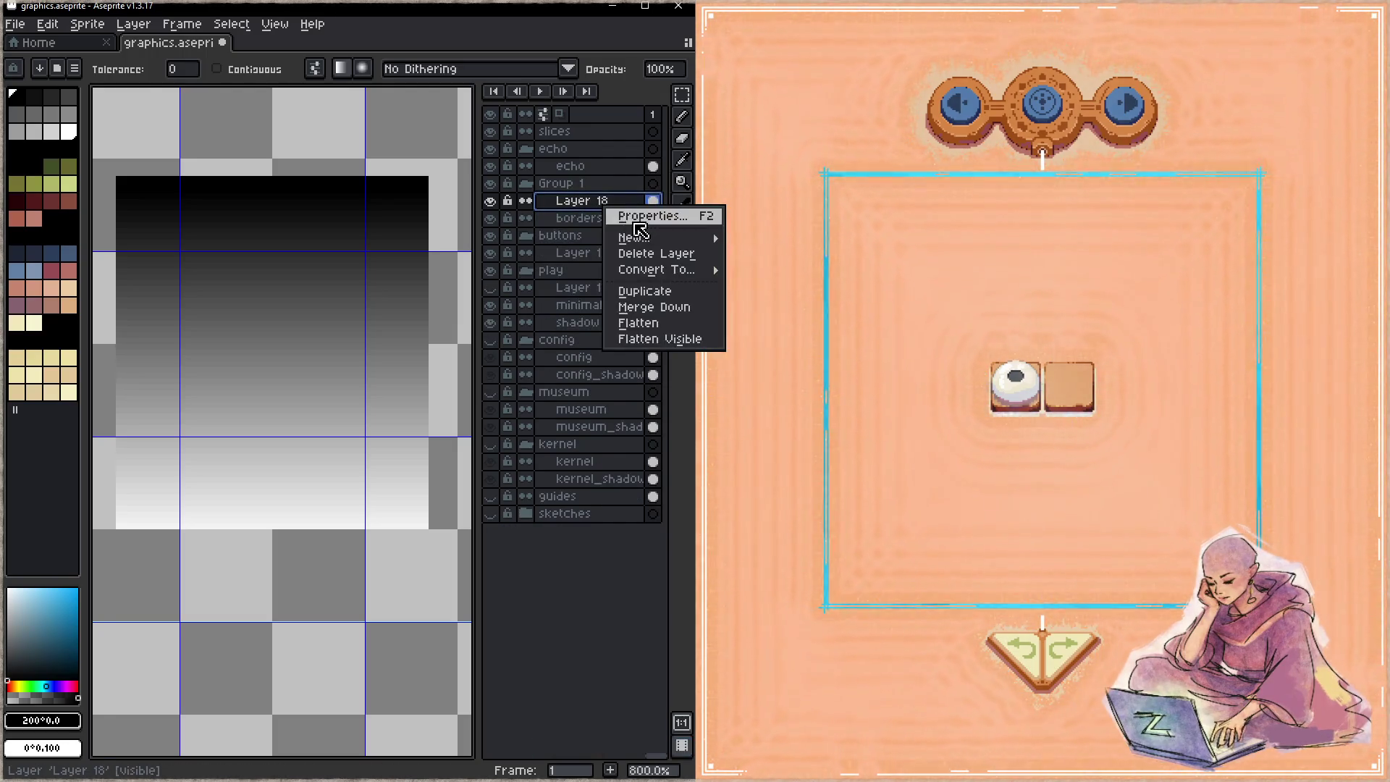
key(Escape)
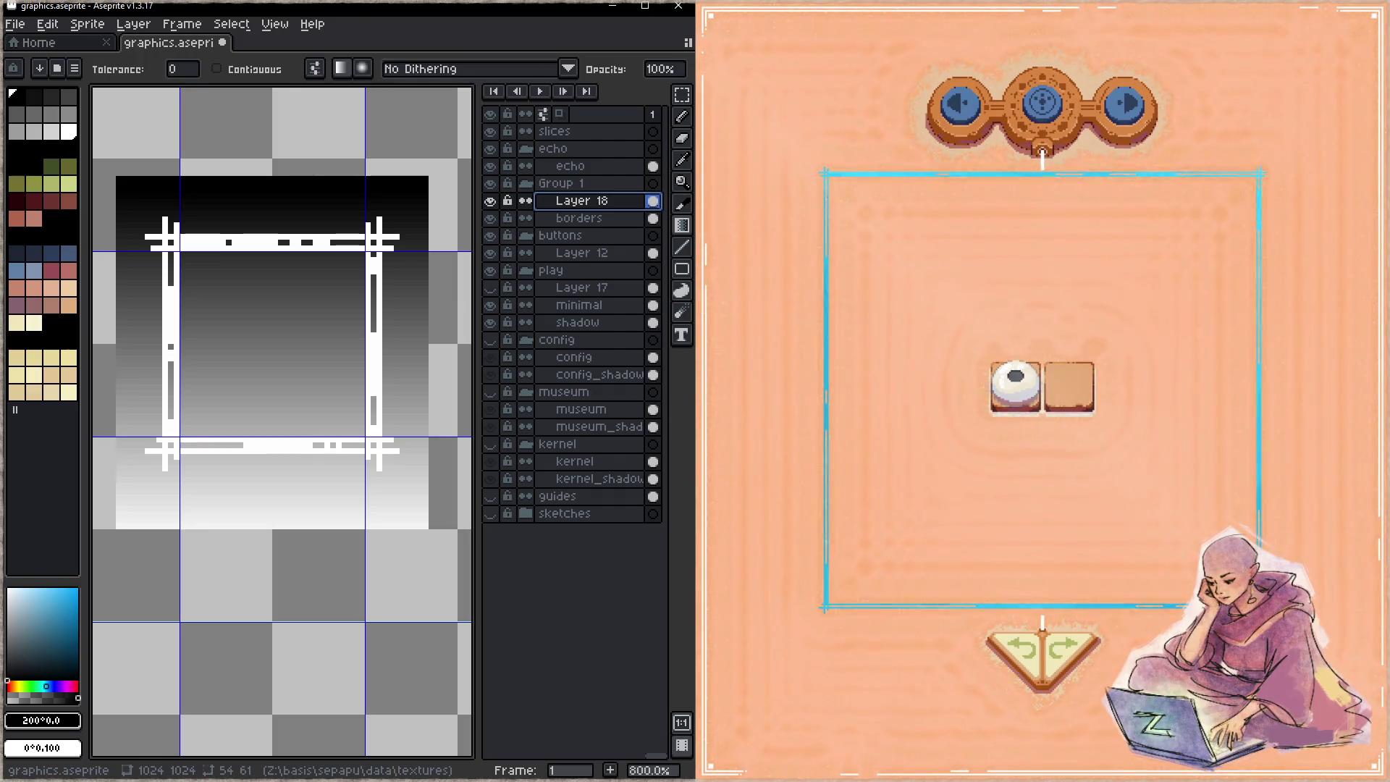
key(ctrl+z)
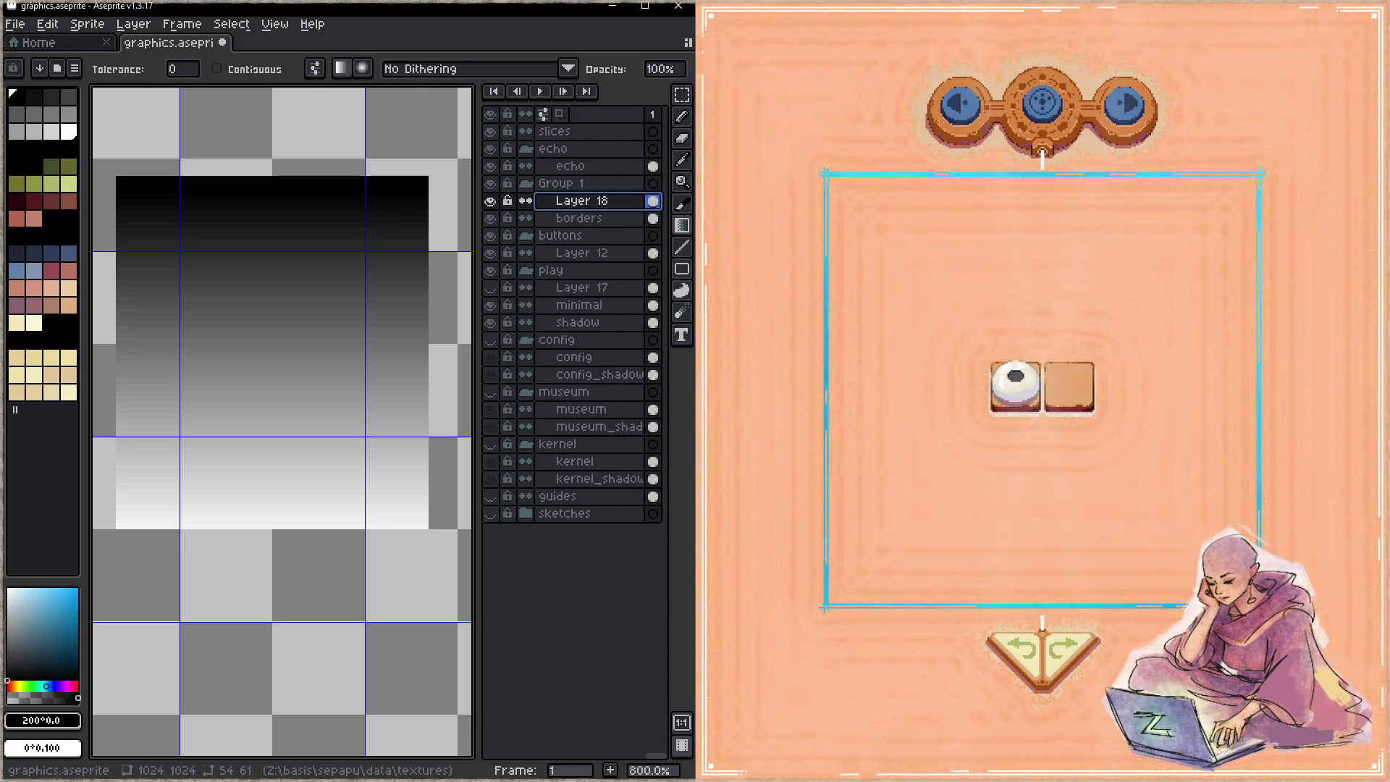
- Hide Layer 18 so only the white play border lines remain visible
right_click(591, 207)
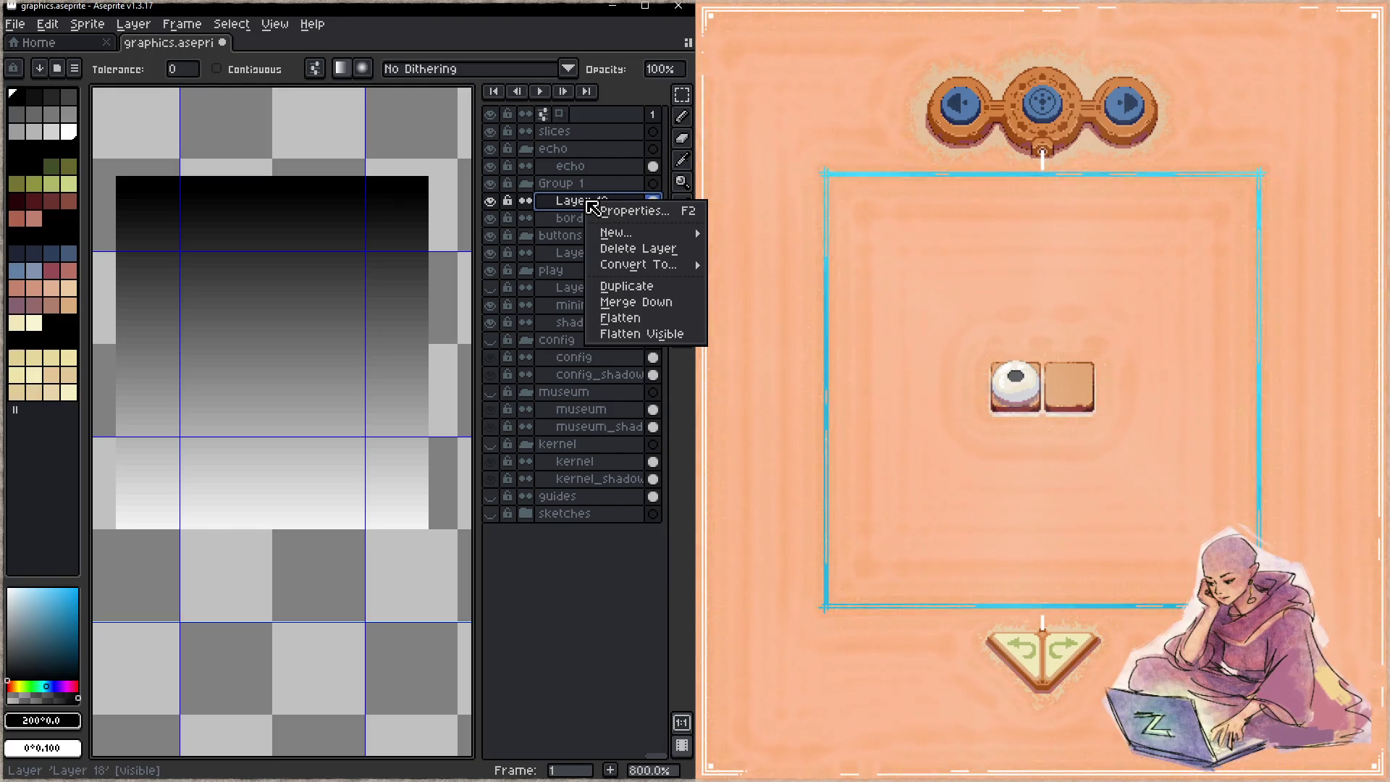
click(572, 219)
right_click(572, 219)
key(Escape)
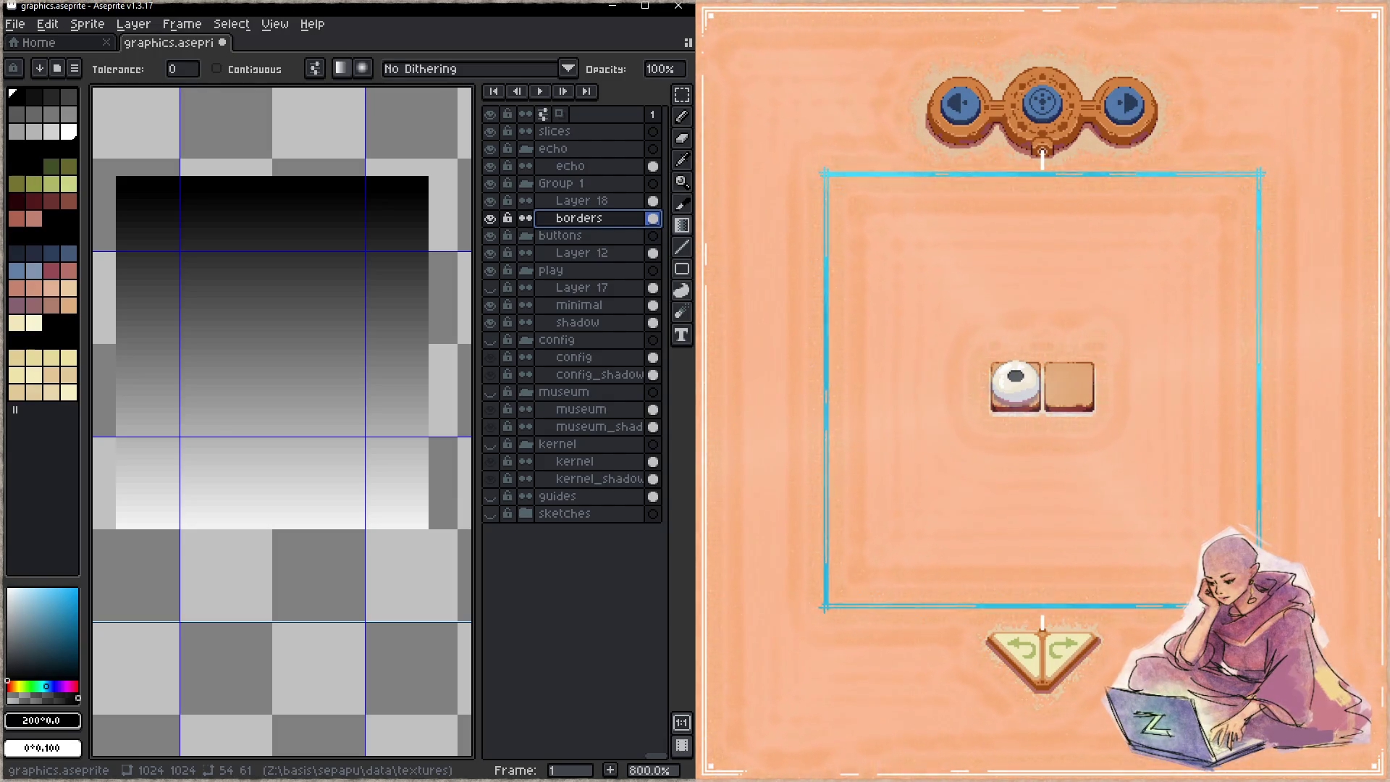
click(613, 202)
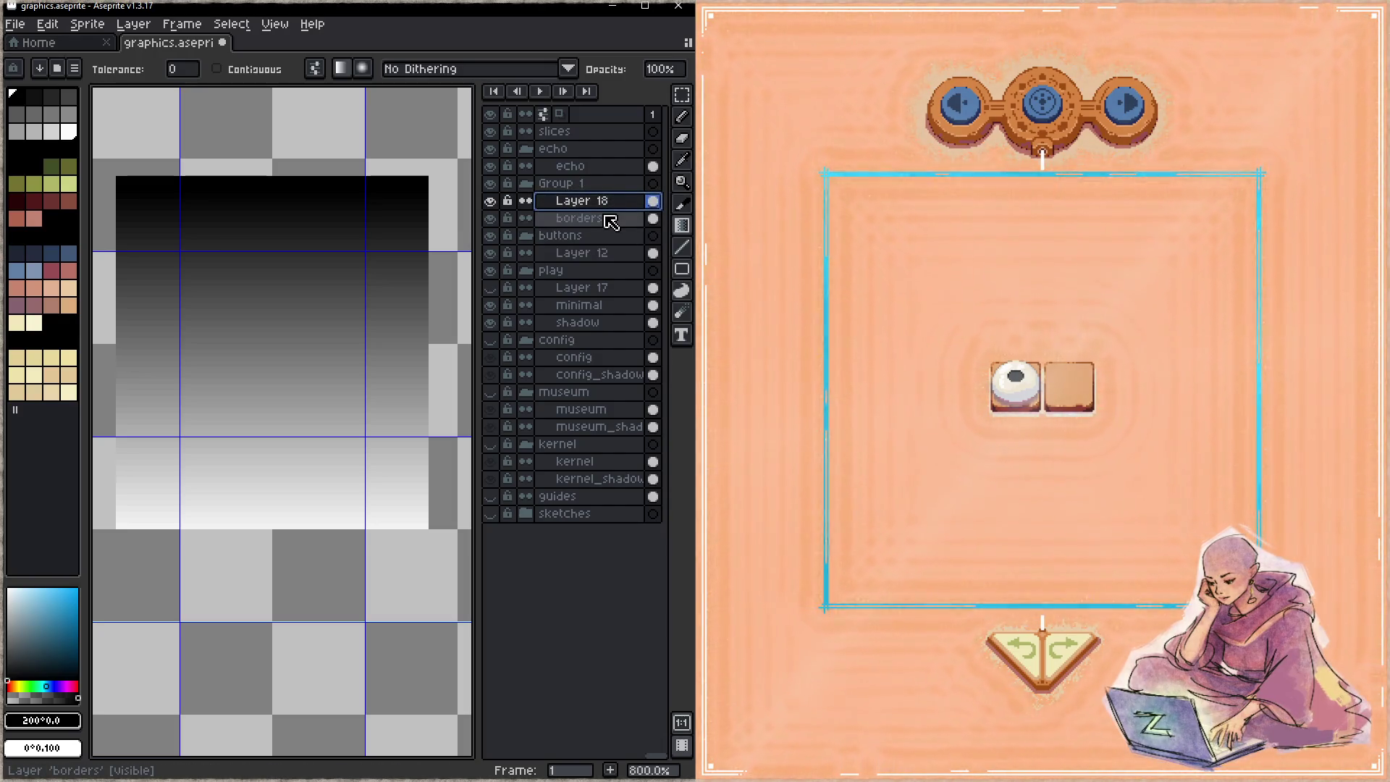
click(491, 202)
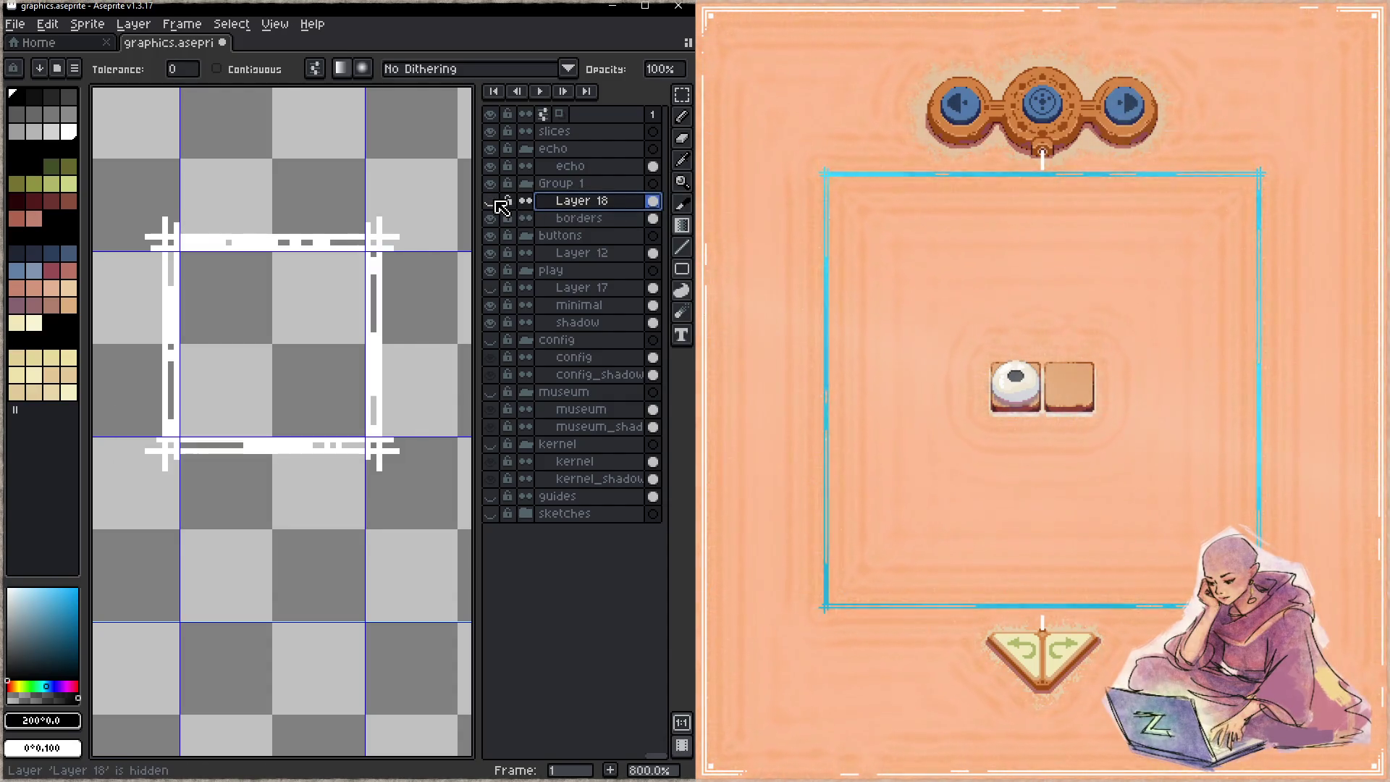
- Magic-wand the border pixels on borders, show Layer 18, and delete its gradient outside the border shape
click(579, 218)
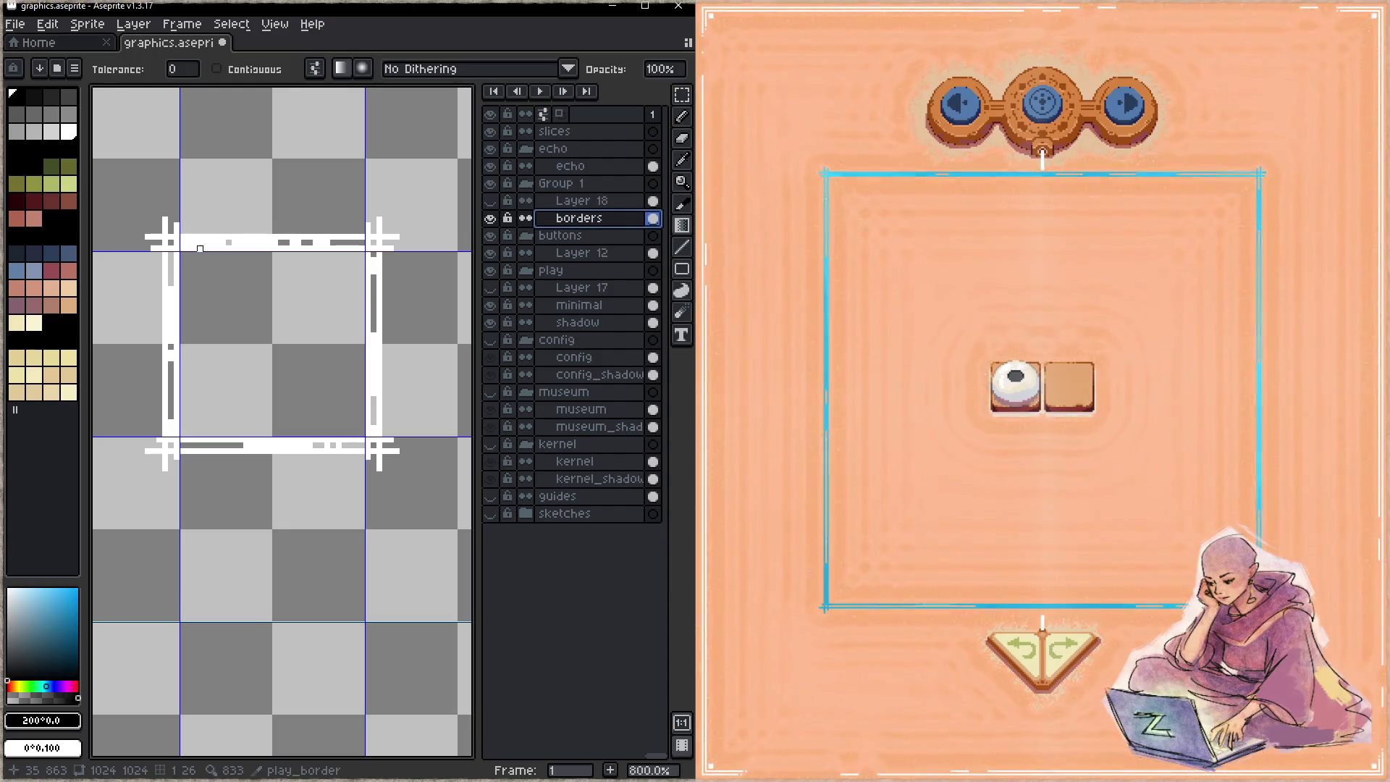
key(w)
click(198, 248)
click(601, 202)
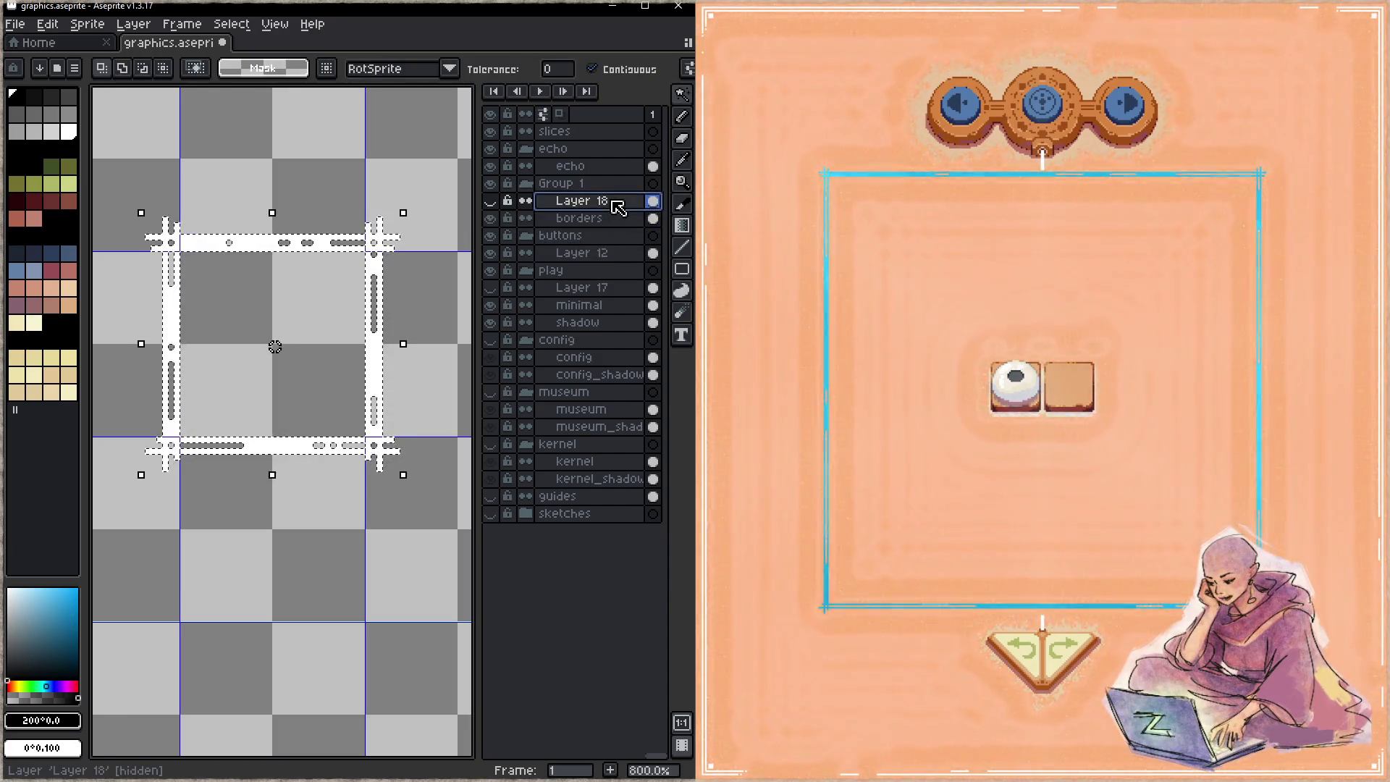
click(491, 201)
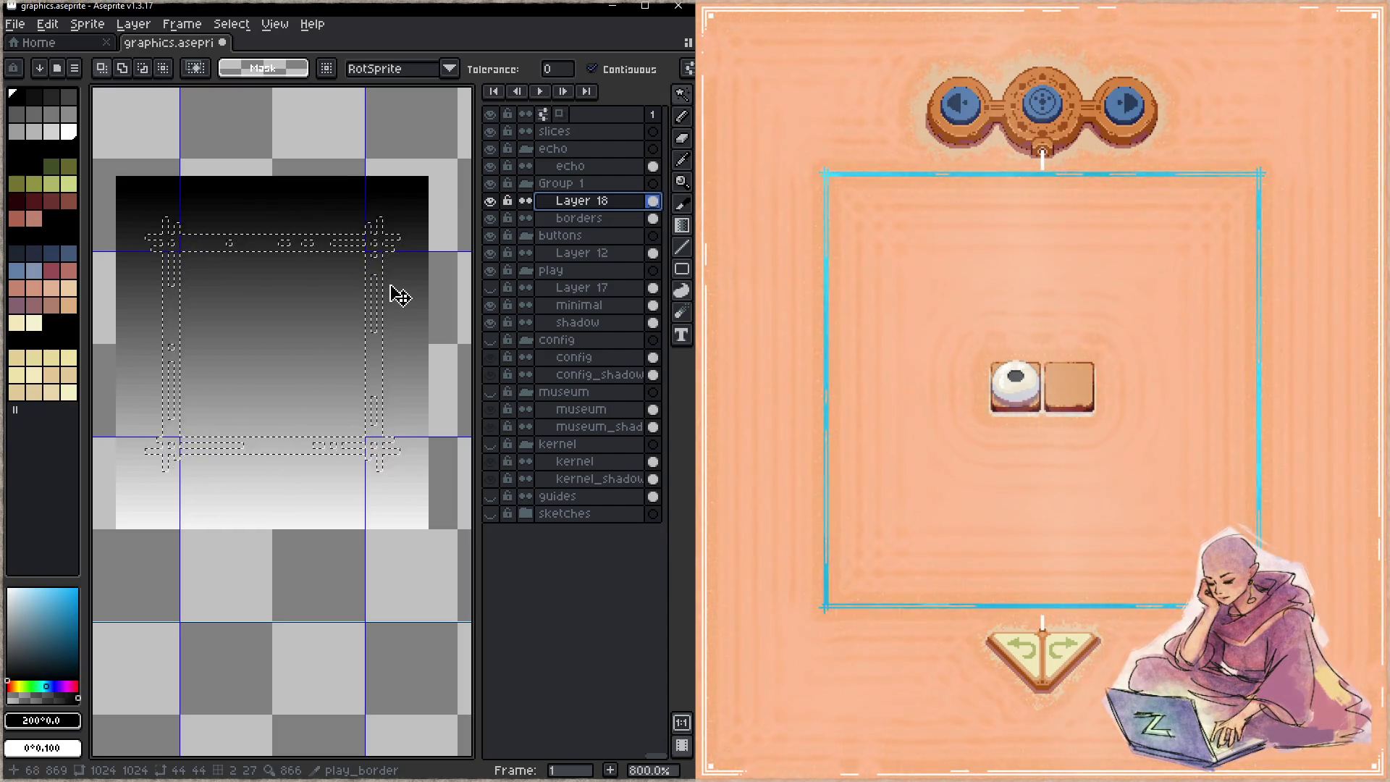
key(Delete)
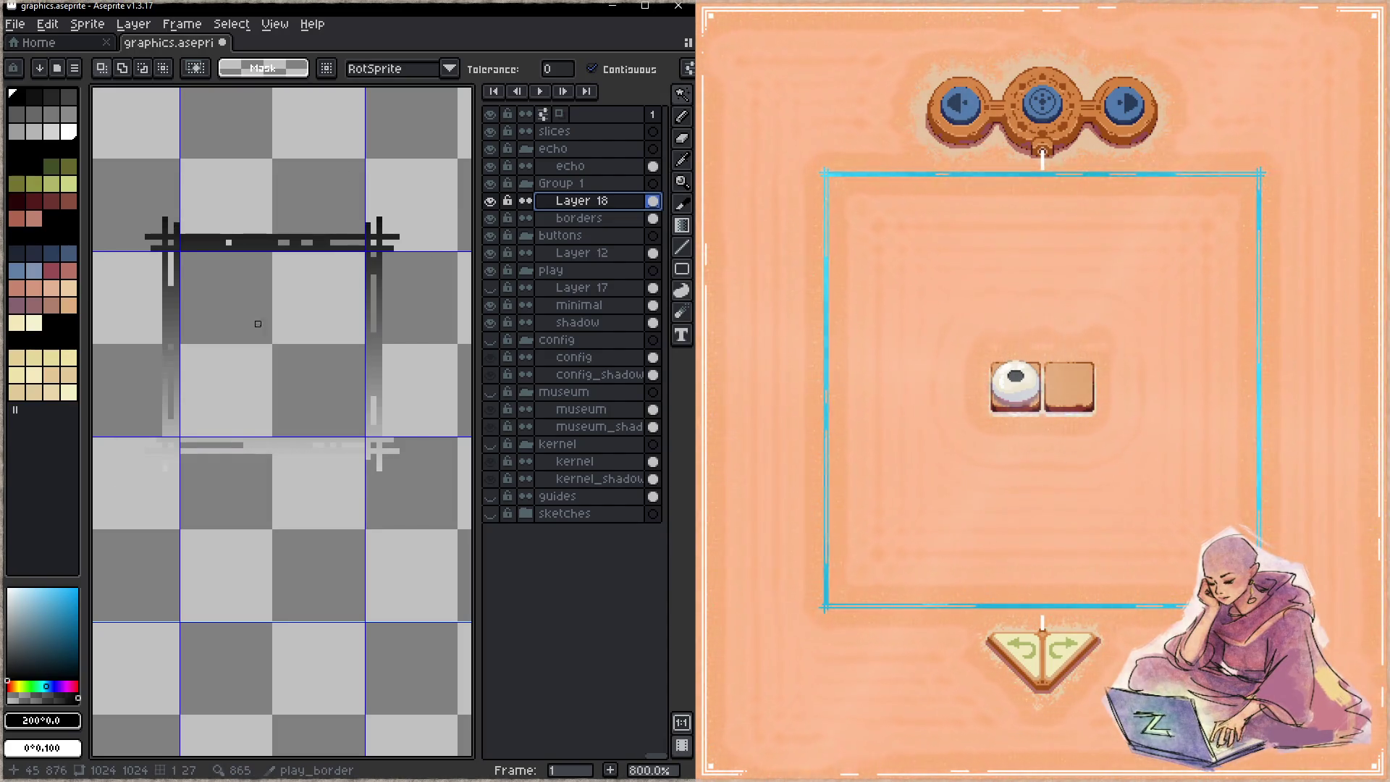
- Briefly delete and restore Layer 18, then save graphics.aseprite
drag(336, 321, 280, 347)
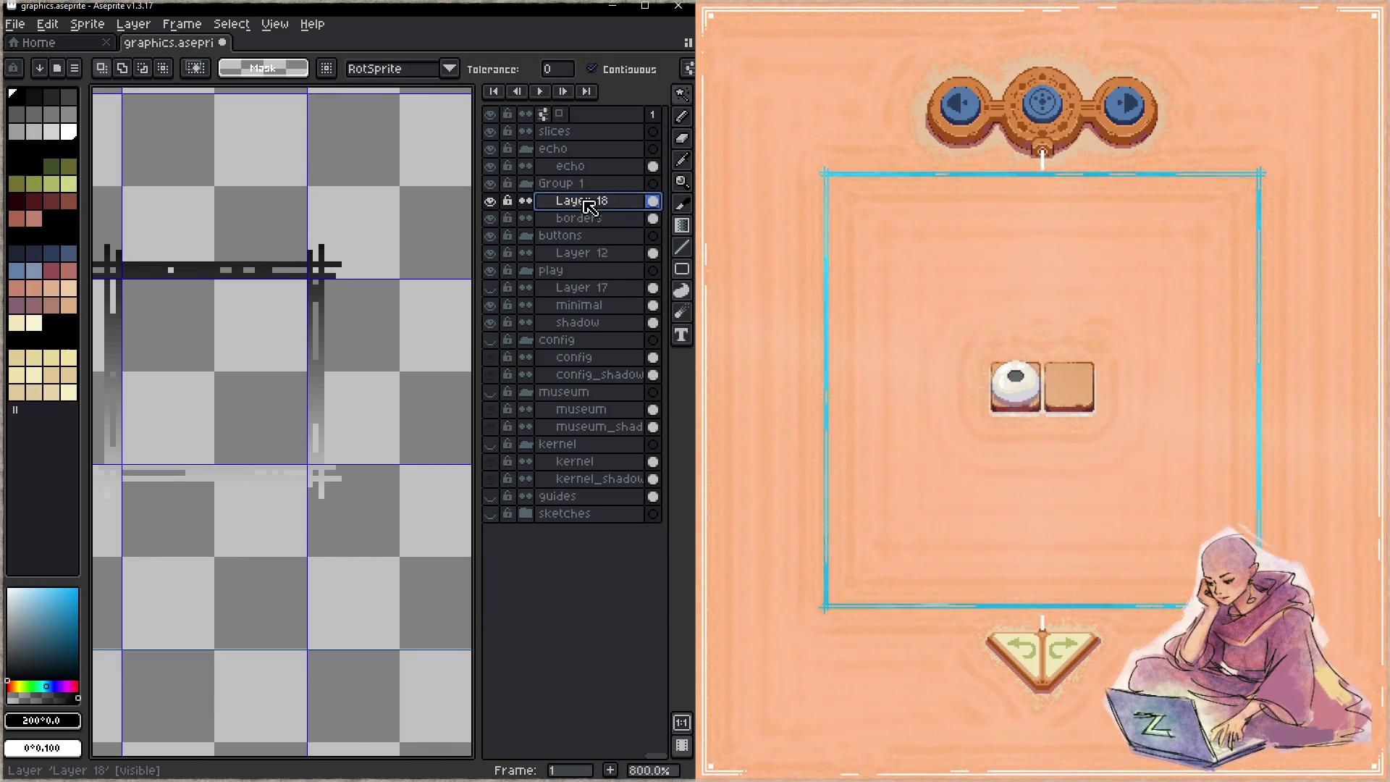
key(Delete)
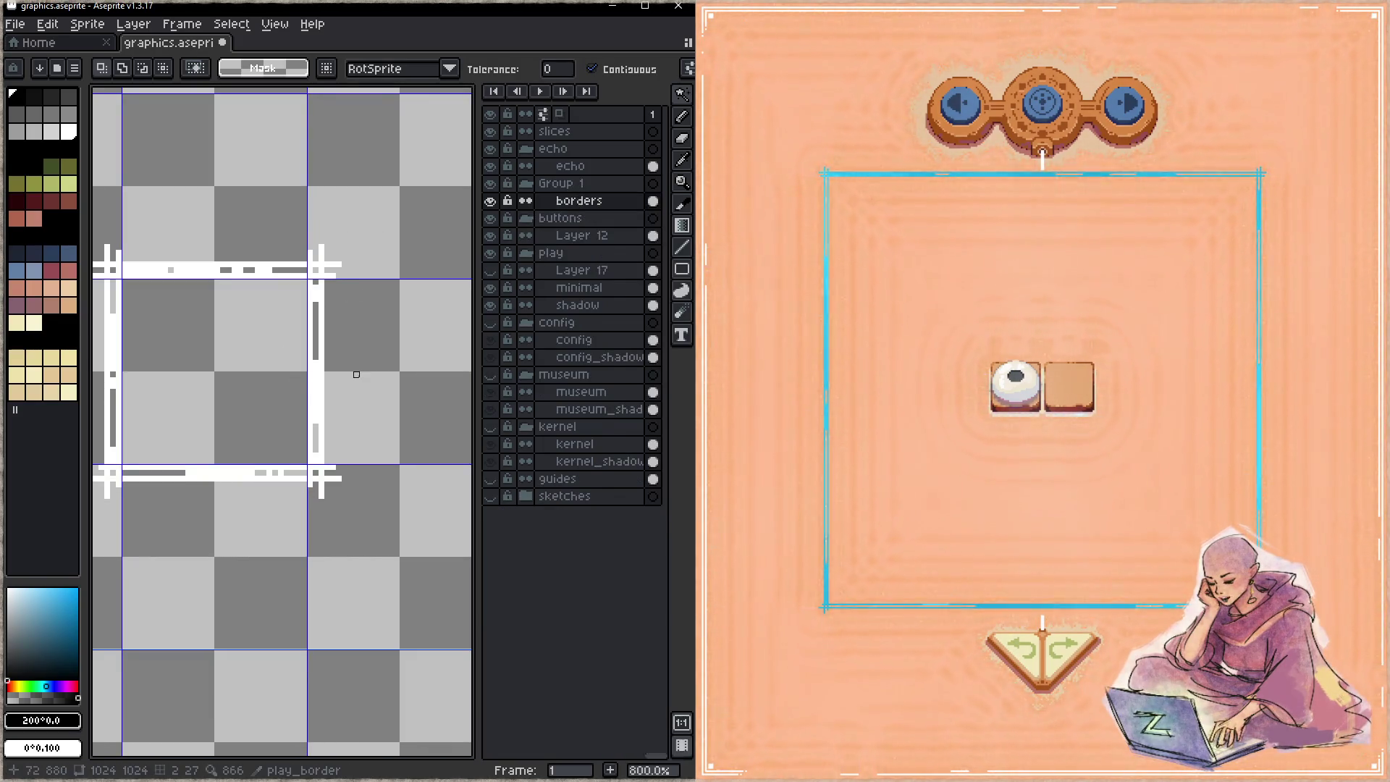
key(ctrl+z)
right_click(592, 203)
click(350, 311)
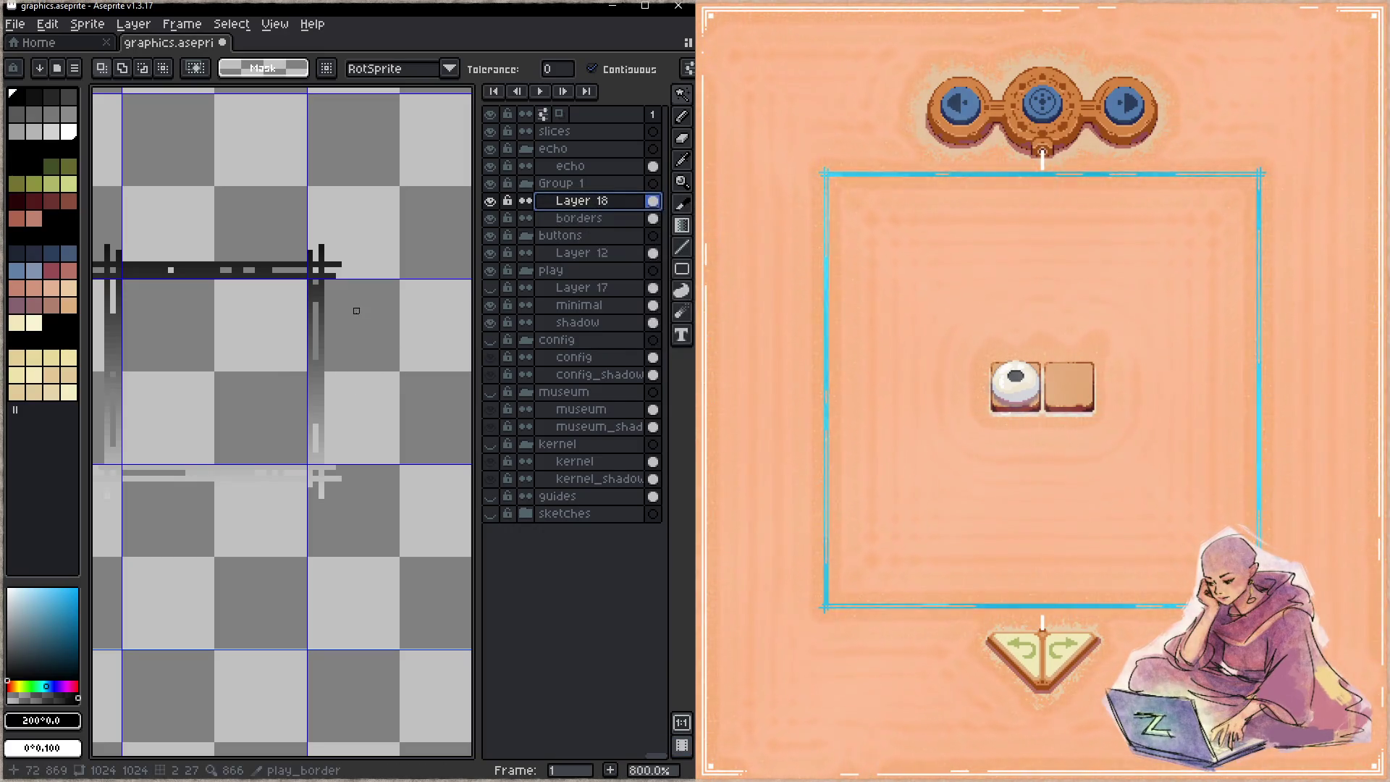
scroll(367, 347, down, 1)
key(ctrl+s)
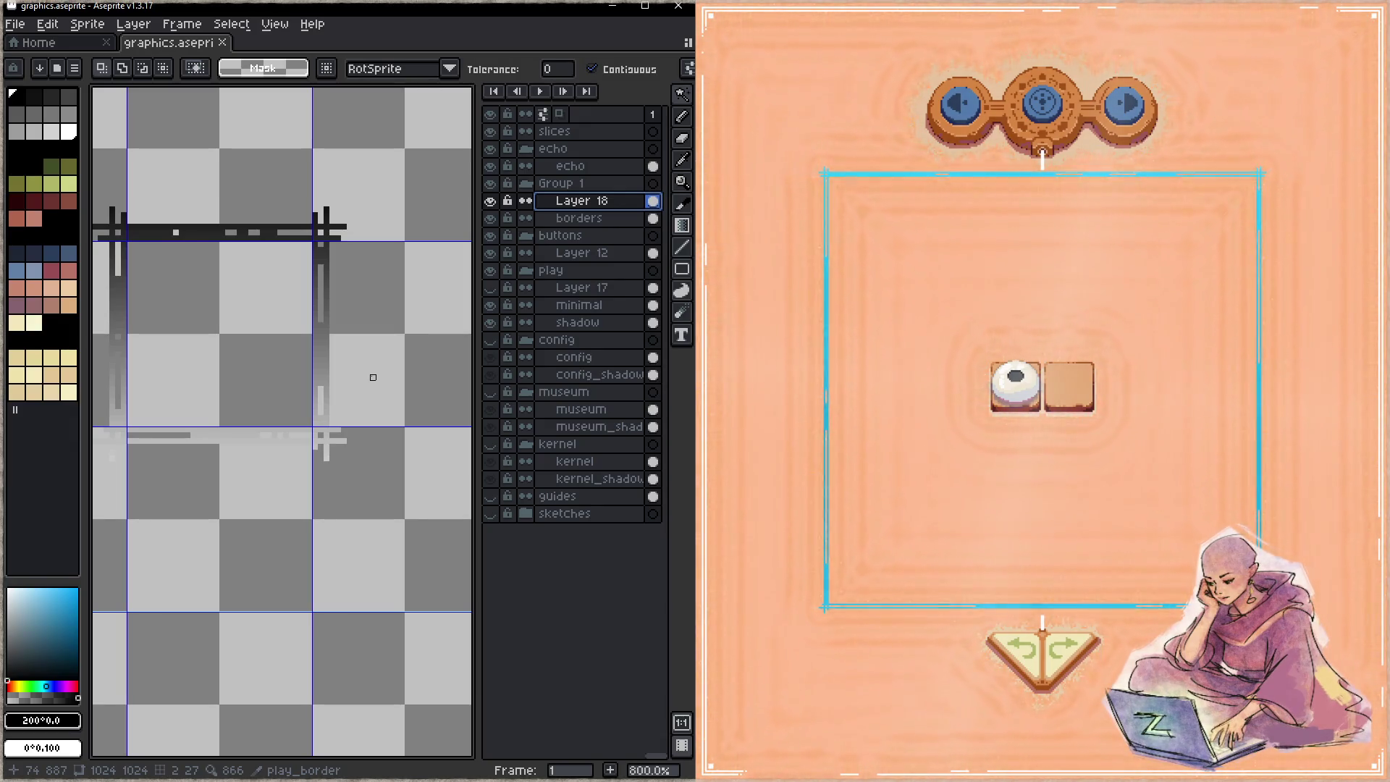
mouse_move(366, 376)
mouse_down()
mouse_move(367, 227)
mouse_move(323, 319)
mouse_move(295, 306)
mouse_up()
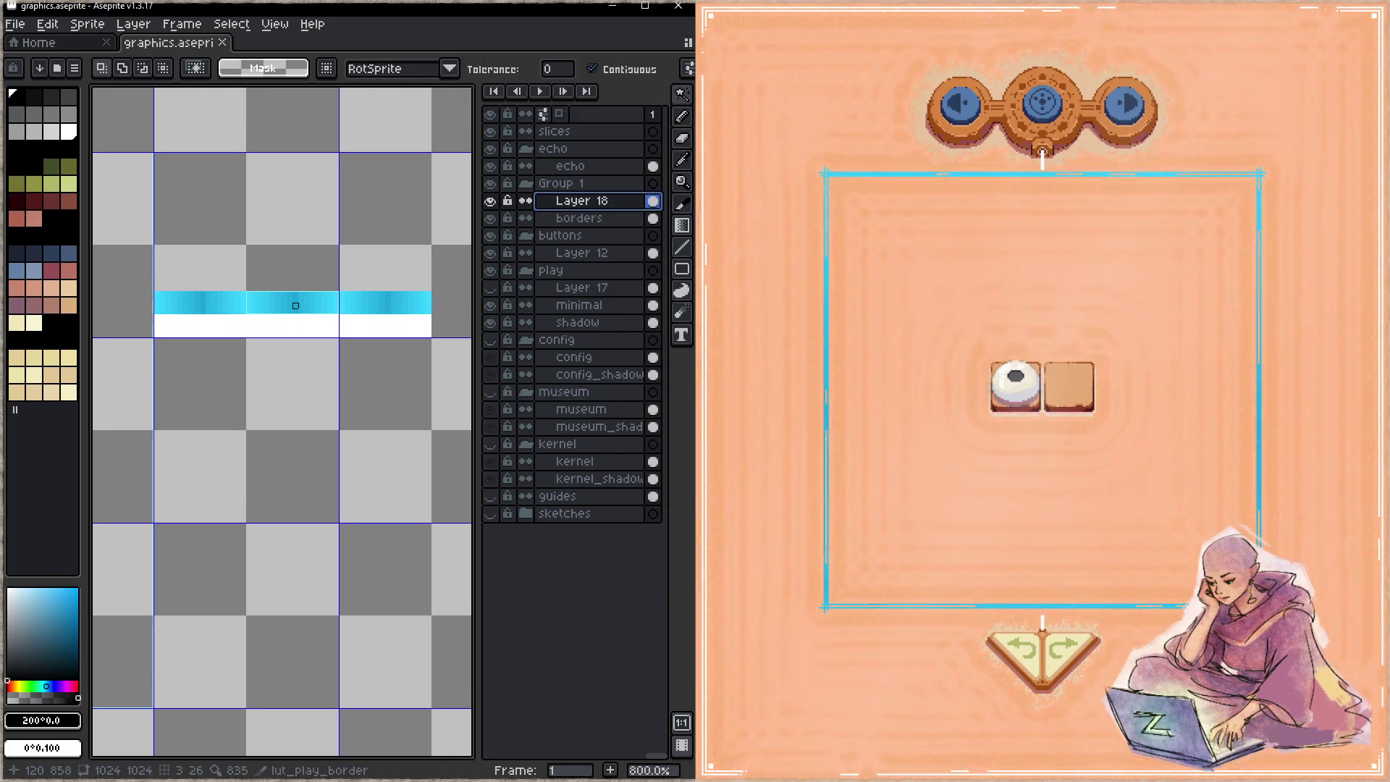
- Select a block of the cyan gradient band in the LUT strip on the borders layer
scroll(295, 305, up, 3)
scroll(293, 319, up, 2)
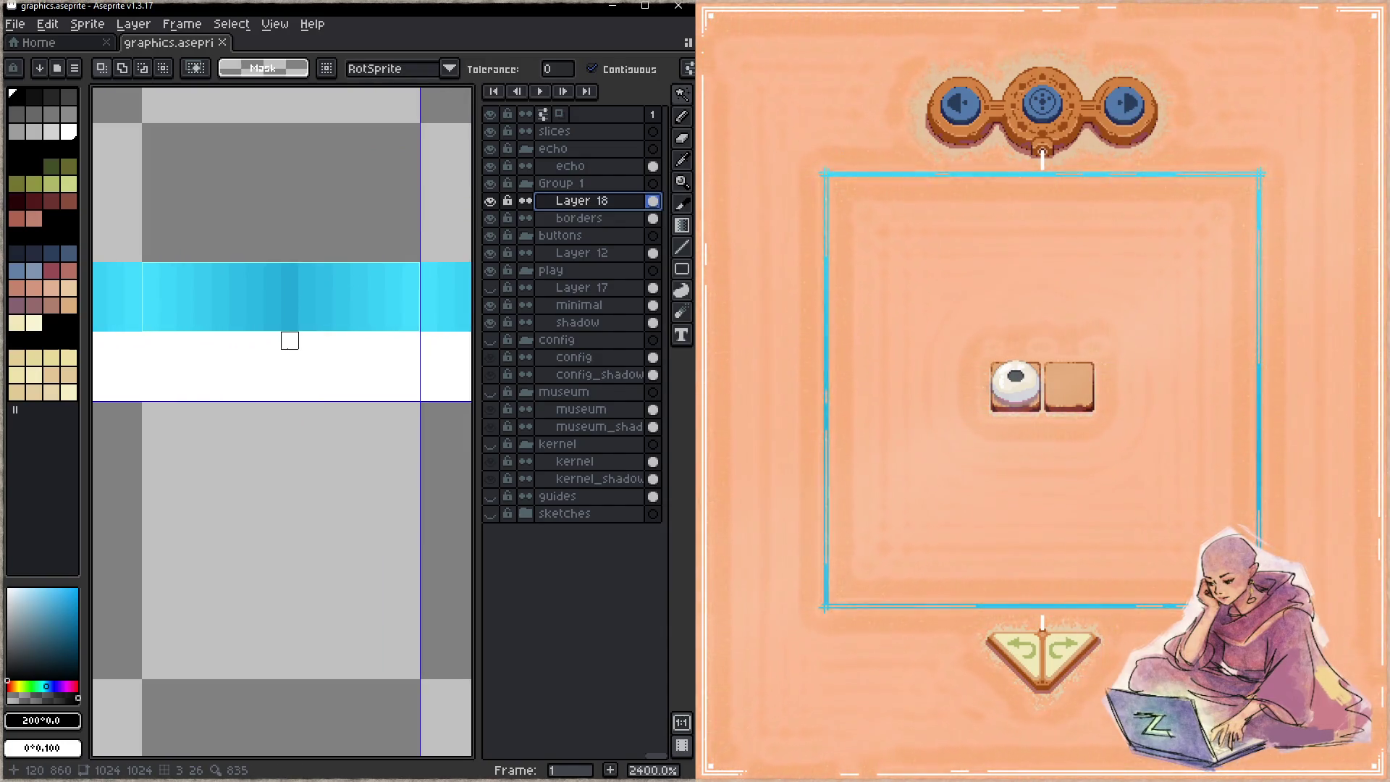
key(m)
mouse_move(202, 236)
mouse_down()
mouse_move(273, 358)
mouse_move(299, 366)
mouse_up()
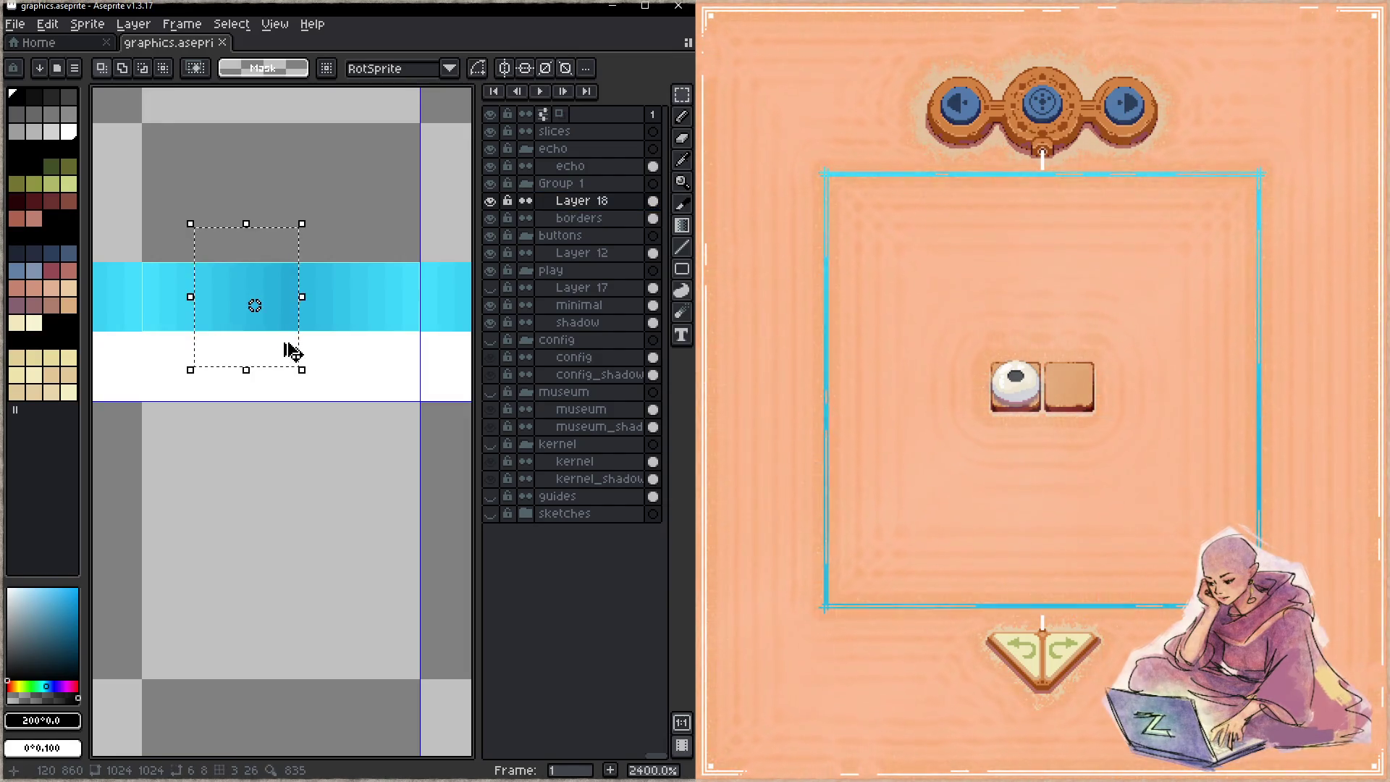
click(342, 357)
mouse_move(220, 271)
mouse_down()
mouse_move(246, 304)
mouse_move(292, 322)
mouse_up()
click(614, 227)
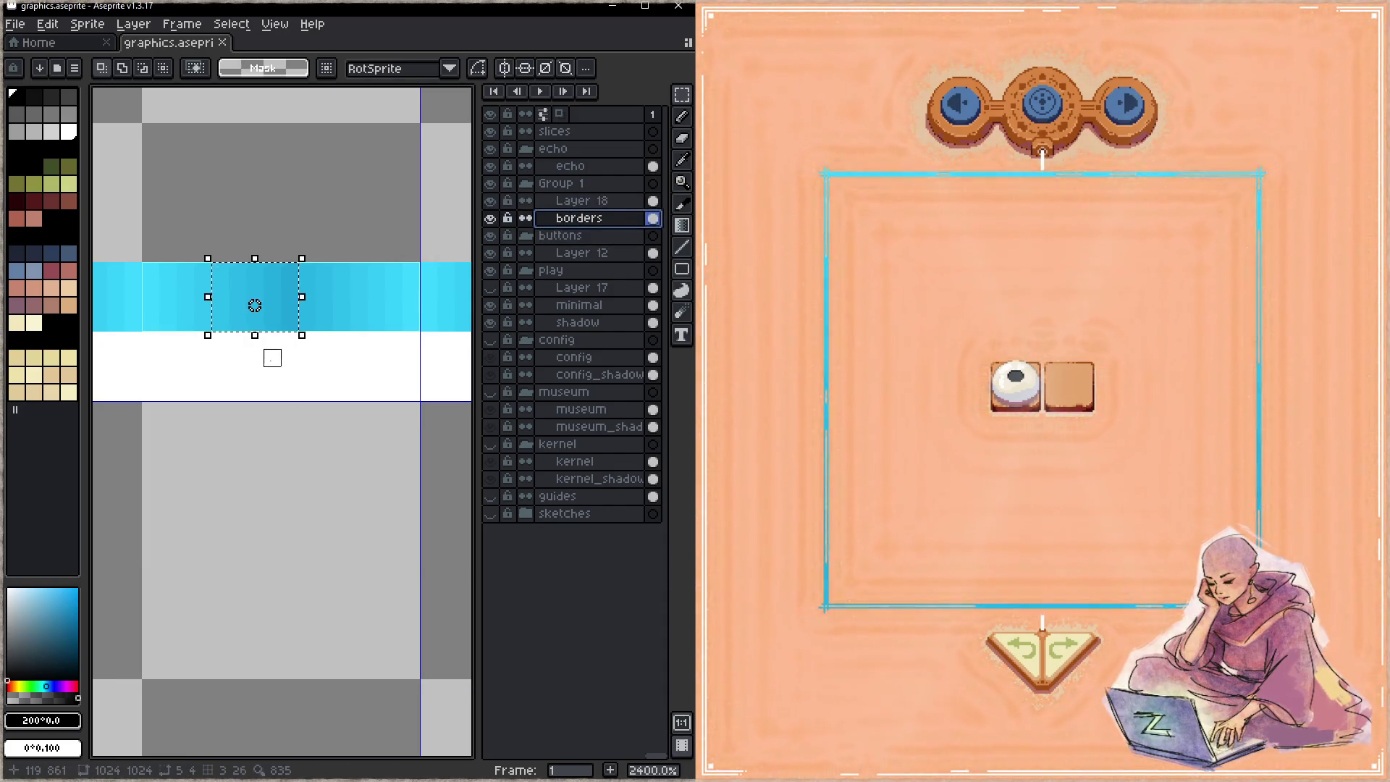
- Shift the block's hue from cyan to purple, raise its lightness, and save
key(ctrl+u)
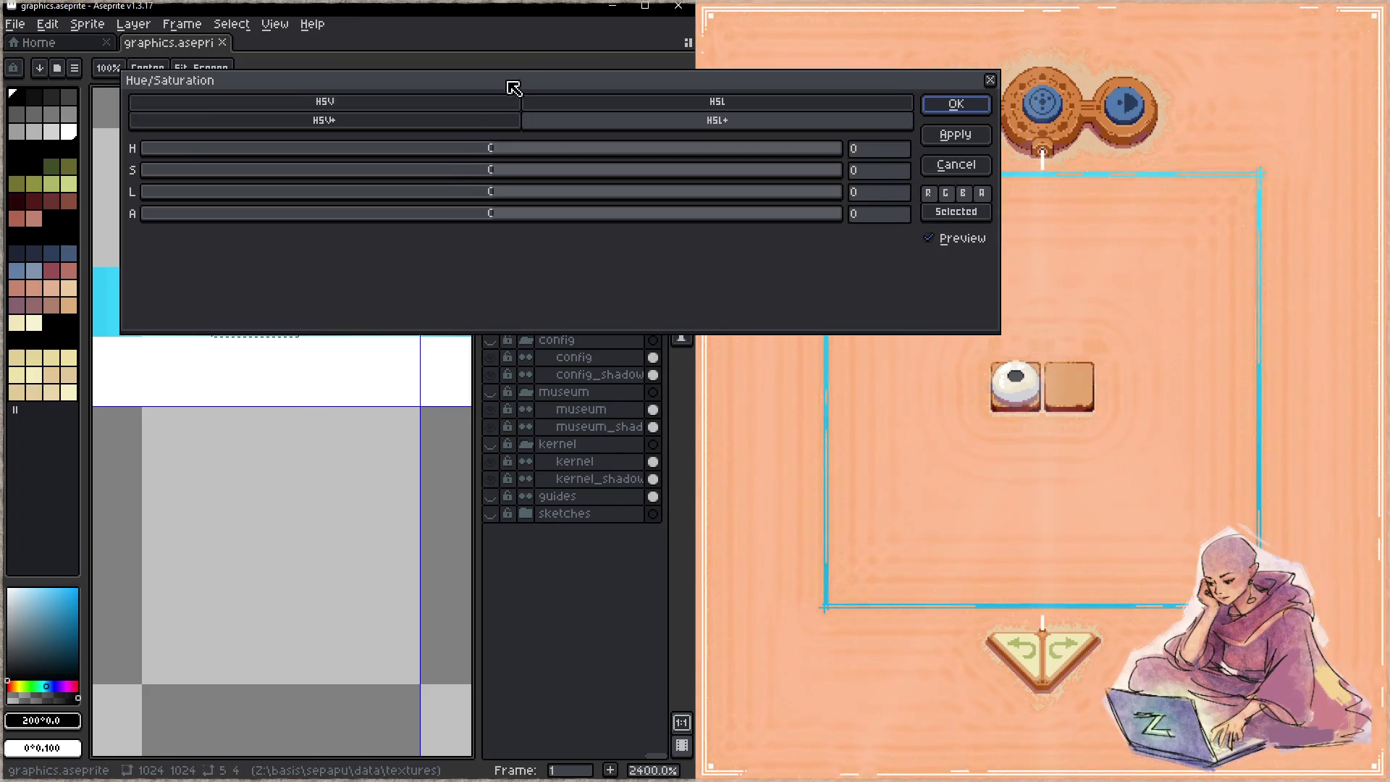
drag(523, 81, 873, 78)
mouse_move(847, 152)
mouse_down()
mouse_move(891, 152)
mouse_move(864, 167)
mouse_move(1011, 152)
mouse_move(961, 160)
mouse_move(982, 159)
mouse_up()
drag(847, 191, 927, 200)
click(1308, 102)
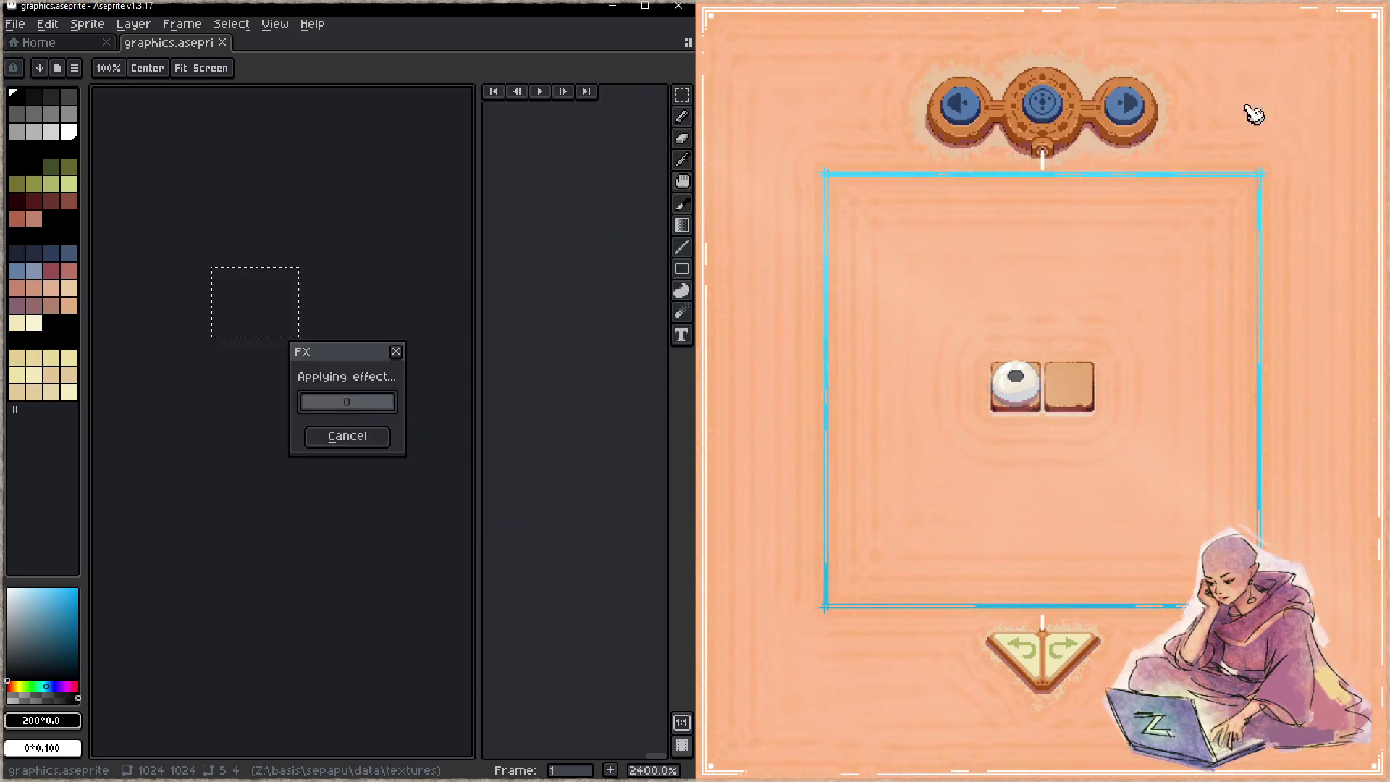
key(ctrl+d)
key(ctrl+s)
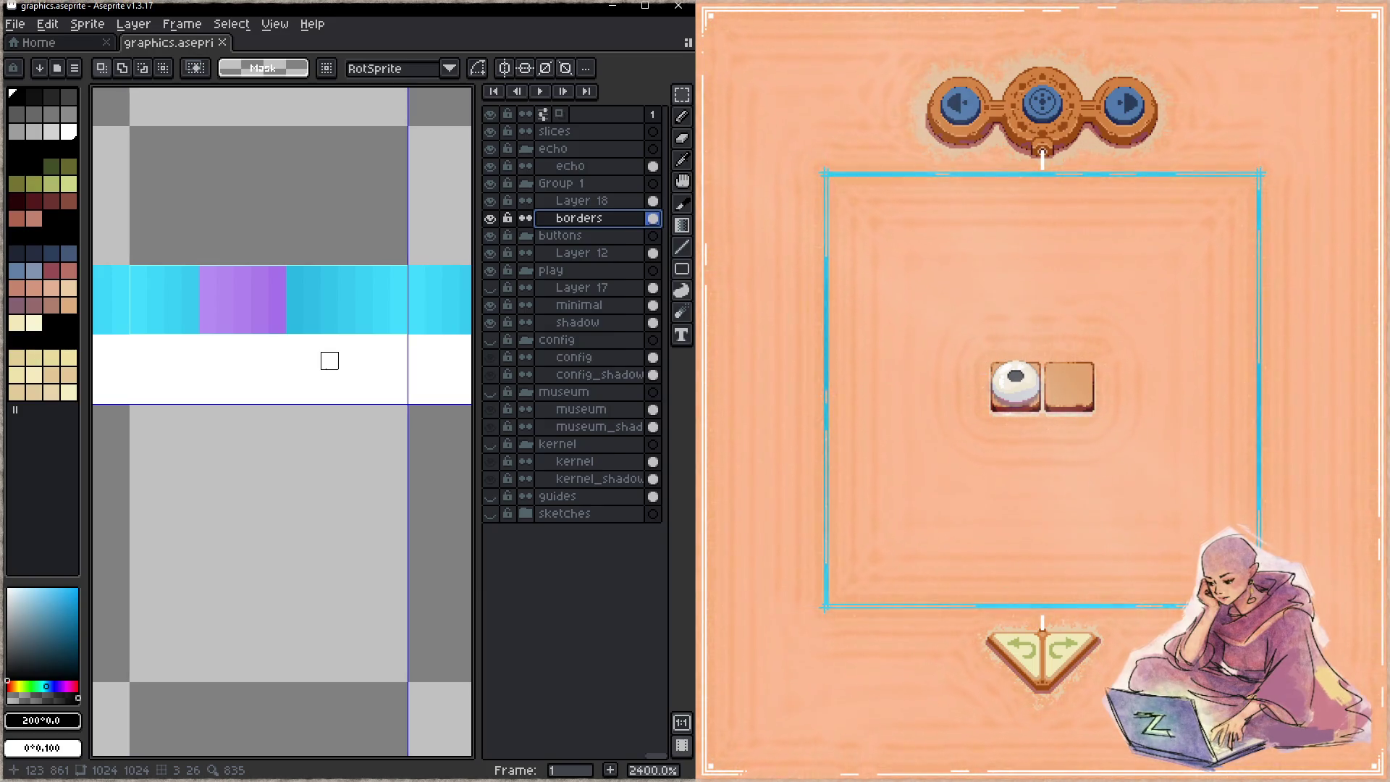
scroll(330, 360, down, 6)
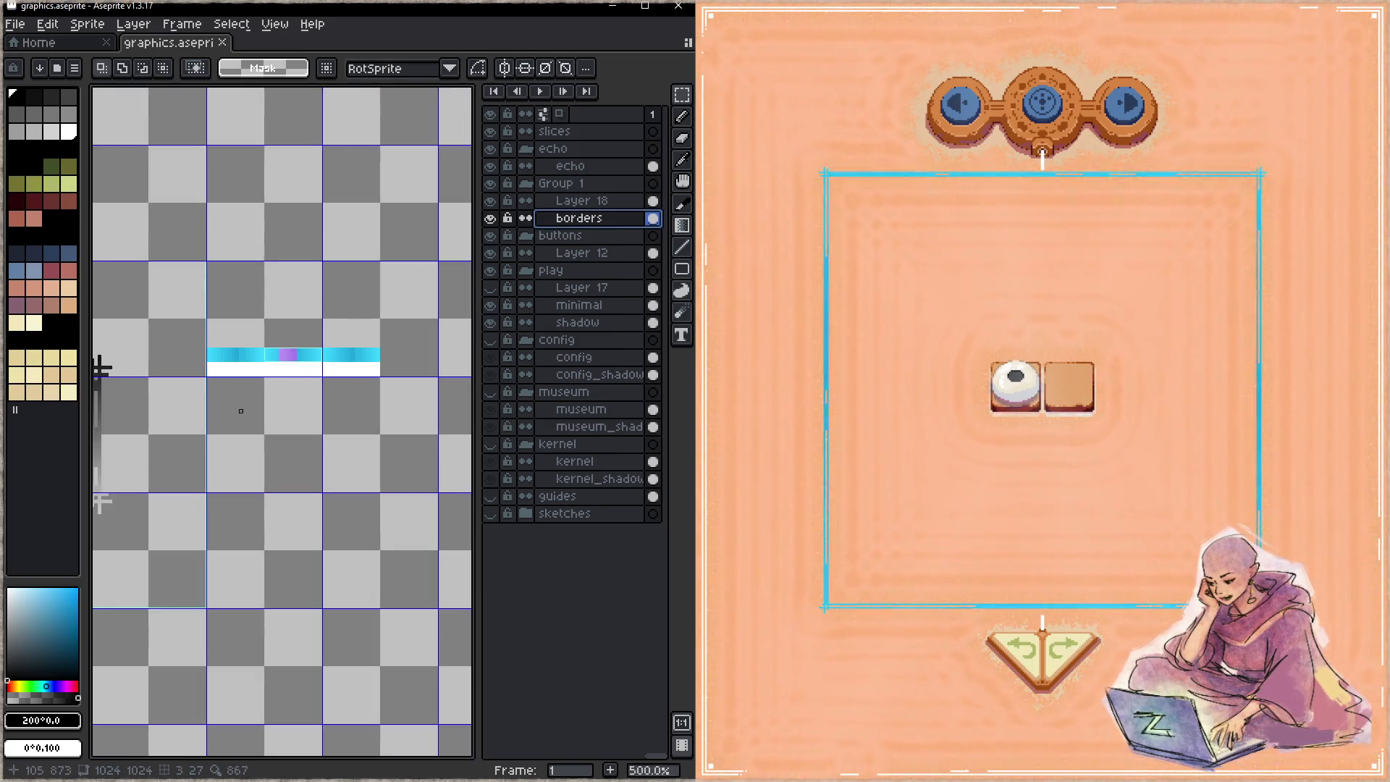
- Erase Layer 18's old dark border content
scroll(196, 334, up, 1)
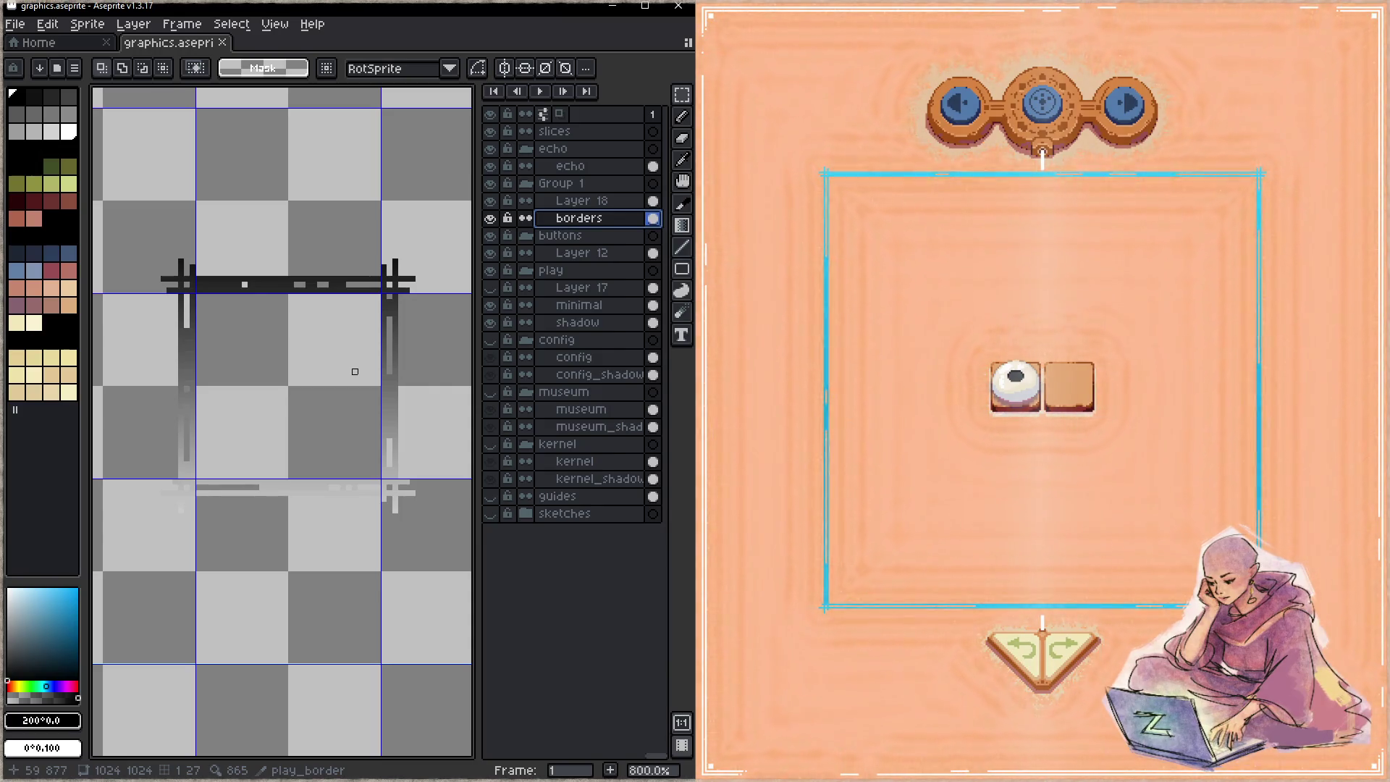
scroll(117, 434, down, 1)
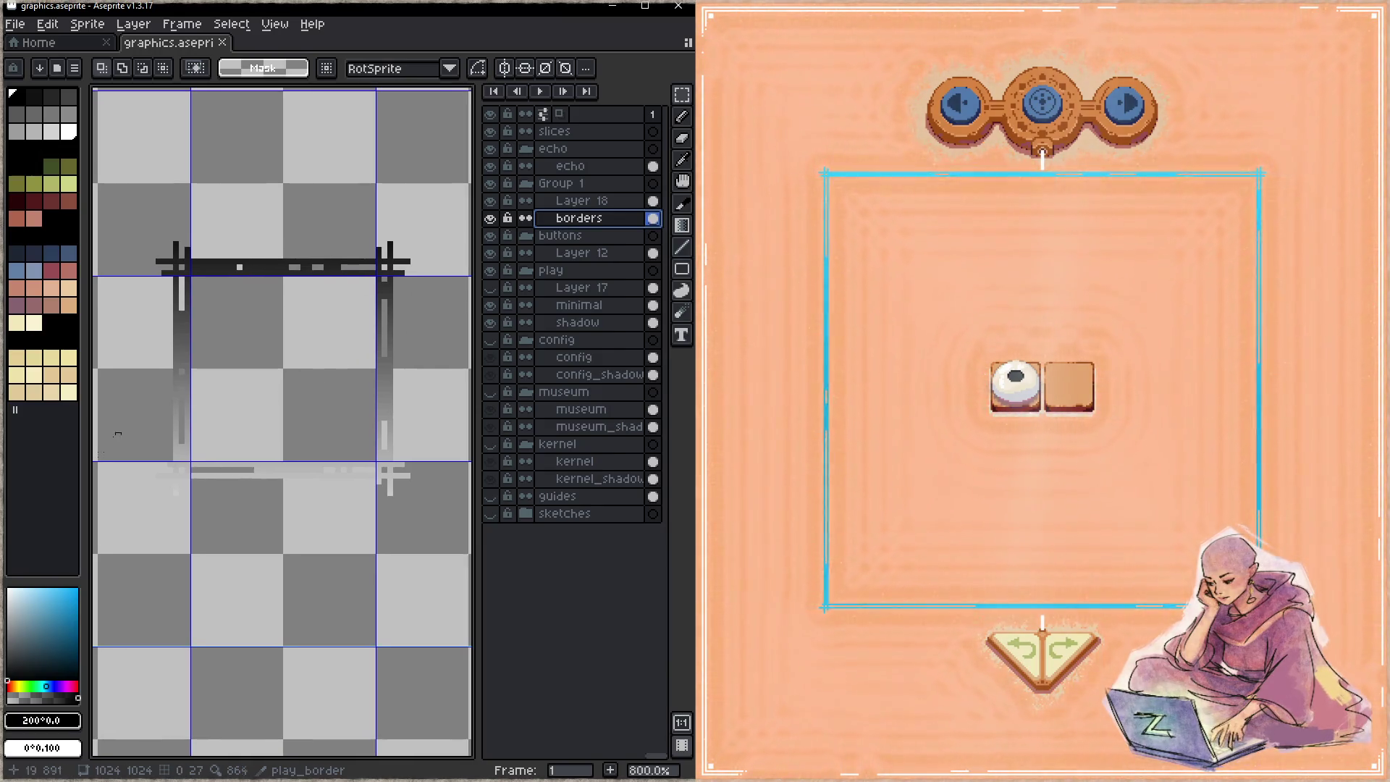
key(b)
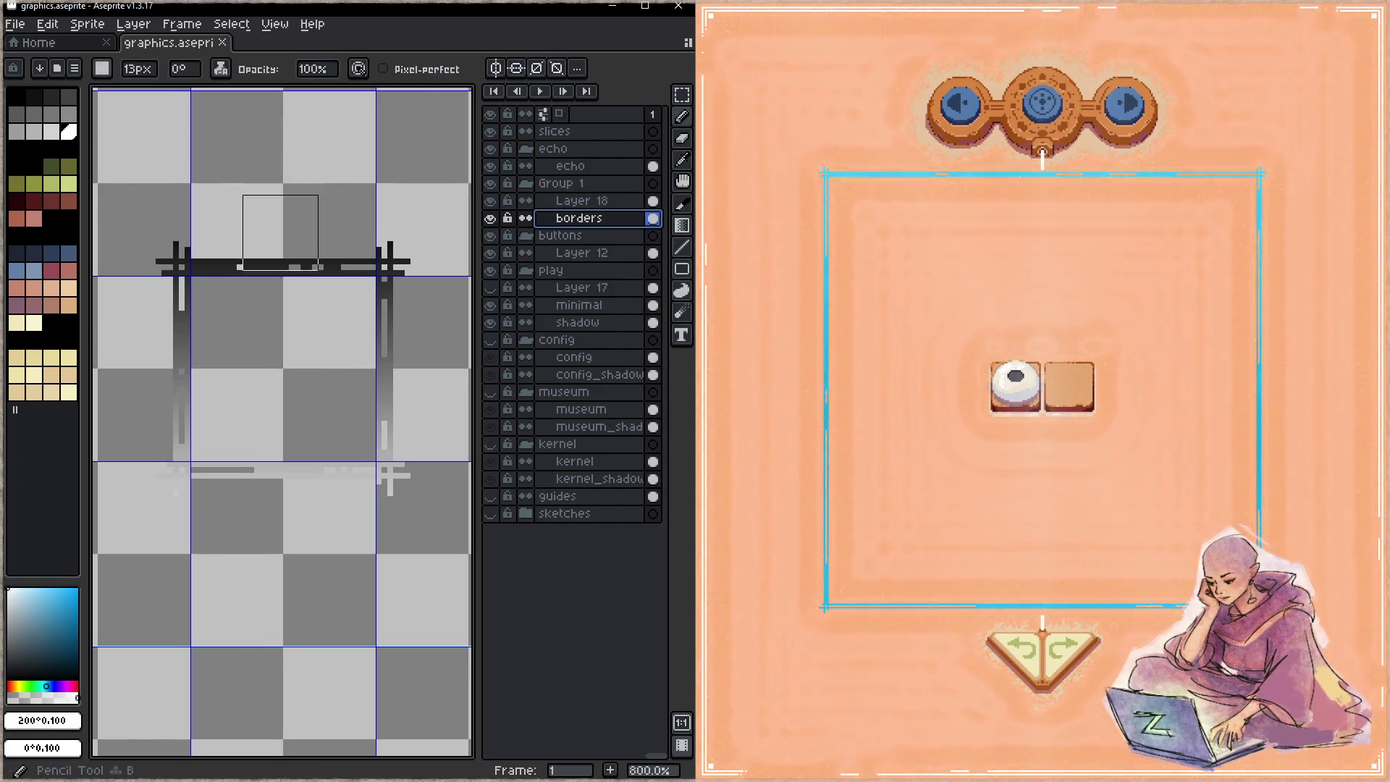
click(248, 291)
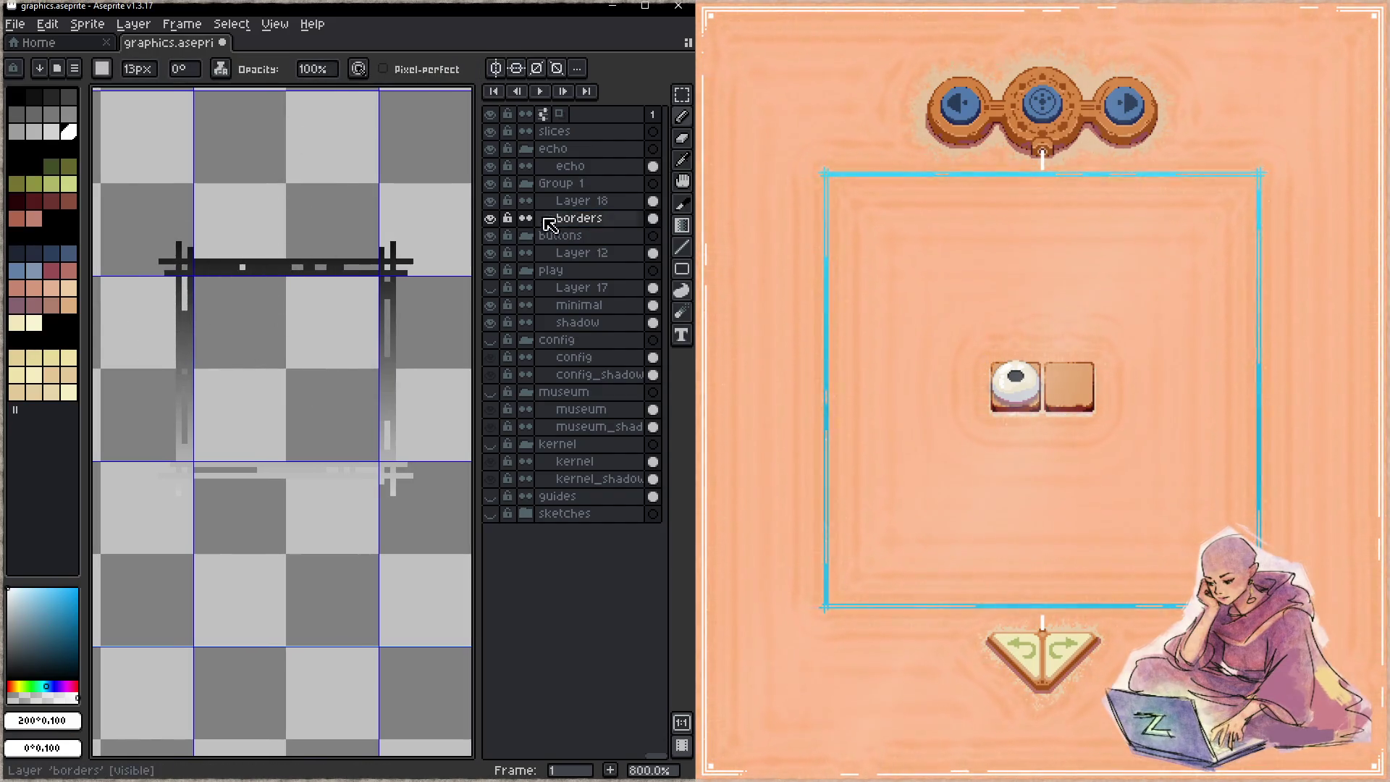
click(491, 202)
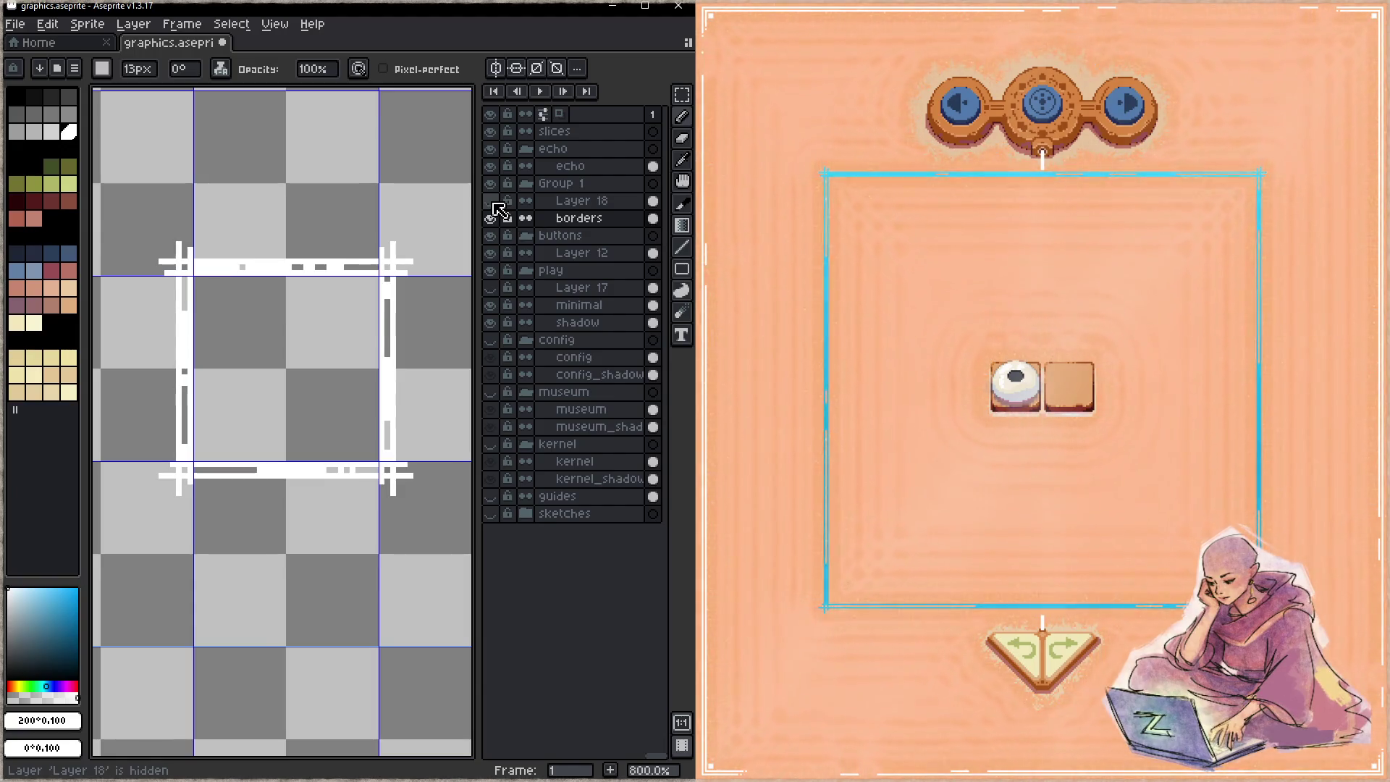
click(491, 201)
click(580, 202)
key(e)
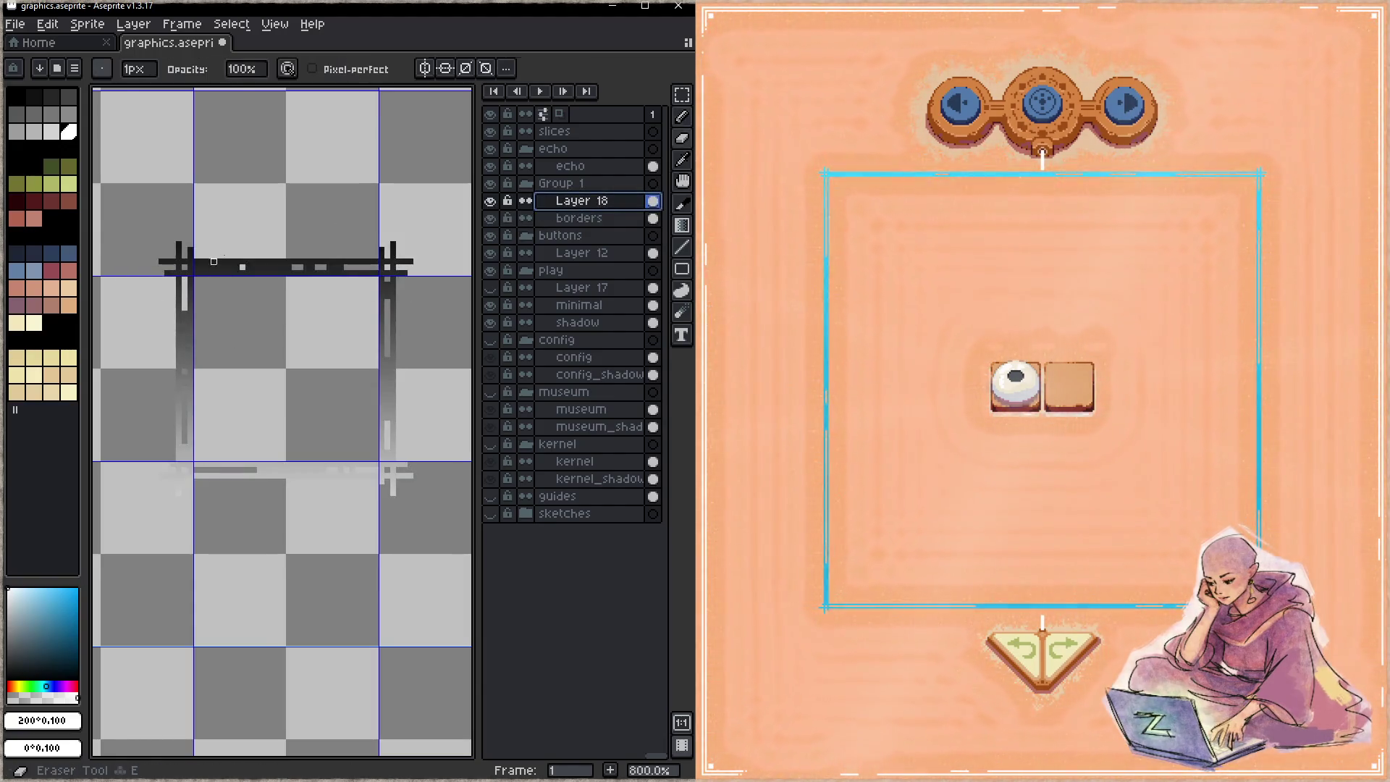
mouse_move(208, 227)
mouse_down()
mouse_move(273, 286)
mouse_move(332, 506)
mouse_move(391, 196)
mouse_up()
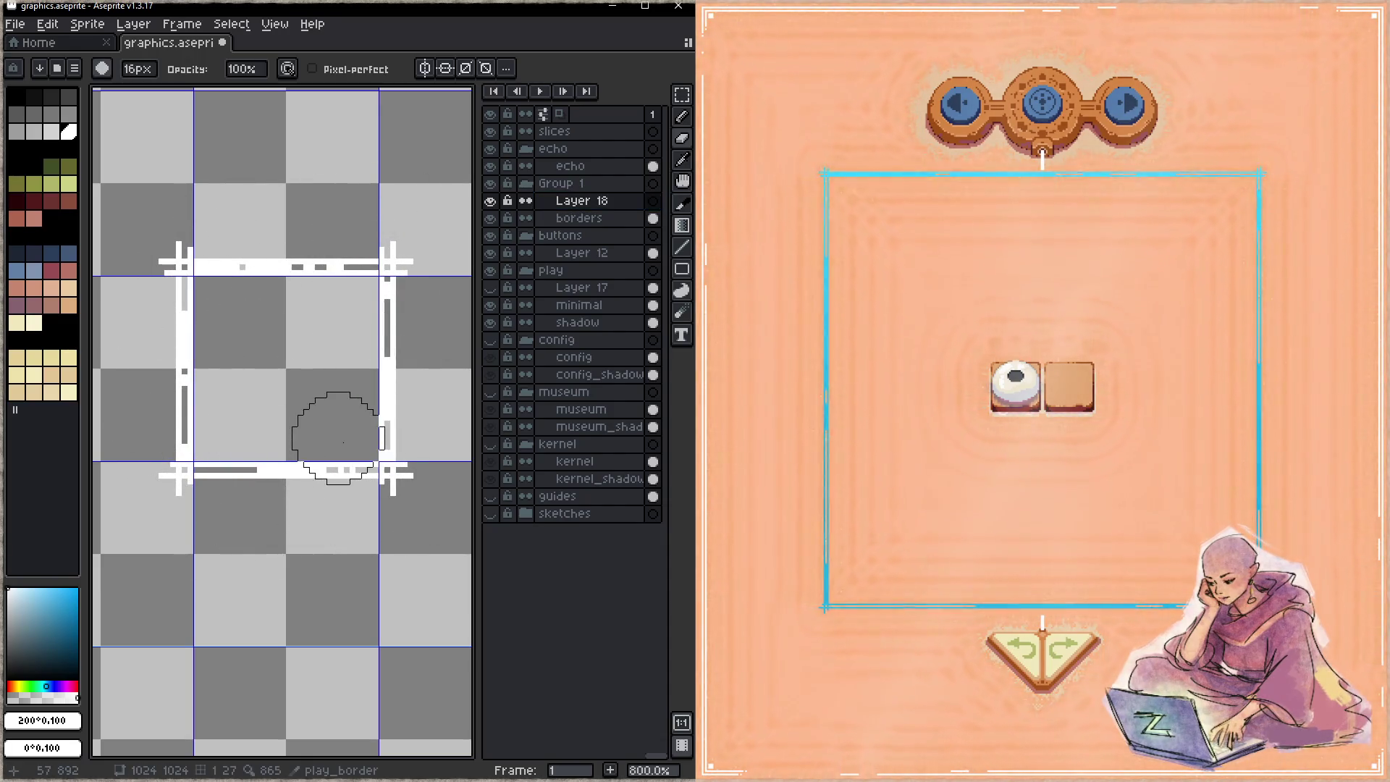
- Fill a rectangle around the frame with a diagonal black-to-white gradient toward the bottom-right
key(m)
drag(120, 203, 463, 539)
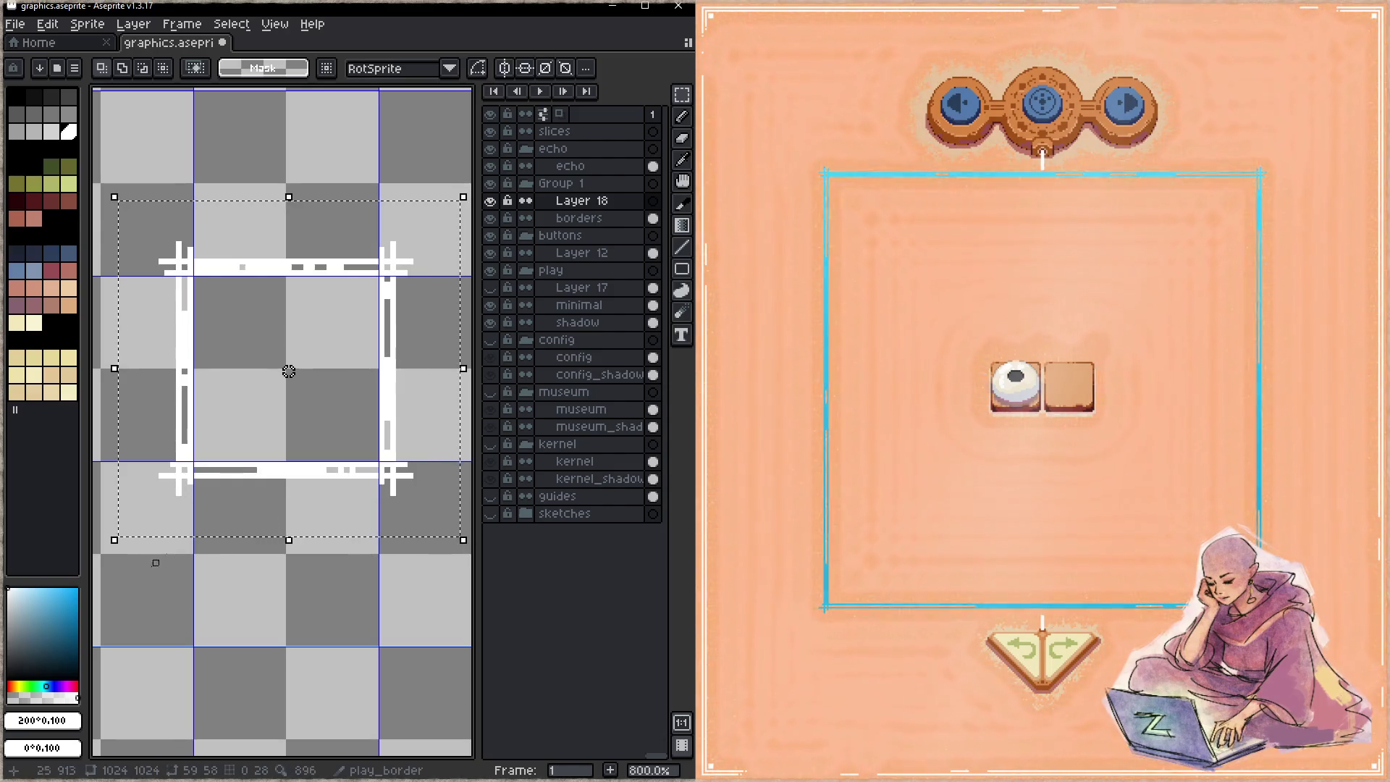
click(30, 614)
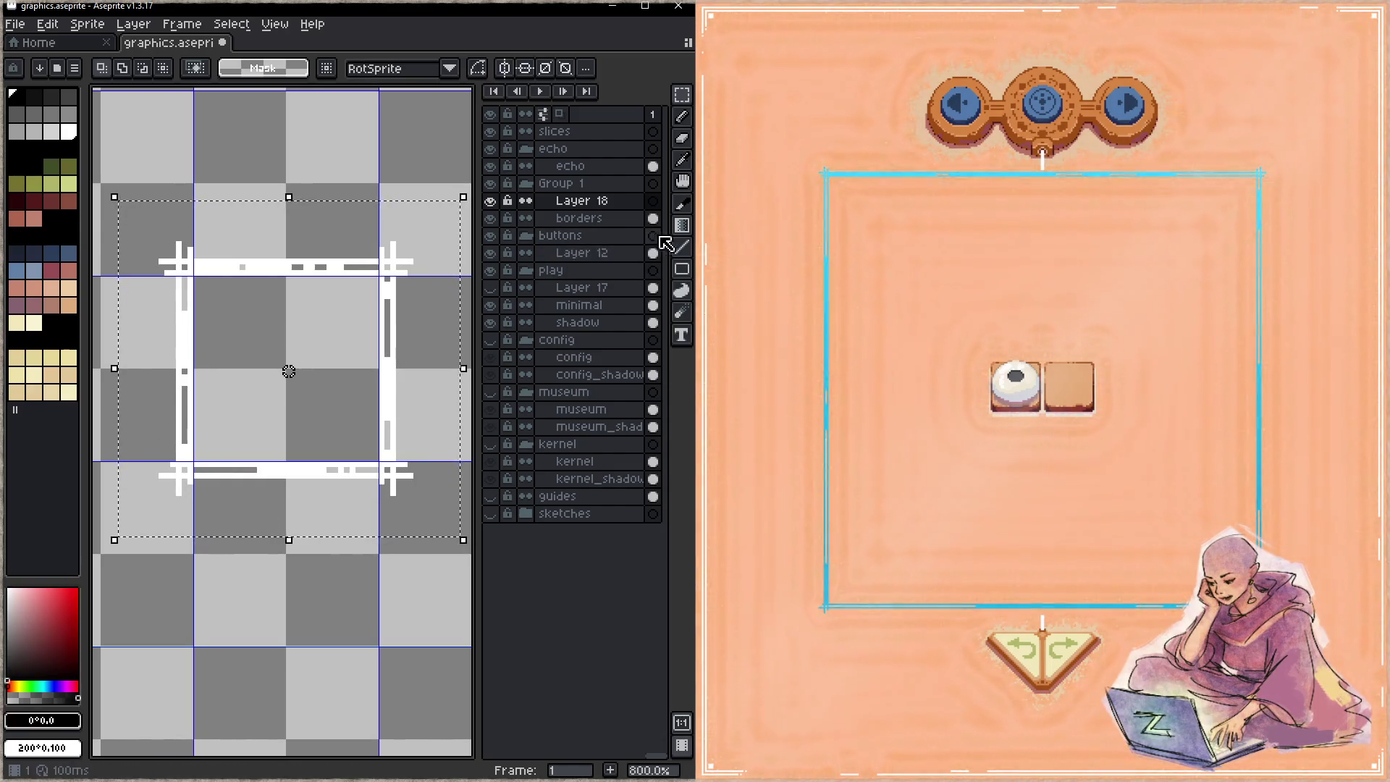
click(681, 225)
mouse_move(162, 233)
mouse_down()
mouse_move(388, 470)
mouse_move(242, 397)
mouse_move(422, 522)
mouse_up()
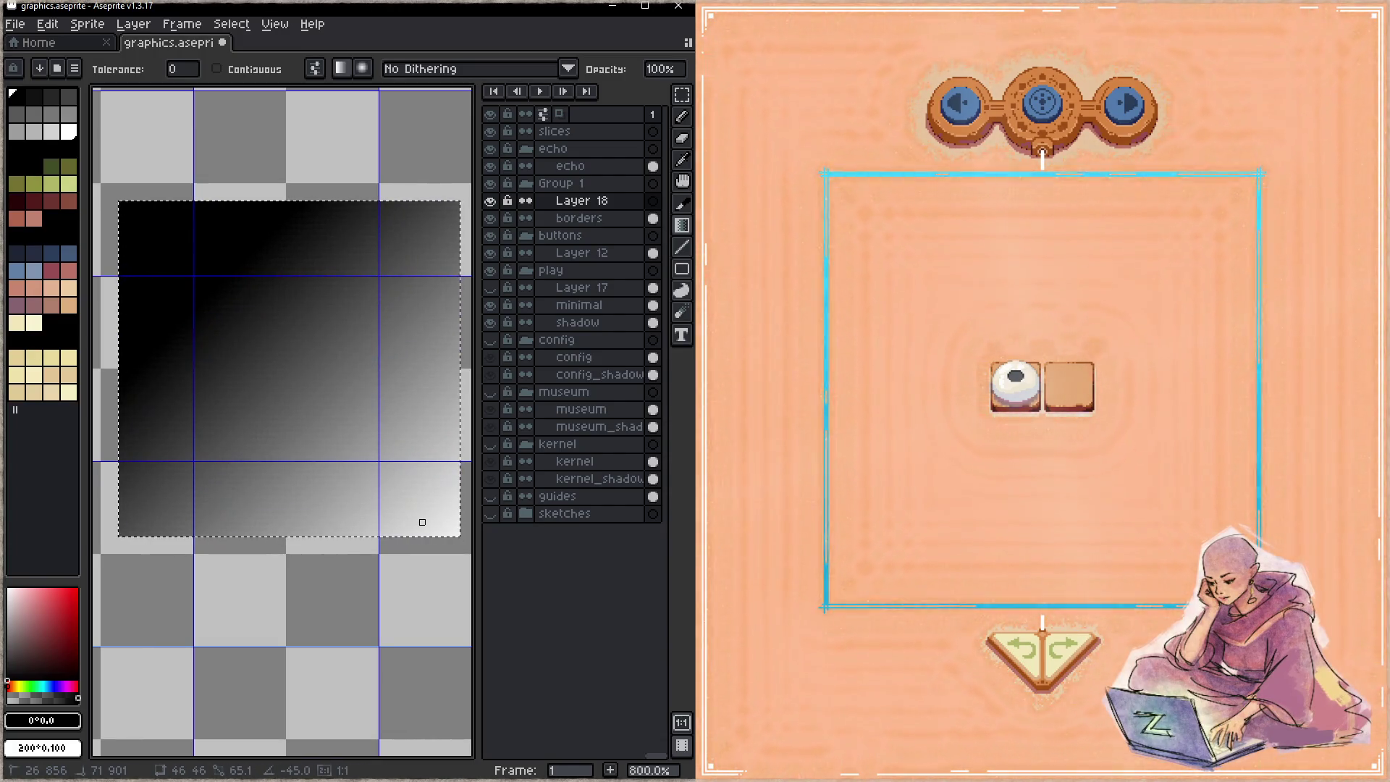
key(ctrl+z)
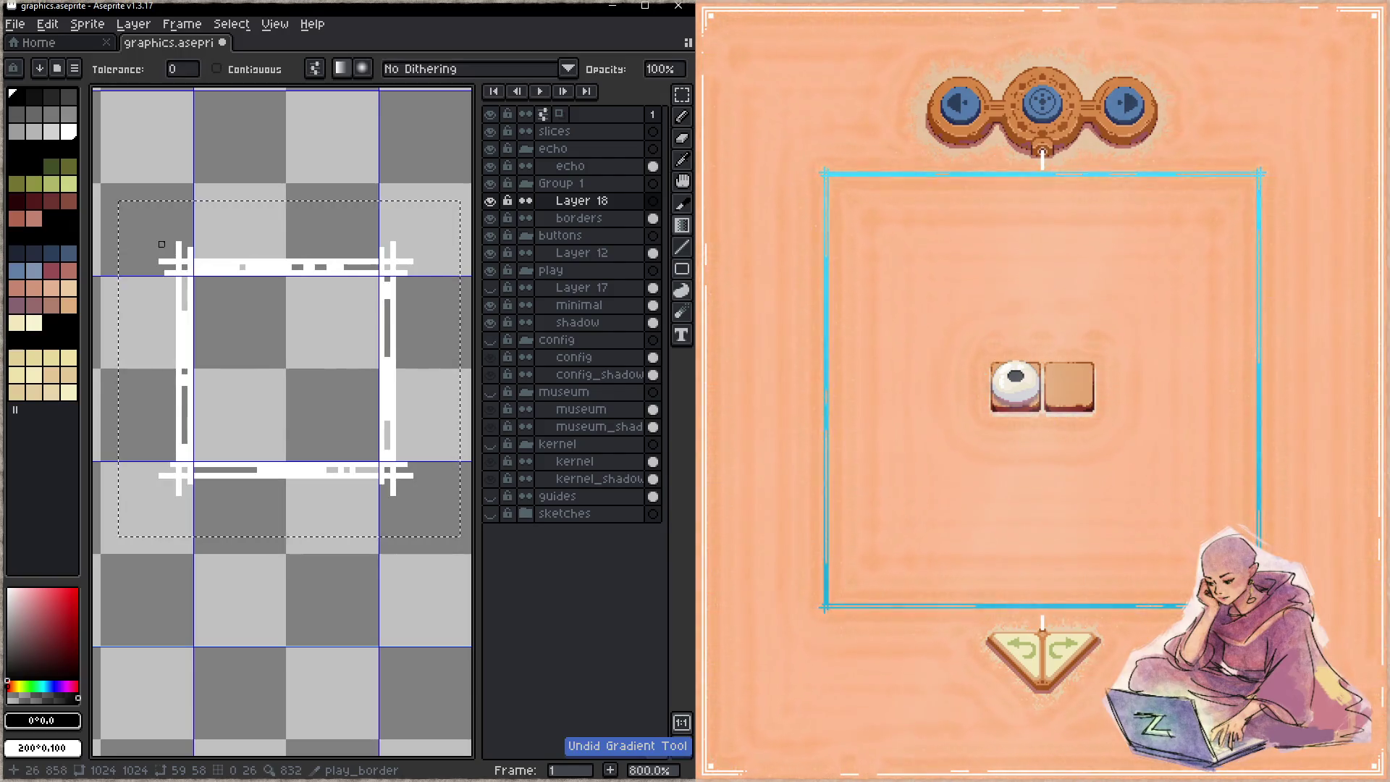
drag(167, 250, 387, 458)
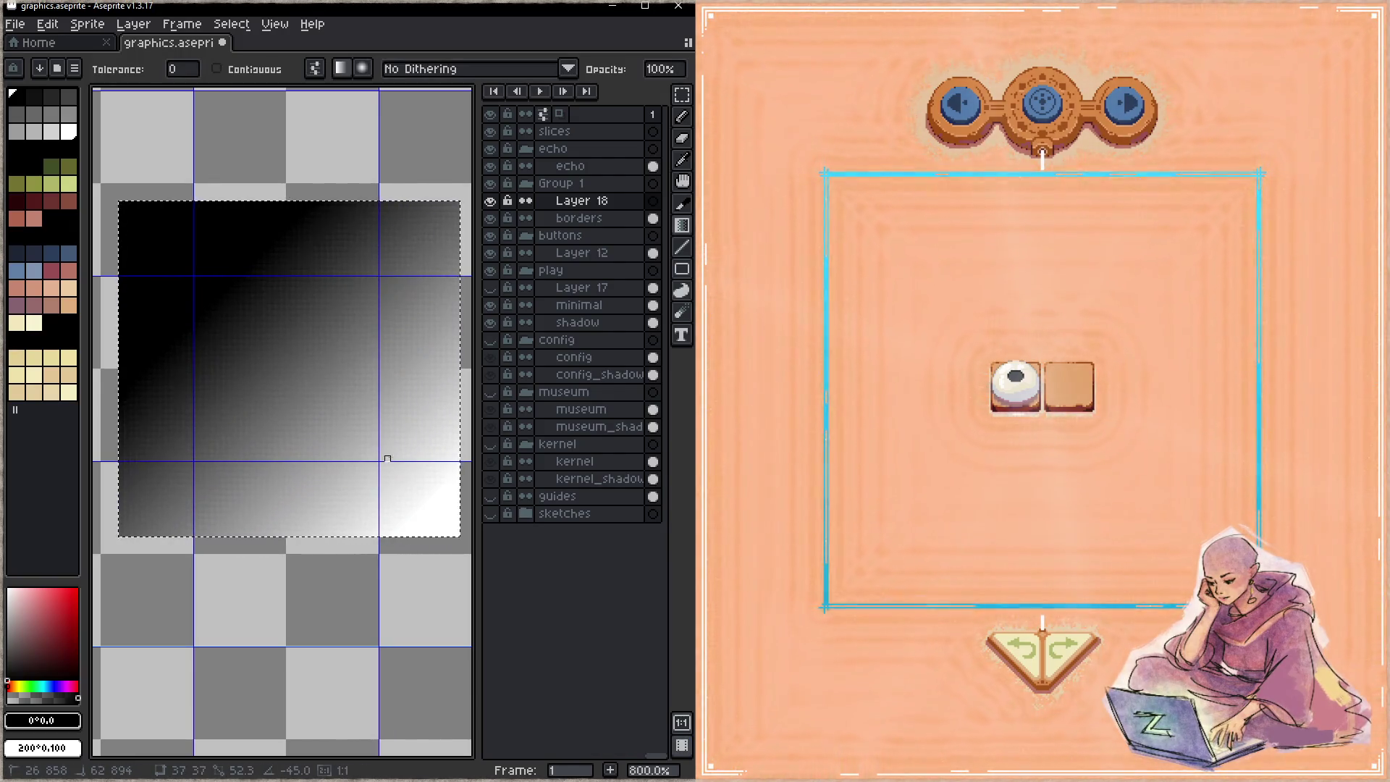
key(ctrl+z)
mouse_move(138, 217)
mouse_down()
mouse_move(263, 388)
mouse_move(440, 533)
mouse_move(344, 441)
mouse_move(358, 450)
mouse_up()
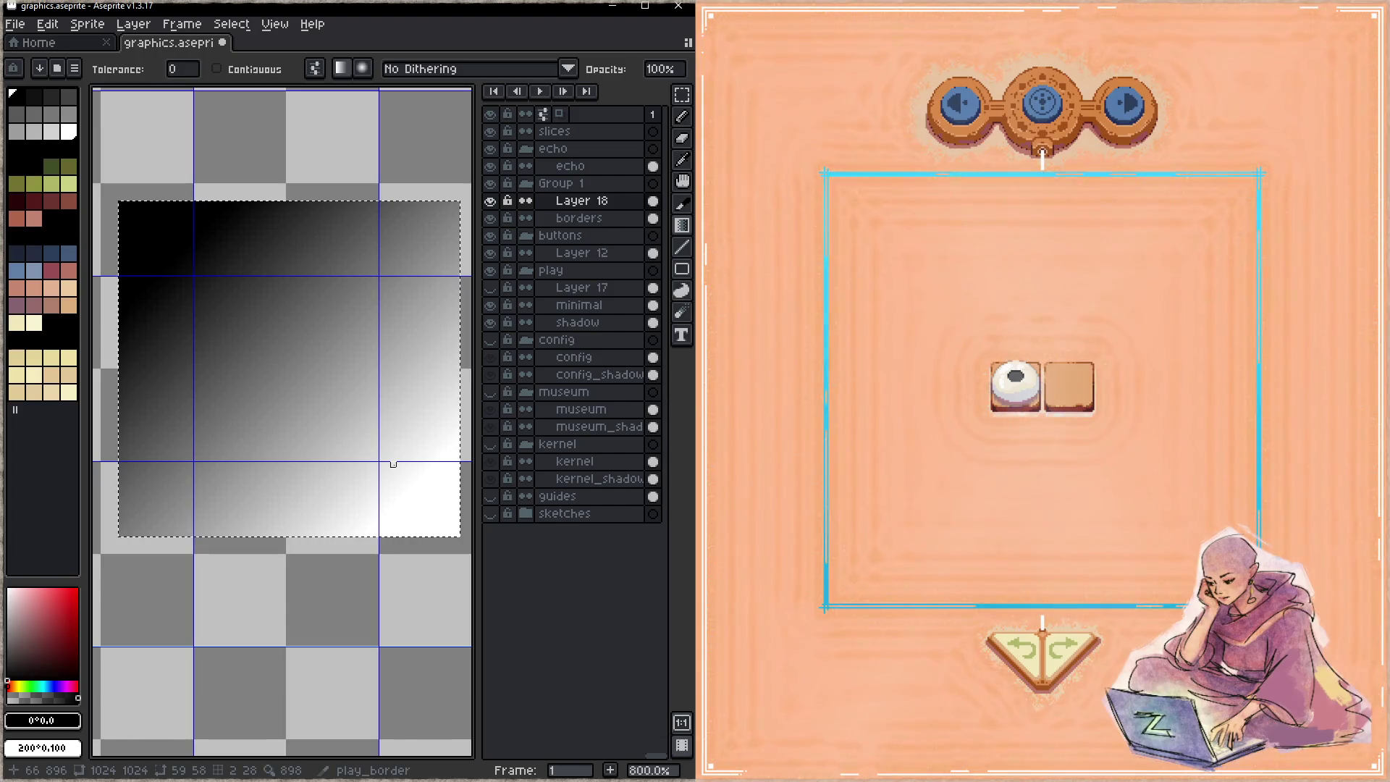
- Trim the gradient to the border art's shape by deleting outside it, then save
click(490, 201)
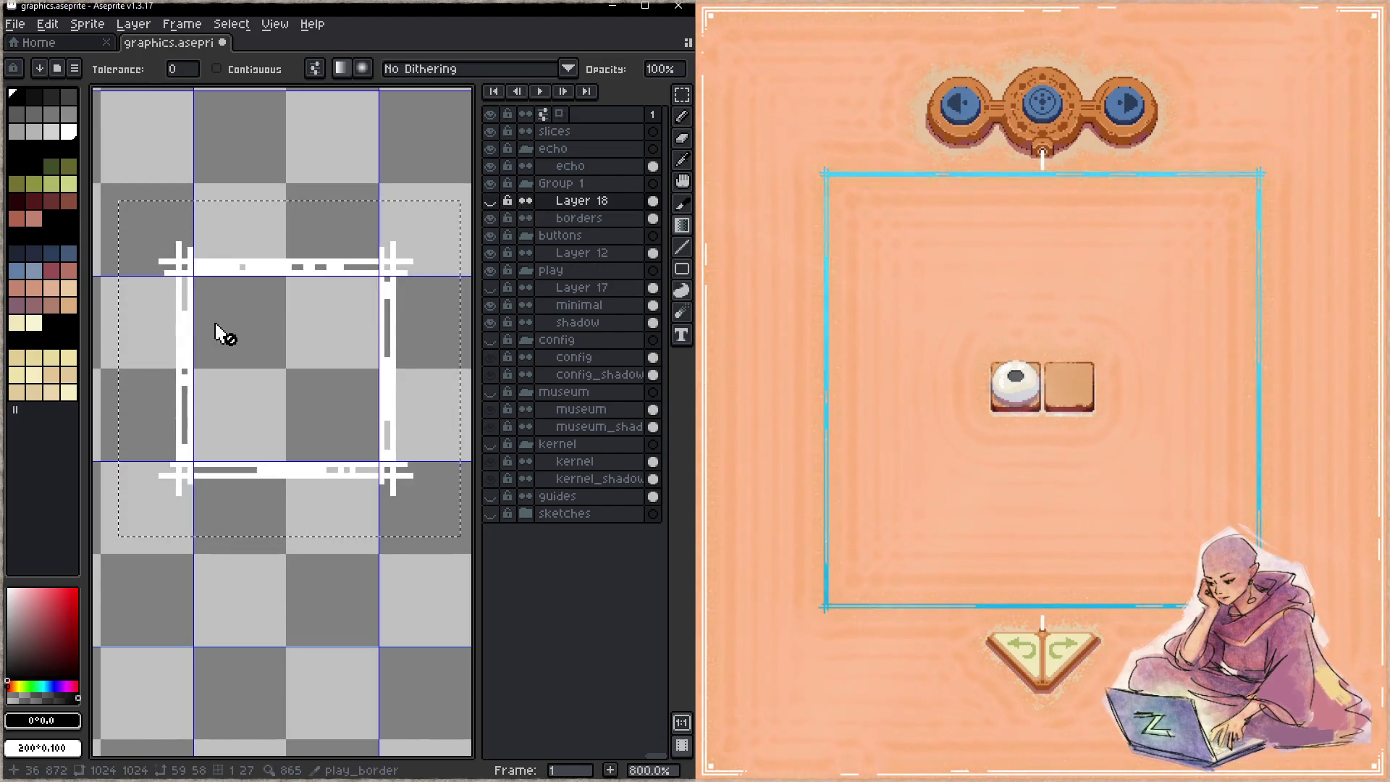
key(v)
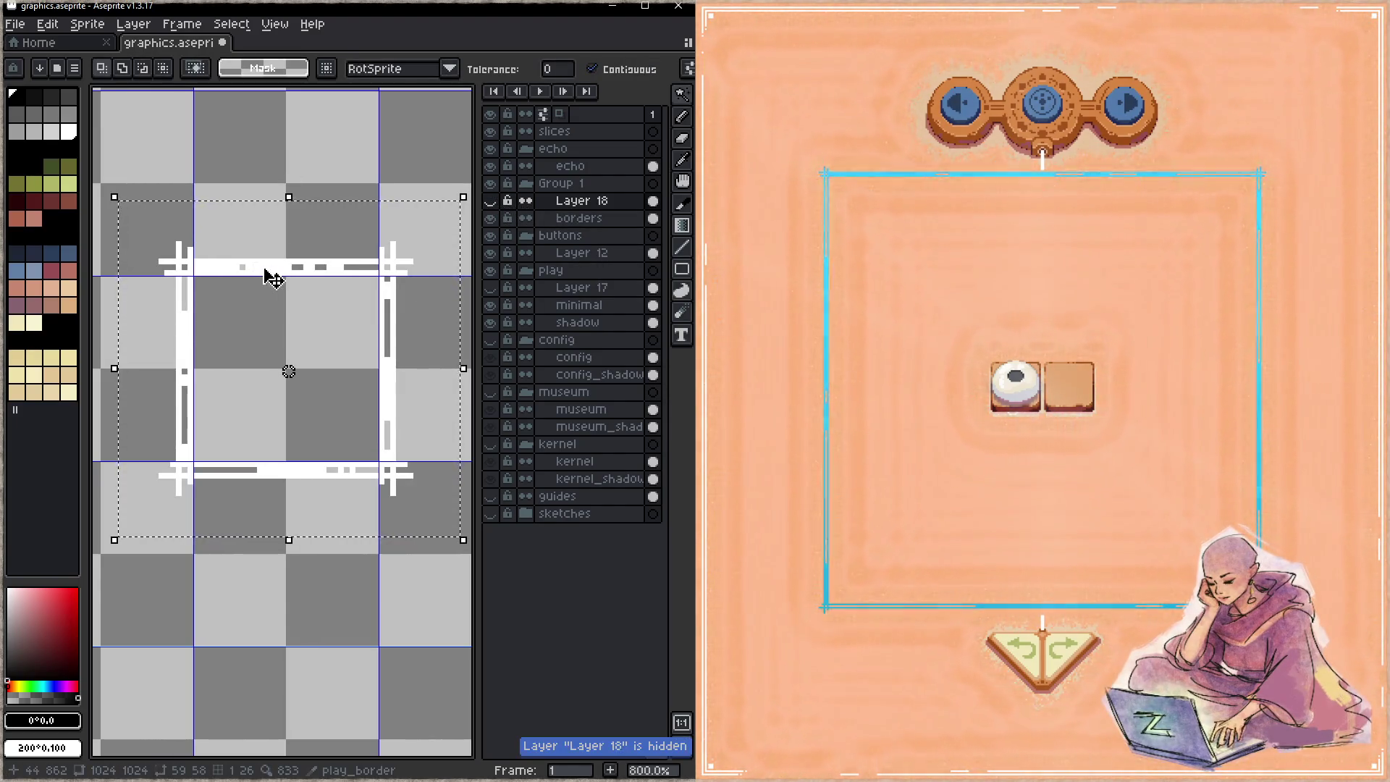
key(ctrl+d)
ctrl+click(642, 217)
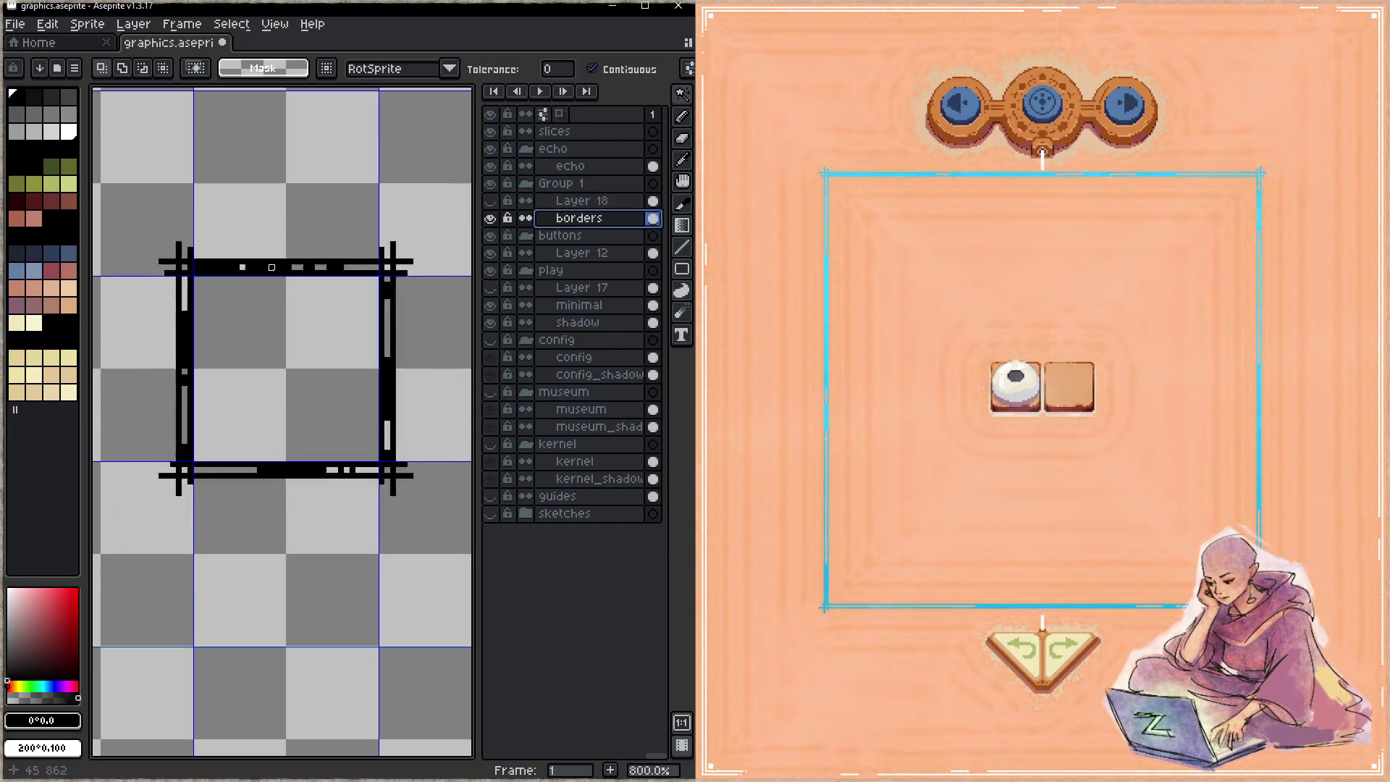
click(490, 201)
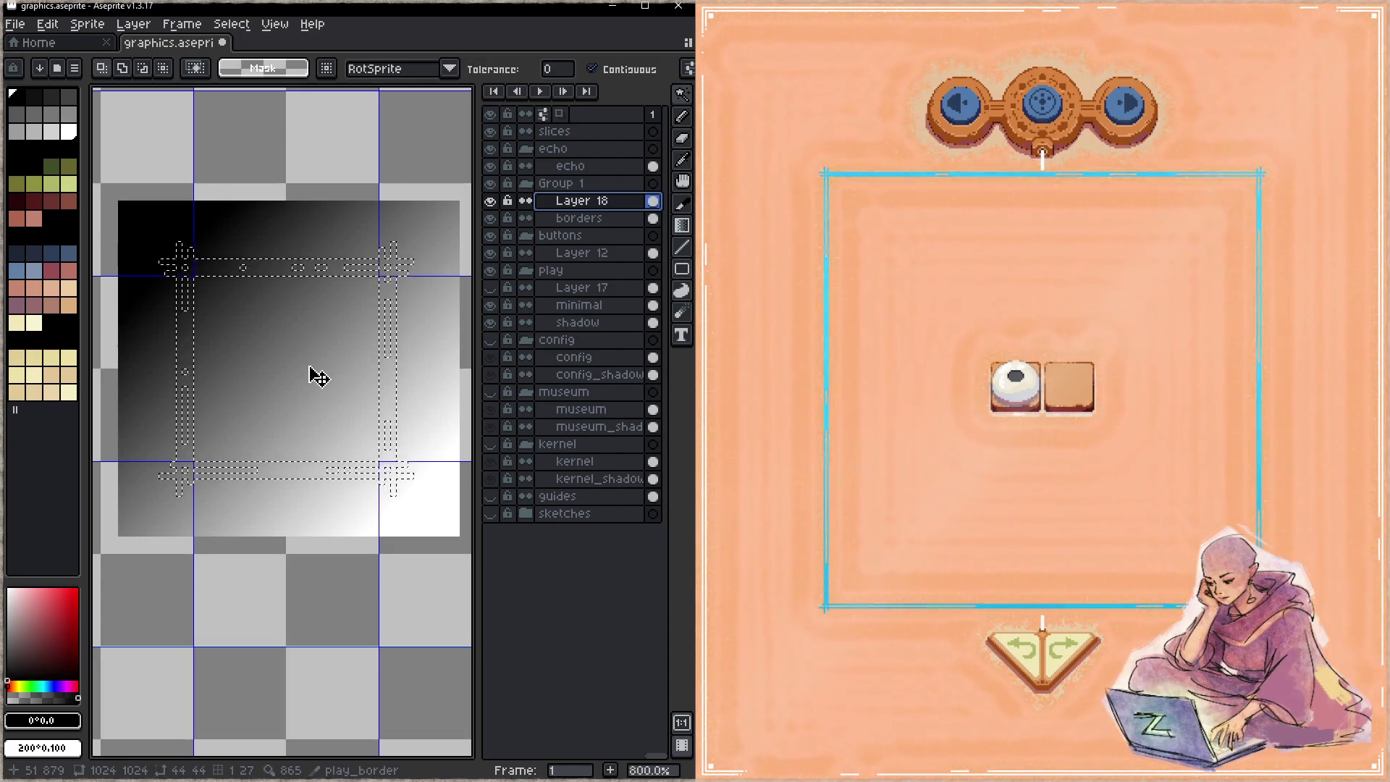
key(ctrl+shift+i)
key(Delete)
key(ctrl+d)
drag(314, 407, 284, 399)
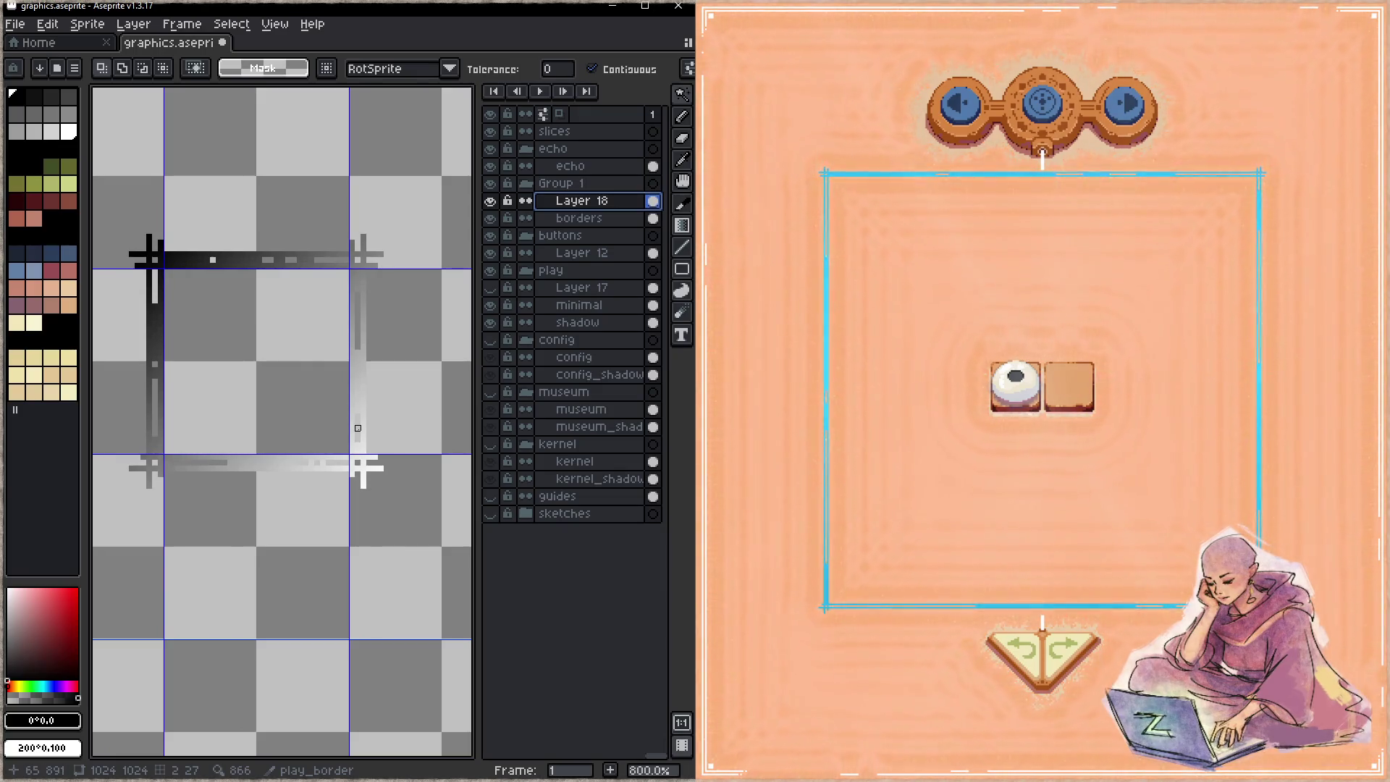
key(ctrl+s)
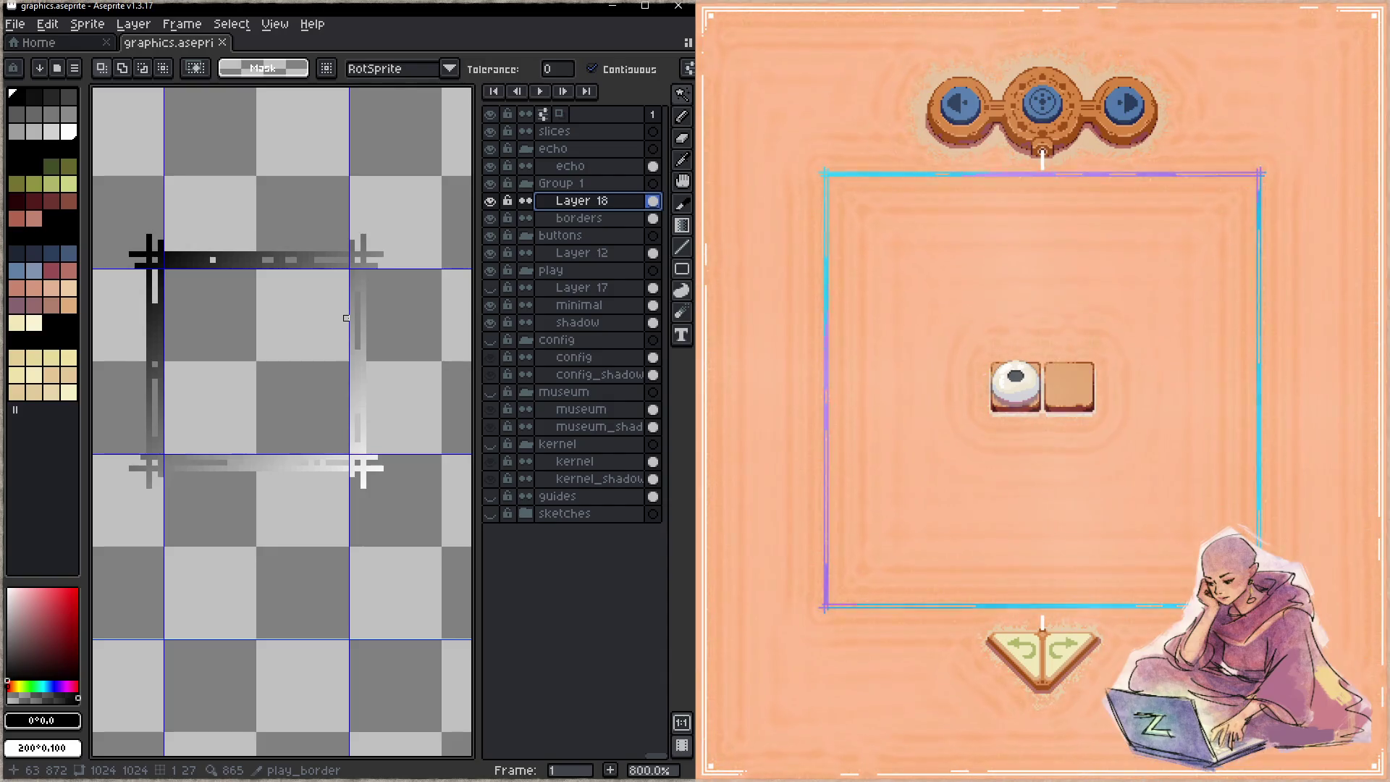
- Select the border shape and blur its top and right strokes on Layer 18 with a round brush
click(582, 218)
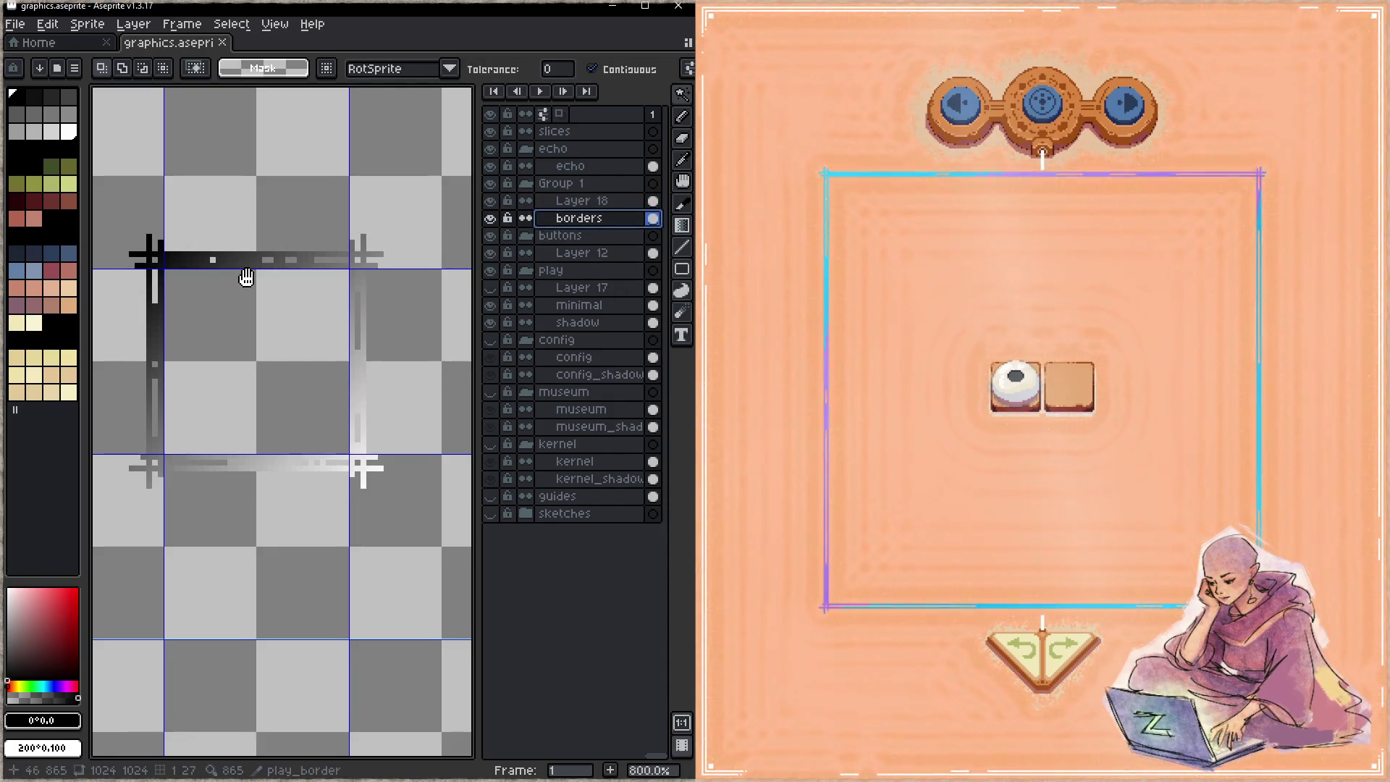
drag(245, 279, 233, 282)
click(250, 265)
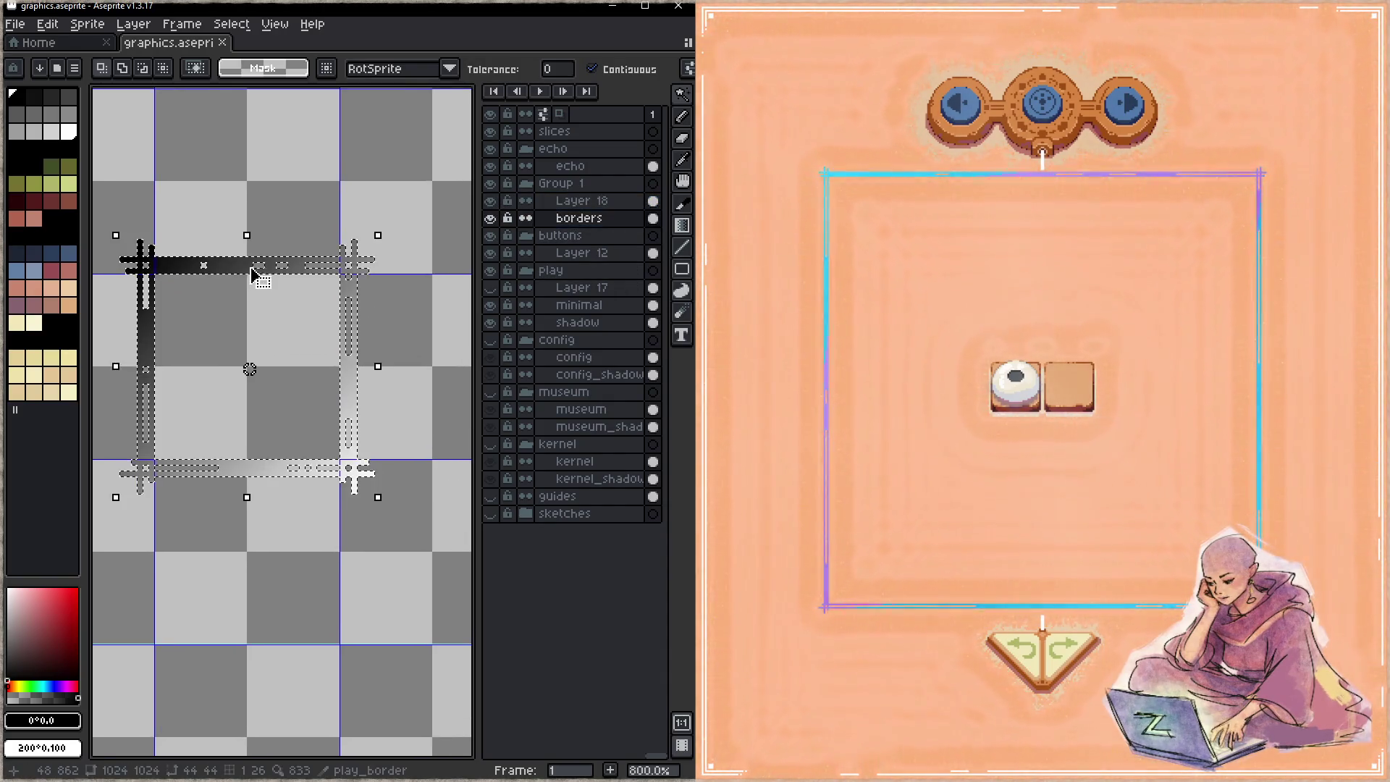
click(581, 201)
key(b)
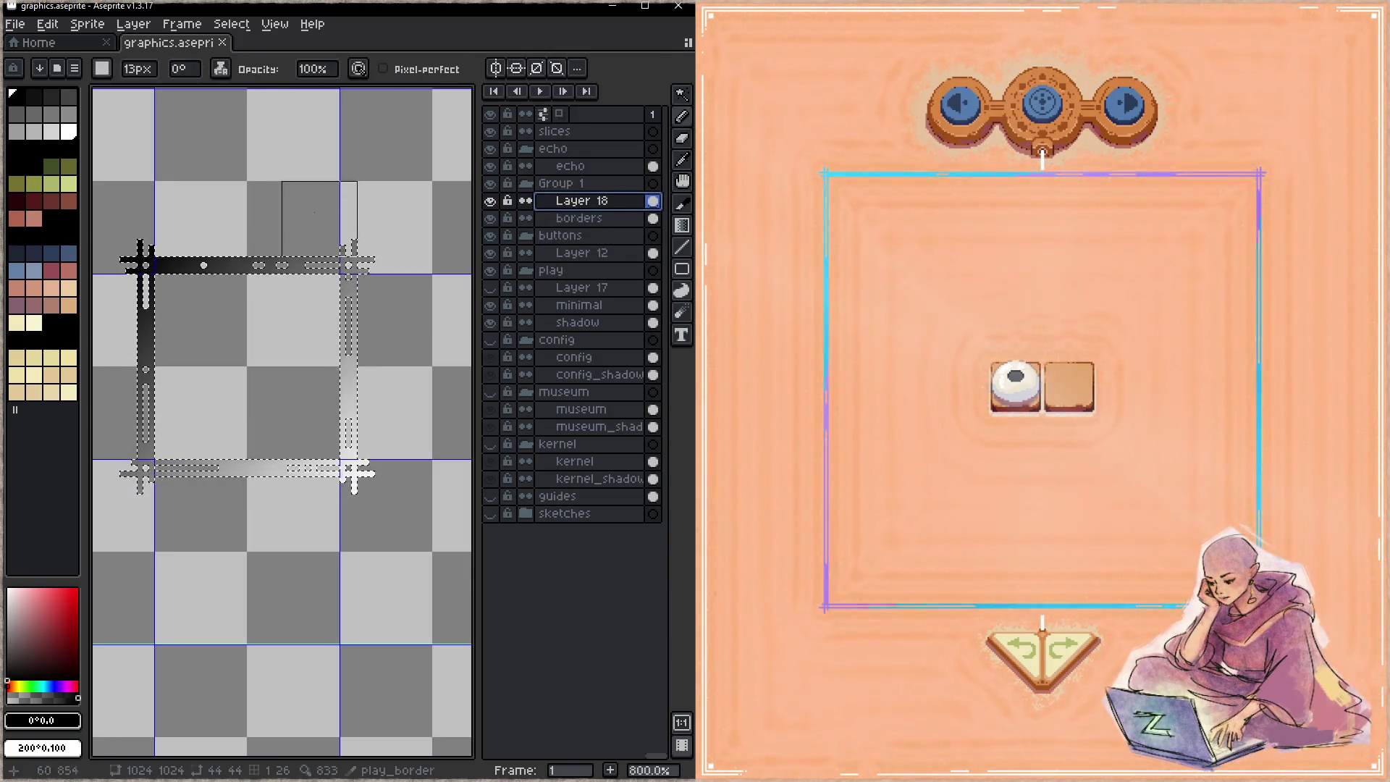
click(101, 68)
click(106, 92)
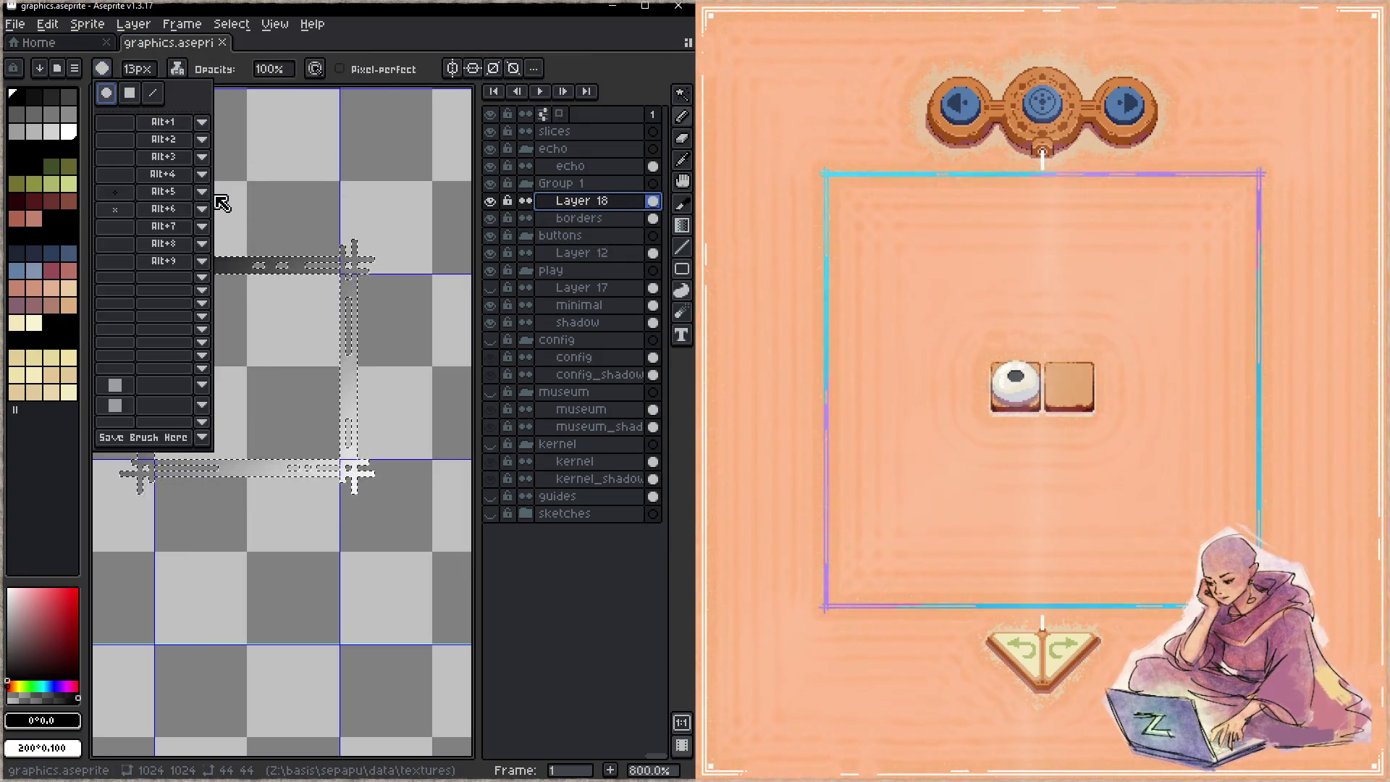
click(371, 346)
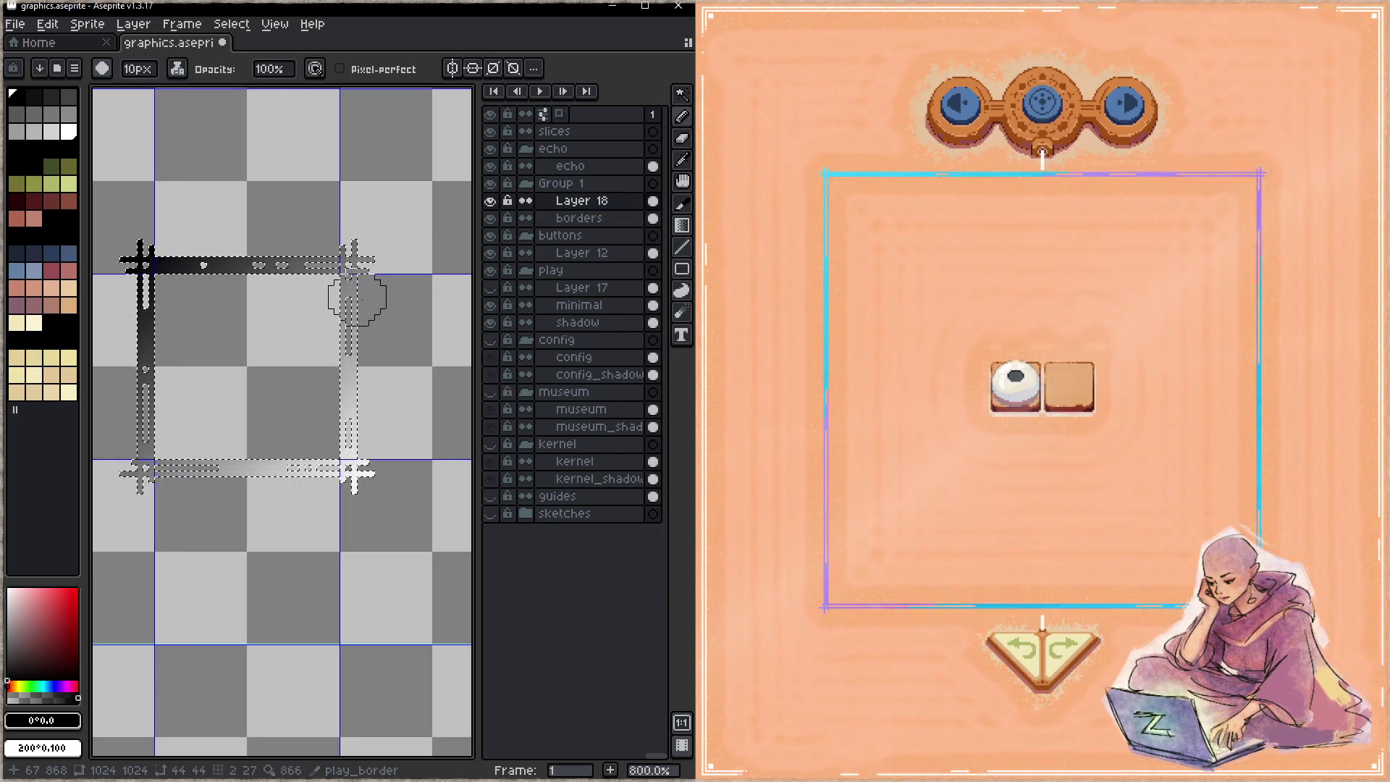
click(682, 291)
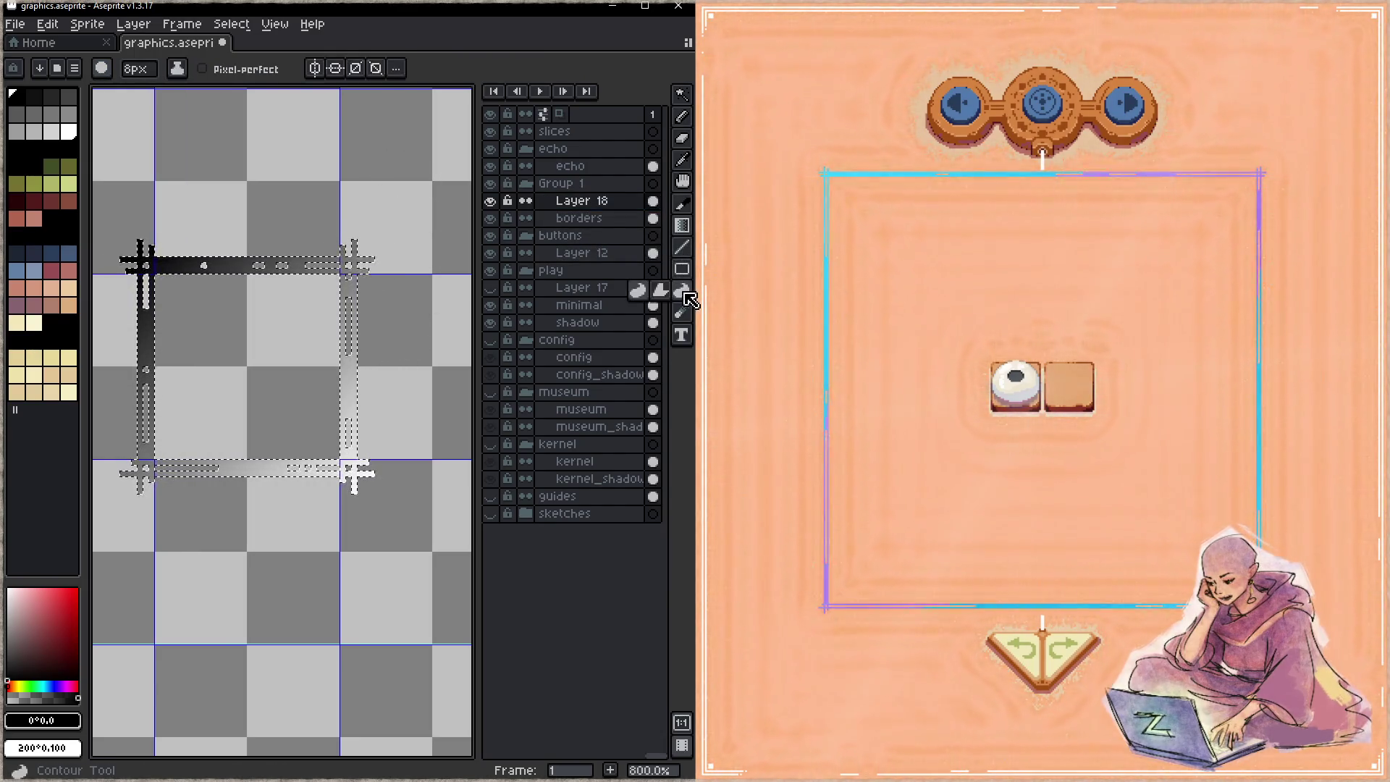
click(681, 312)
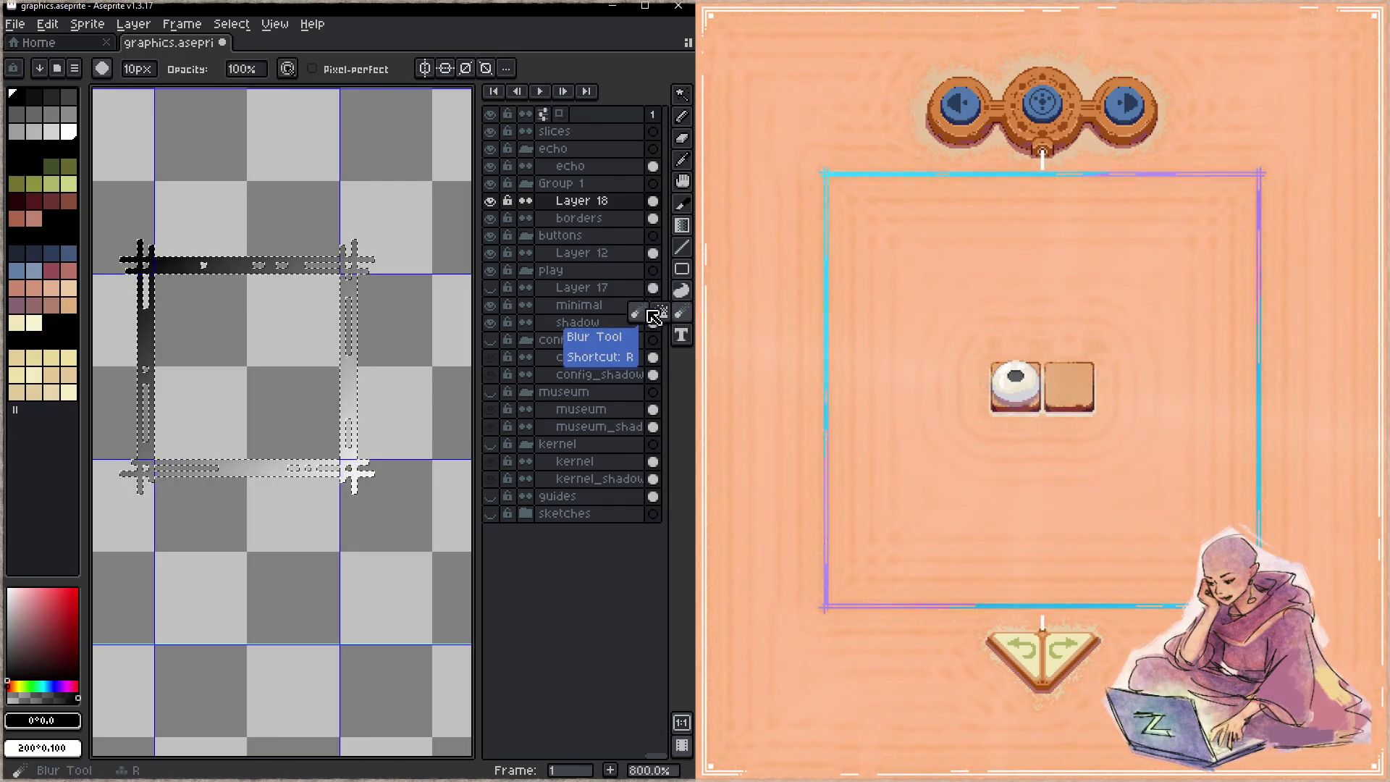
mouse_move(366, 250)
mouse_down()
mouse_move(333, 297)
mouse_move(294, 248)
mouse_move(362, 273)
mouse_move(362, 304)
mouse_up()
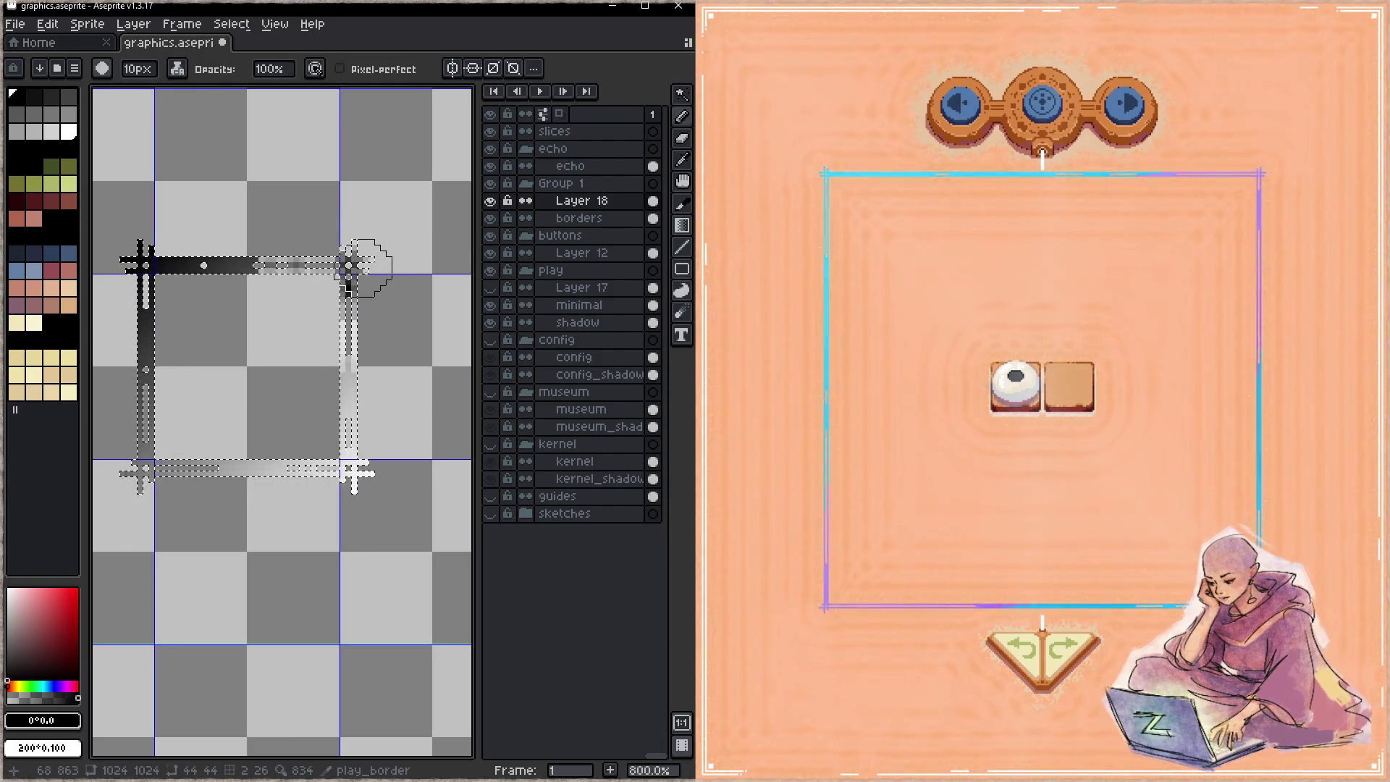
- Paint three corners solid black and the top, left, right and bottom runs white, then blur the right border
click(177, 68)
click(217, 94)
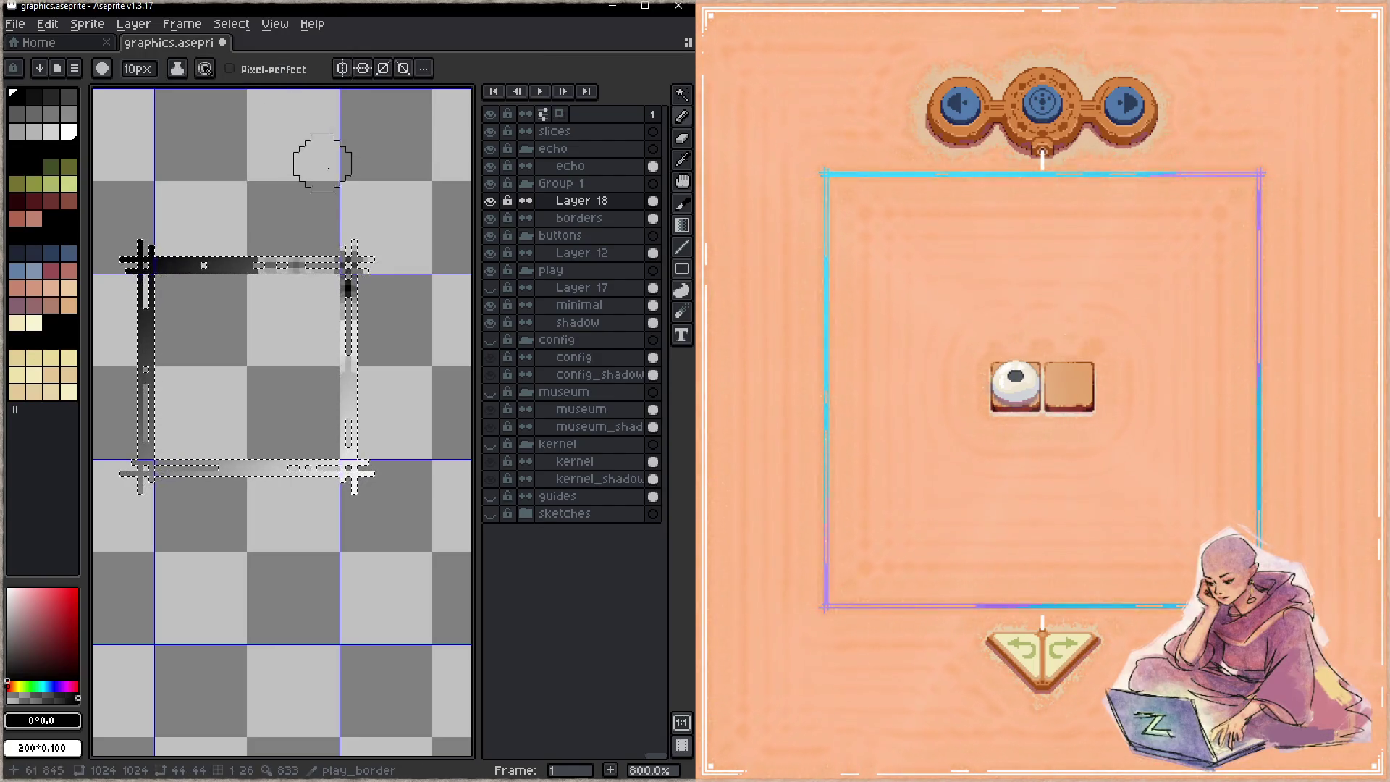
click(348, 262)
click(350, 465)
click(148, 459)
click(246, 262)
click(143, 362)
click(357, 360)
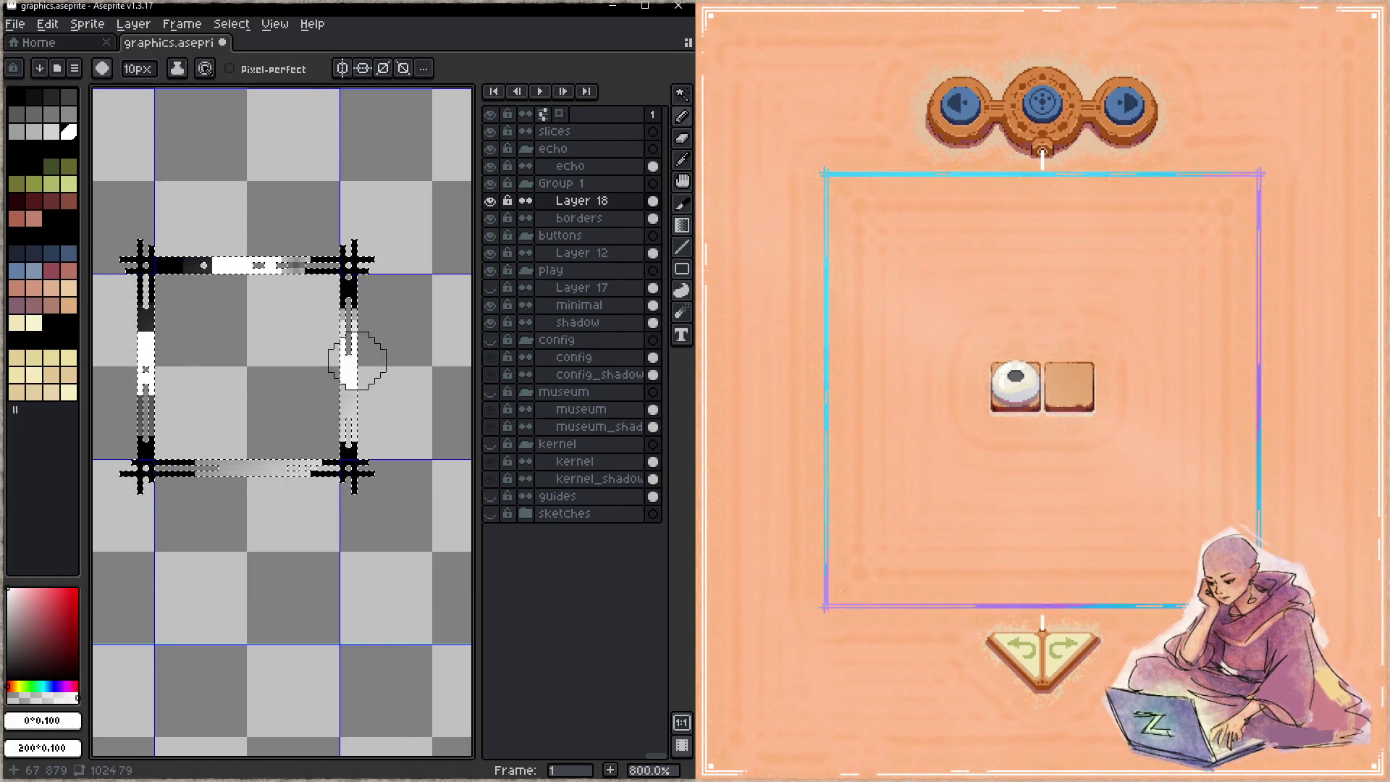
click(243, 467)
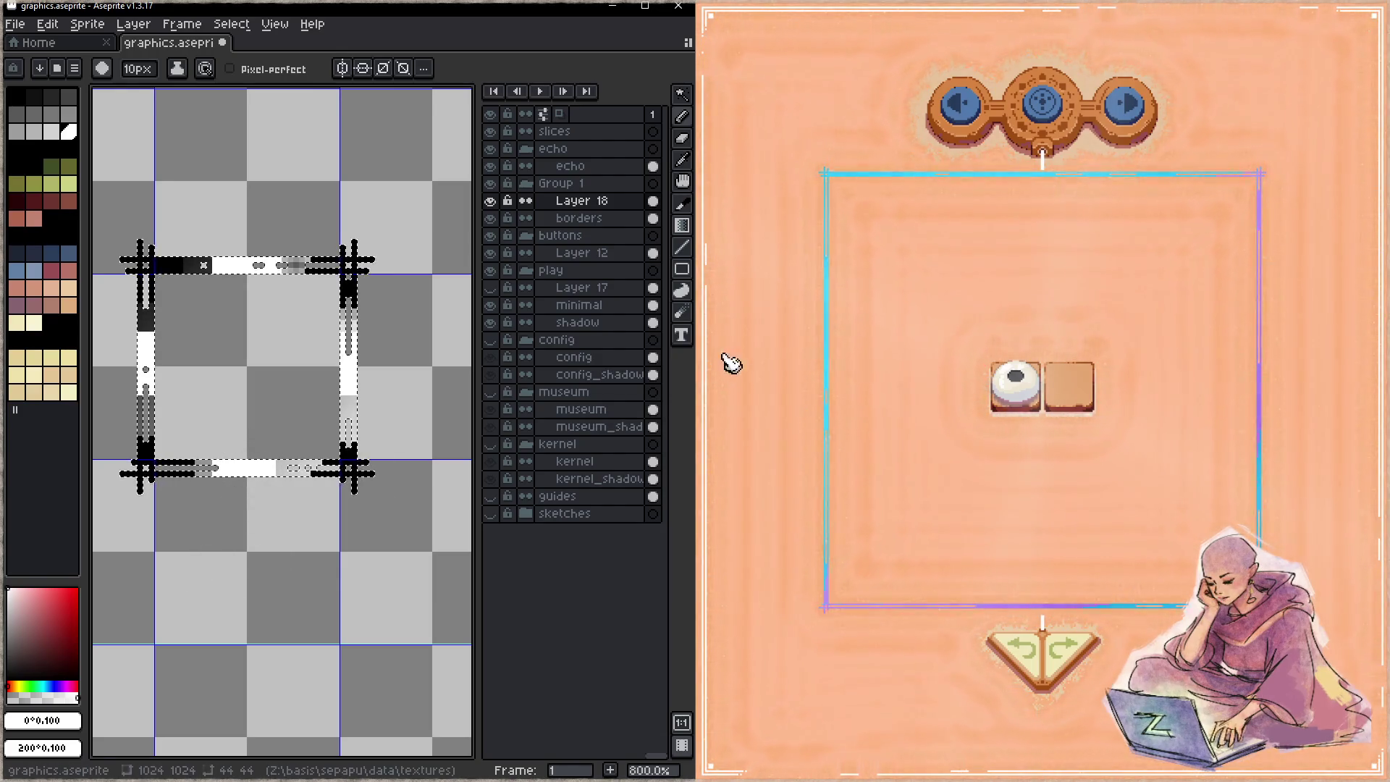
click(681, 312)
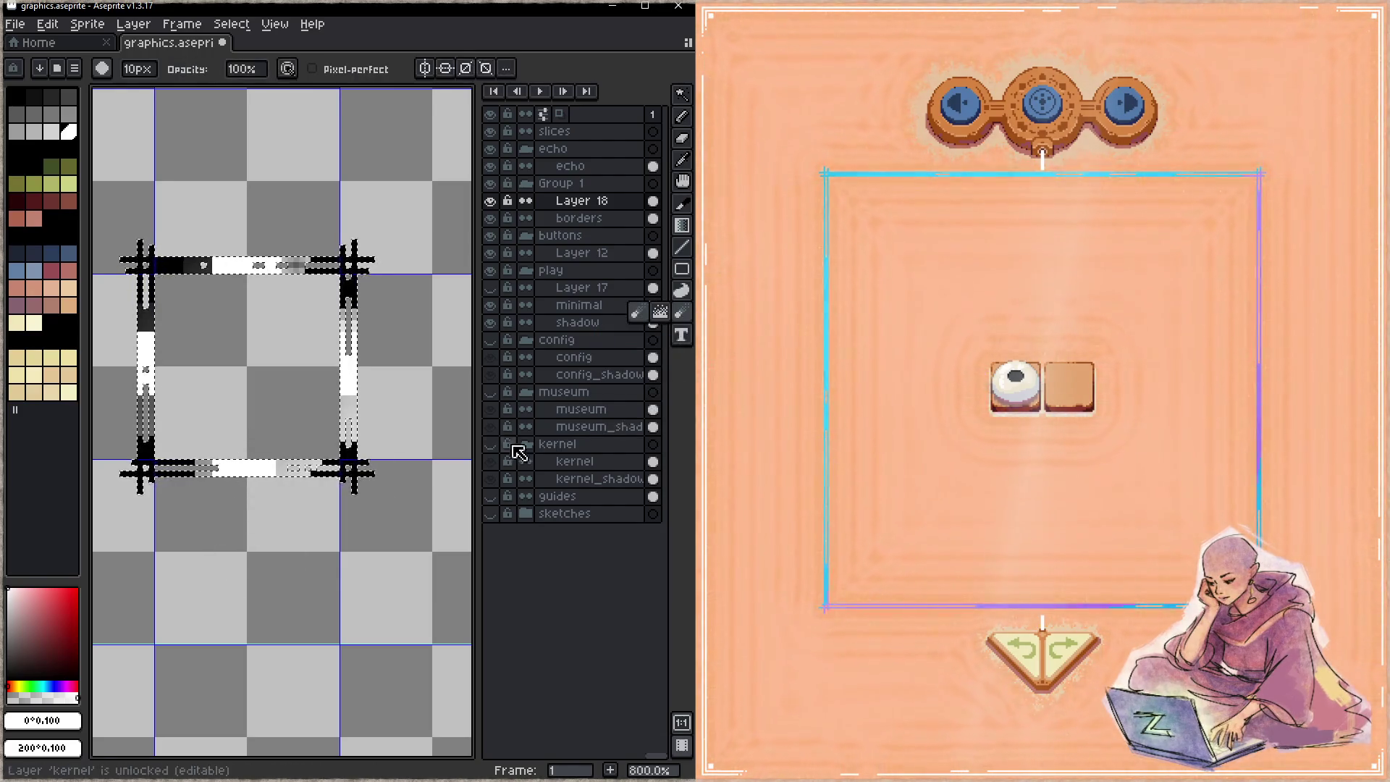
drag(374, 433, 340, 413)
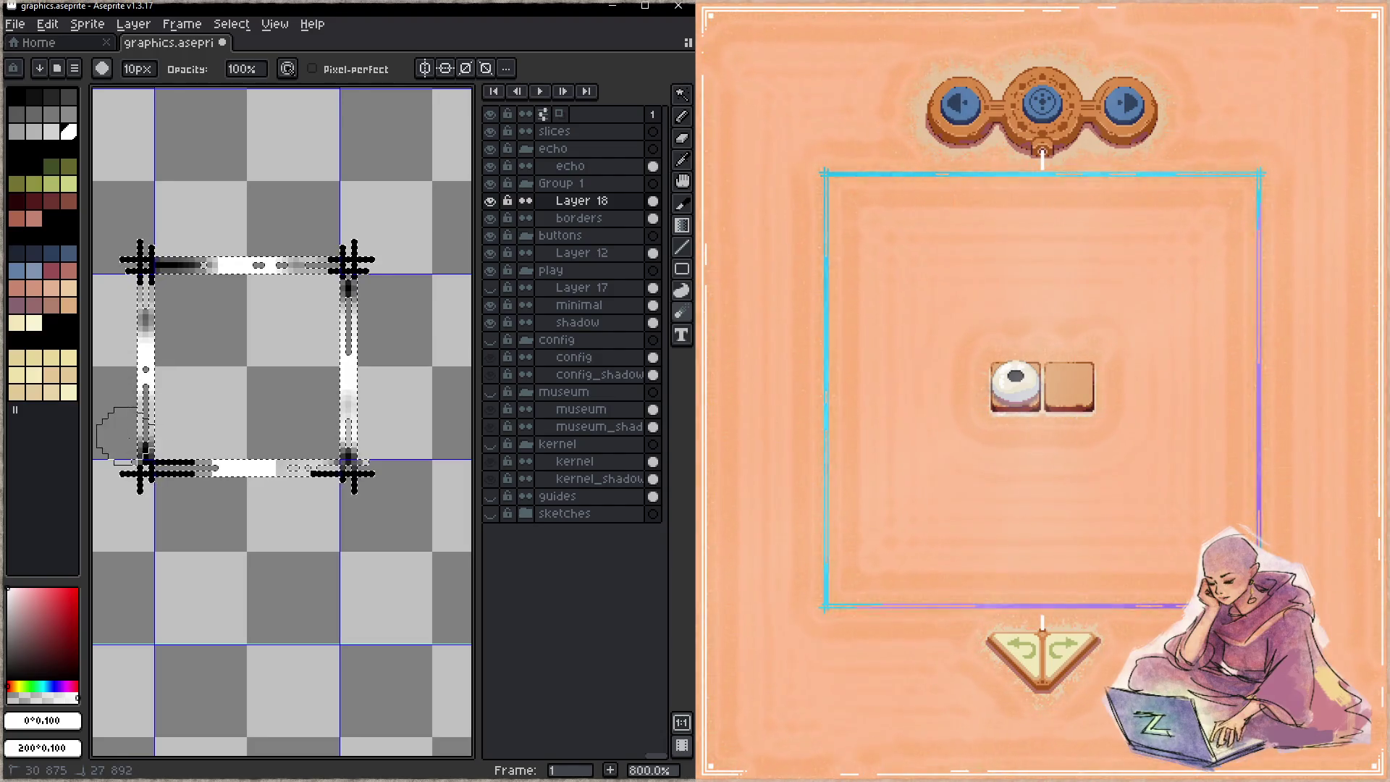
- Save the reworked border, compare with Layer 18 hidden and shown, and marquee the whole border sprite
key(z)
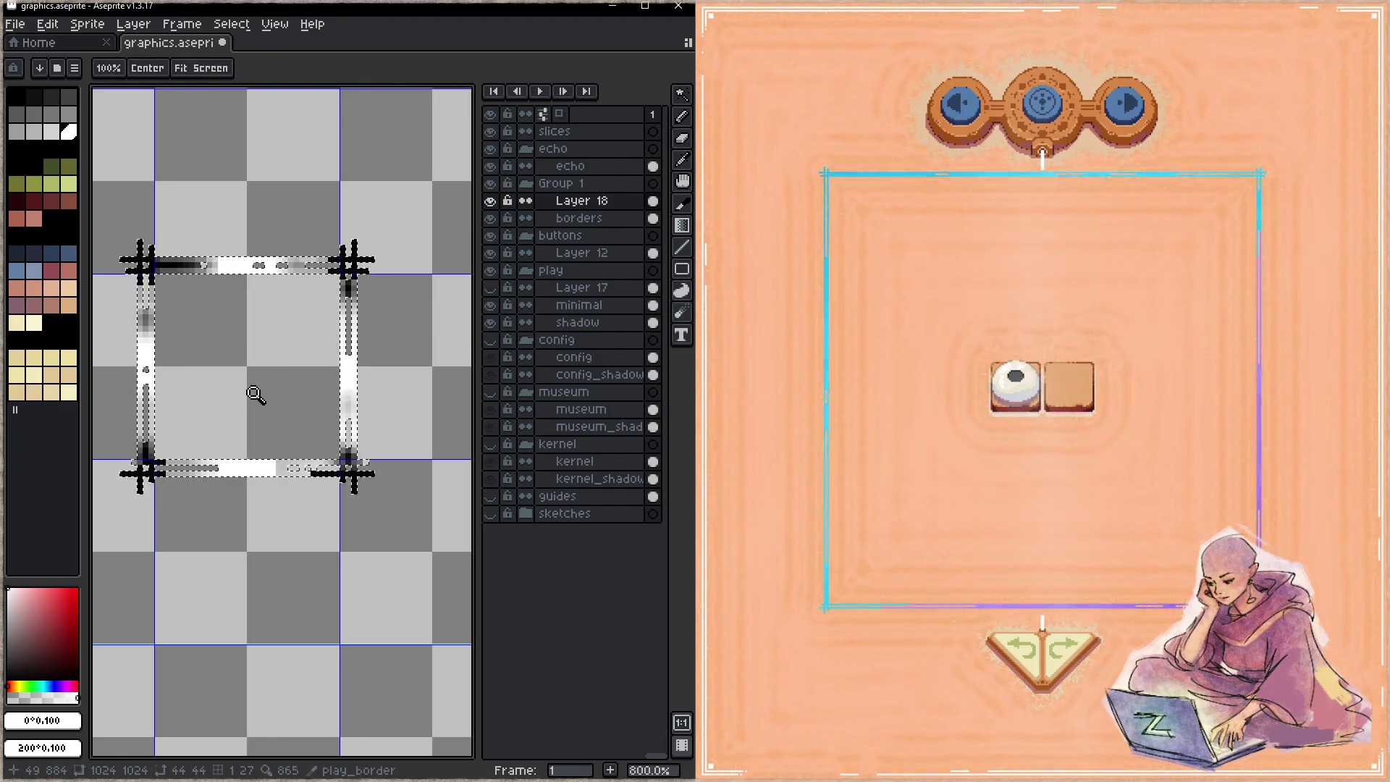
key(ctrl+s)
key(b)
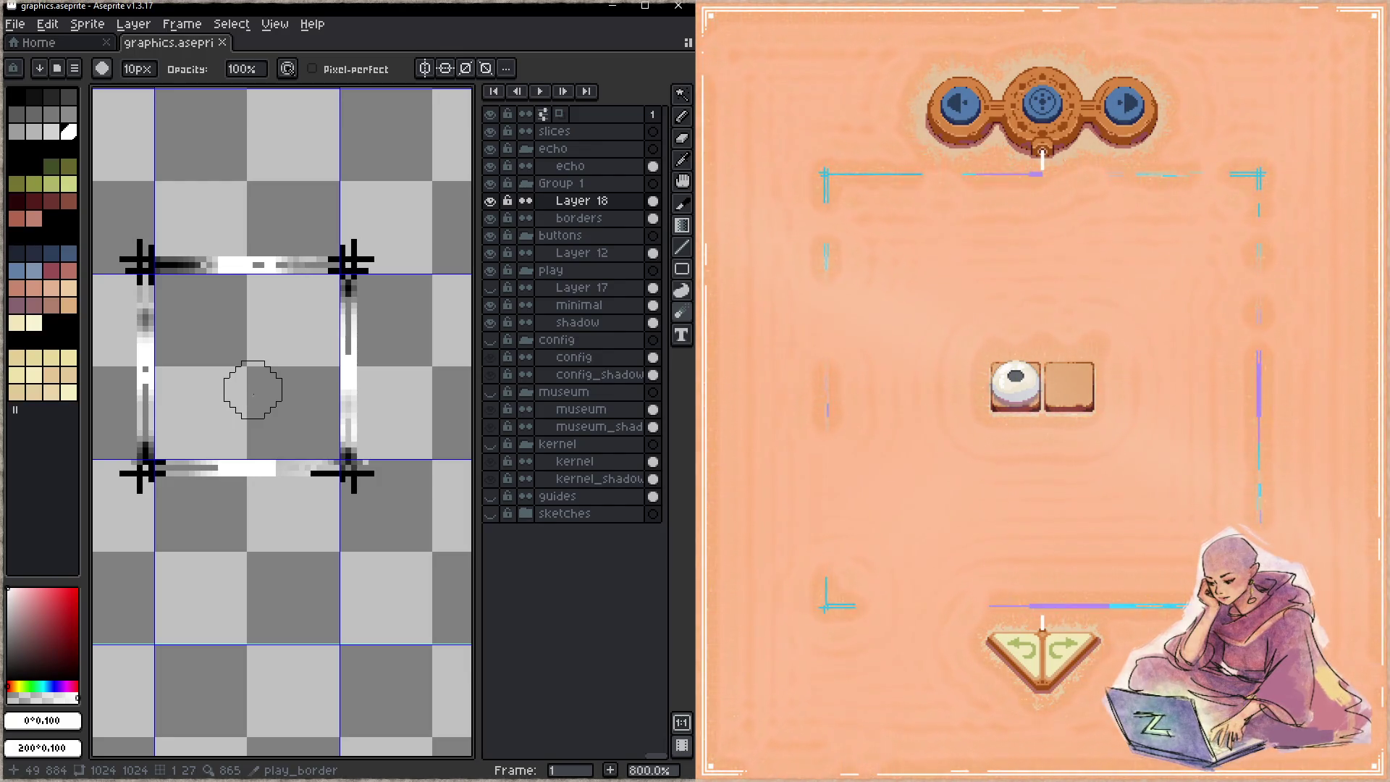
click(495, 203)
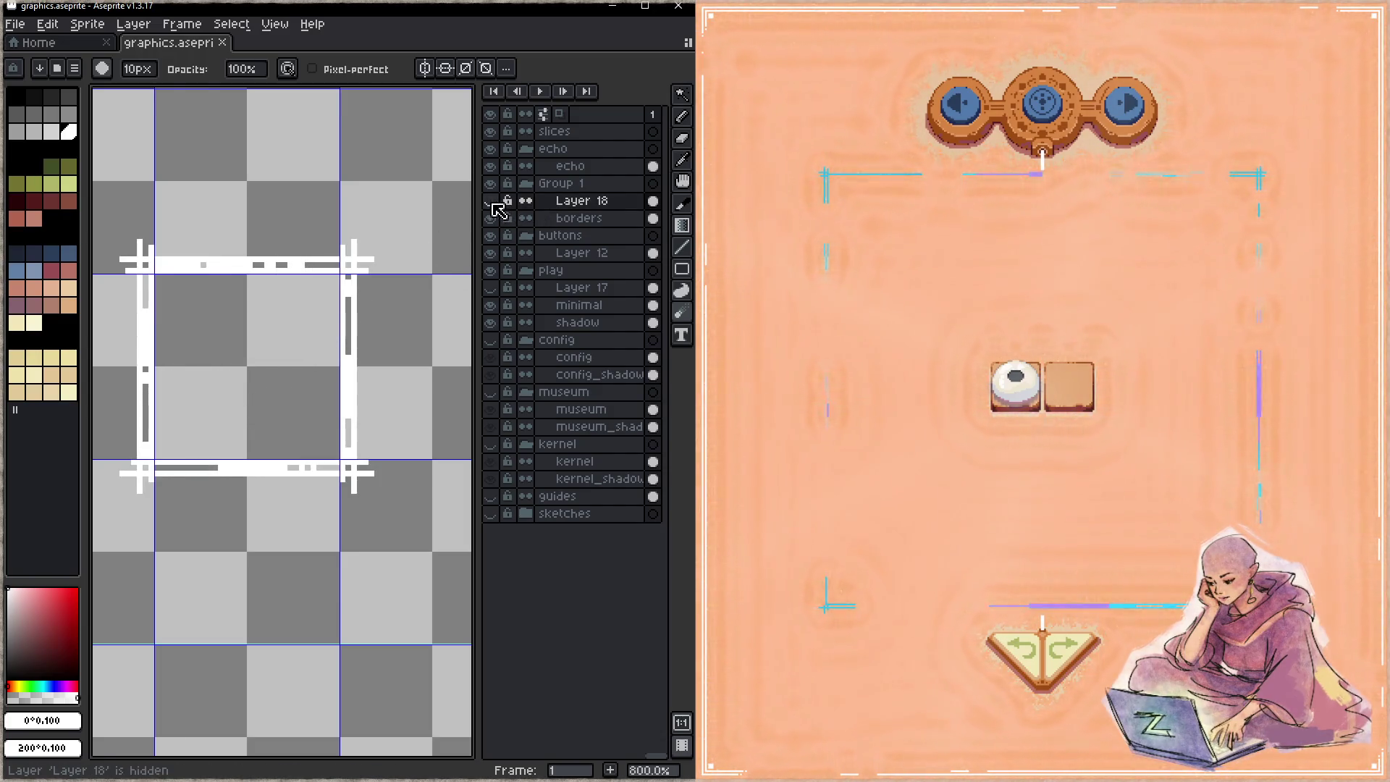
click(496, 204)
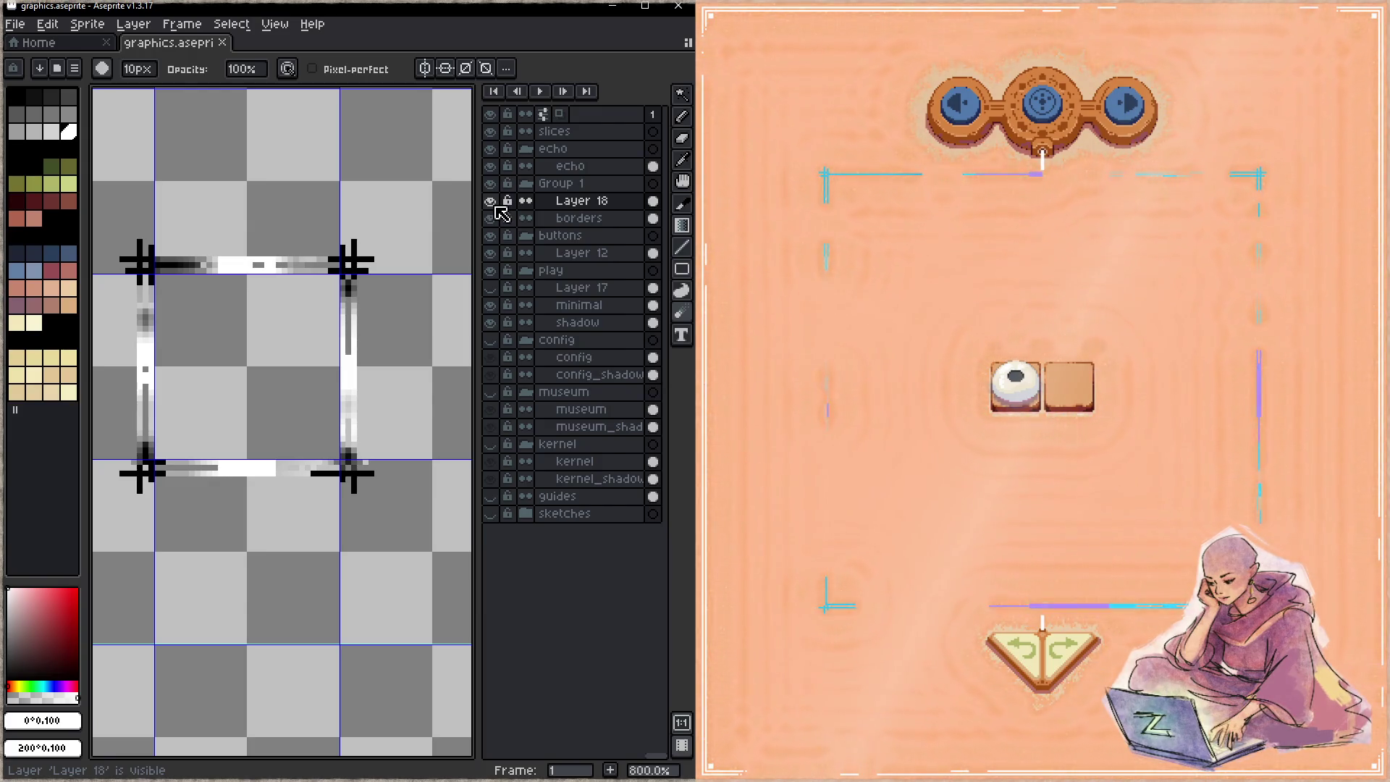
key(m)
drag(414, 194, 110, 532)
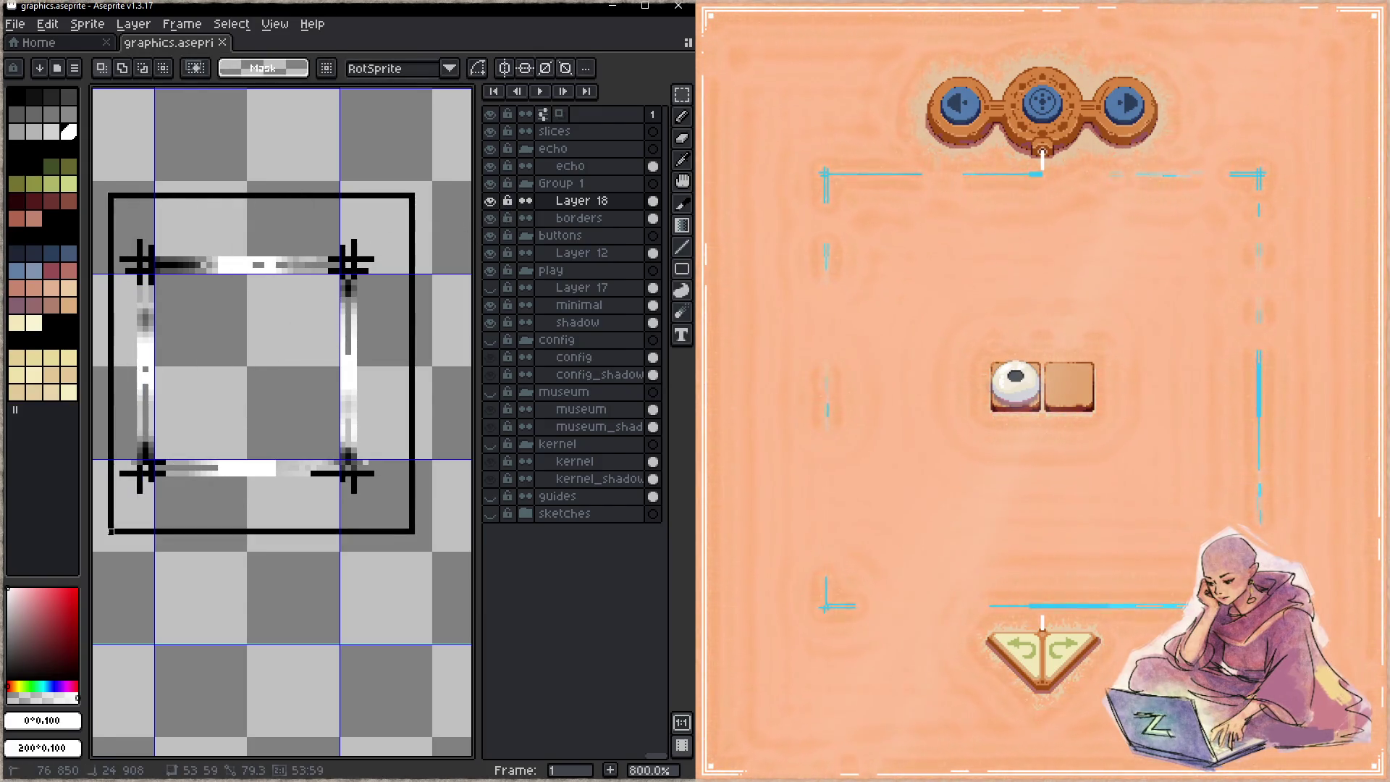
- Raise the border sprite's alpha to 100 in Hue/Saturation and save
key(ctrl+u)
drag(829, 213, 1334, 223)
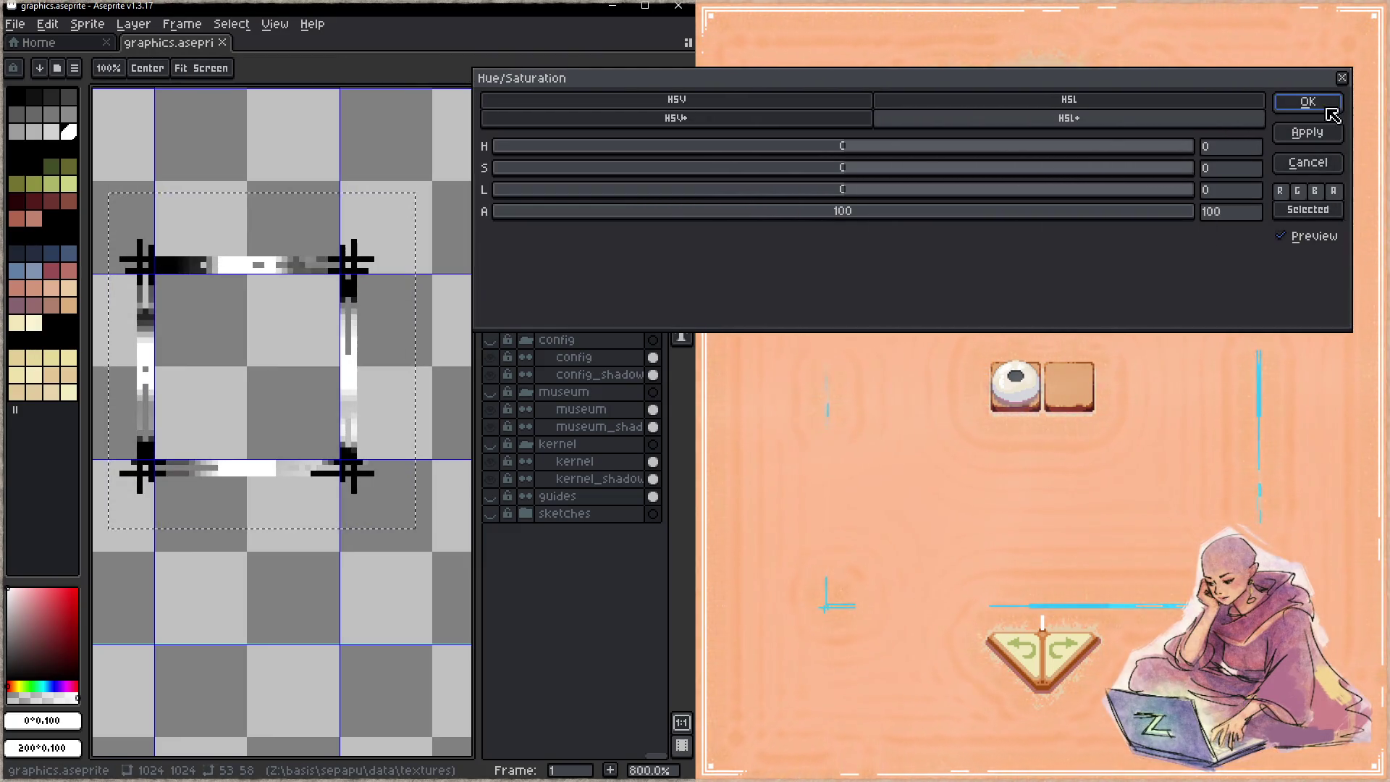
click(1328, 109)
drag(313, 394, 299, 378)
key(ctrl+s)
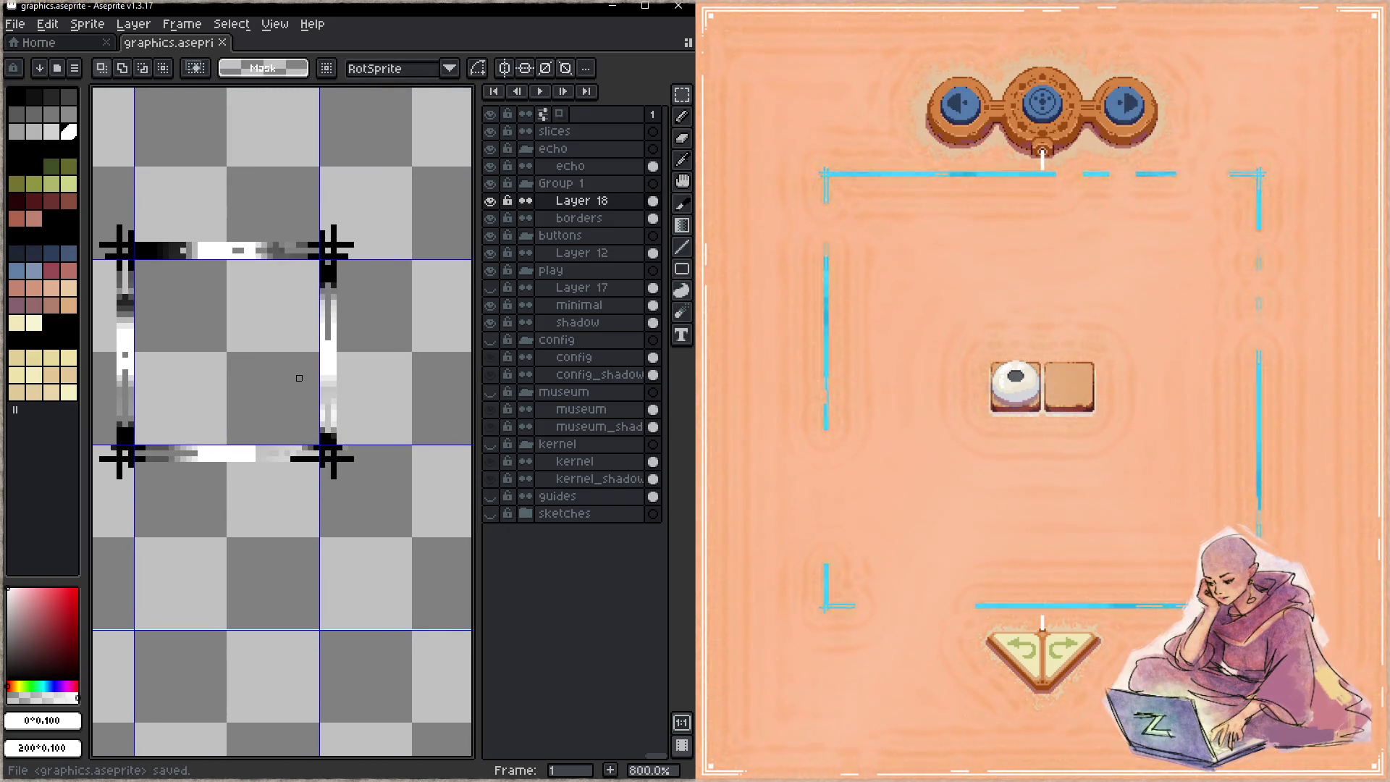
- Select the area around the border sprite, reapply Hue/Saturation, and save
drag(299, 378, 334, 375)
drag(436, 181, 123, 523)
key(ctrl+u)
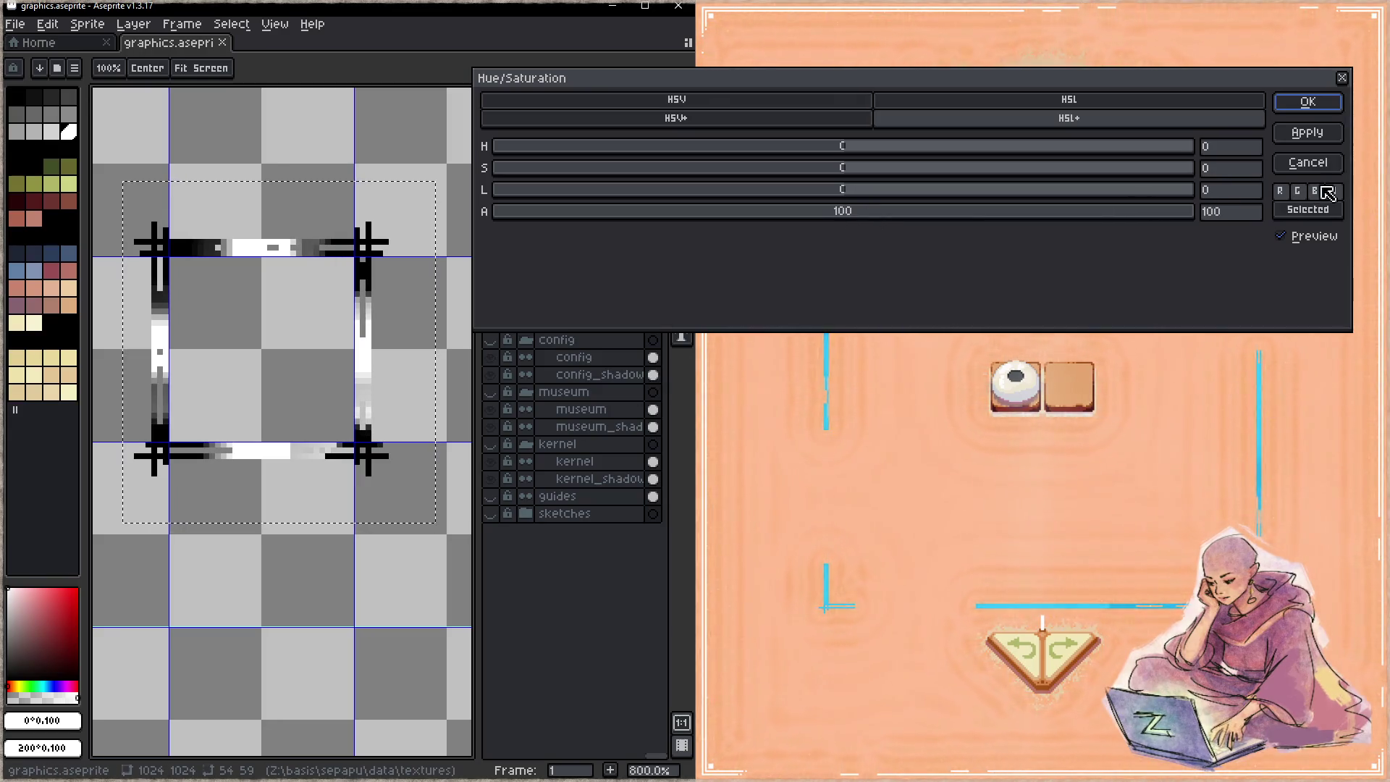
click(1308, 102)
key(ctrl+s)
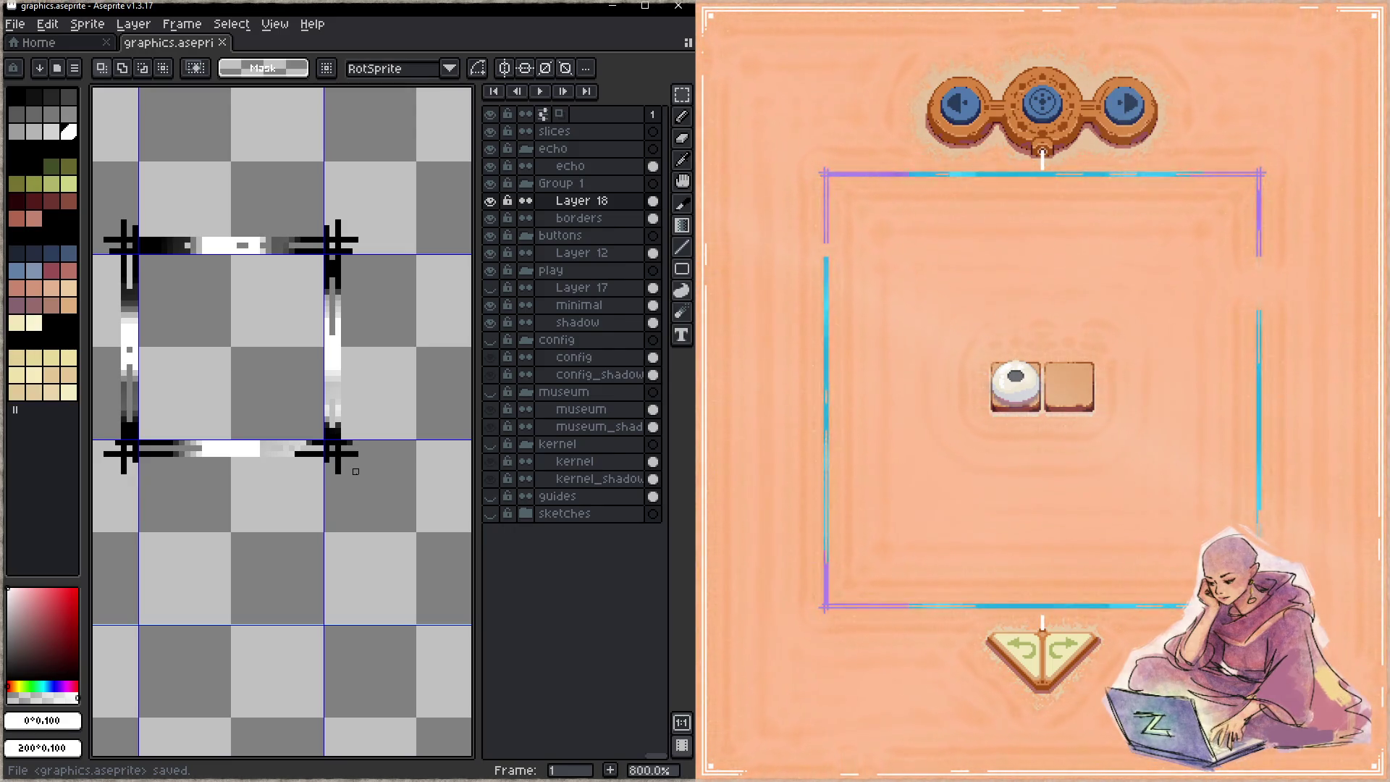
- Reselect the border sprite, apply the Hue/Saturation alpha adjustment four more times, and save
drag(410, 496, 95, 206)
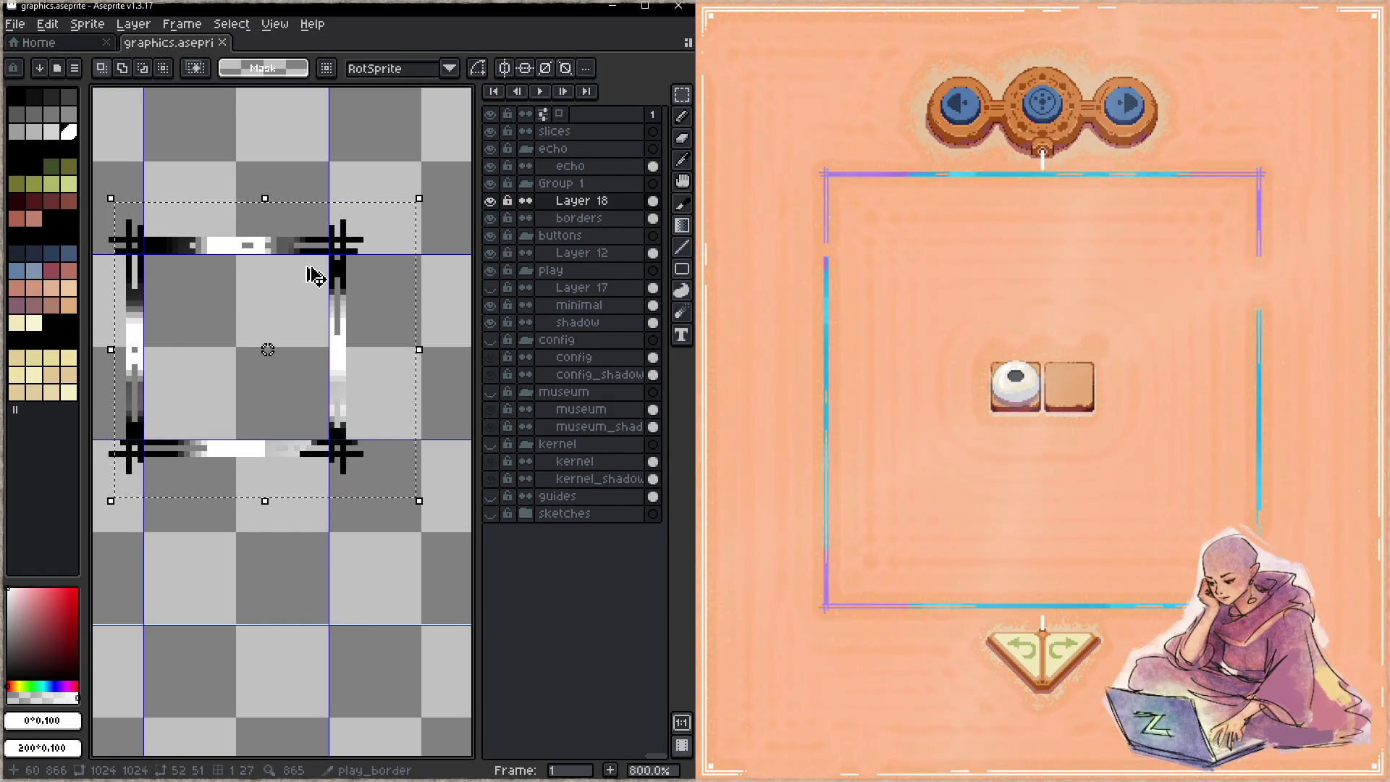
key(ctrl+u)
click(1312, 103)
key(ctrl+u)
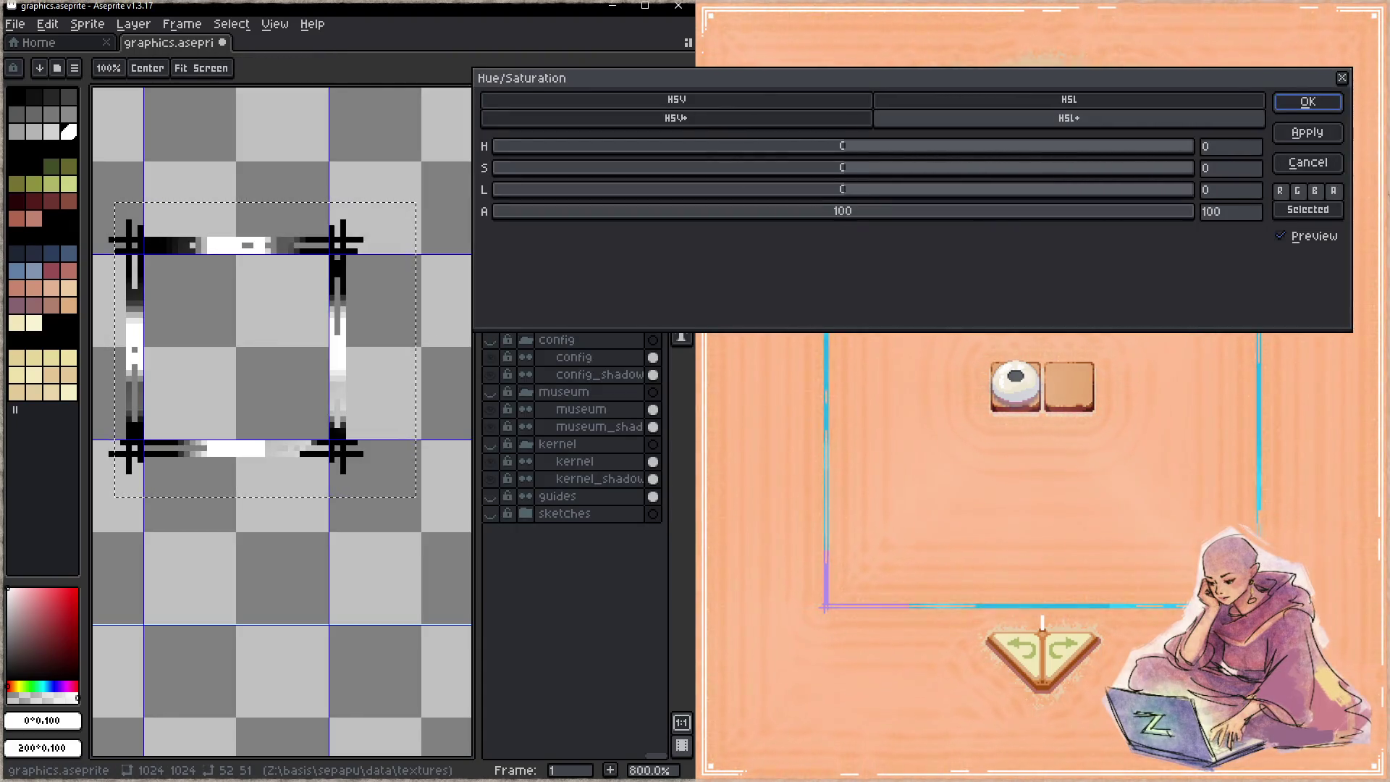
click(1304, 107)
key(ctrl+u)
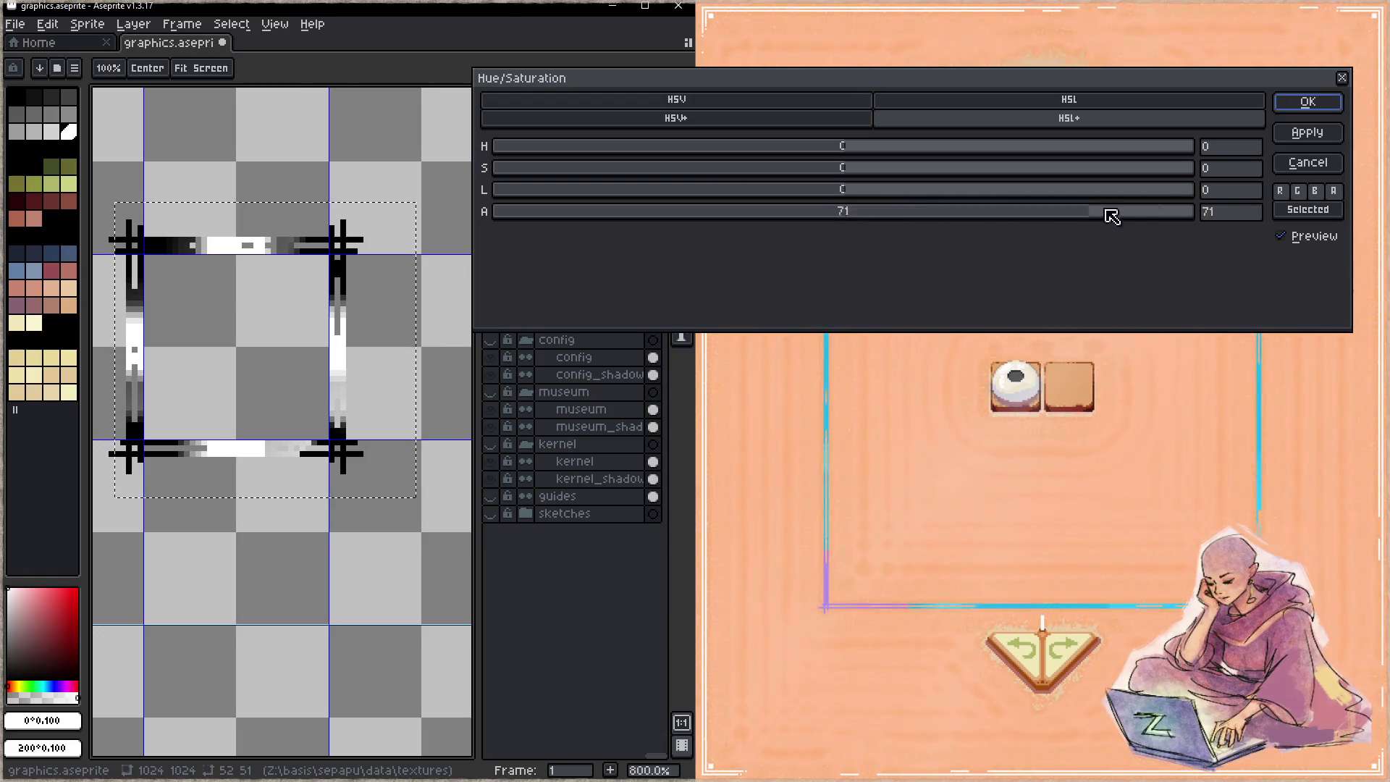
click(1316, 108)
key(ctrl+u)
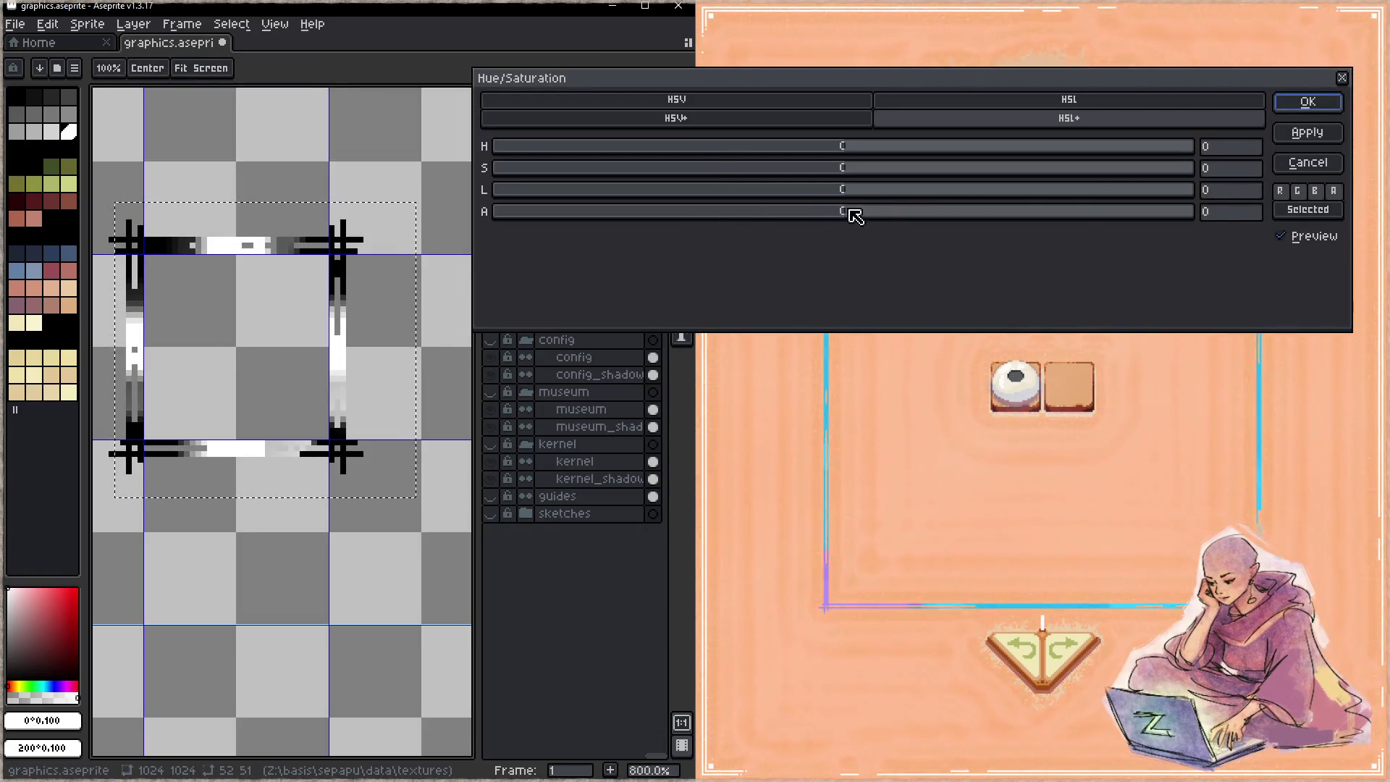
click(1303, 102)
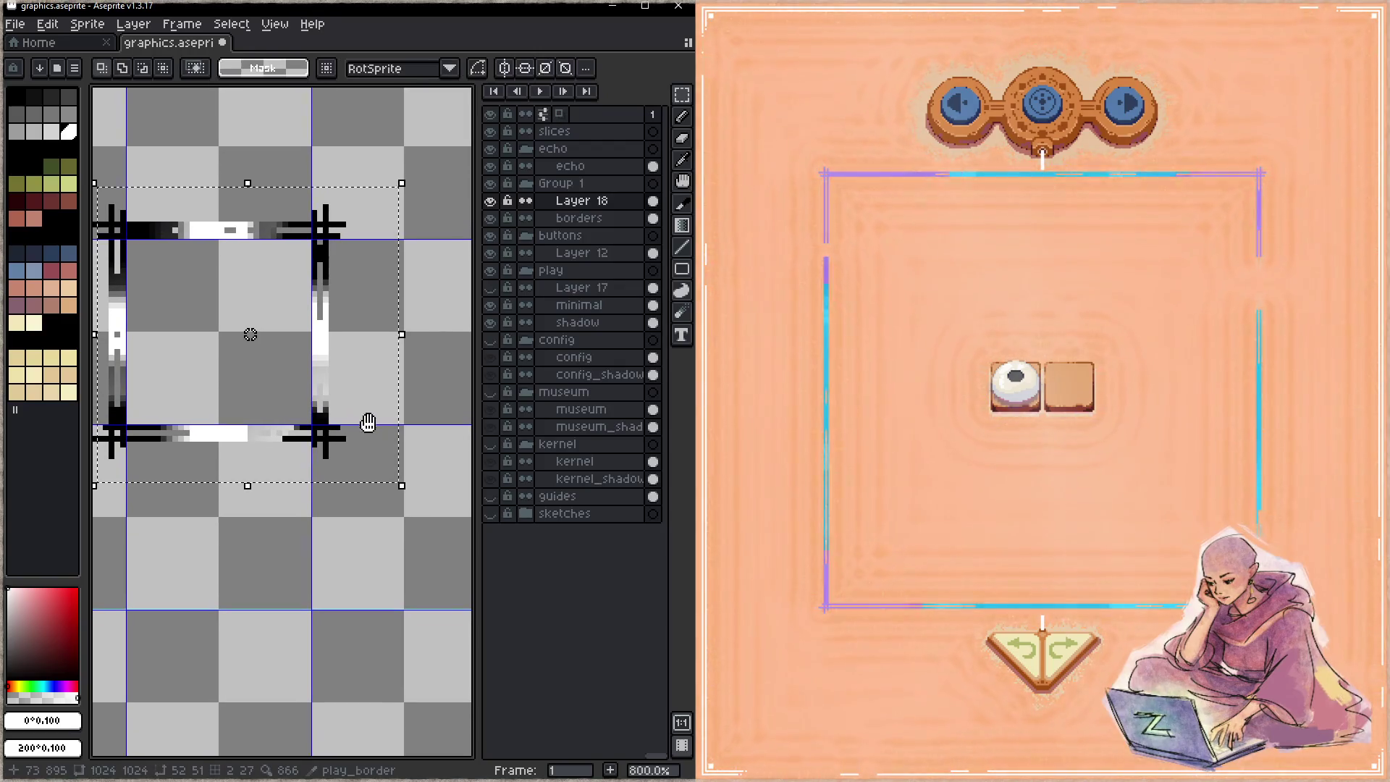
key(ctrl+s)
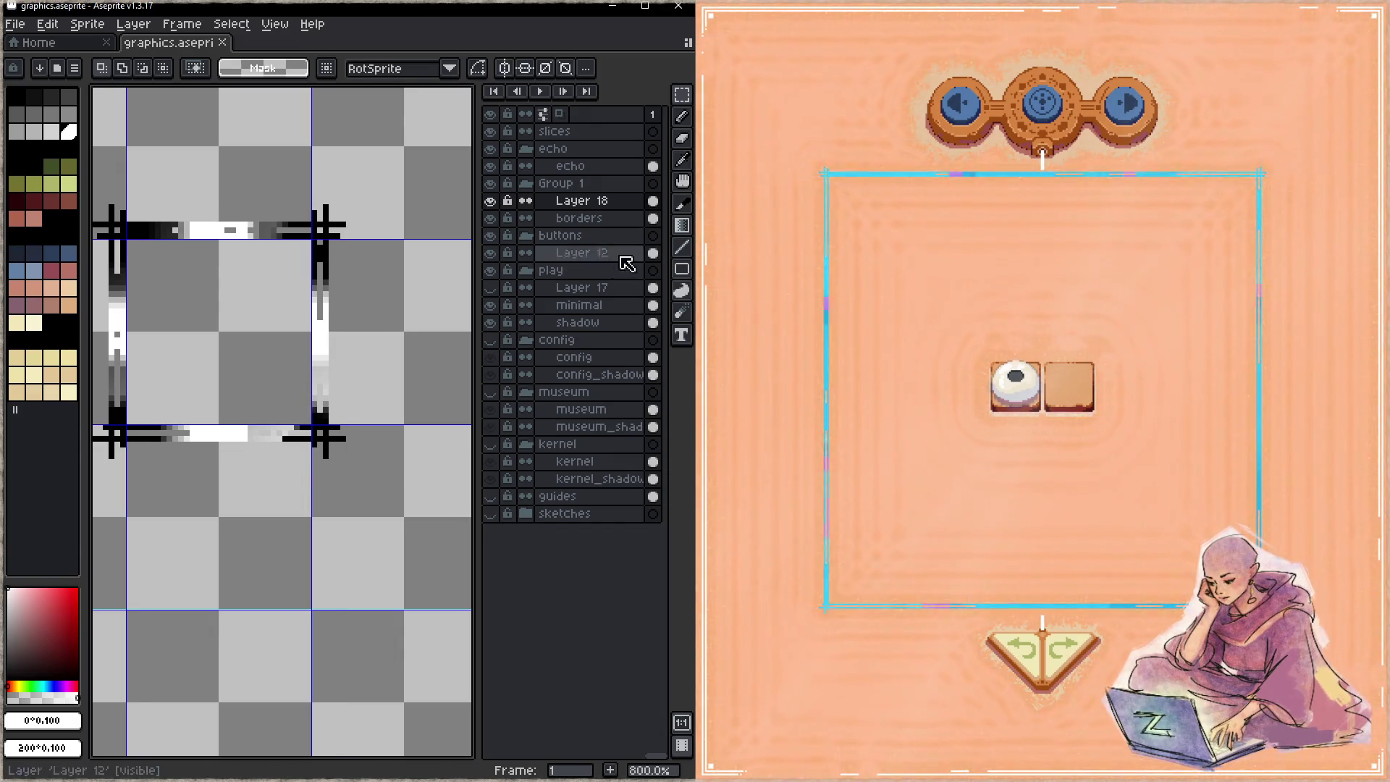
click(682, 225)
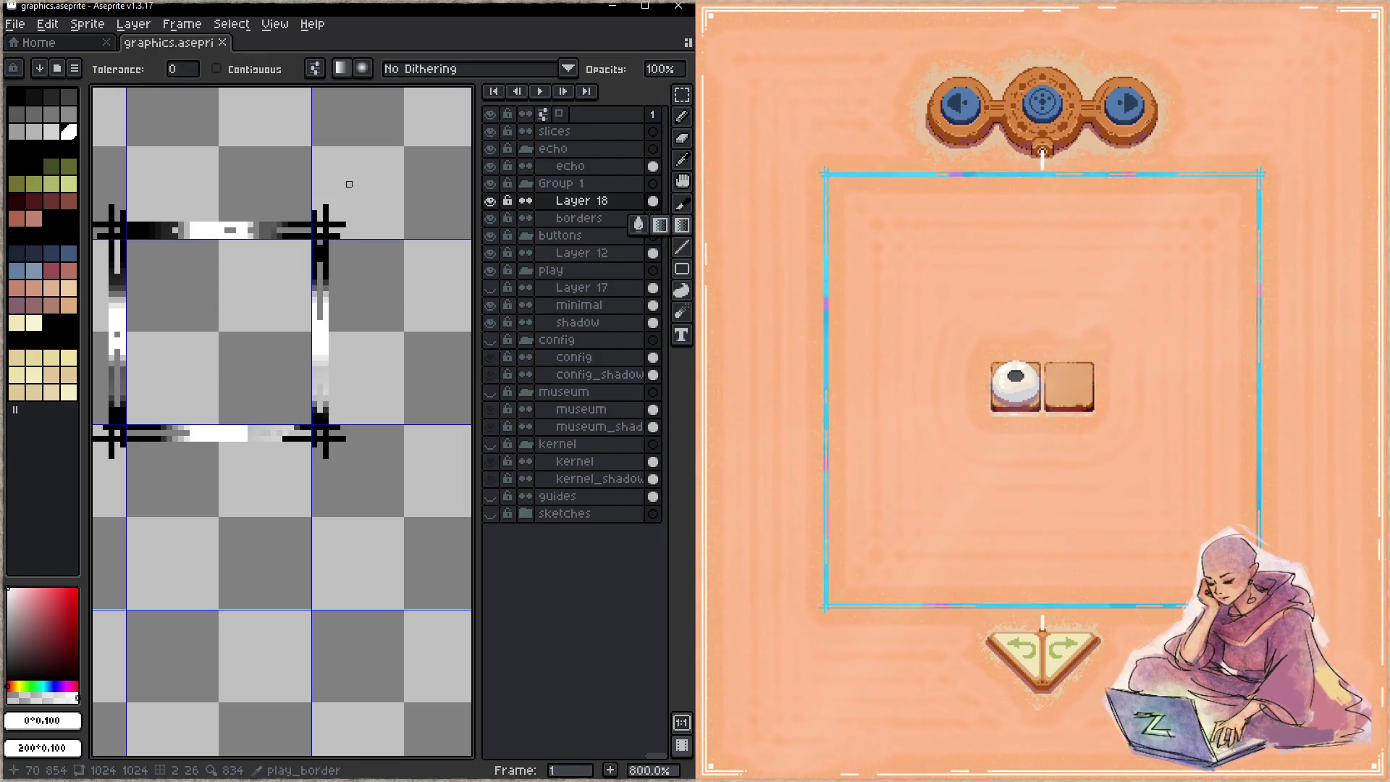
click(362, 68)
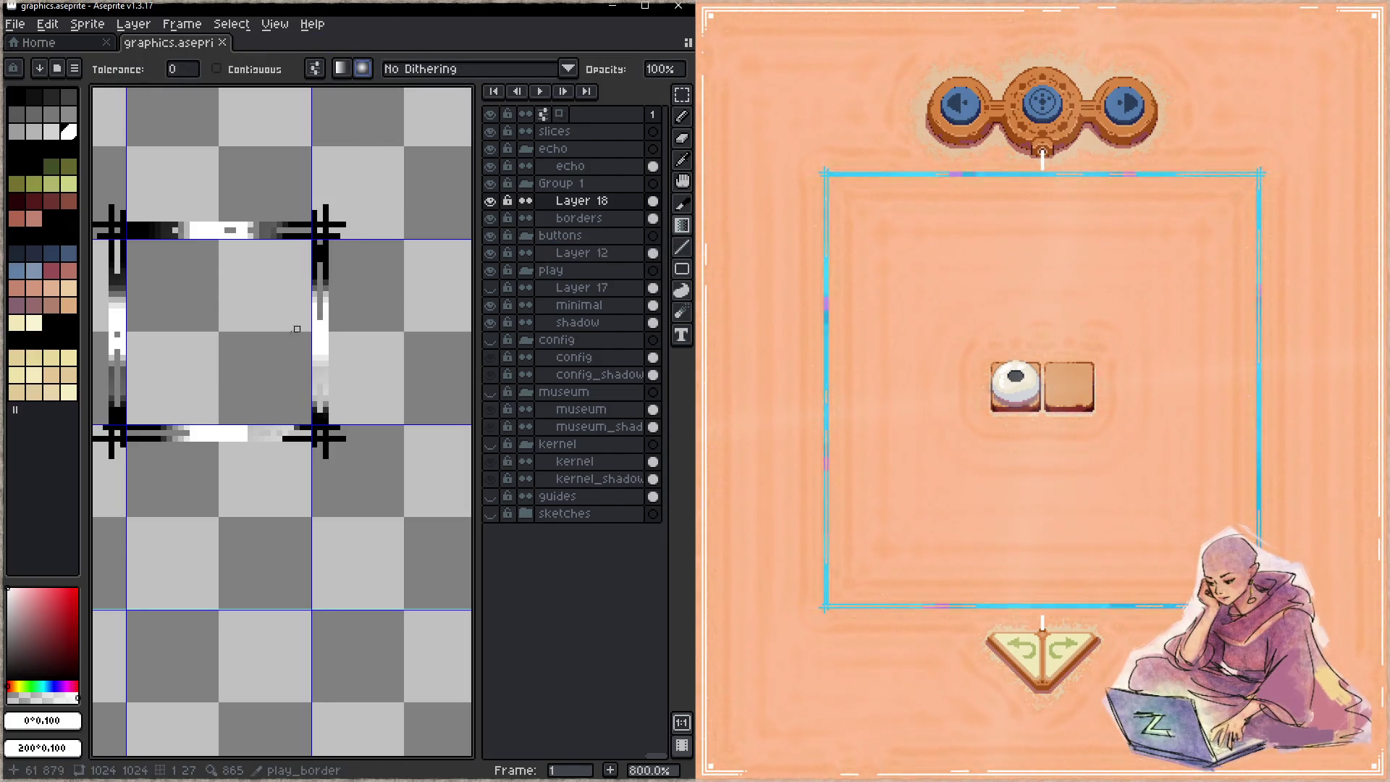
mouse_move(216, 328)
mouse_down()
mouse_move(233, 306)
mouse_move(285, 362)
mouse_move(335, 362)
mouse_up()
key(z)
scroll(294, 348, down, 6)
scroll(246, 356, up, 5)
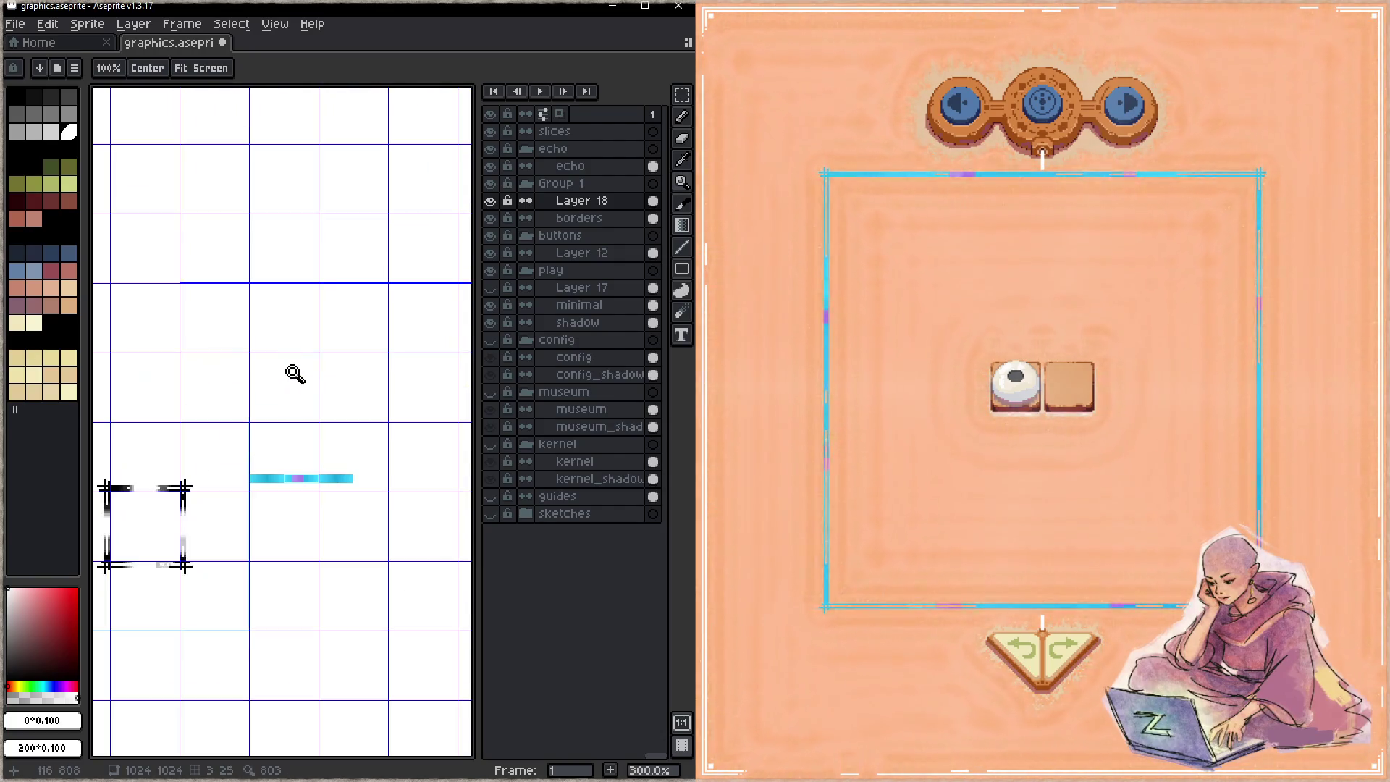
key(ctrl+z)
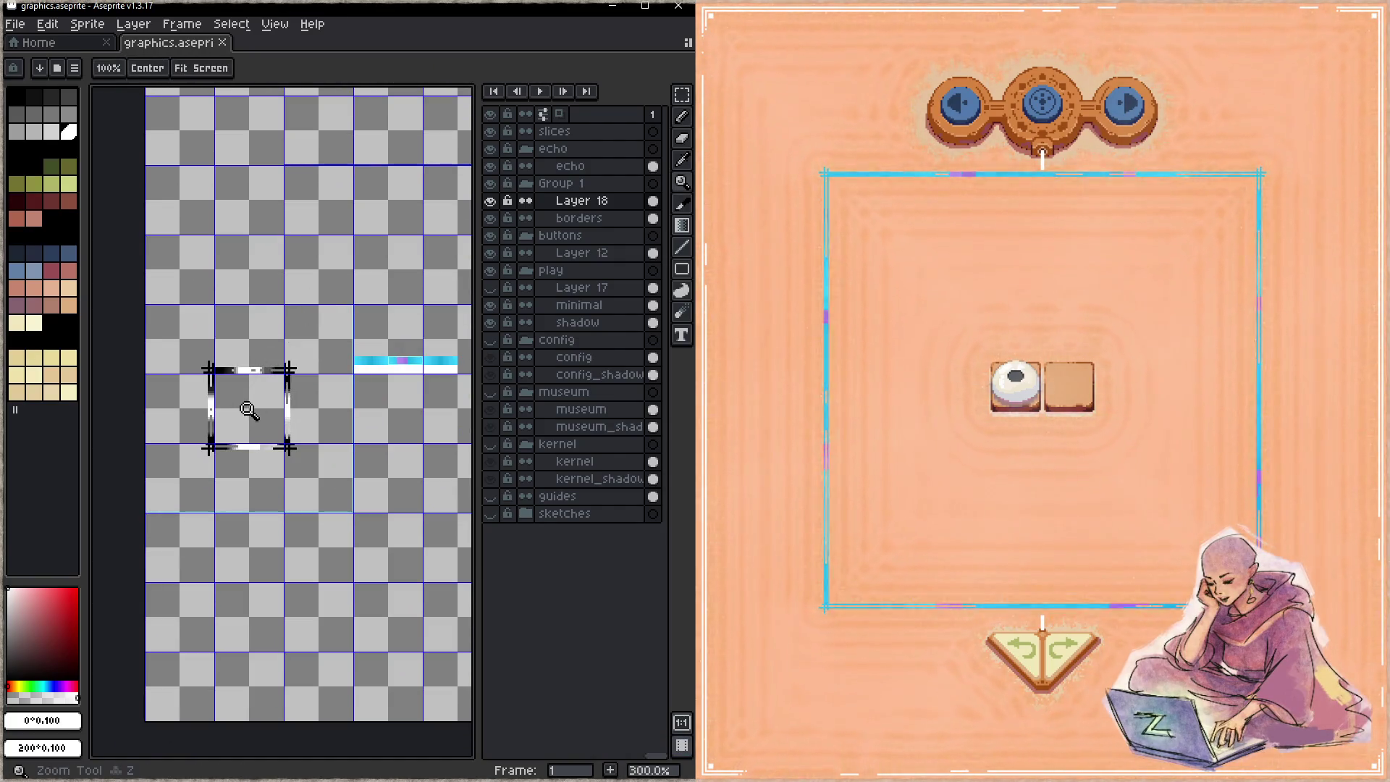
scroll(249, 410, up, 2)
click(681, 225)
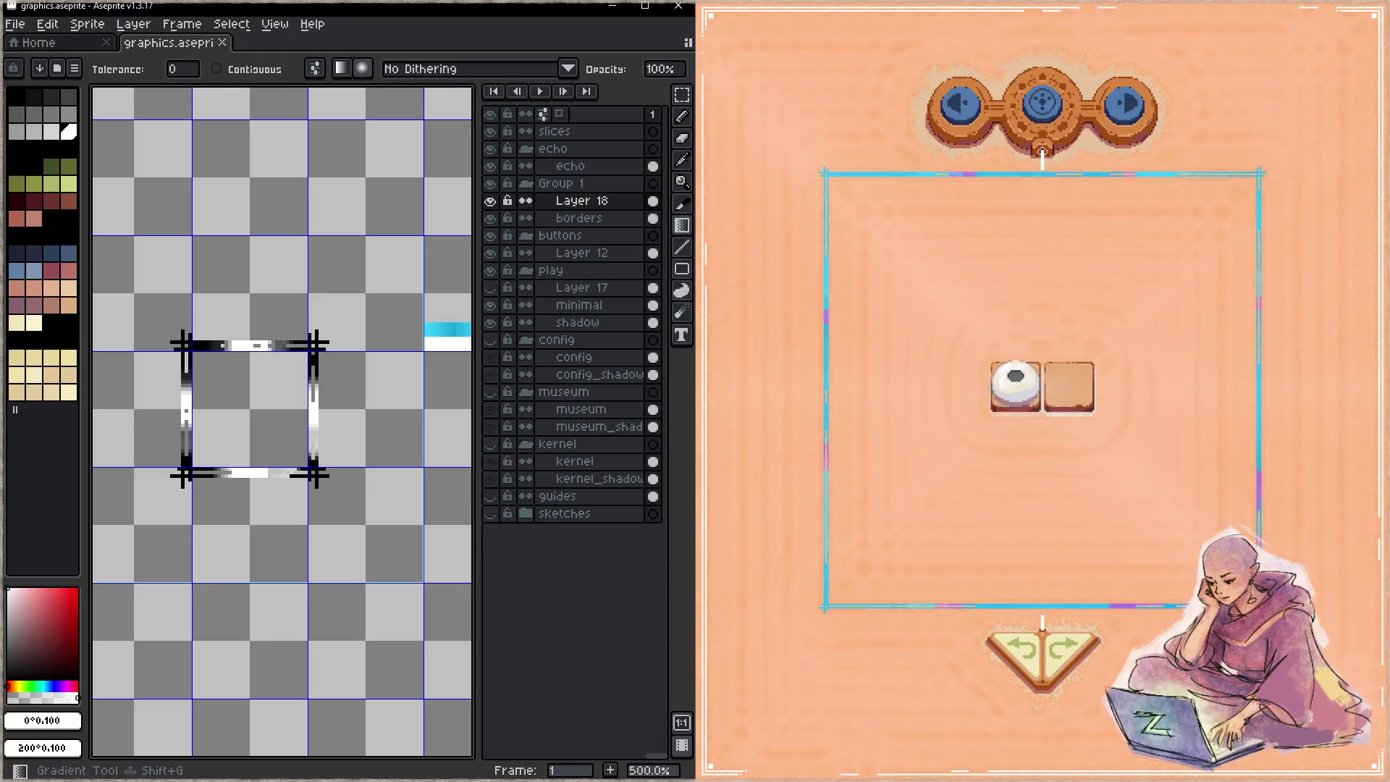
key(b)
scroll(280, 357, down, 2)
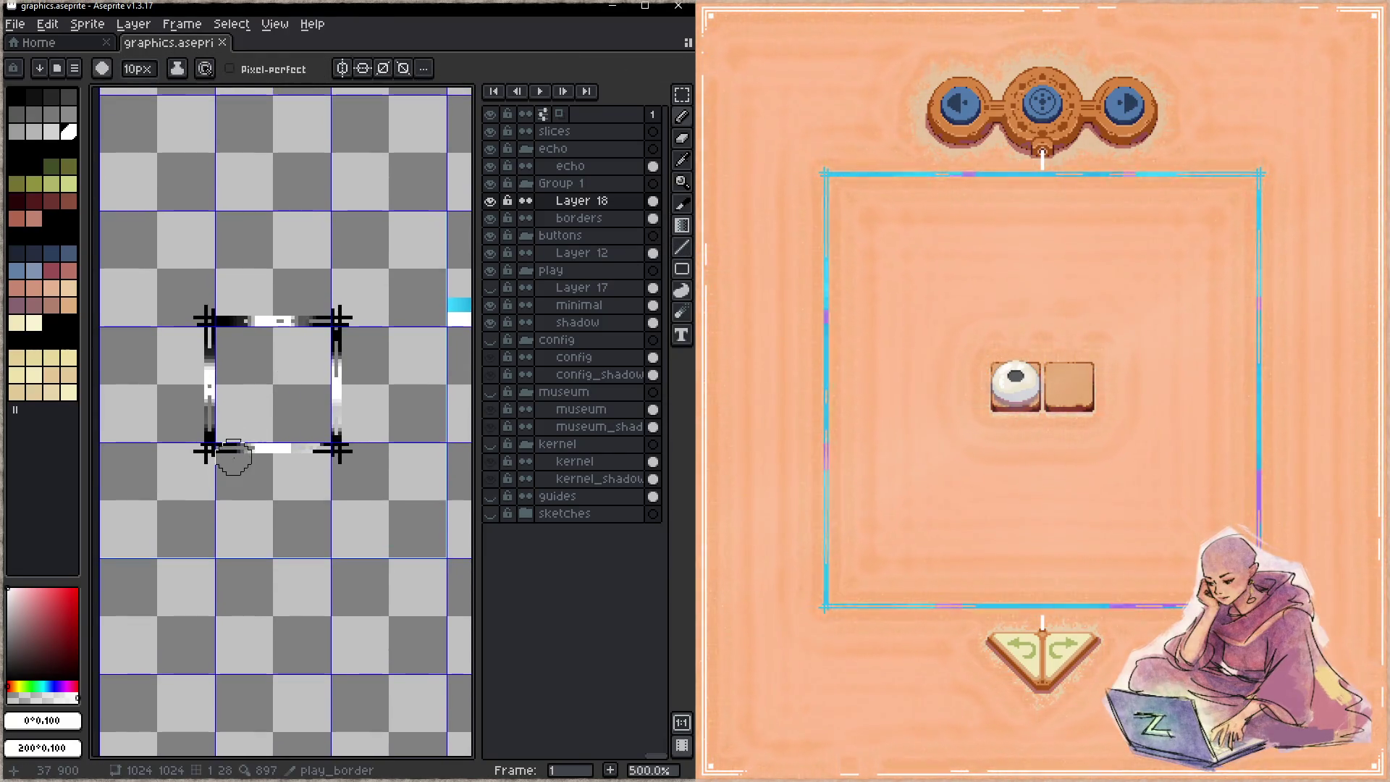
key(x)
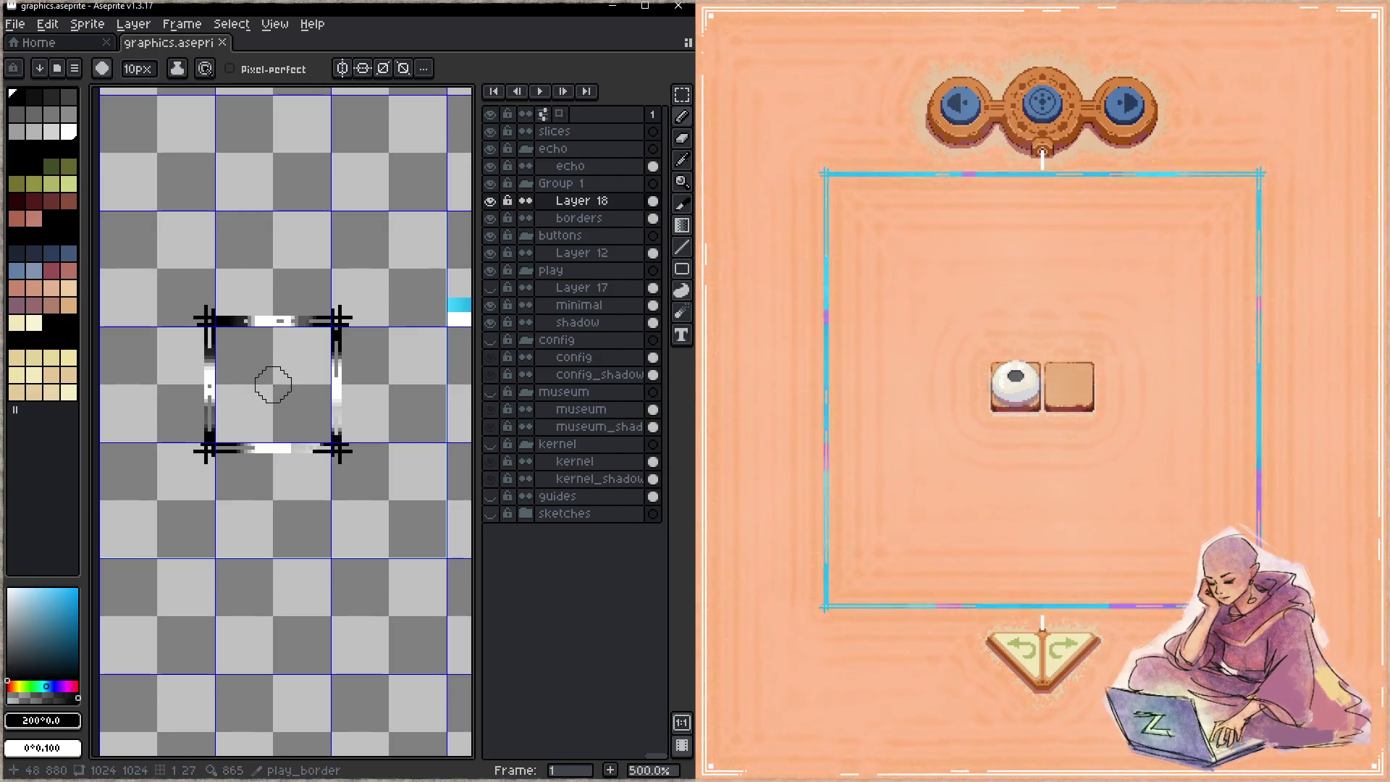
key(g)
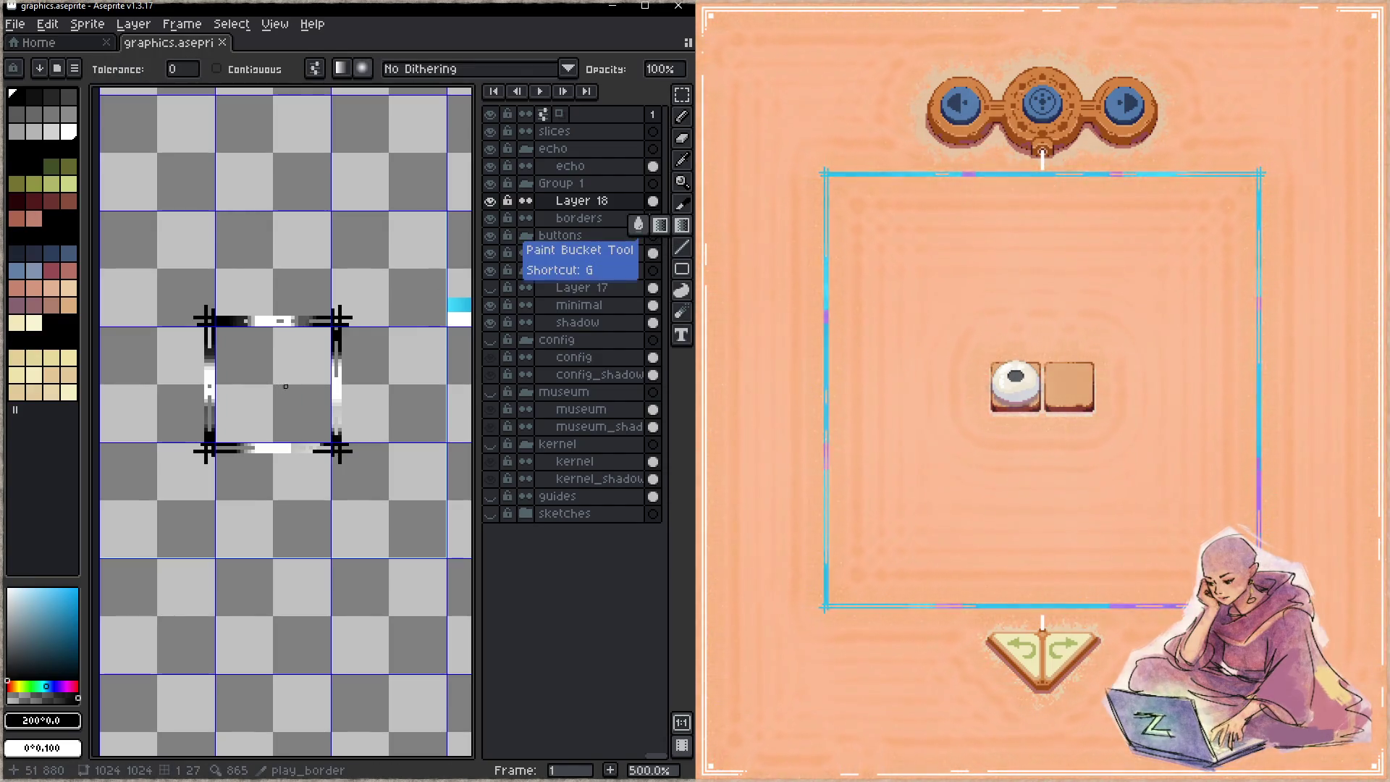
- Draw a first radial gradient outward from the border frame's centre
click(274, 388)
key(z)
key(ctrl+z)
key(shift+g)
mouse_move(272, 384)
mouse_down()
mouse_move(416, 202)
mouse_move(352, 278)
mouse_move(367, 267)
mouse_up()
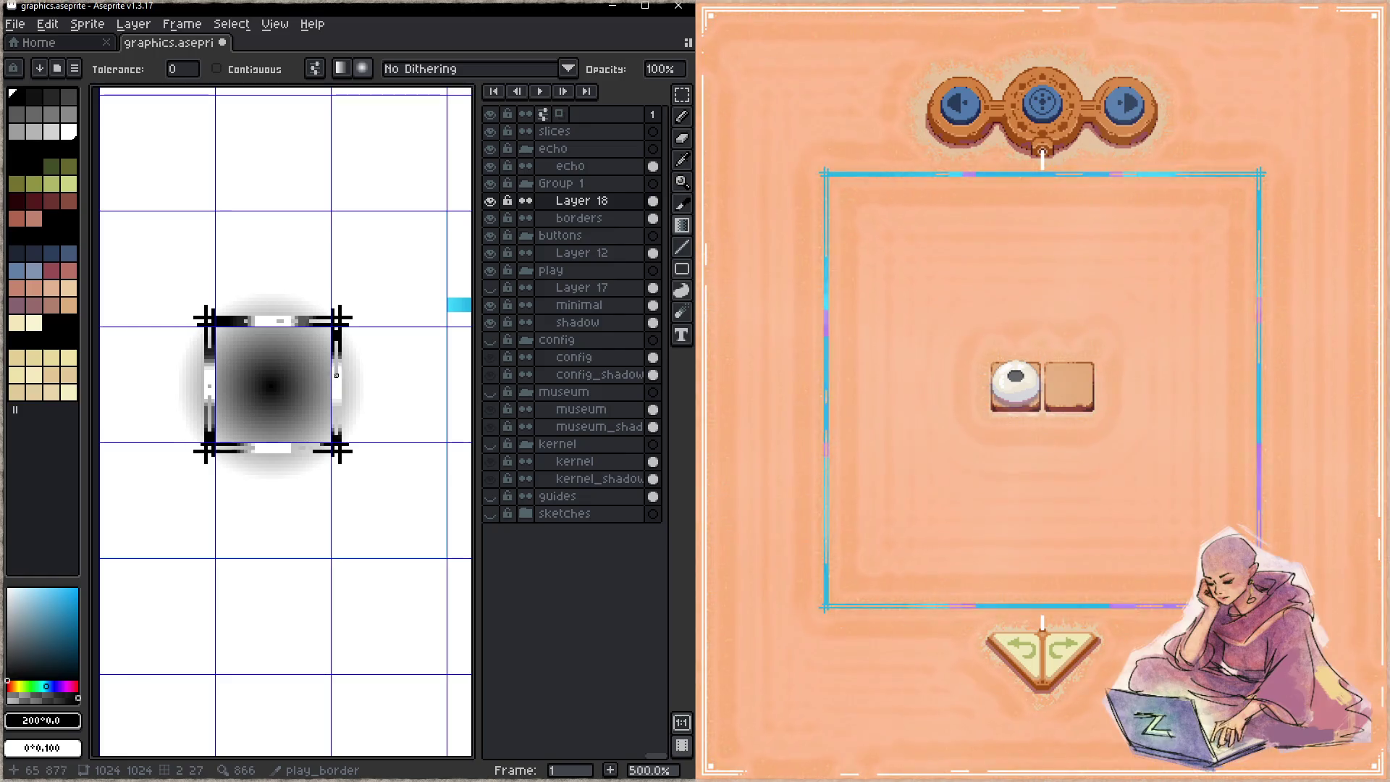
- Cancel the Import Sprite Sheet dialog and browse the menus for a command
key(ctrl+i)
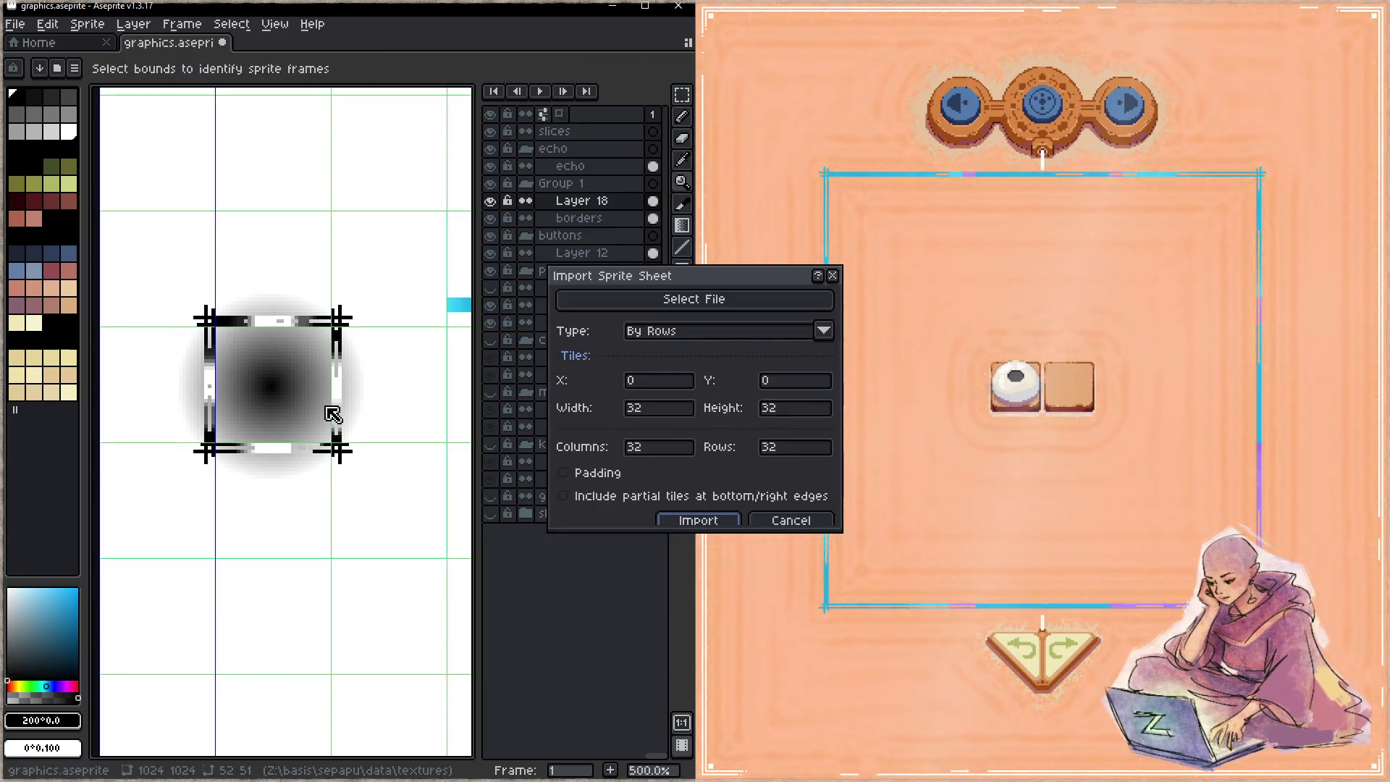
click(791, 521)
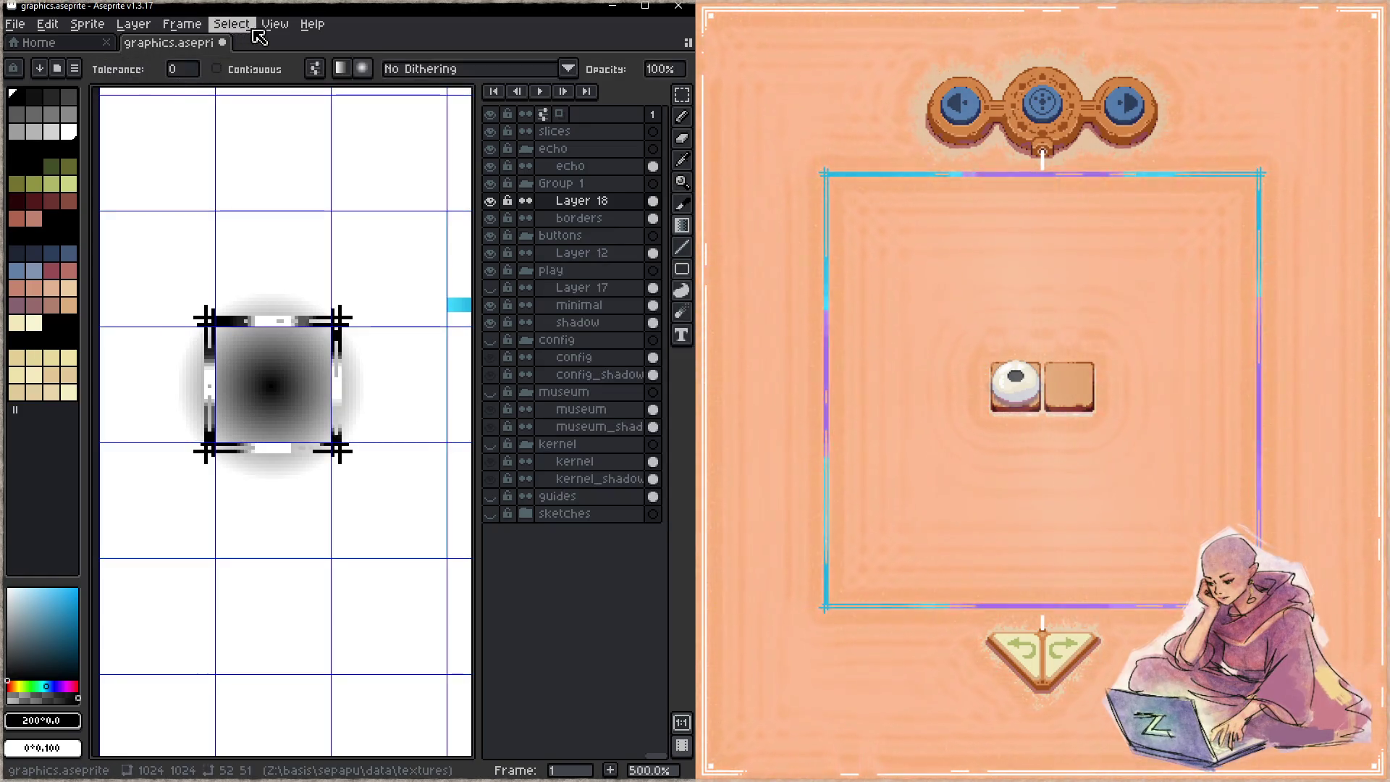
click(87, 24)
mouse_move(123, 29)
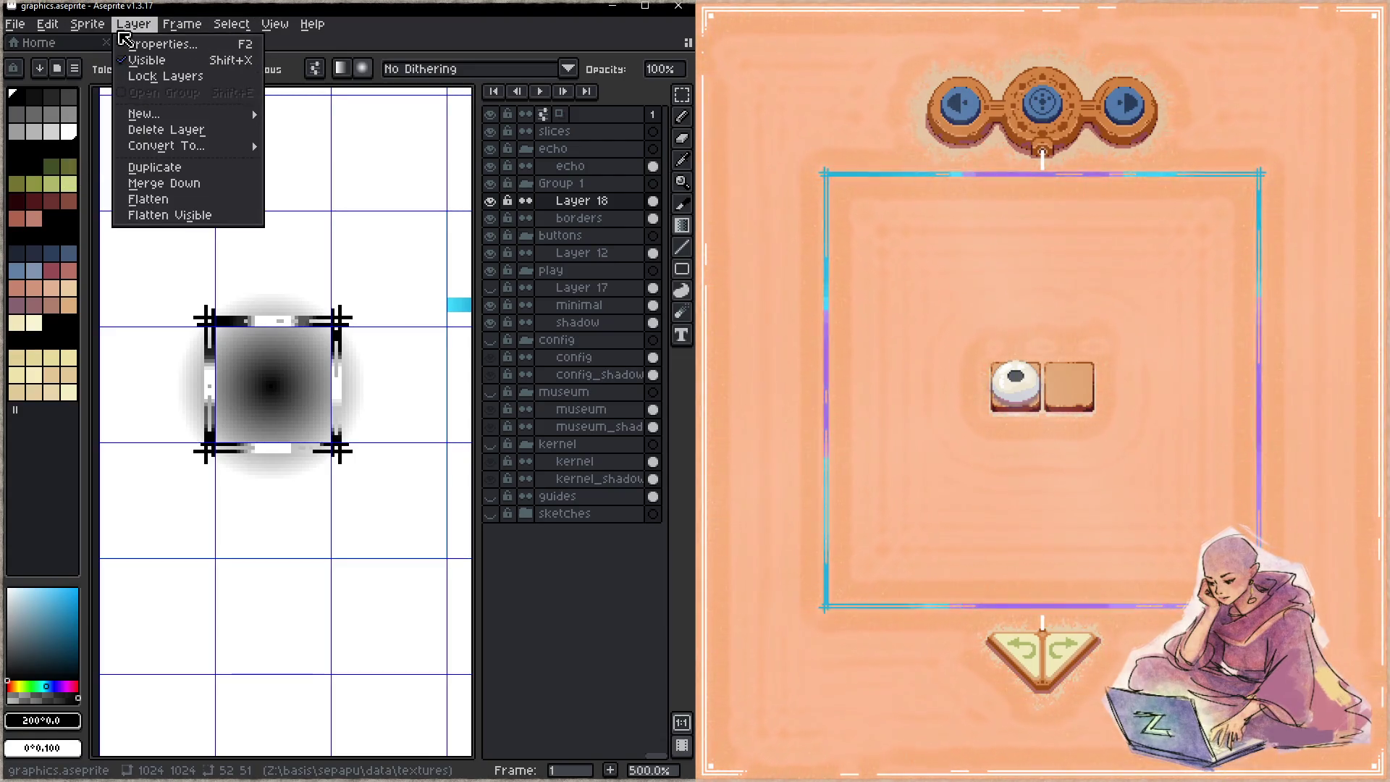
mouse_move(252, 24)
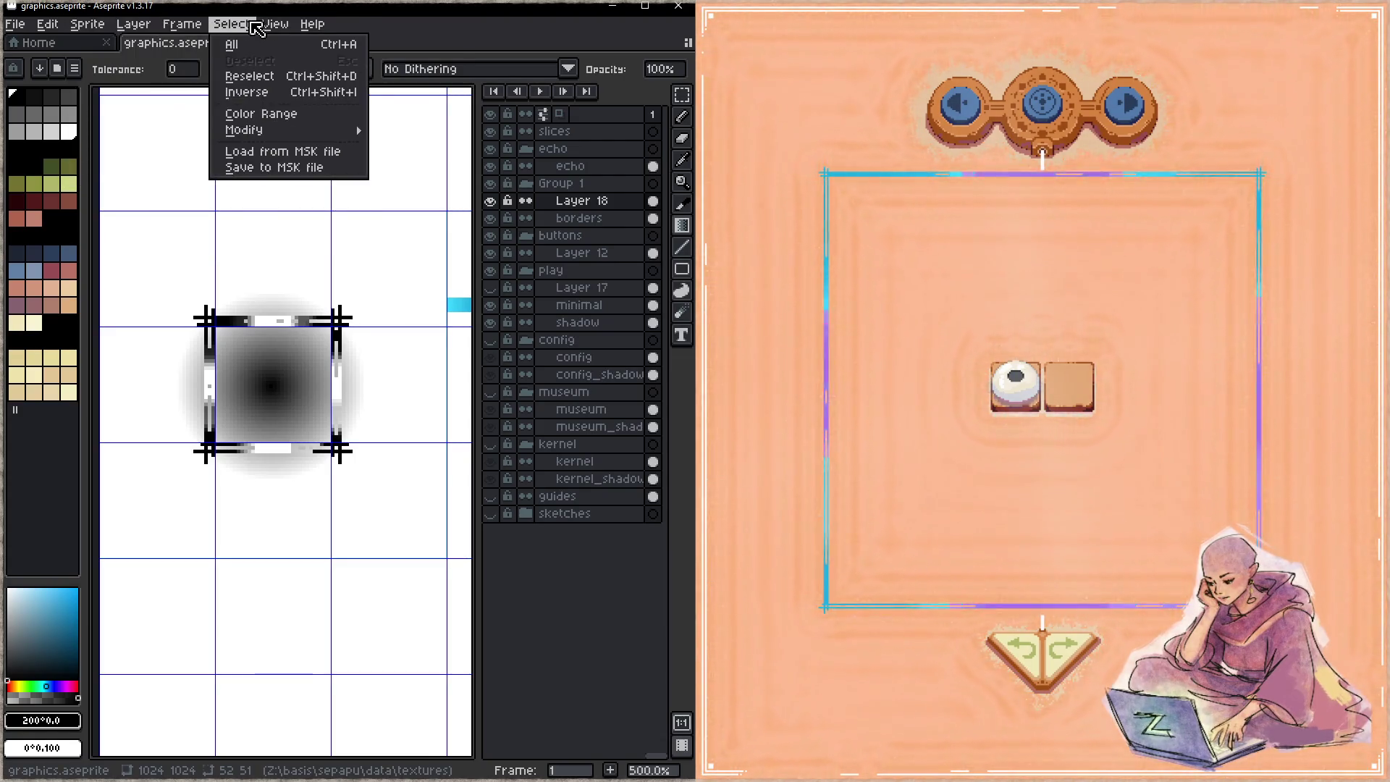
mouse_move(53, 32)
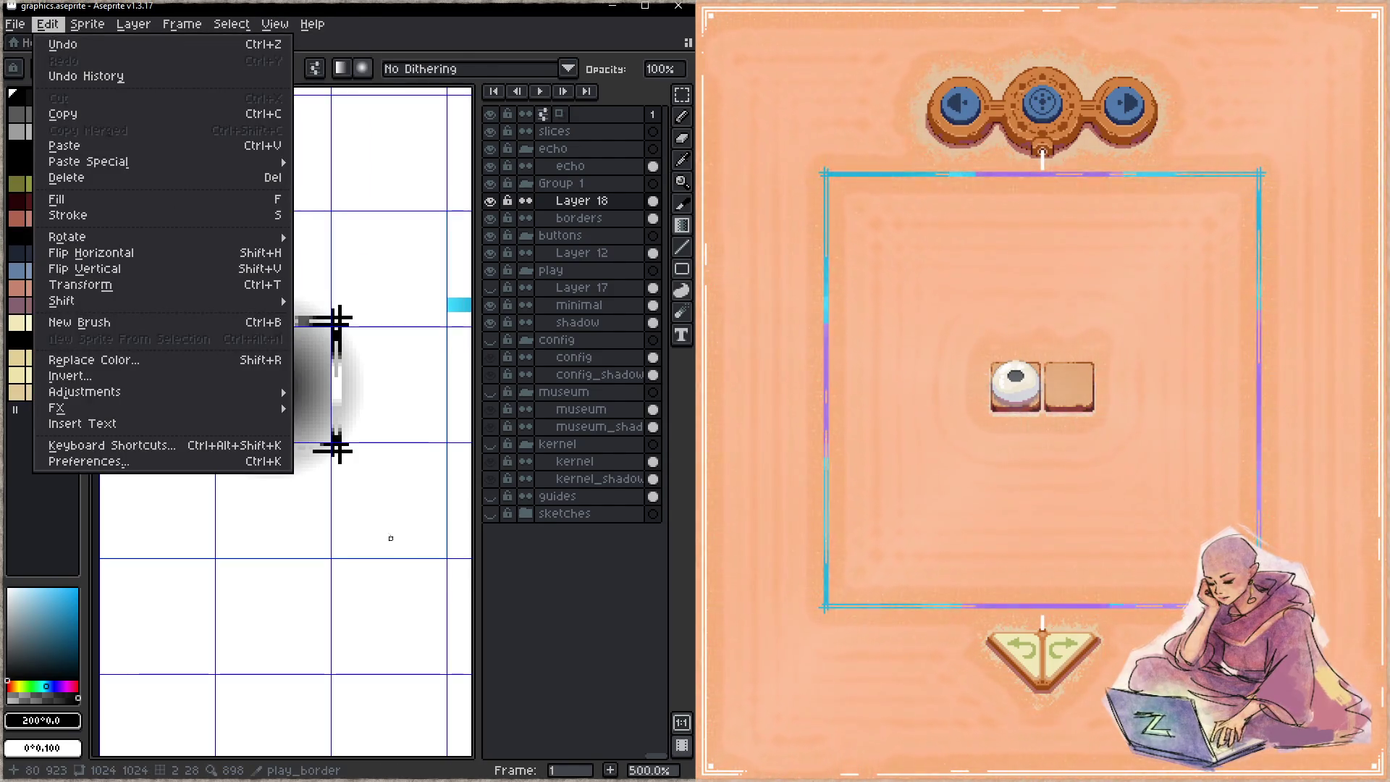
- Undo the gradient, swap colours, and redraw it radially with a white centre fading to black
key(Escape)
key(ctrl+z)
key(x)
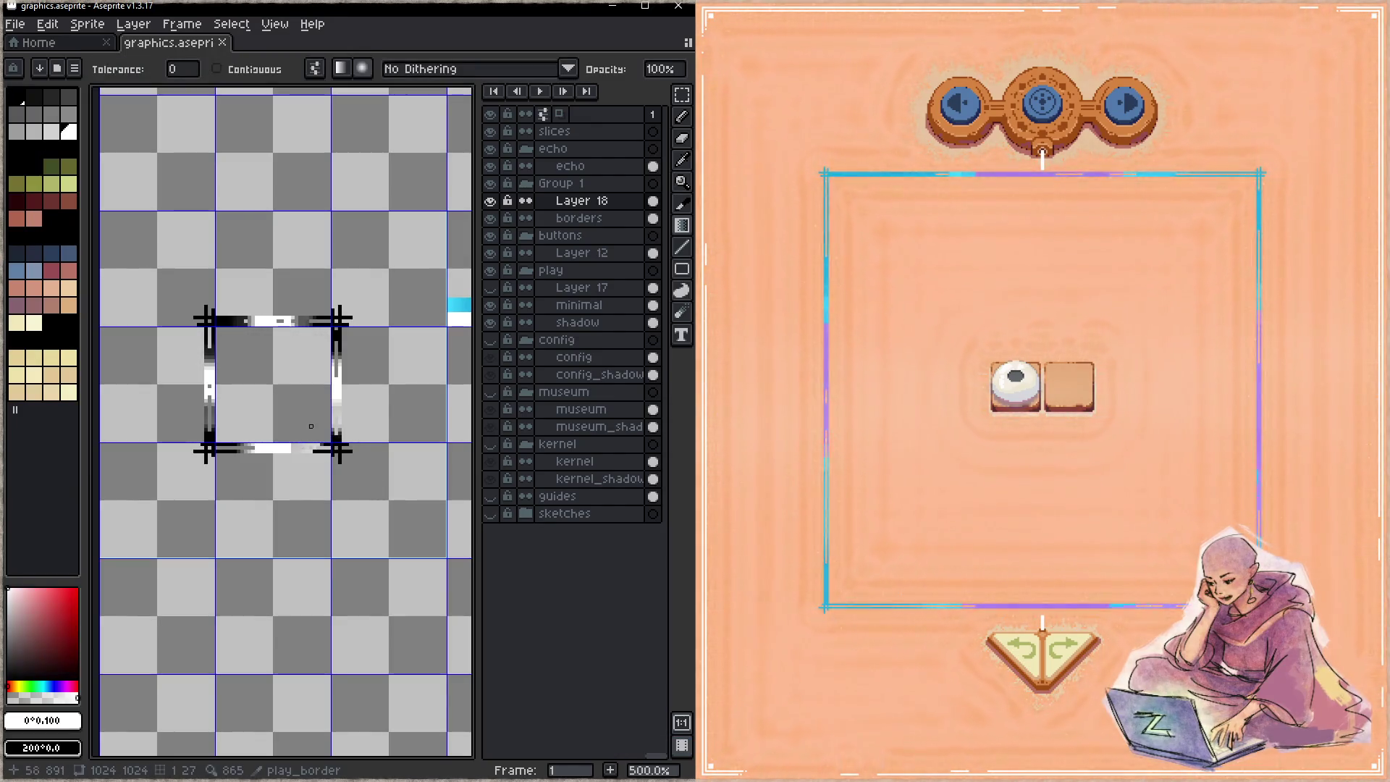
drag(271, 385, 369, 255)
scroll(298, 383, up, 1)
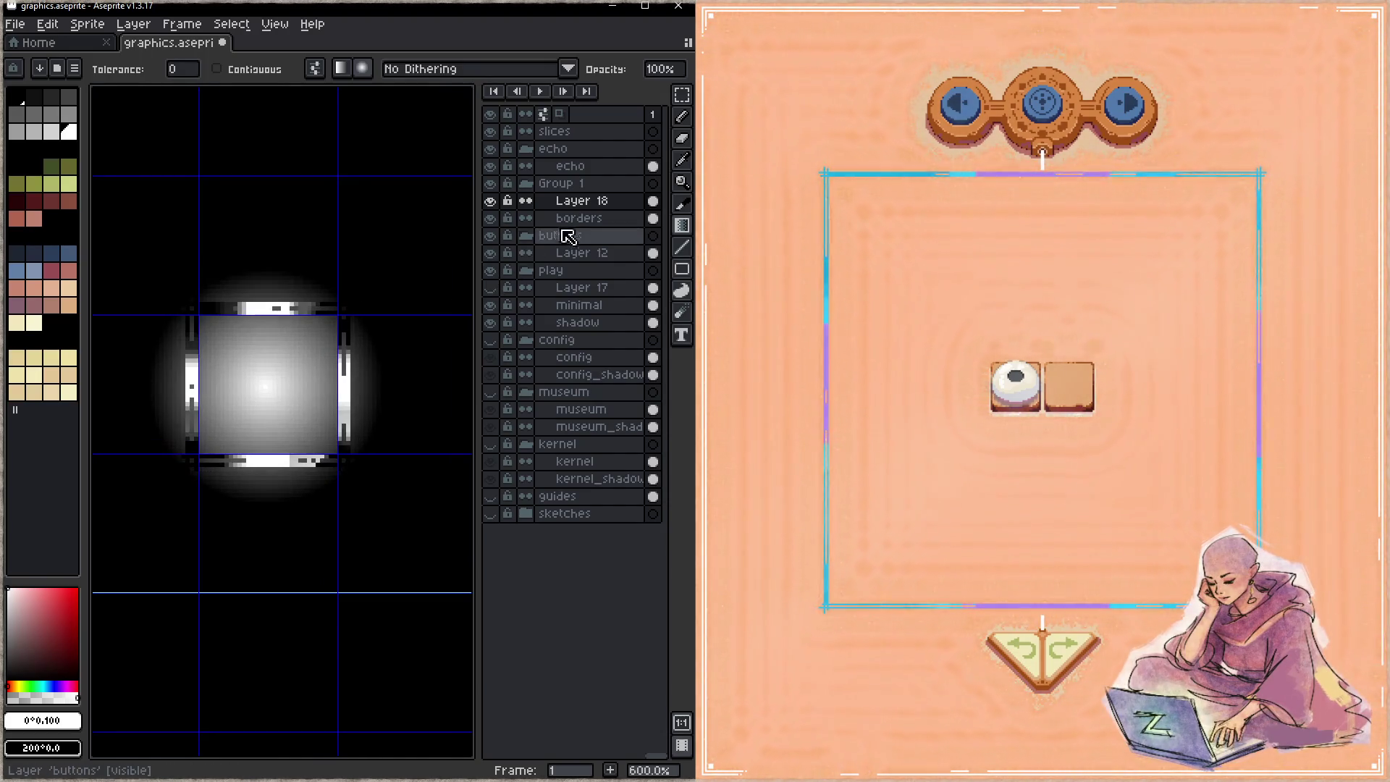
click(579, 202)
key(w)
ctrl+click(581, 204)
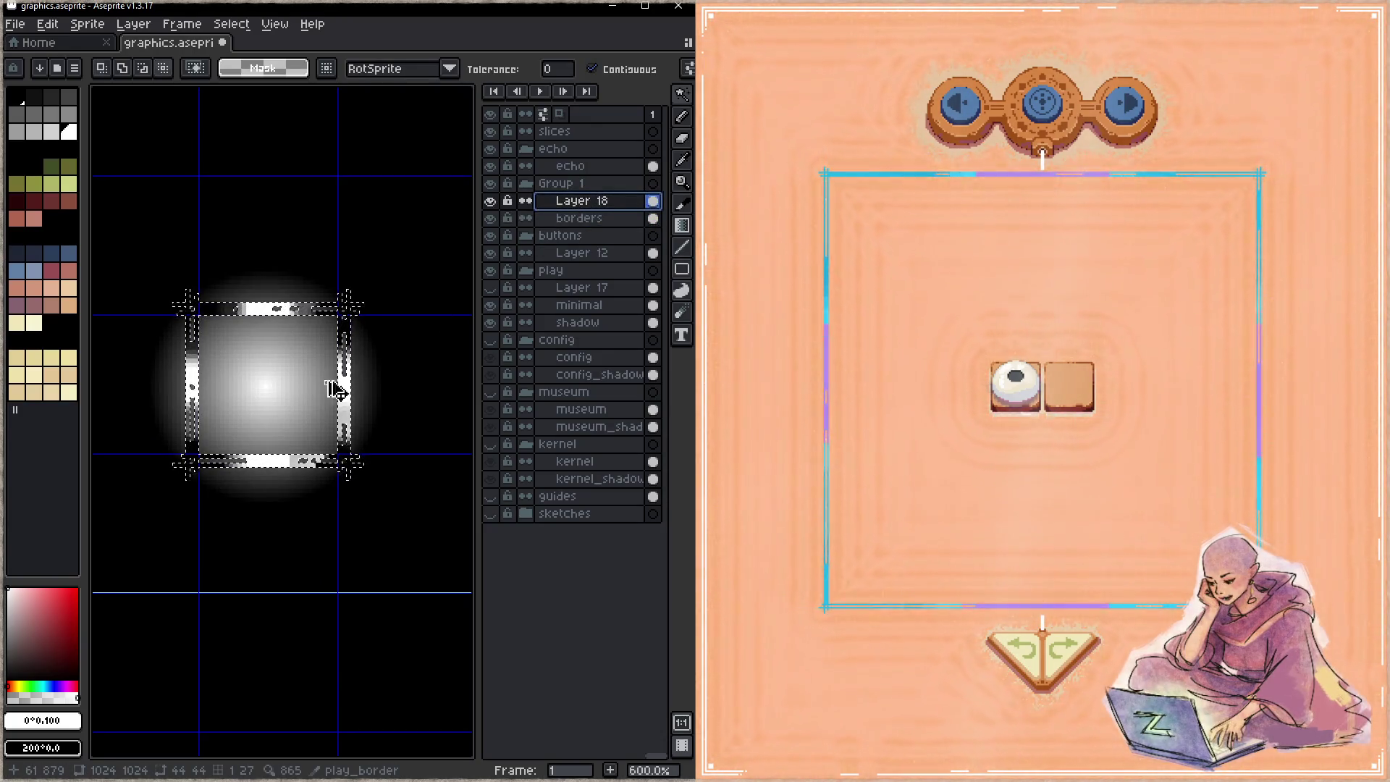
key(ctrl+z)
key(ctrl+z)
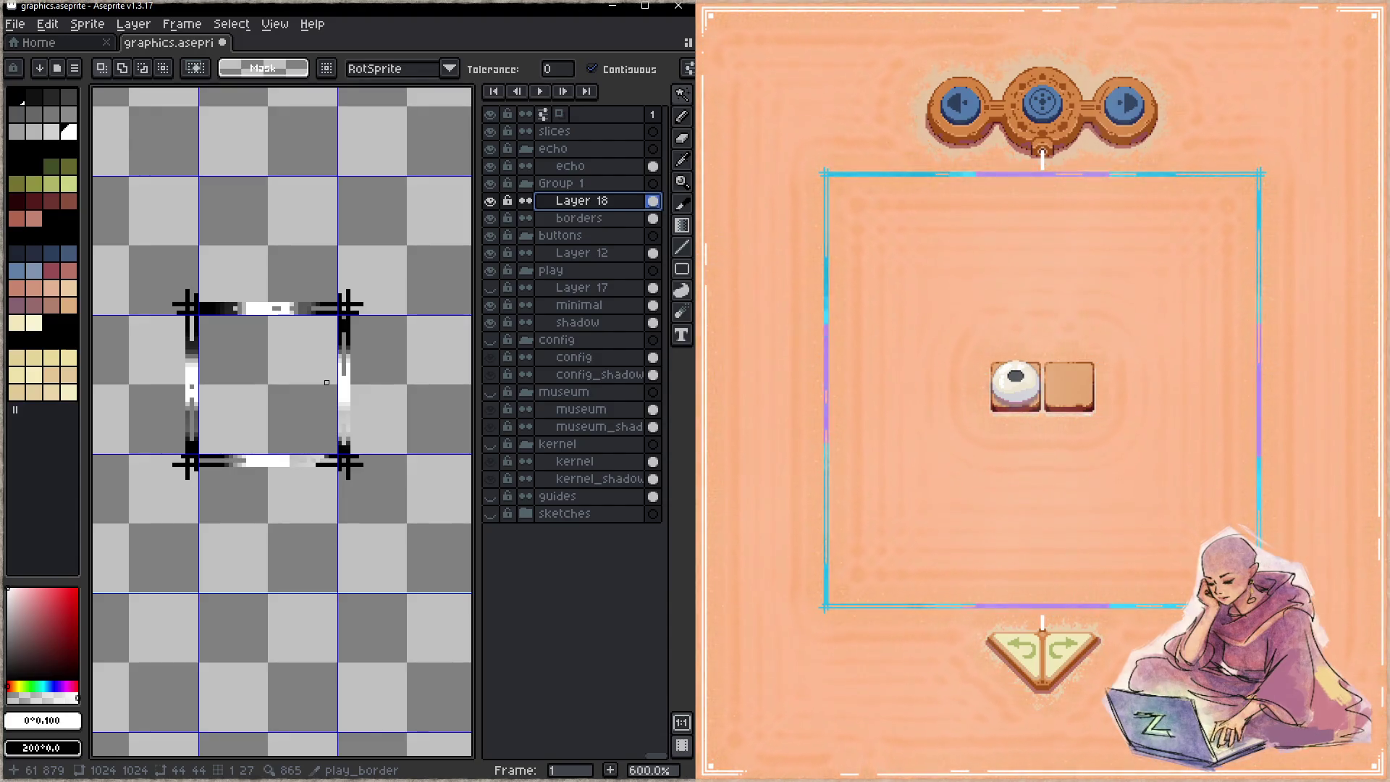
scroll(326, 382, up, 1)
key(ctrl+z)
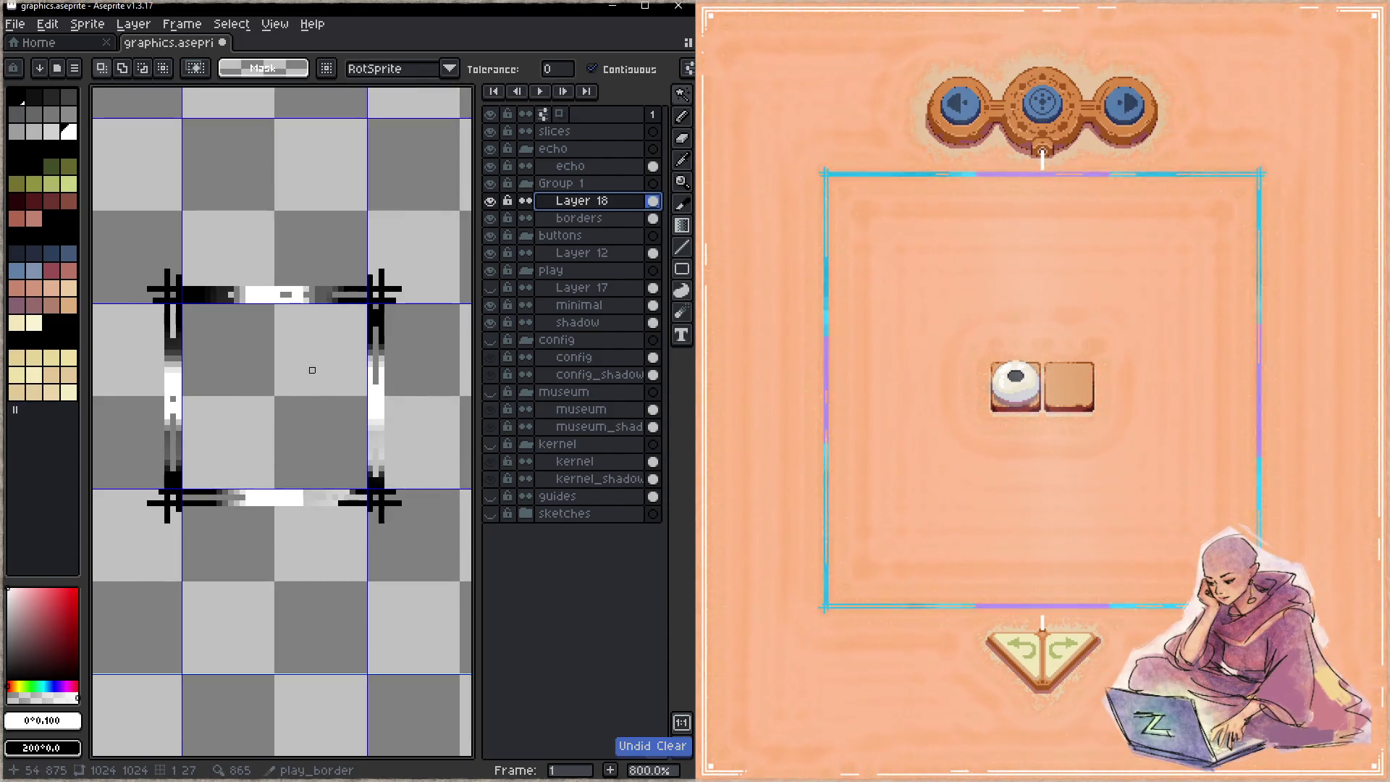
click(497, 218)
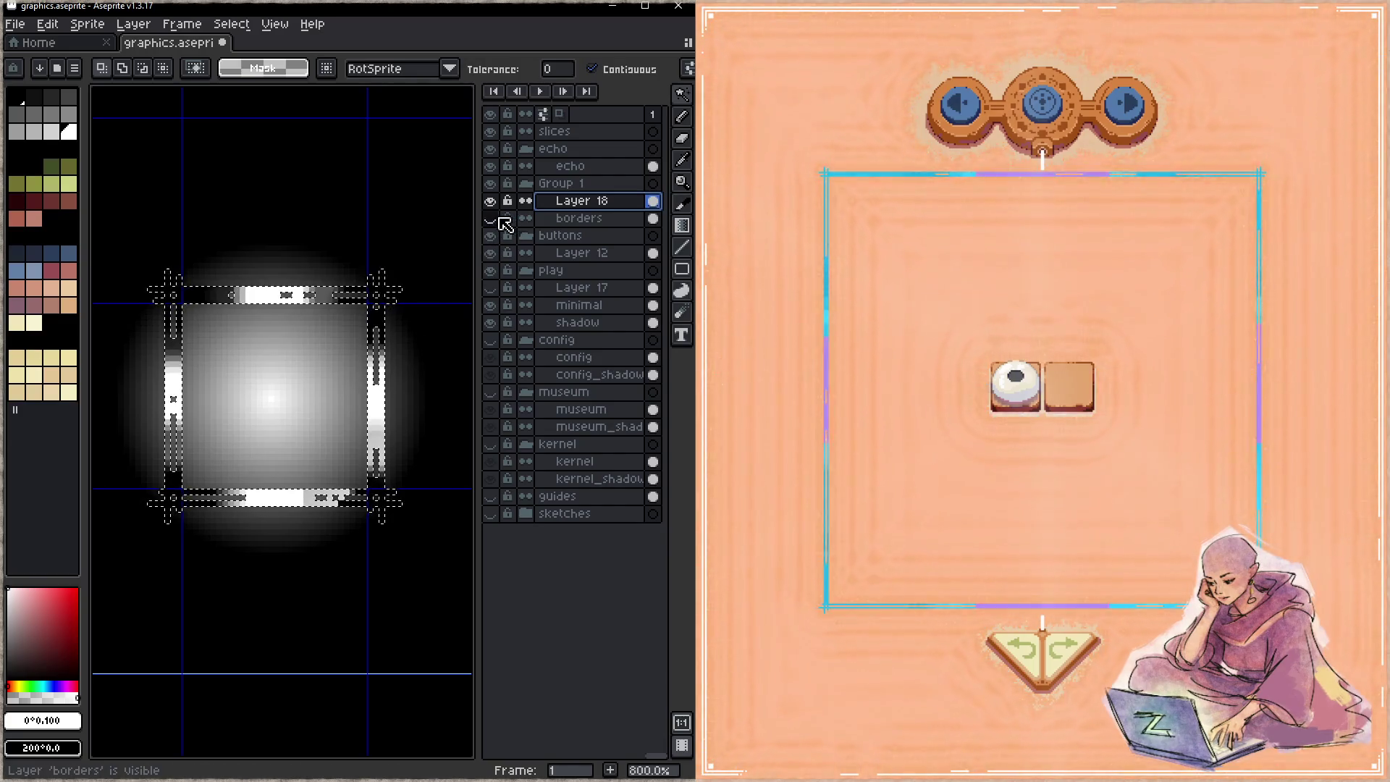
click(493, 203)
click(491, 202)
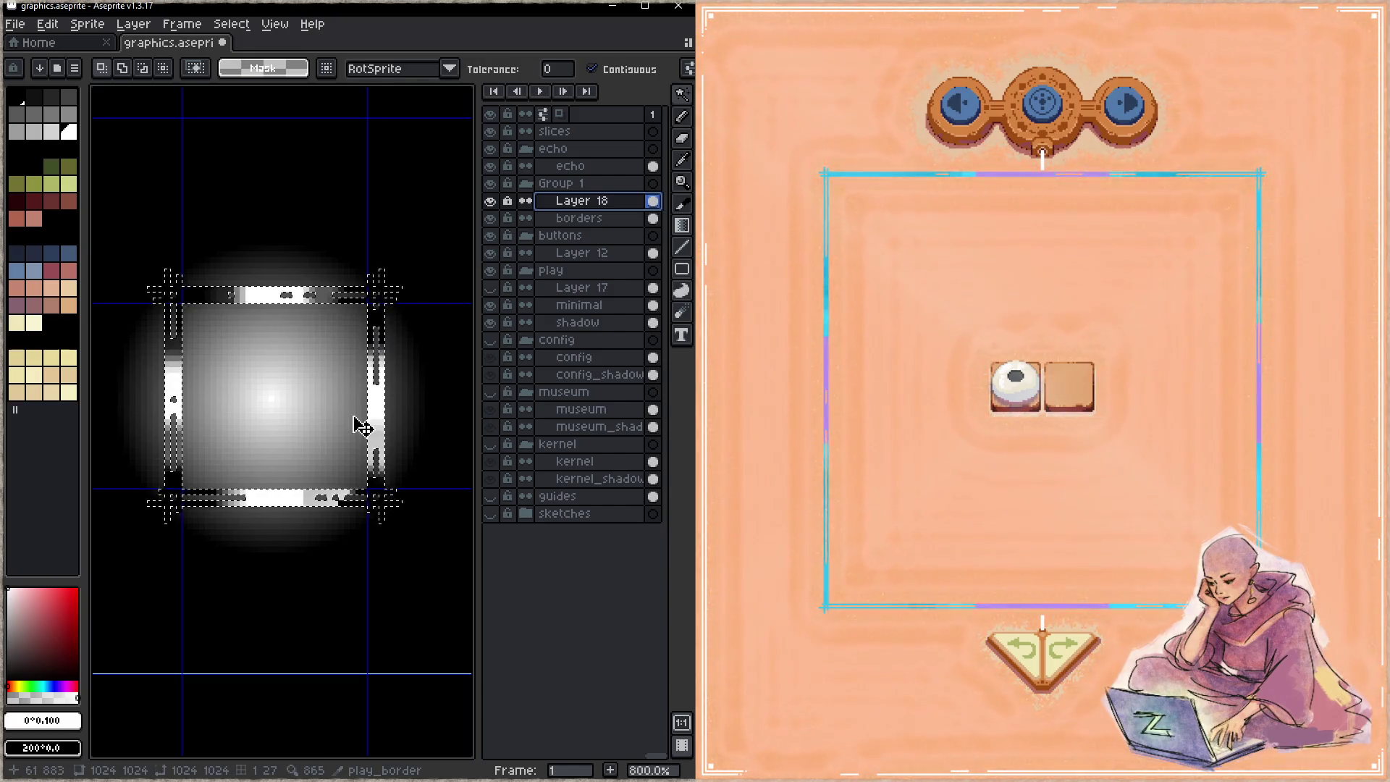
scroll(365, 398, down, 1)
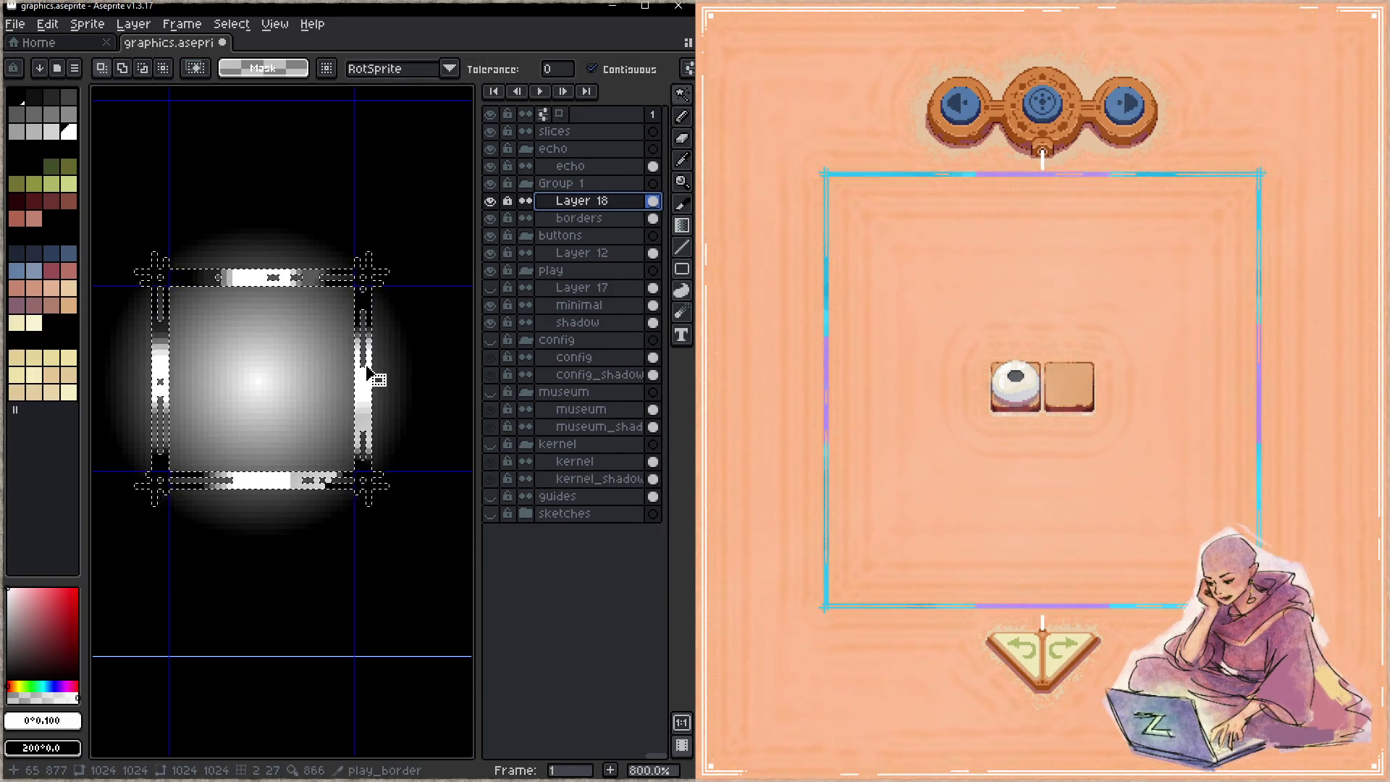
click(491, 202)
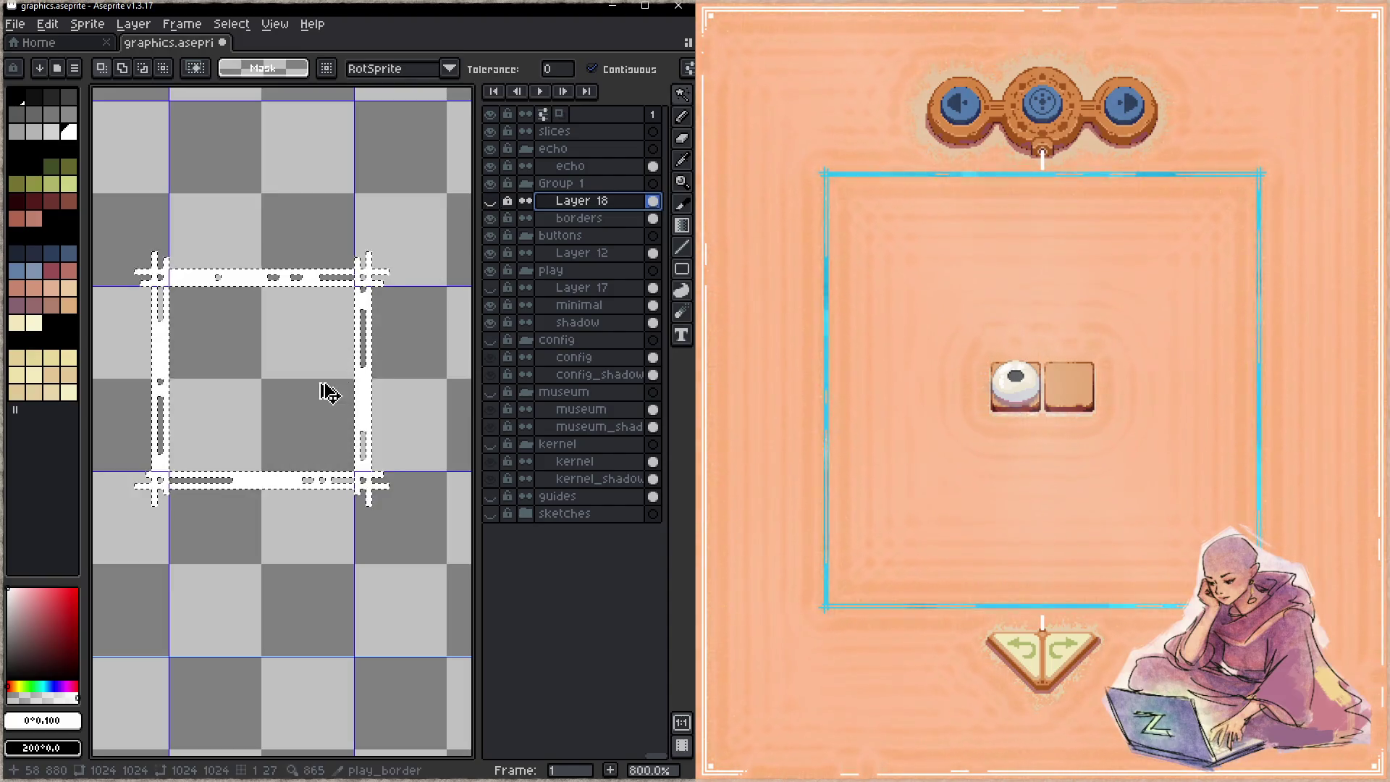
click(491, 202)
click(561, 219)
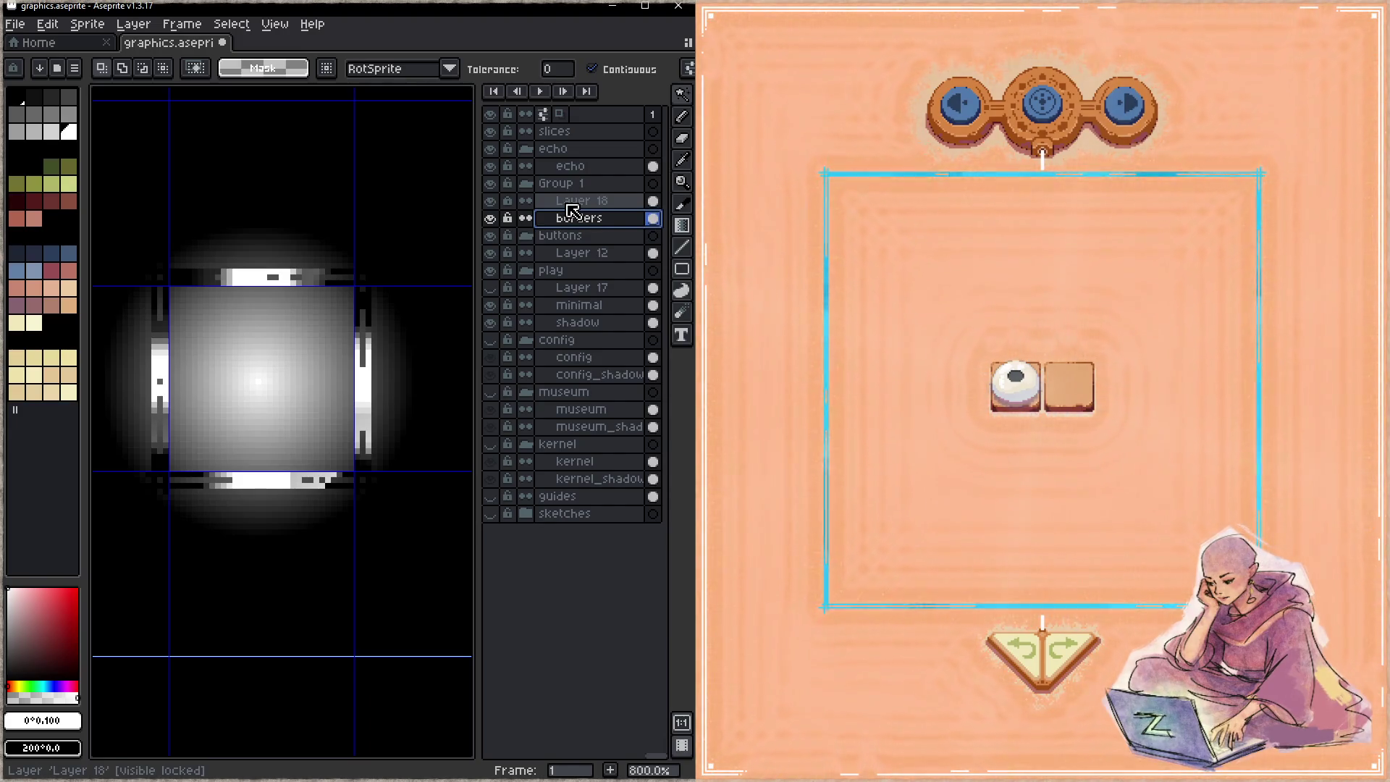
click(572, 210)
key(Delete)
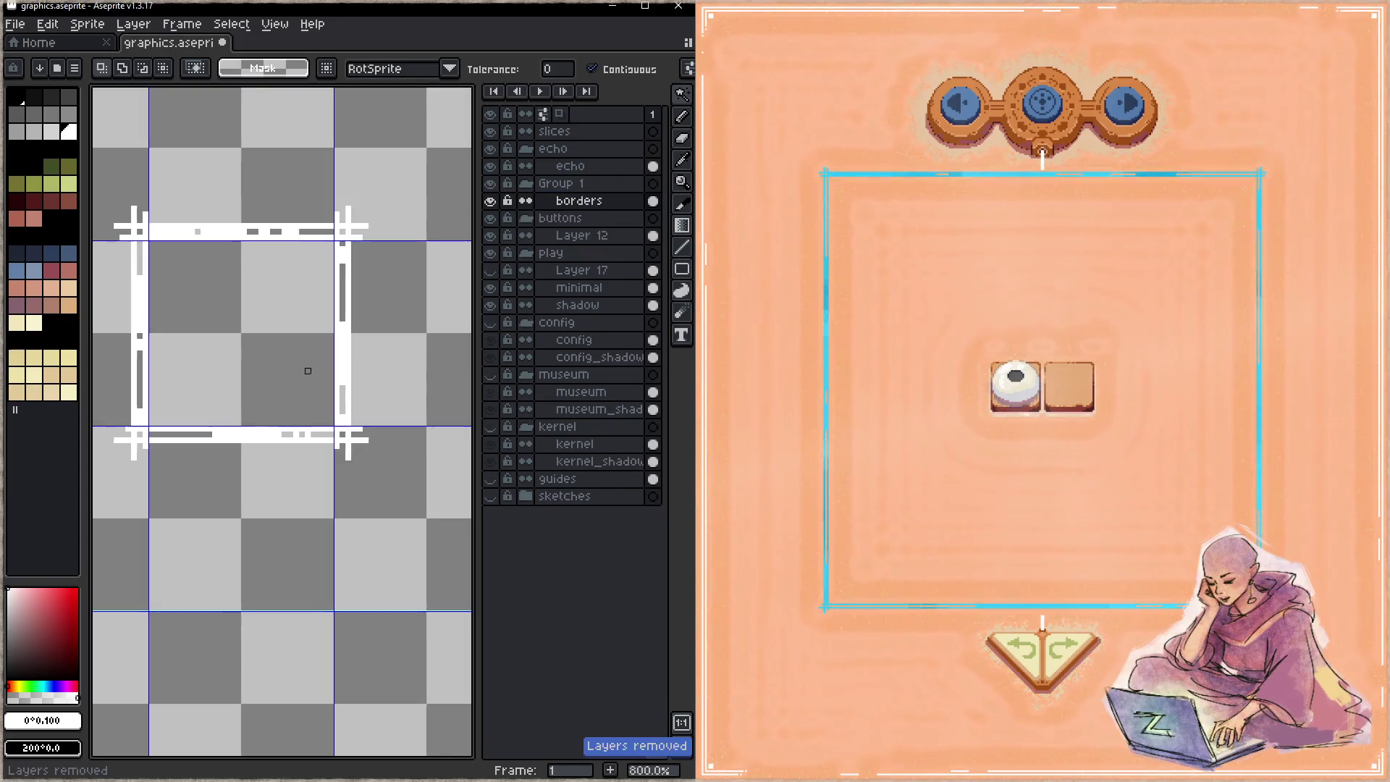
key(ctrl+z)
click(261, 400)
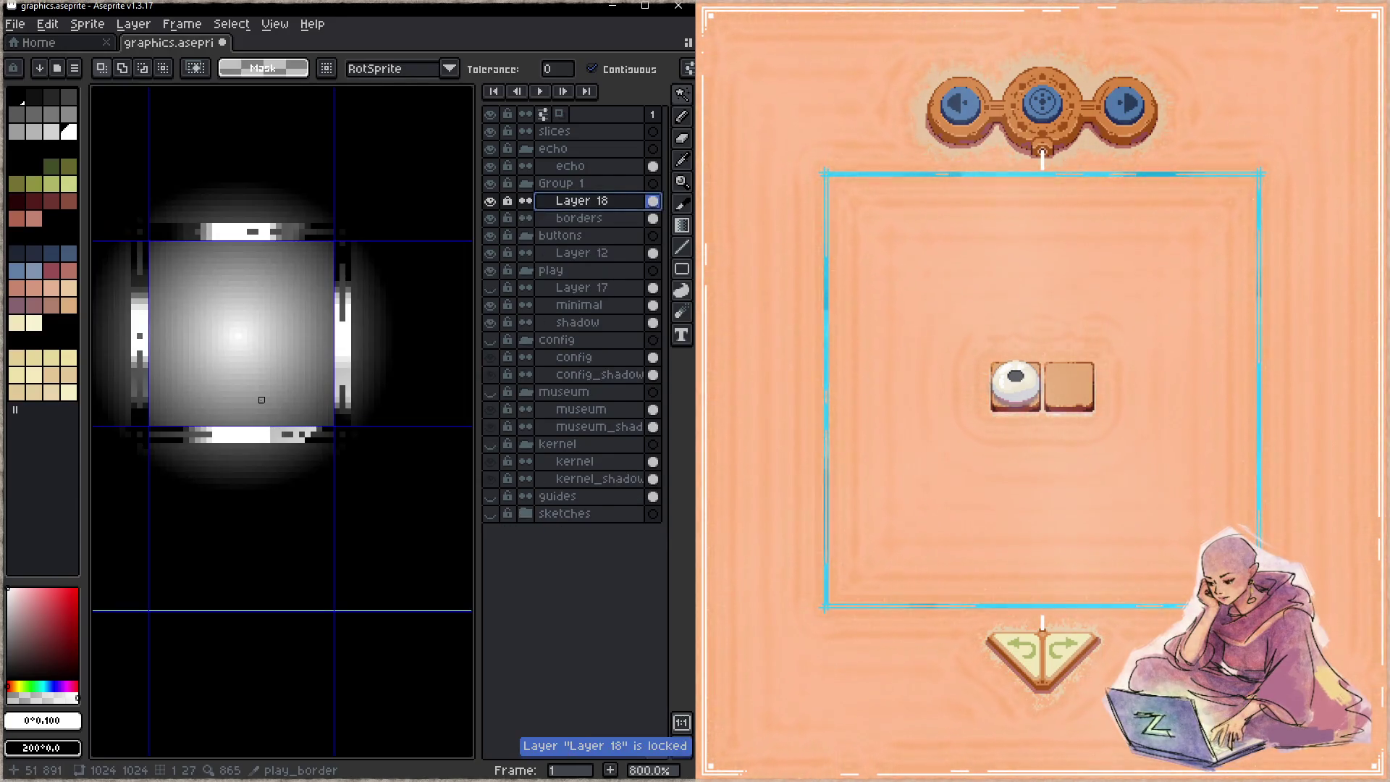
key(Delete)
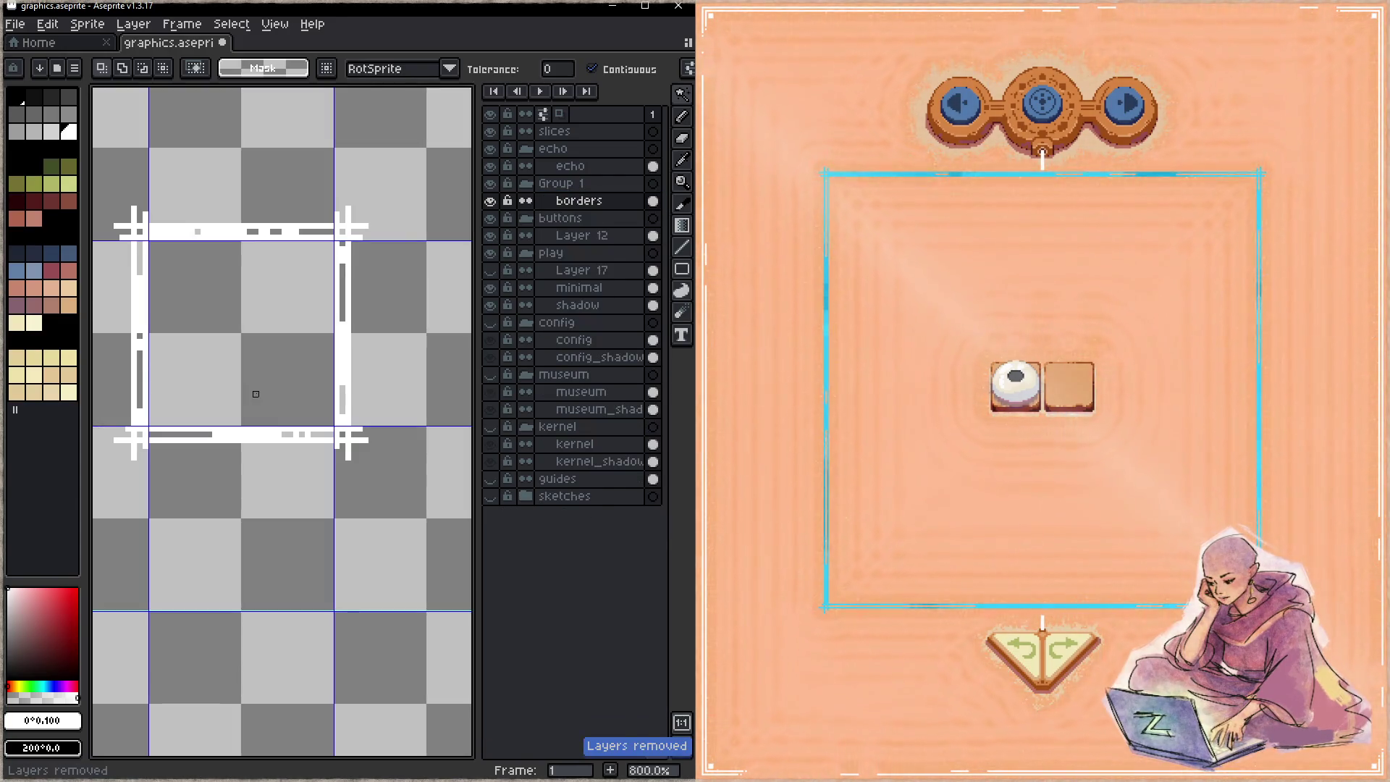
key(ctrl+z)
click(254, 394)
scroll(256, 393, down, 3)
key(m)
drag(204, 244, 329, 407)
click(333, 398)
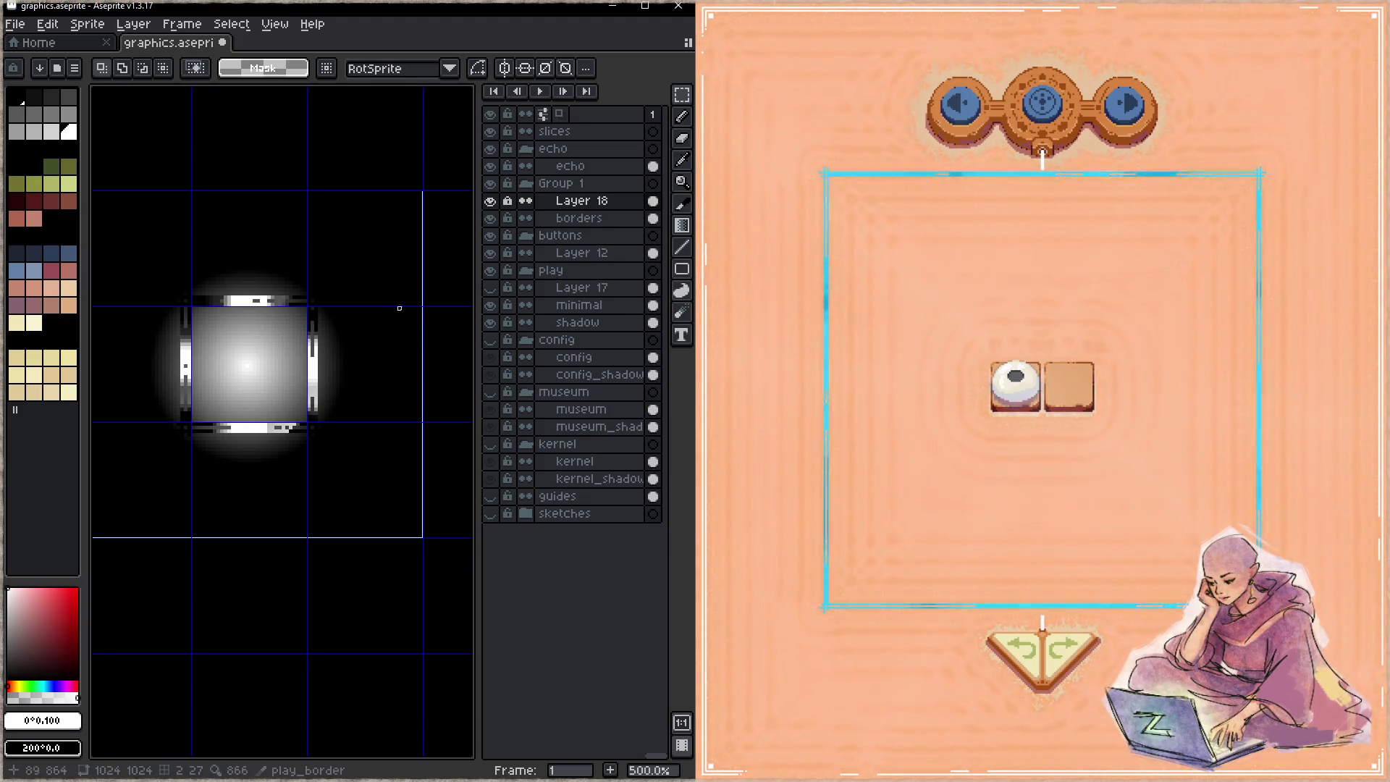
- Delete Layer 18 by mistake, restore it, and bring the border sprite into view
scroll(395, 352, down, 3)
scroll(314, 397, down, 2)
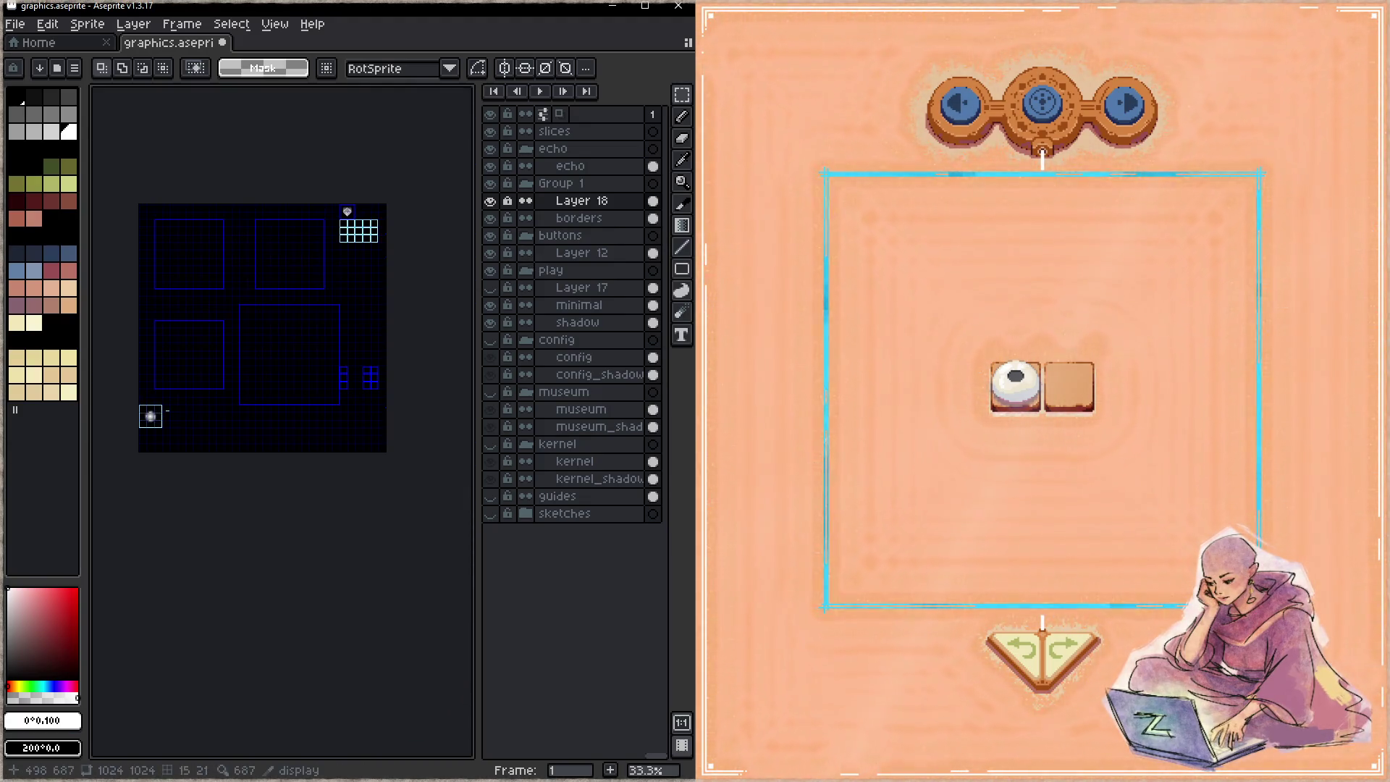
click(619, 206)
key(Delete)
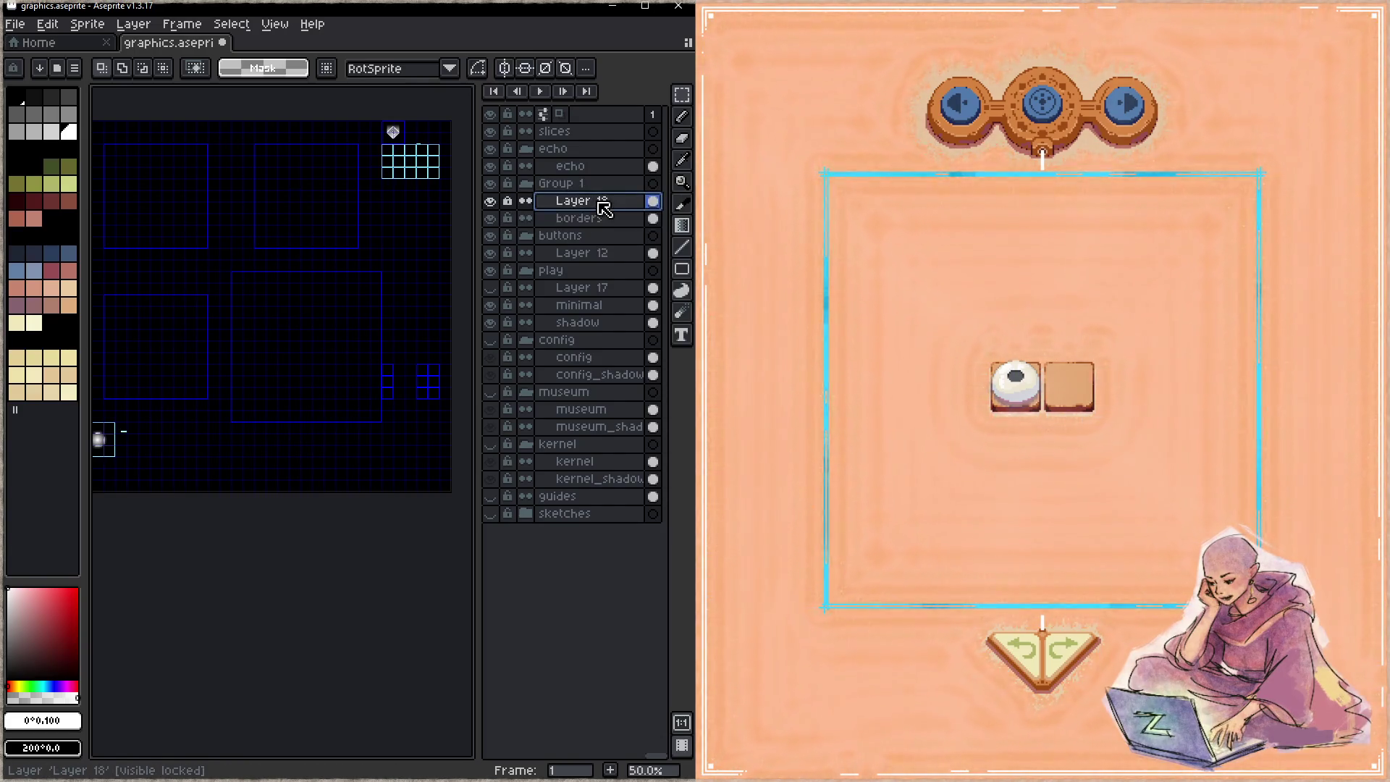
key(ctrl+z)
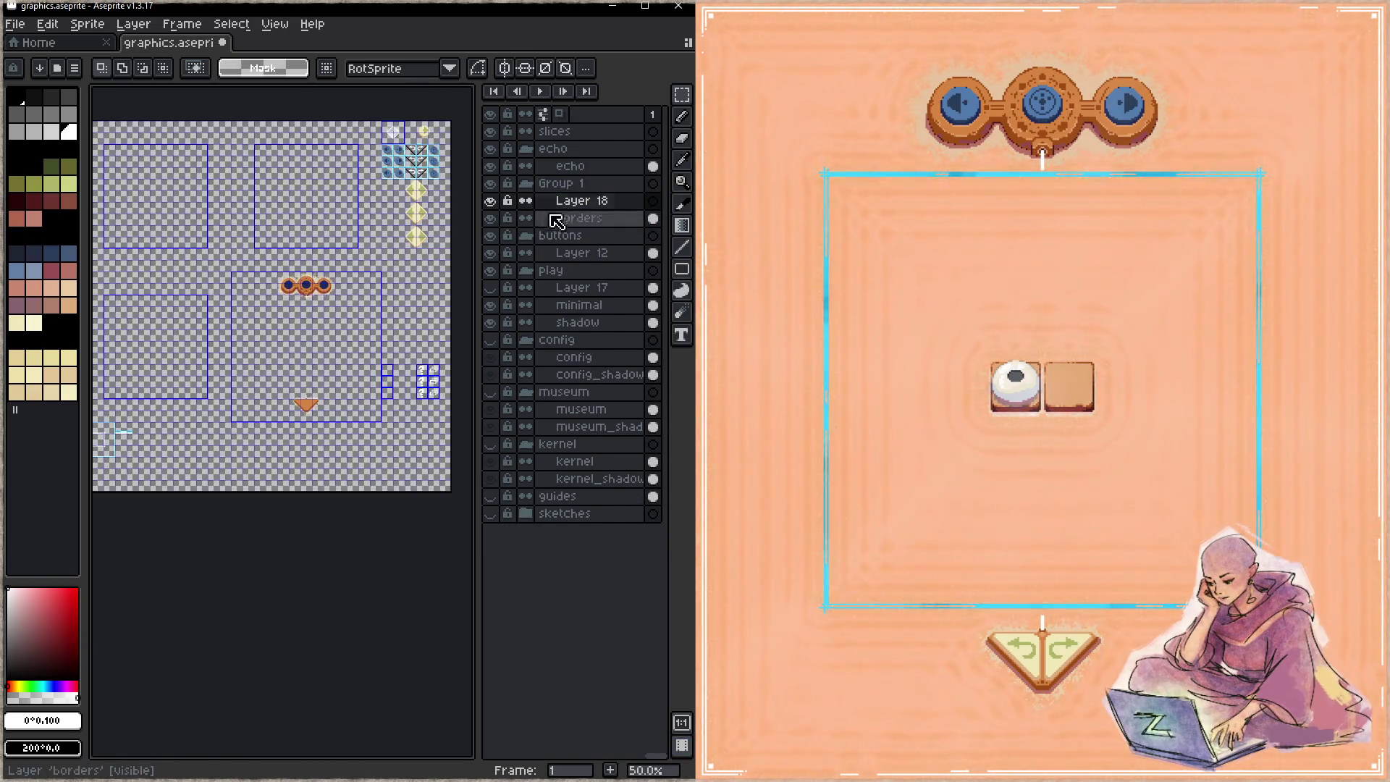
scroll(165, 418, up, 5)
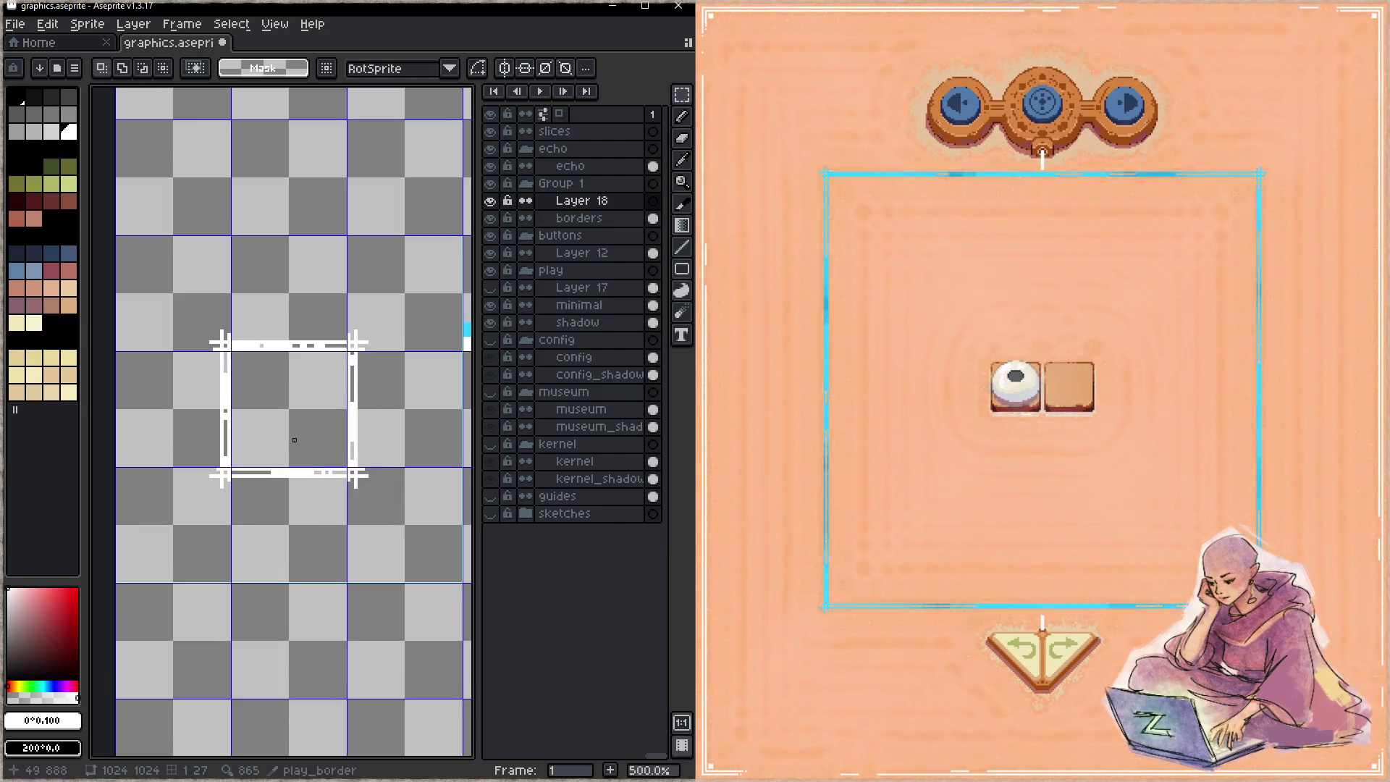
click(682, 225)
mouse_move(254, 380)
mouse_down()
mouse_move(199, 414)
mouse_move(228, 411)
mouse_move(327, 318)
mouse_up()
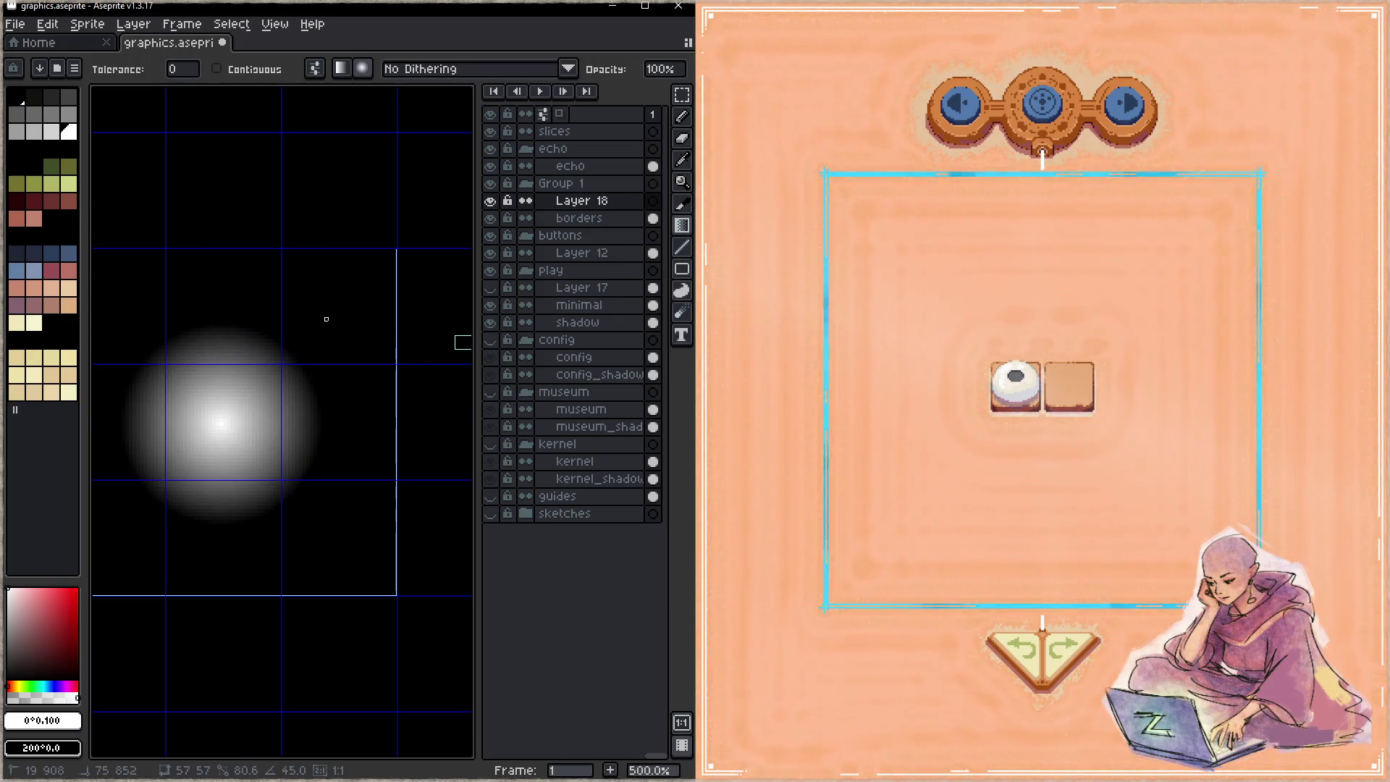
- Magic-wand select the 32x32 border frame pixels on the borders layer
click(590, 218)
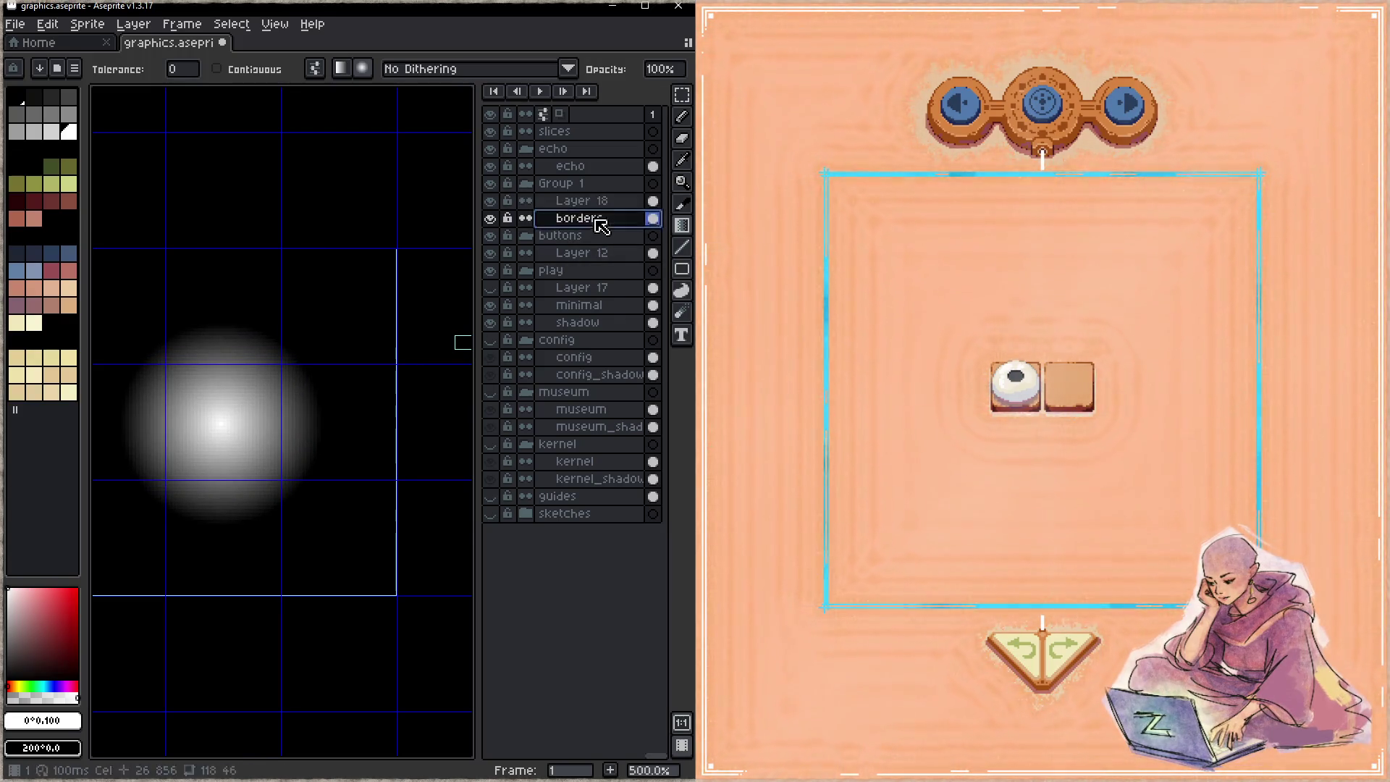
key(w)
click(276, 417)
key(ctrl+t)
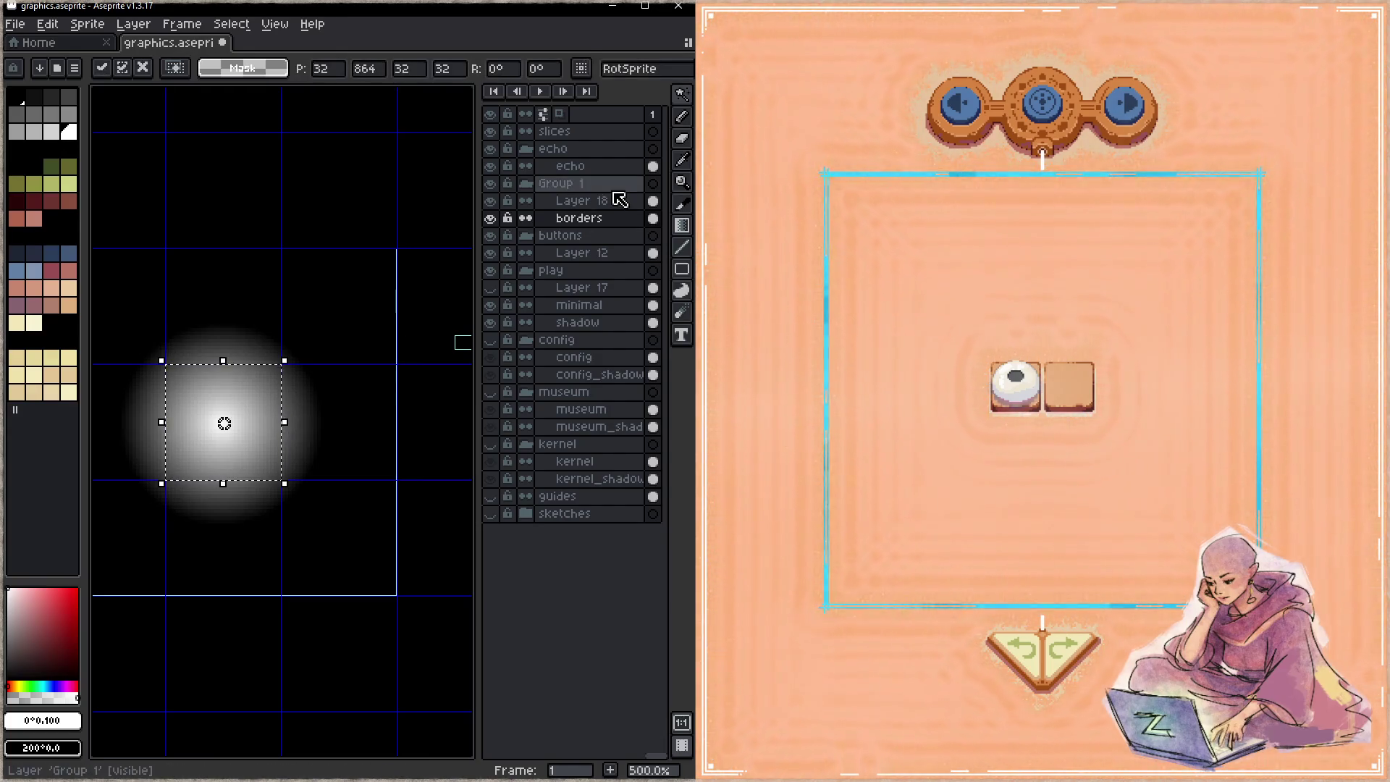
click(491, 203)
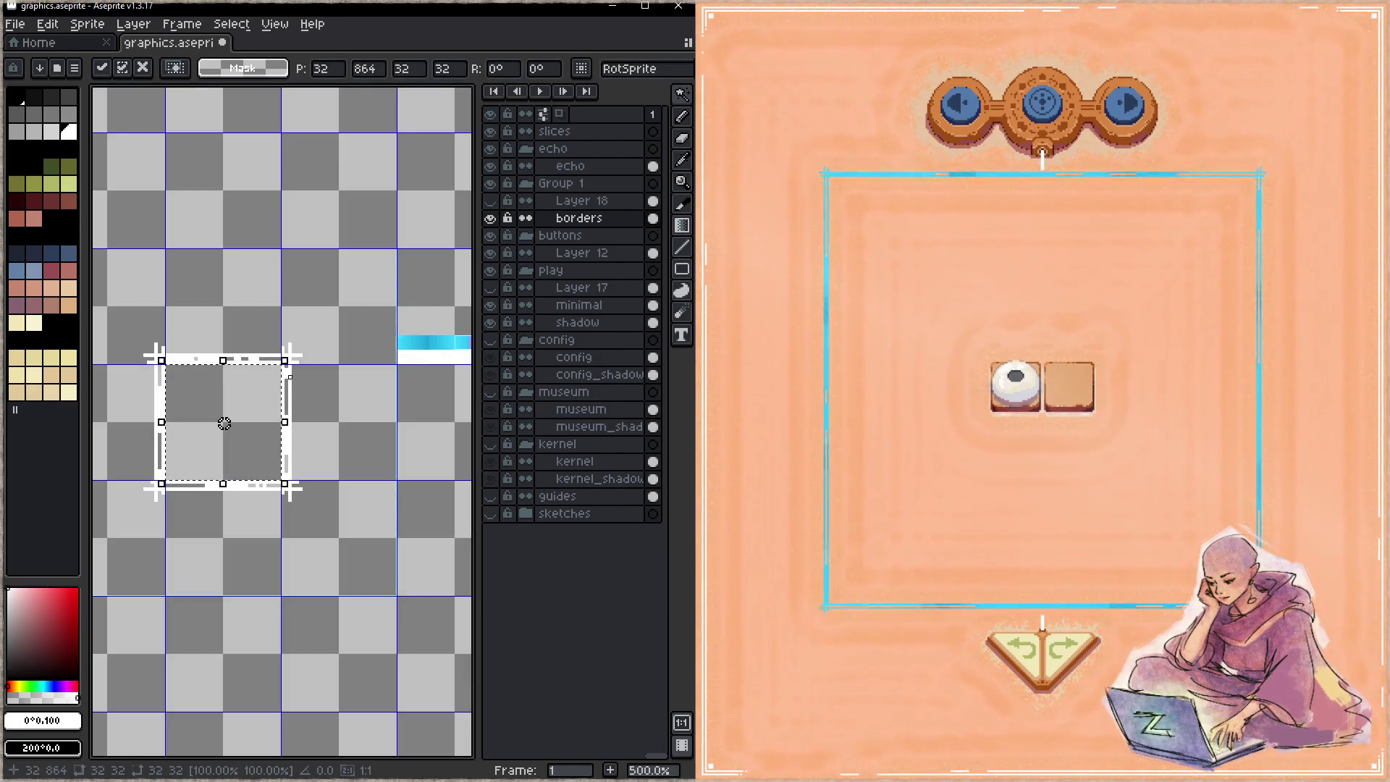
key(Return)
- On Layer 18, remove the gradient outside the frame and save graphics.aseprite
click(589, 201)
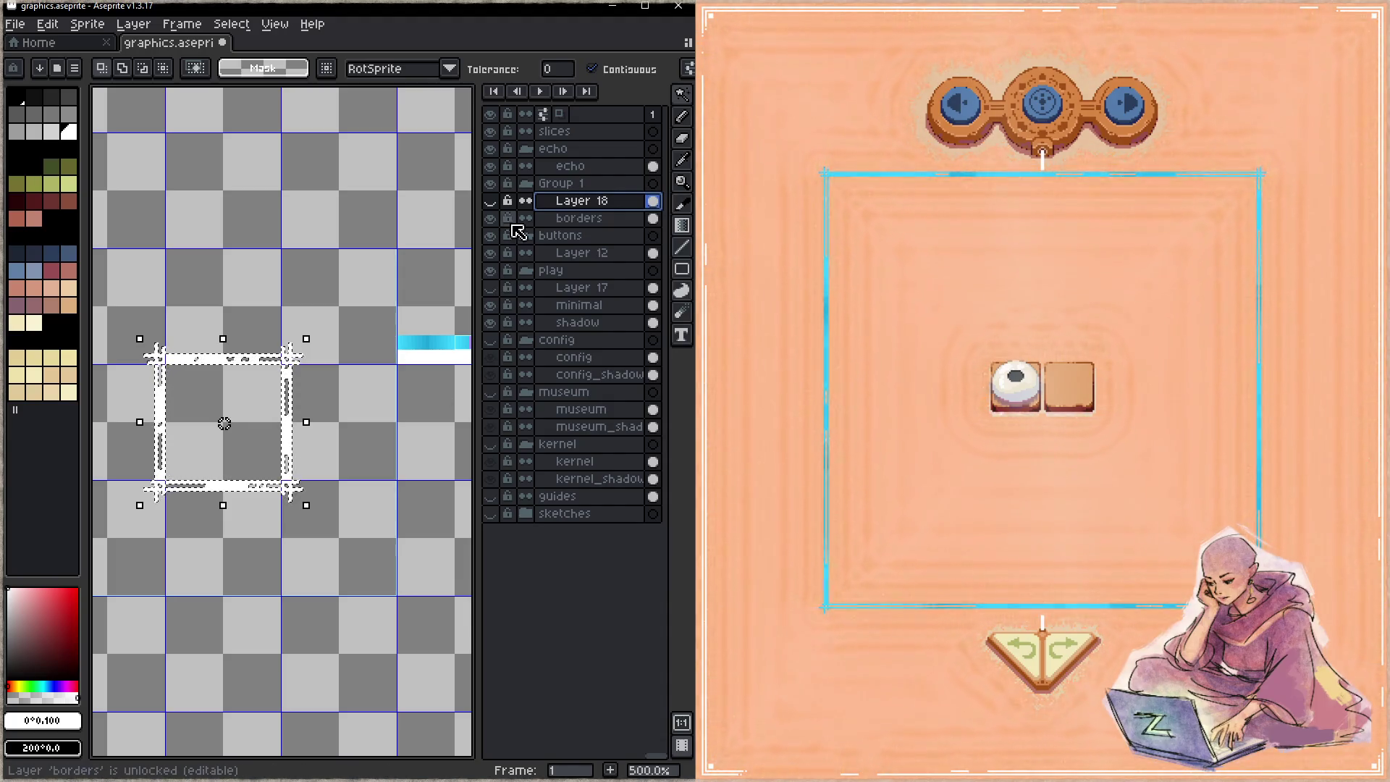
click(491, 202)
drag(346, 402, 354, 364)
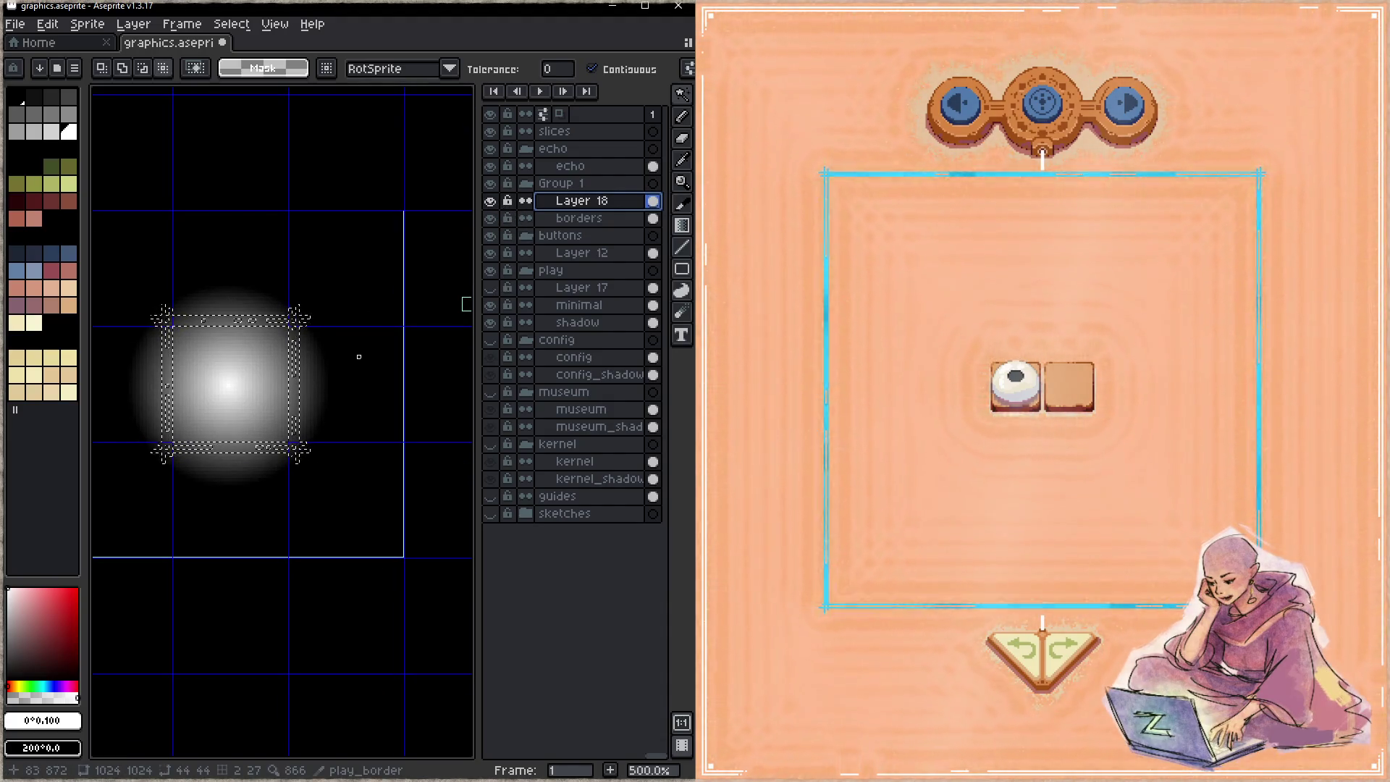
key(ctrl+z)
scroll(233, 385, up, 1)
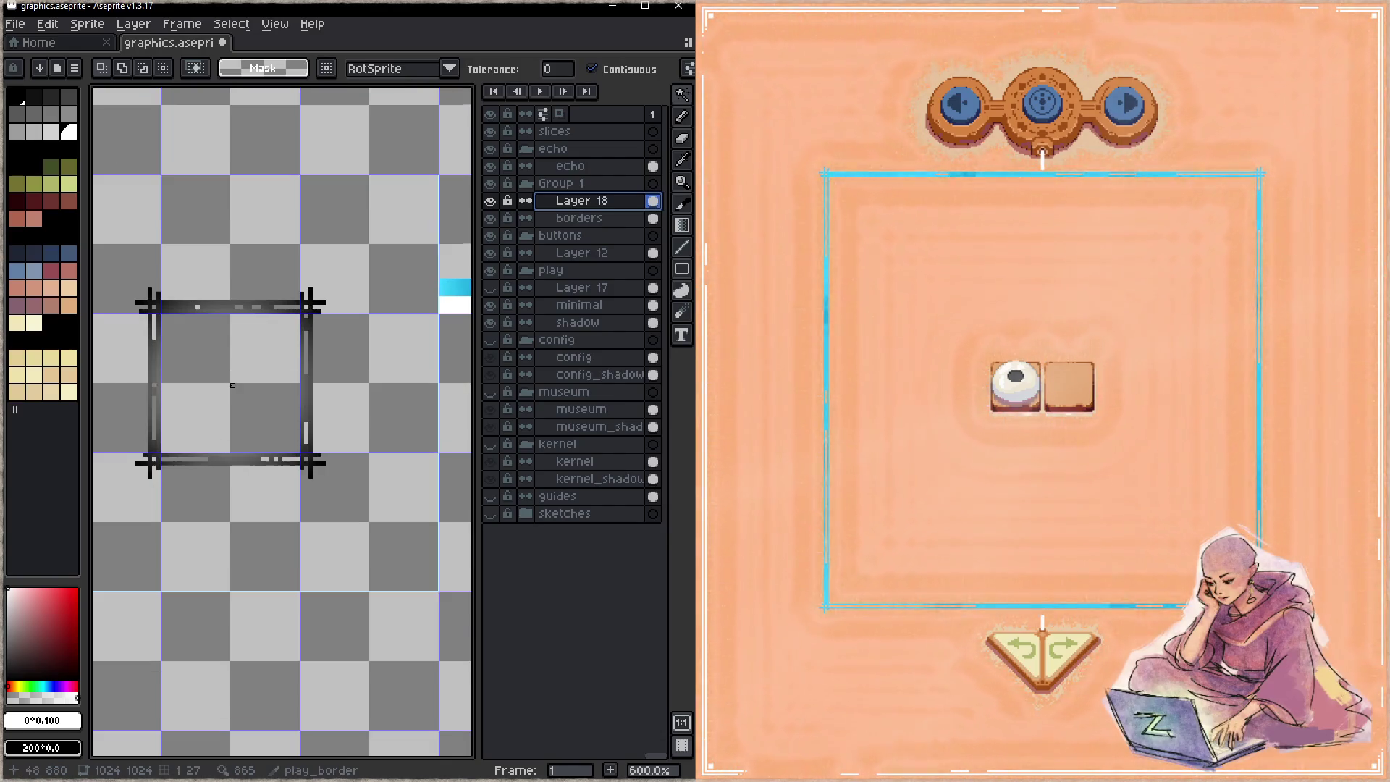
drag(402, 433, 387, 410)
key(ctrl+s)
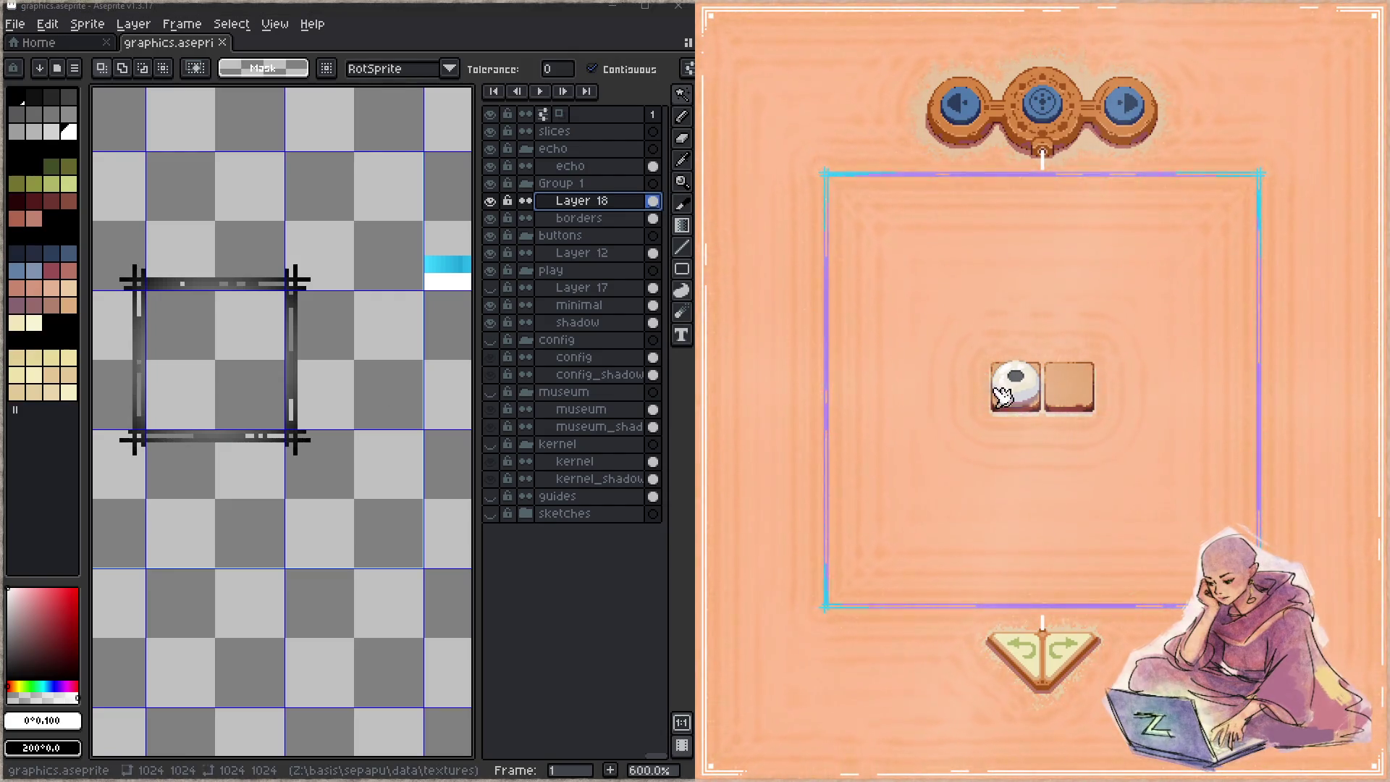
- Slide the white stone into the right cell and advance to the 2x2 next level
drag(1010, 380, 1080, 427)
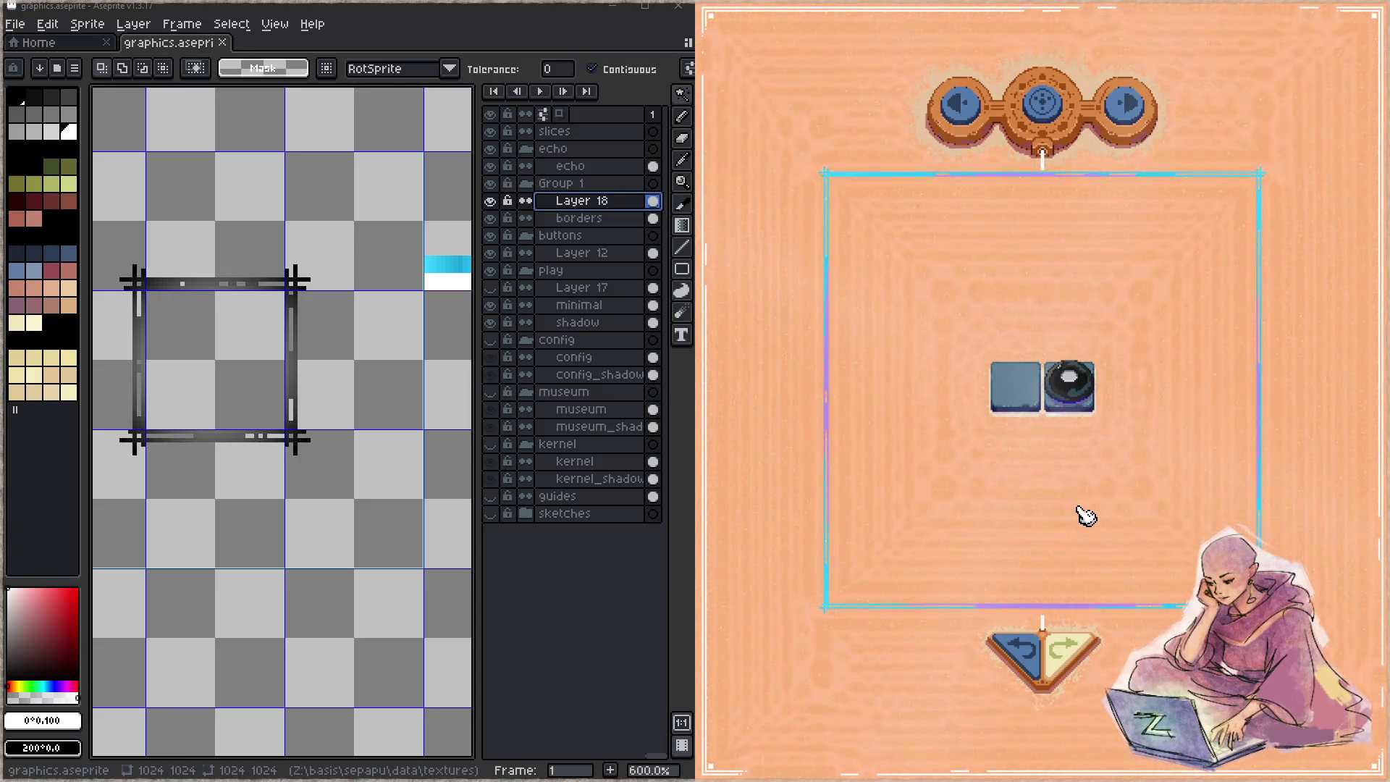
click(1135, 107)
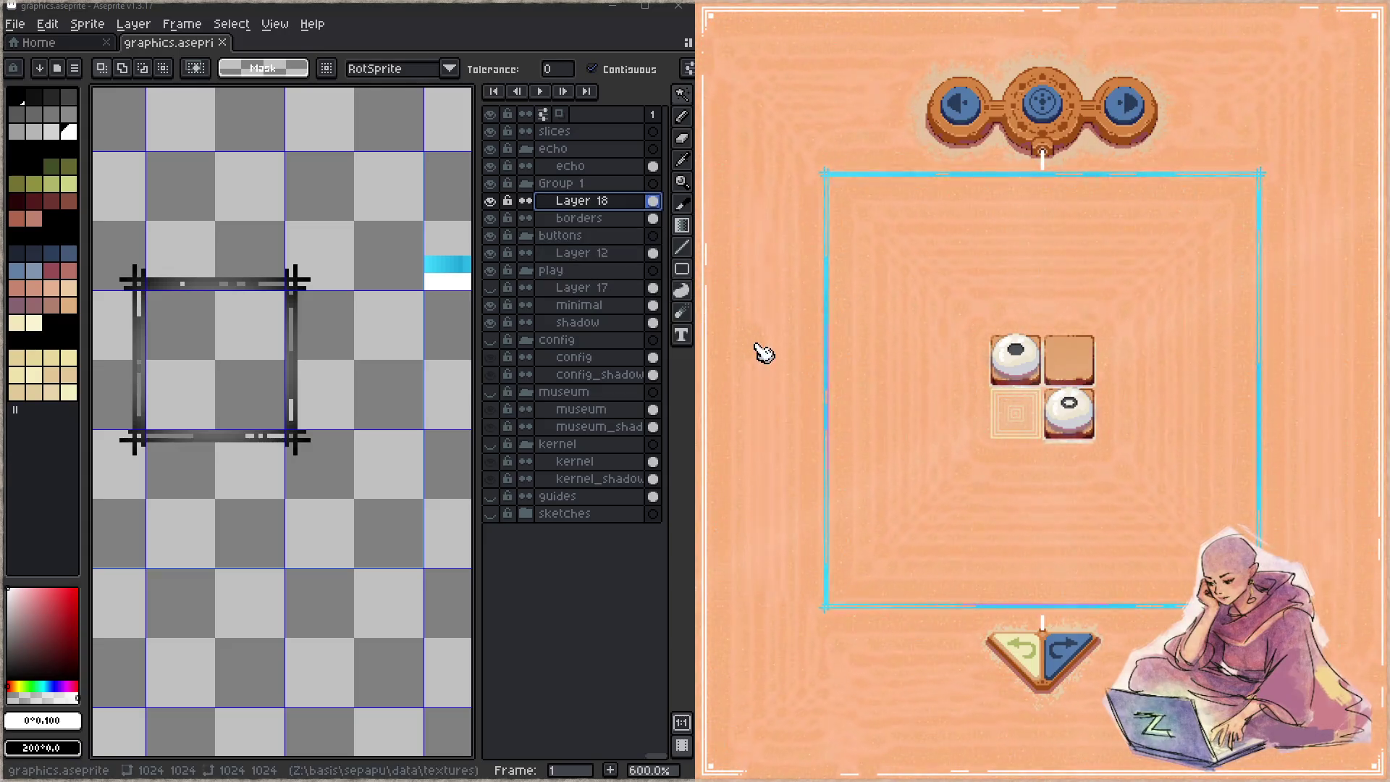
- Close the game and move the lut_play_border slice onto the white strip
key(Escape)
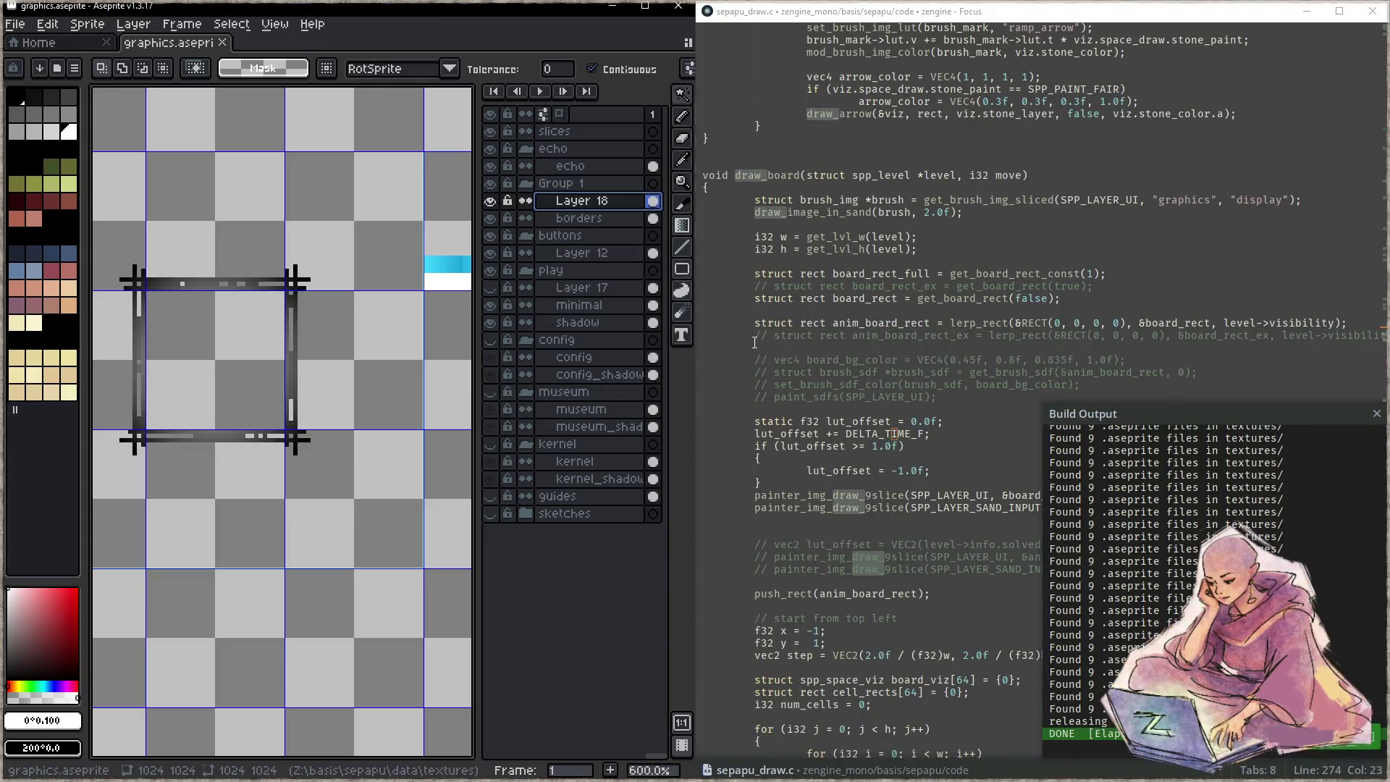
scroll(358, 346, up, 3)
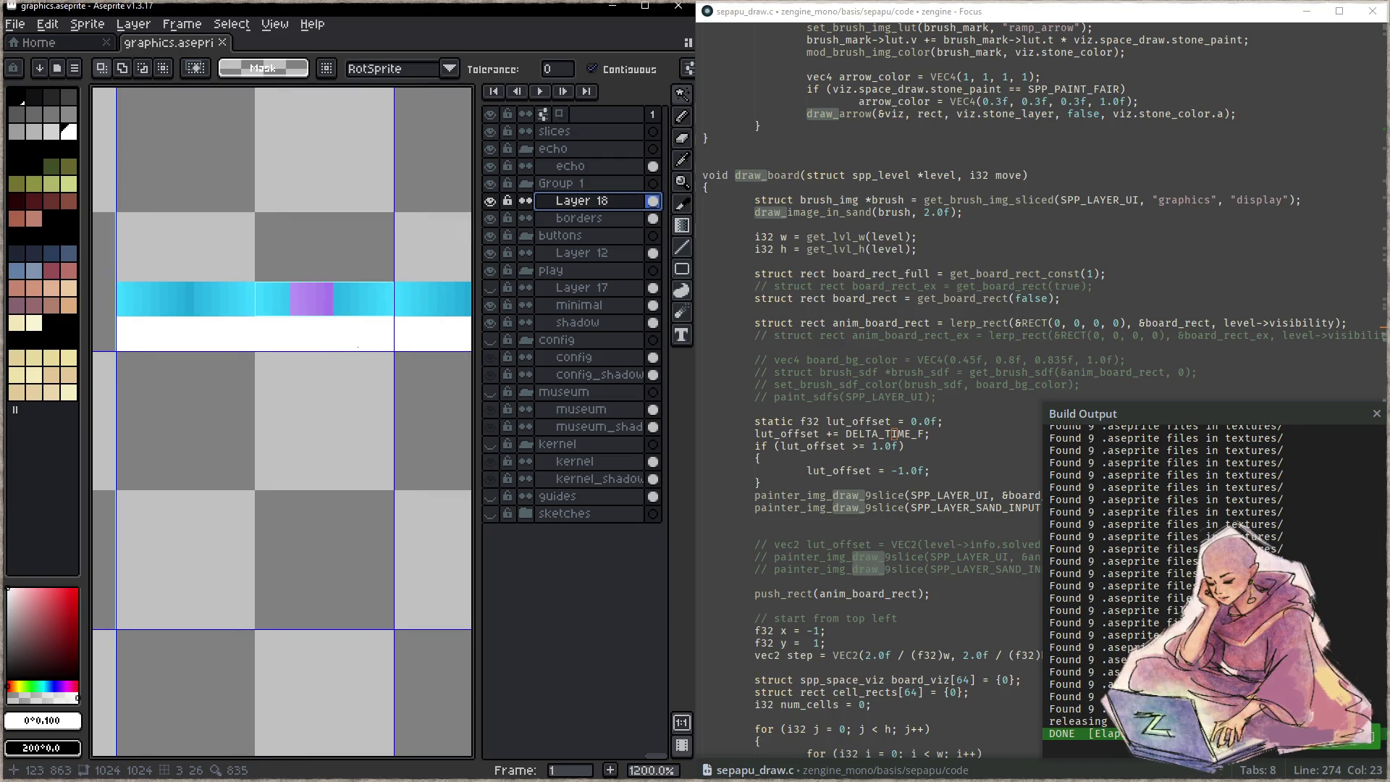
key(shift+c)
drag(358, 310, 357, 345)
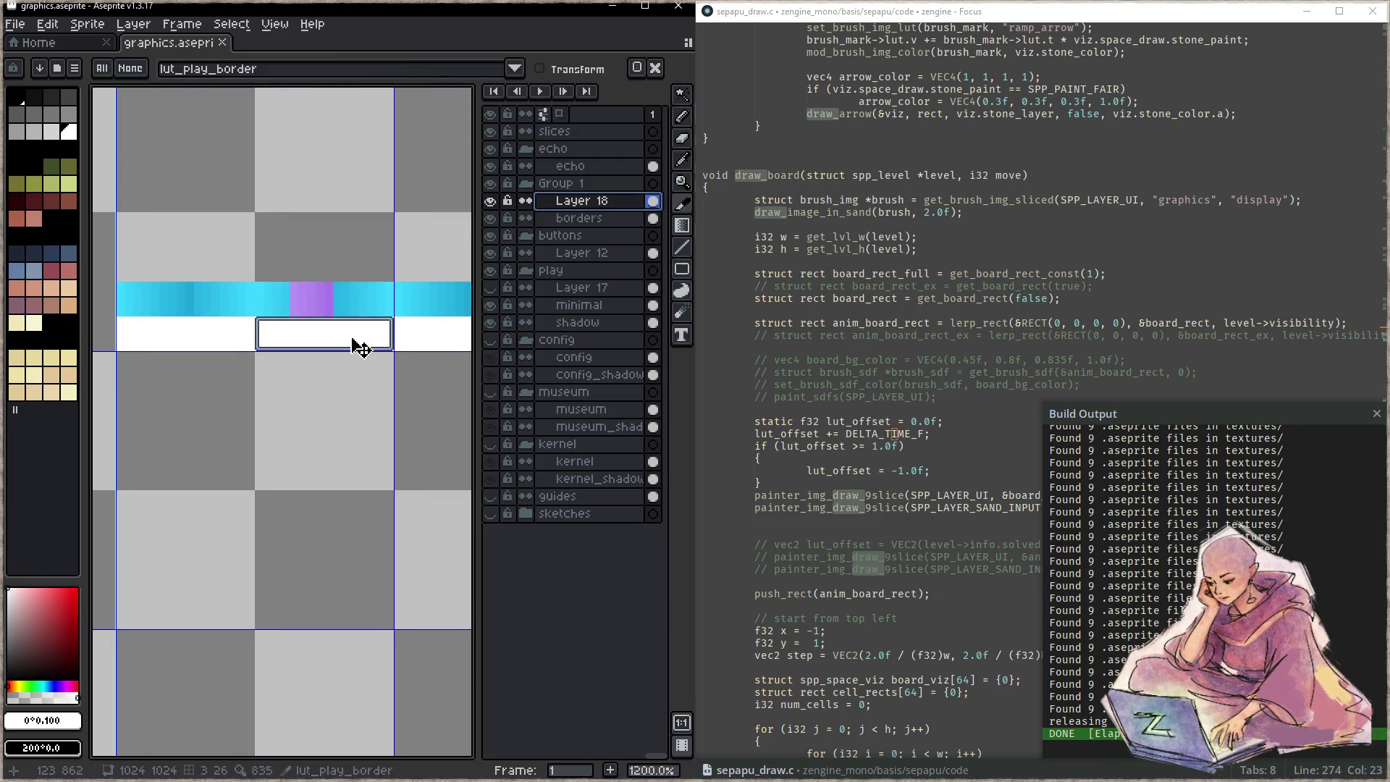
click(947, 481)
key(Escape)
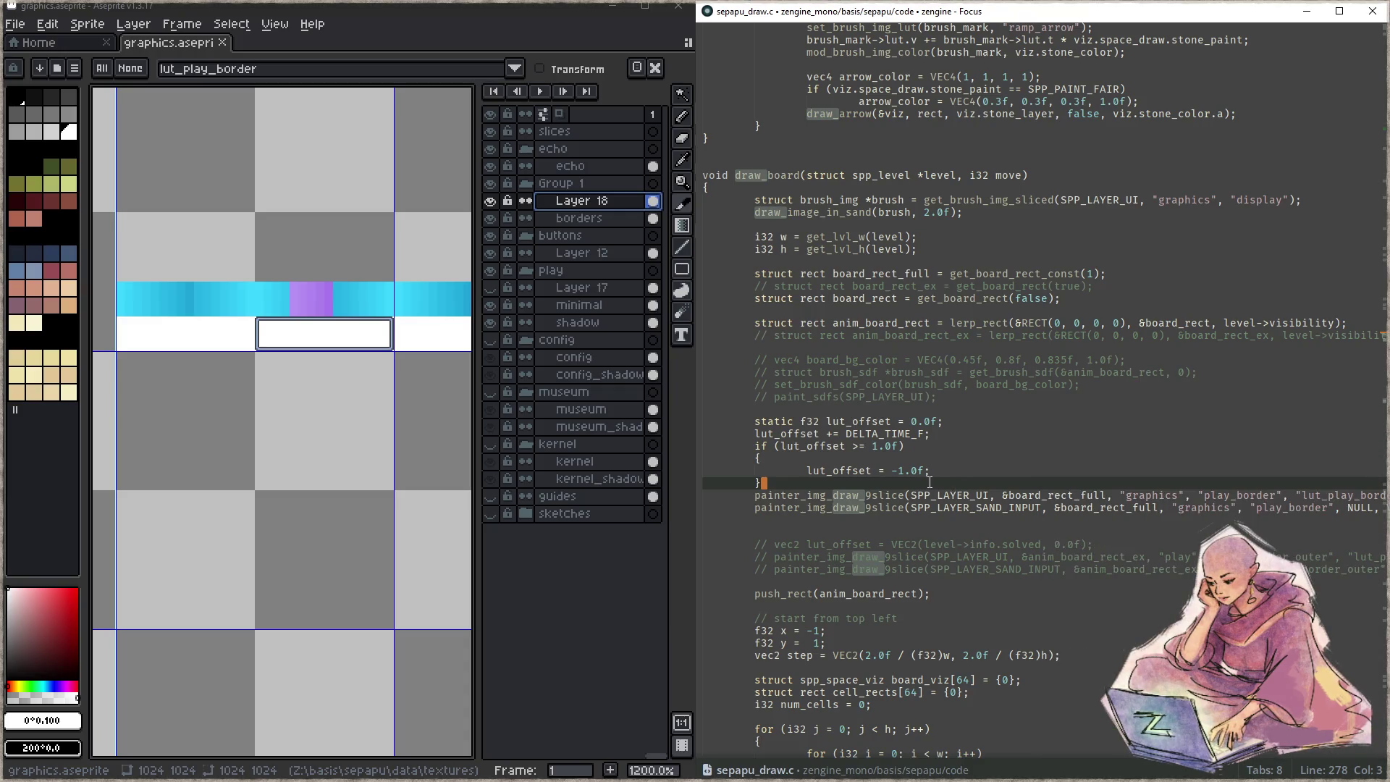
- Rename every lut_offset occurrence to lut_offset_x using multiple cursors
double_click(874, 423)
key(ctrl+d)
key(ctrl+d)
key(ctrl+d)
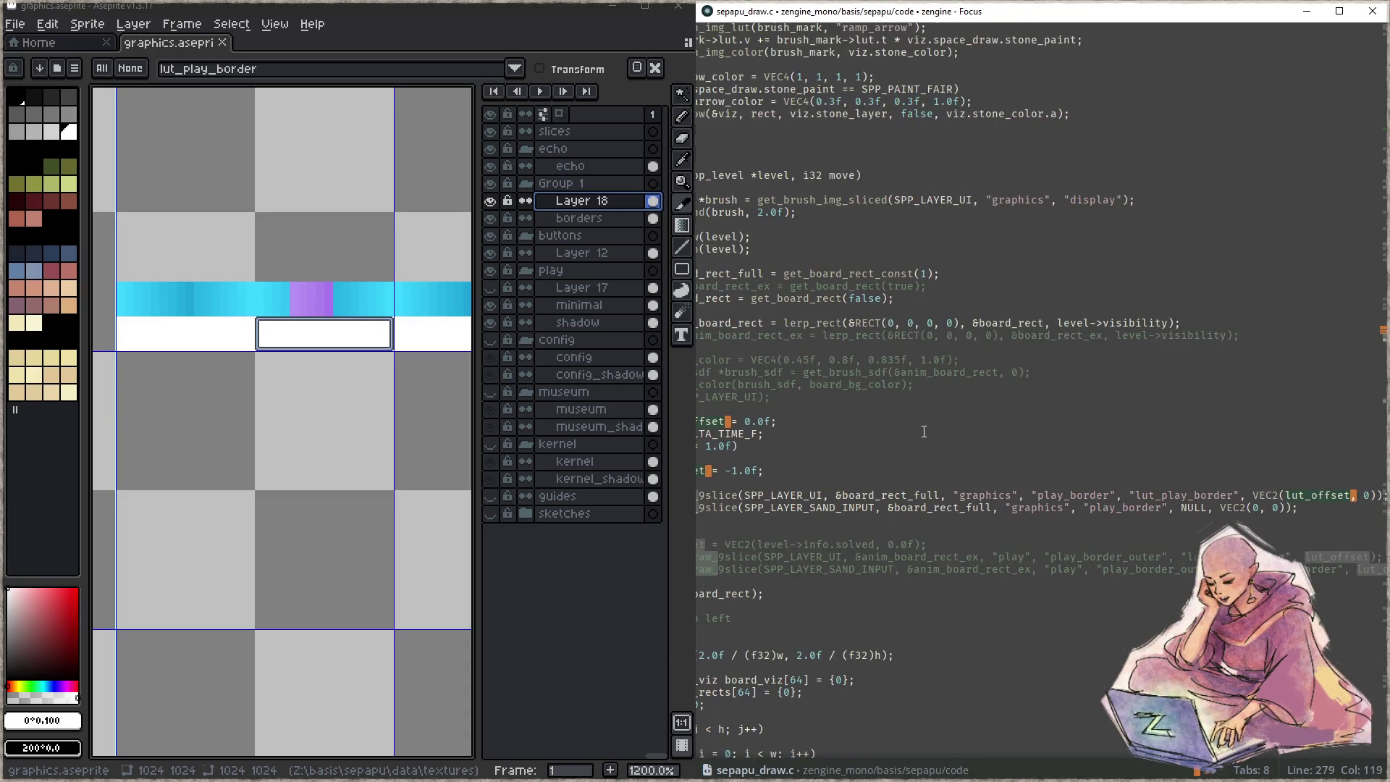
key(Right)
text(_x)
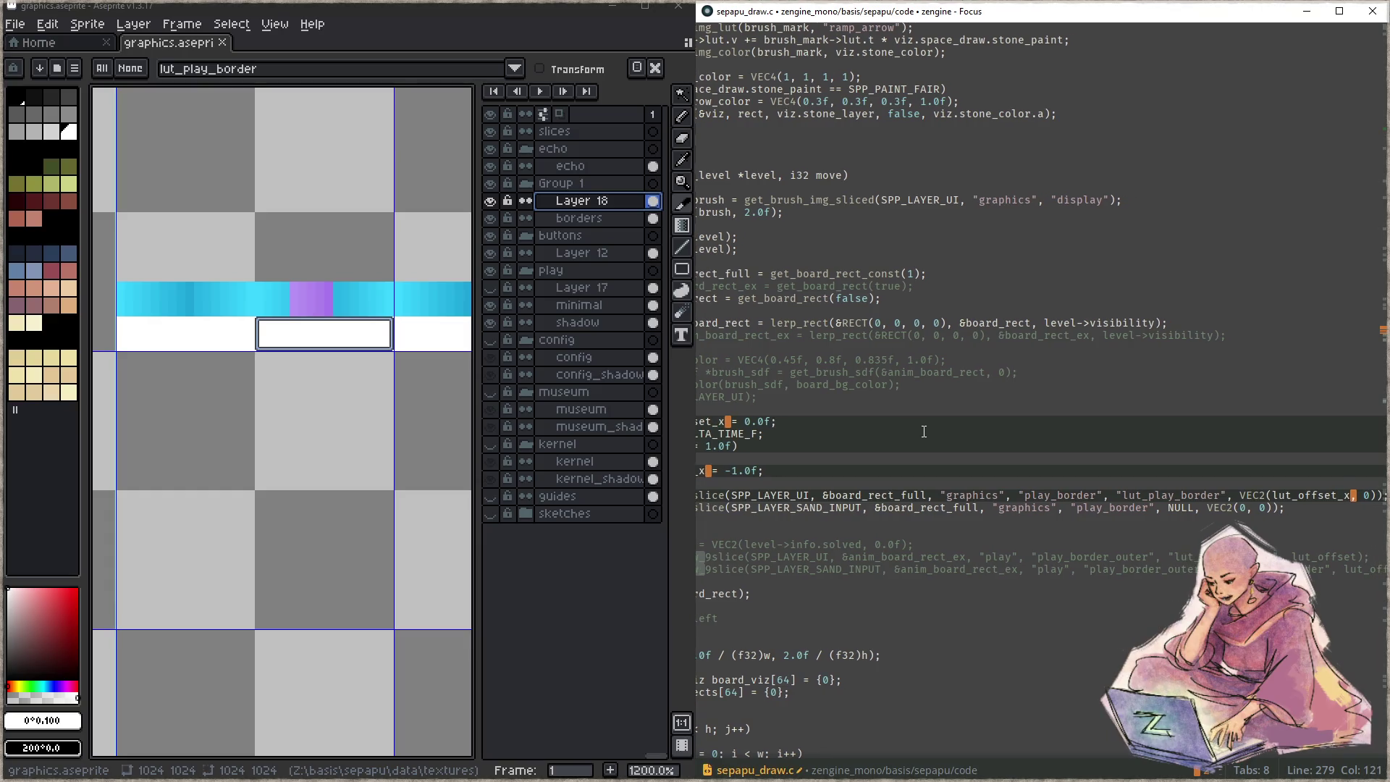
click(832, 482)
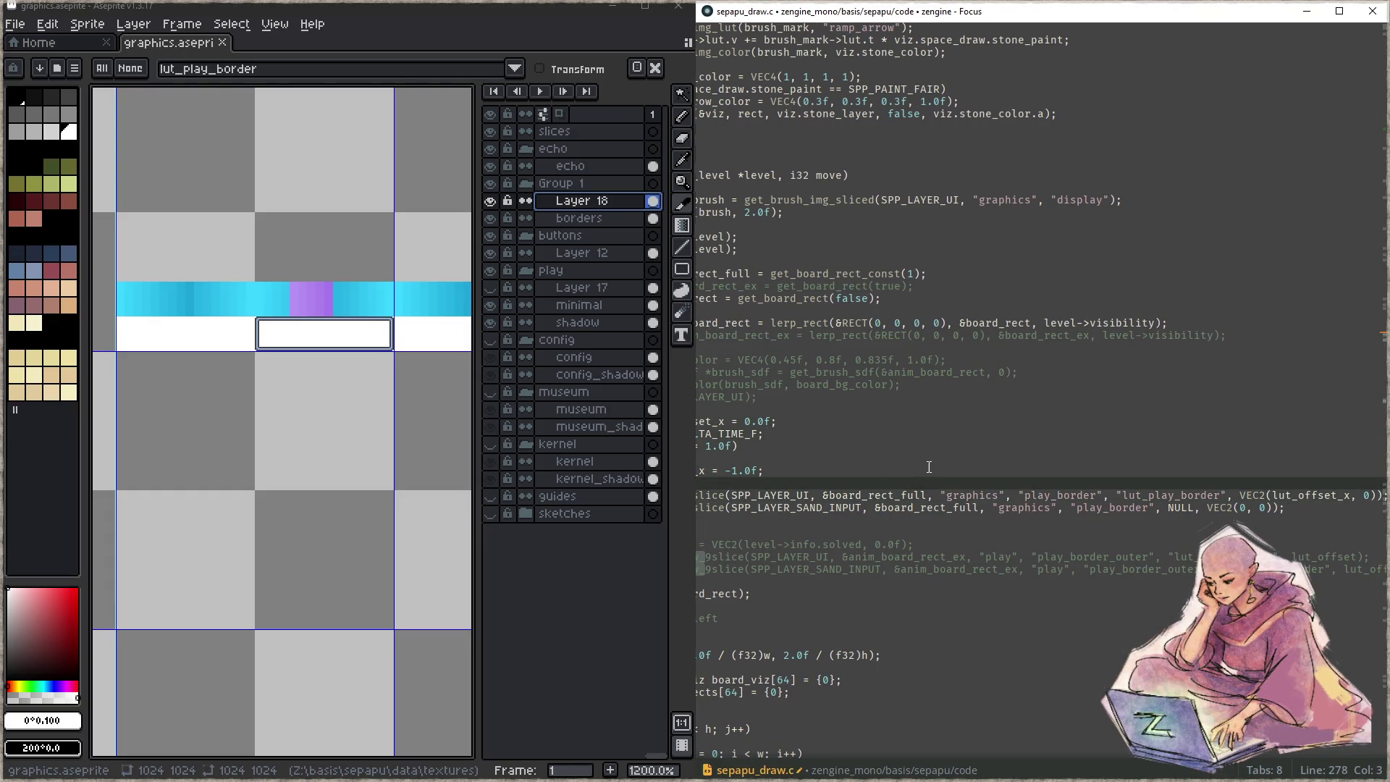
- Start a new line below the if block's closing brace with lut_offset_y
key(Home)
key(End)
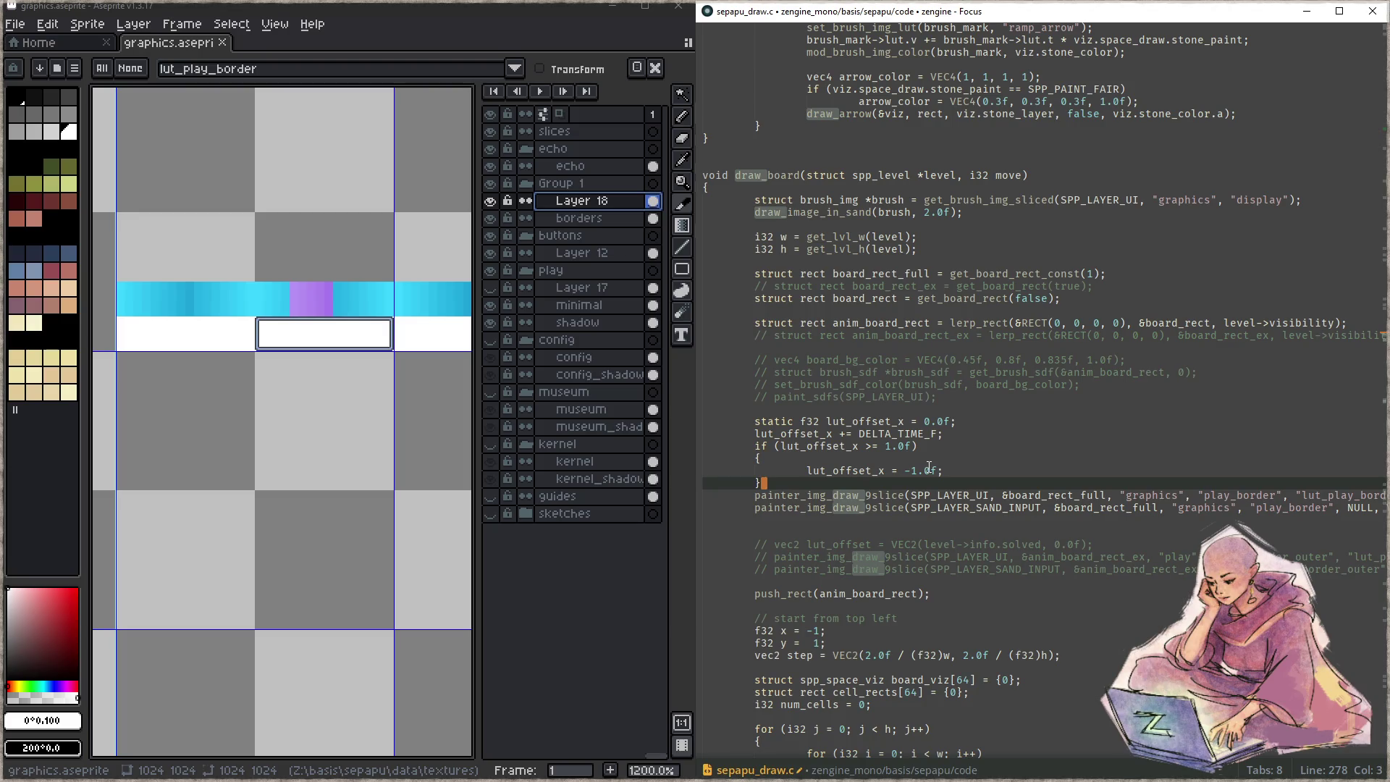
key(Return)
text(lut_offset)
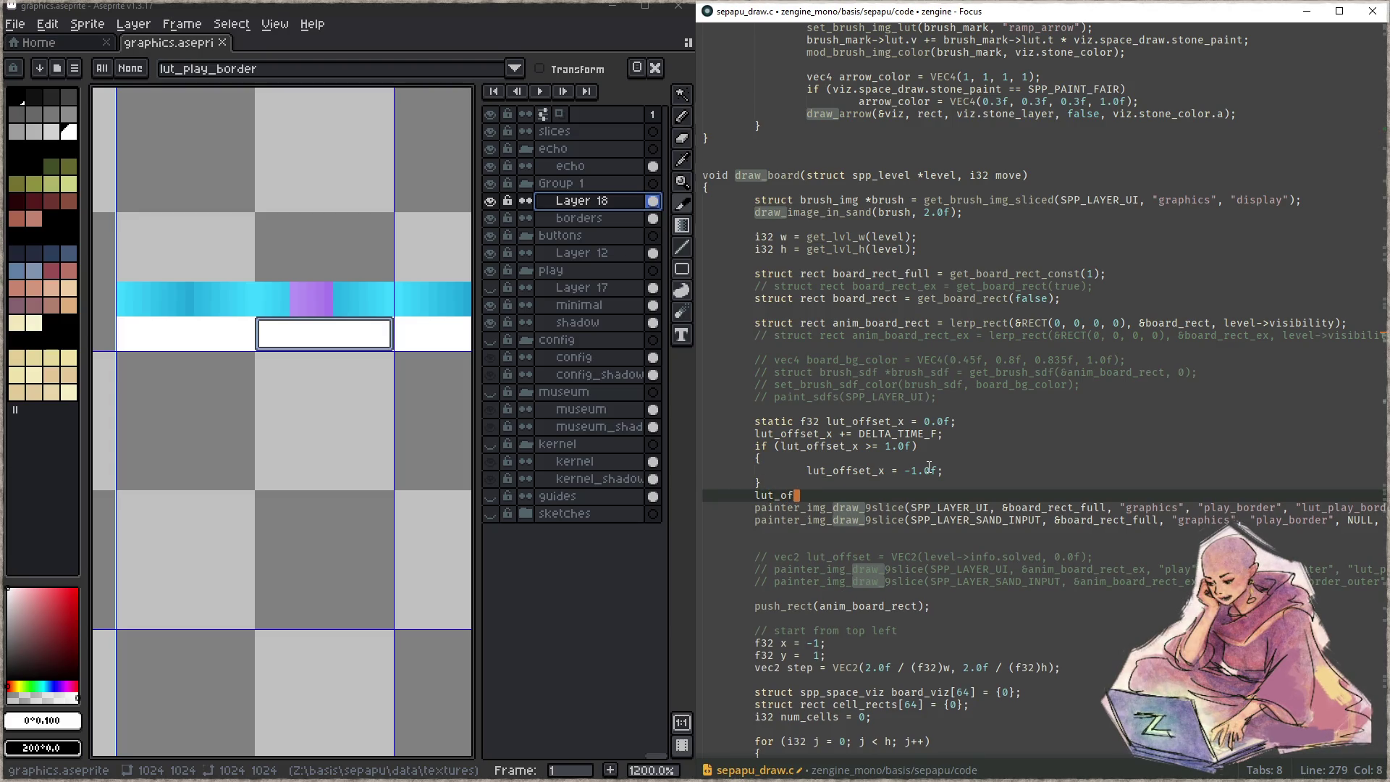
text(_y)
- Duplicate the static lut_offset_x declaration as lut_offset_y = 0.0f
key(Up)
key(Up)
key(Up)
key(ctrl+d)
key(Right)
key(Right)
key(Right)
key(BackSpace)
text(y)
key(Down)
key(Down)
key(Down)
key(End)
- Begin the assignment line as 'lut_offset_y = ACTIVE'
key(Down)
key(End)
text(= )
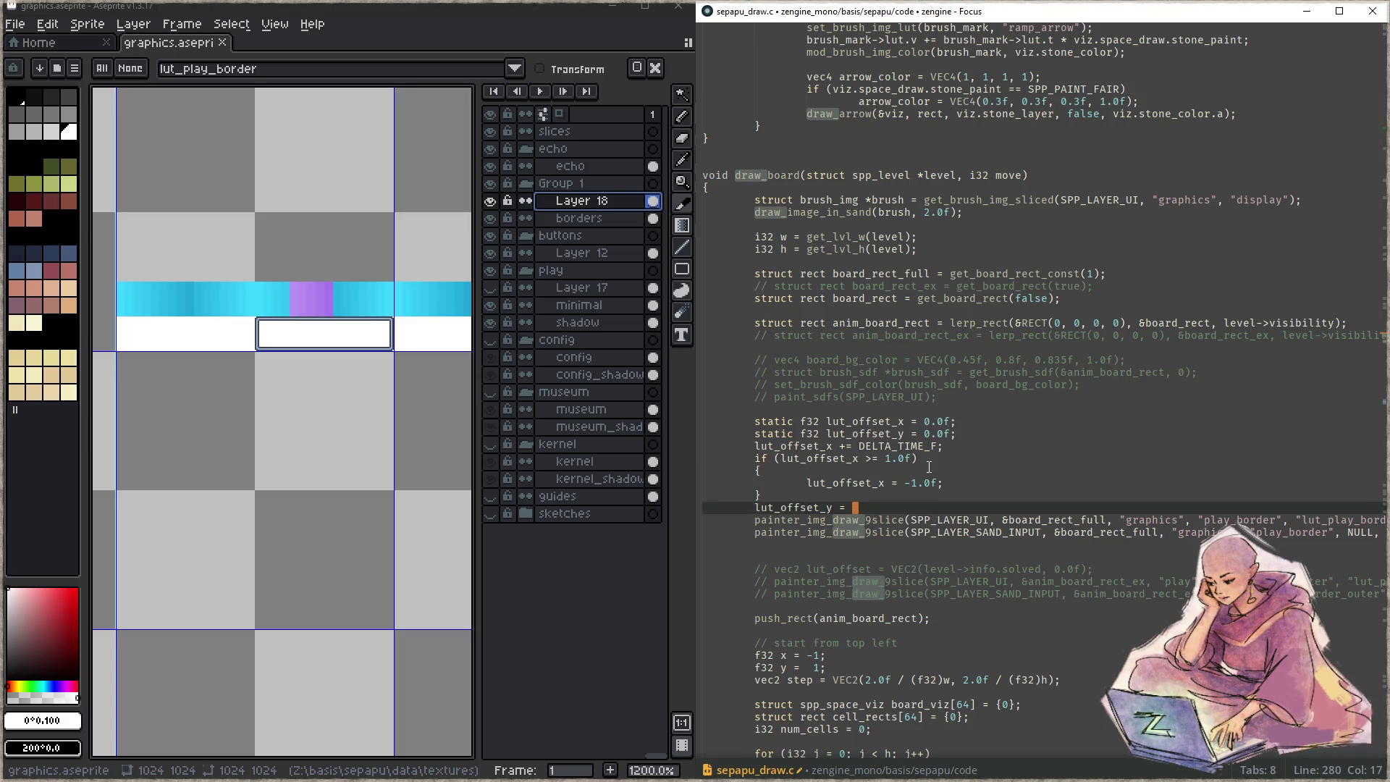
text(ACTIVE)
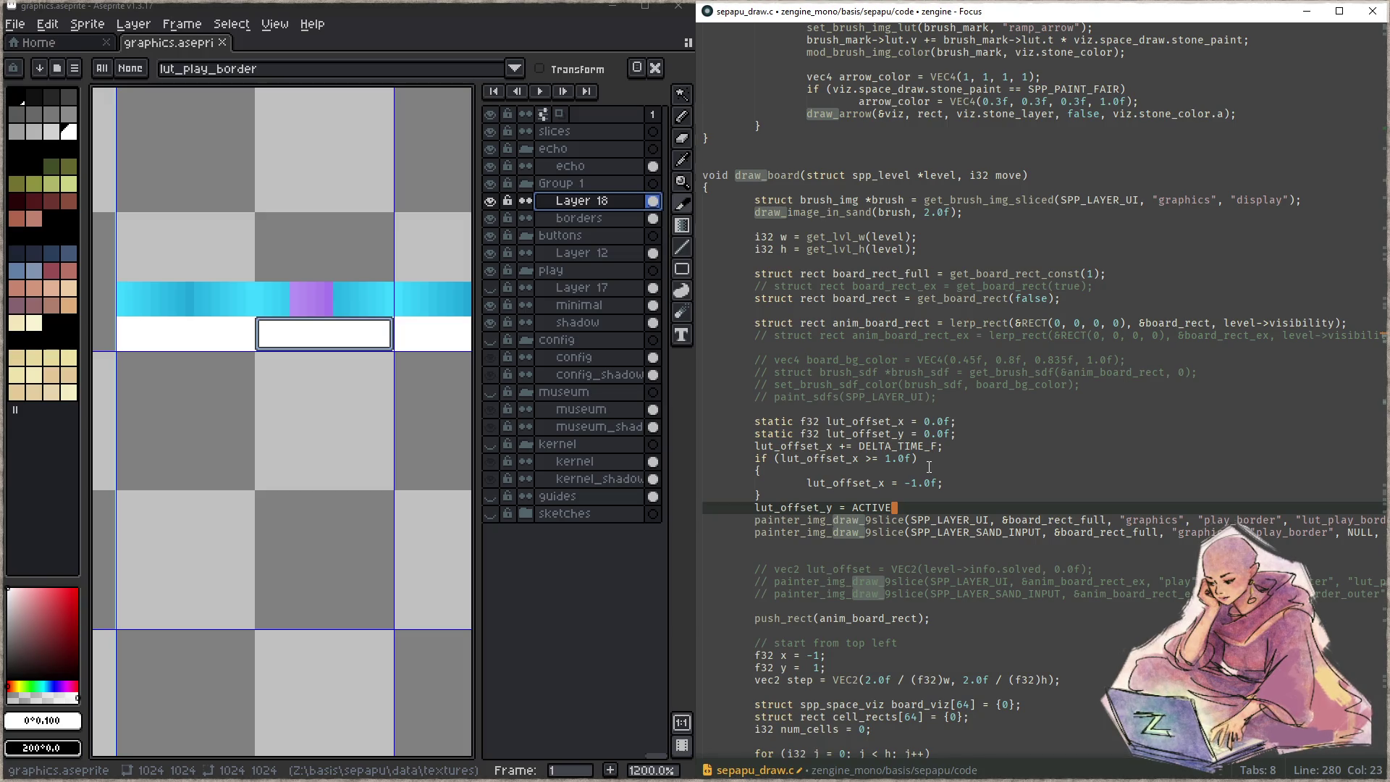
key(ctrl+p)
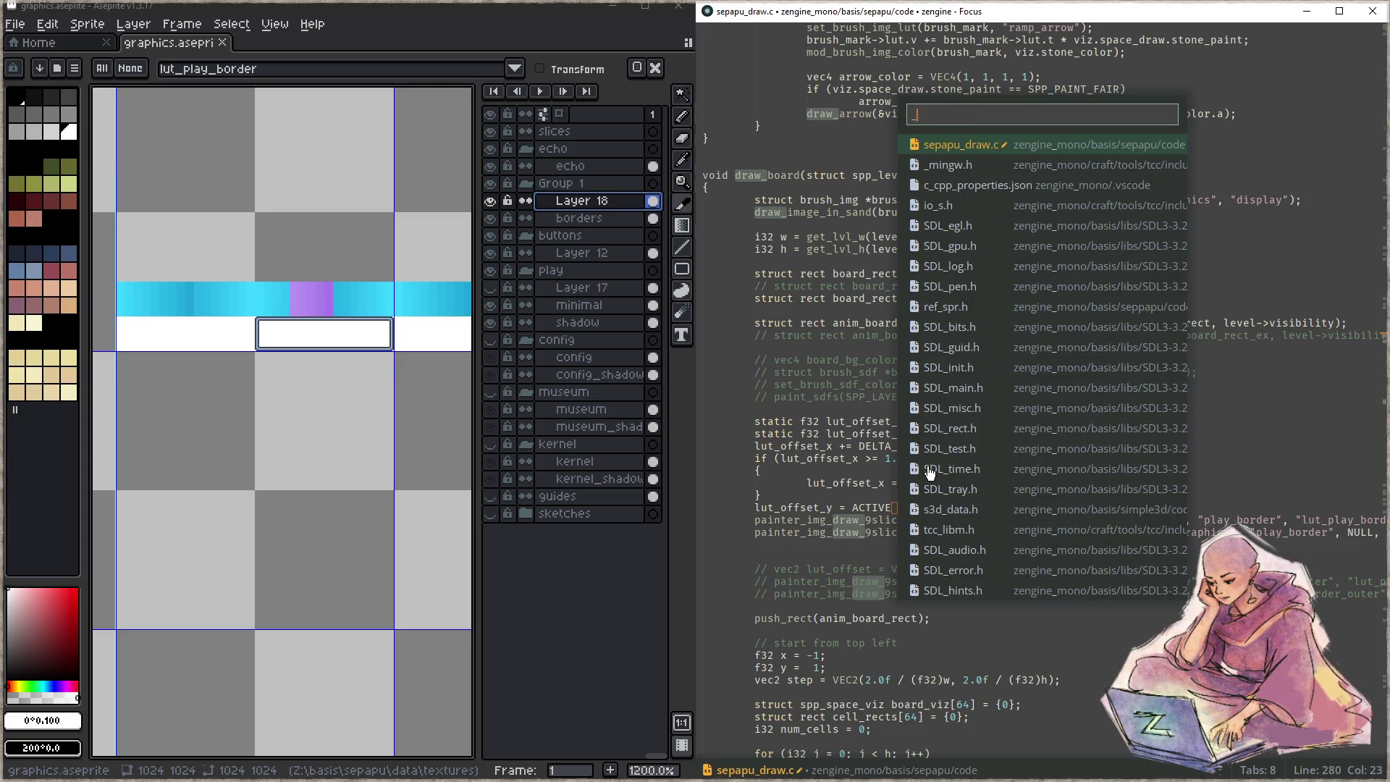
text(util.c)
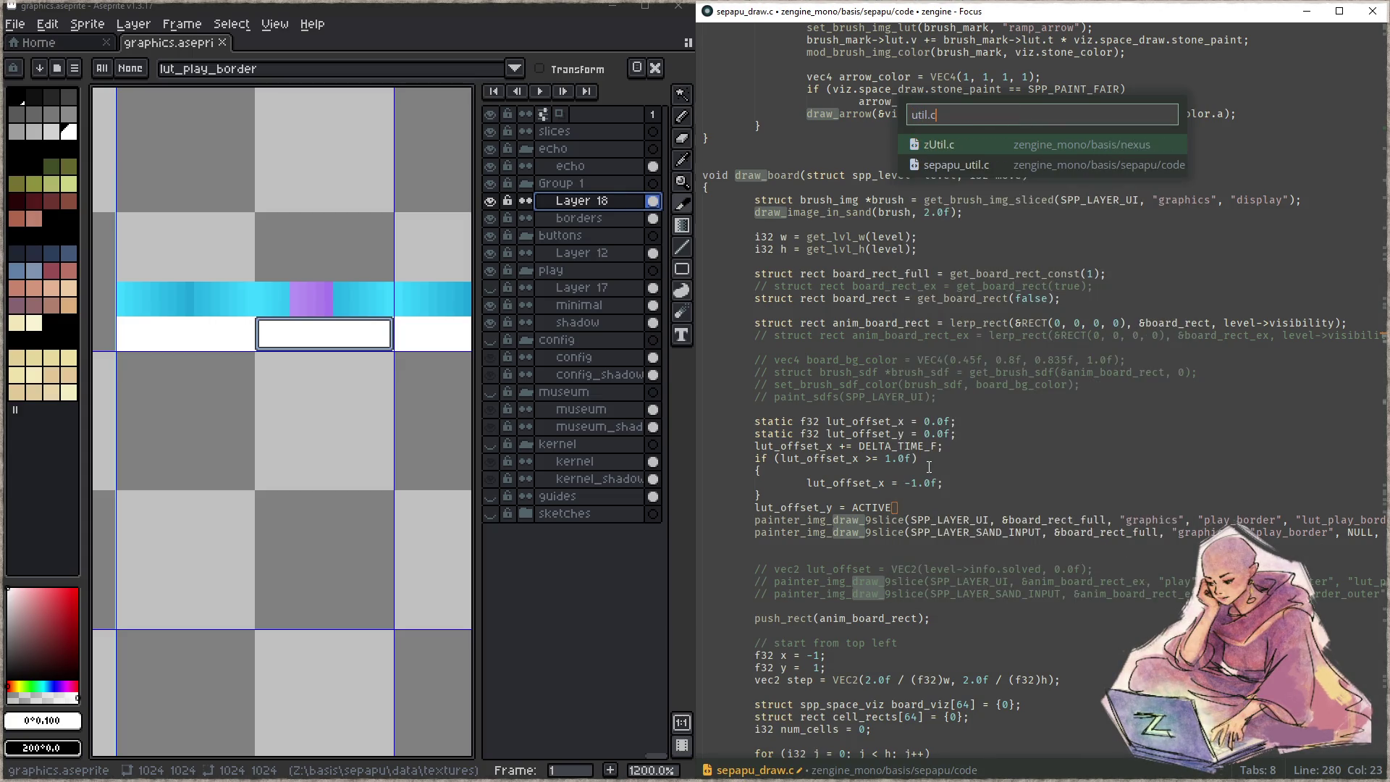
key(Down)
key(Return)
key(ctrl+Down)
key(ctrl+Down)
key(ctrl+Down)
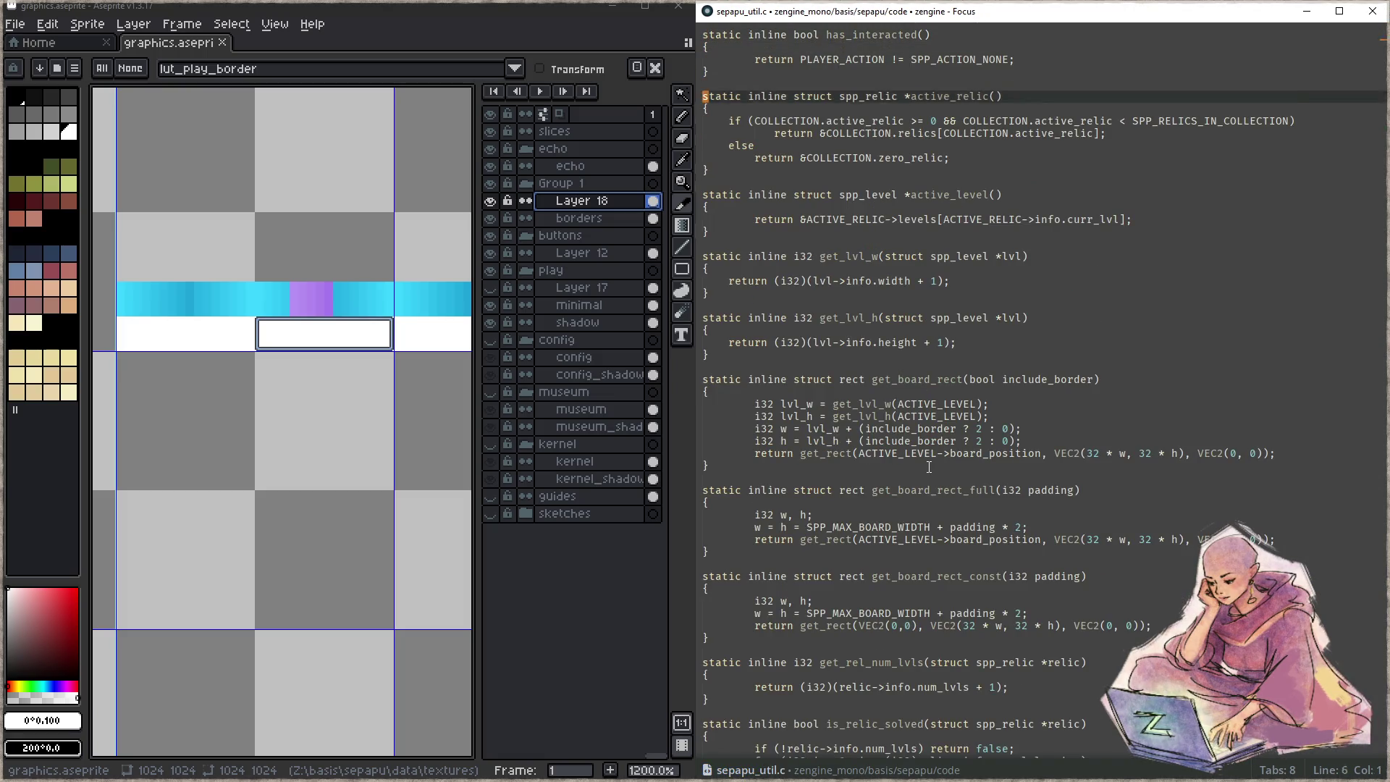
scroll(929, 467, down, 10)
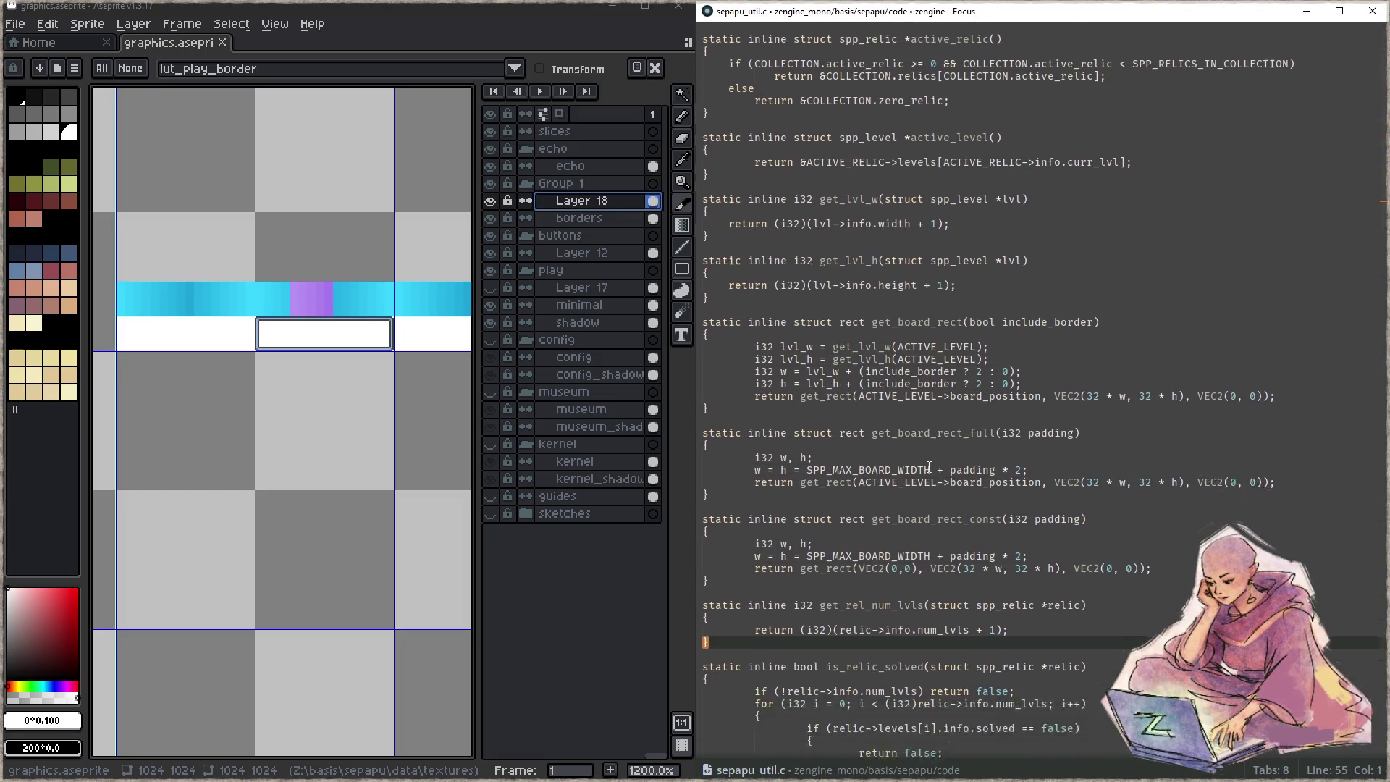
scroll(929, 467, up, 10)
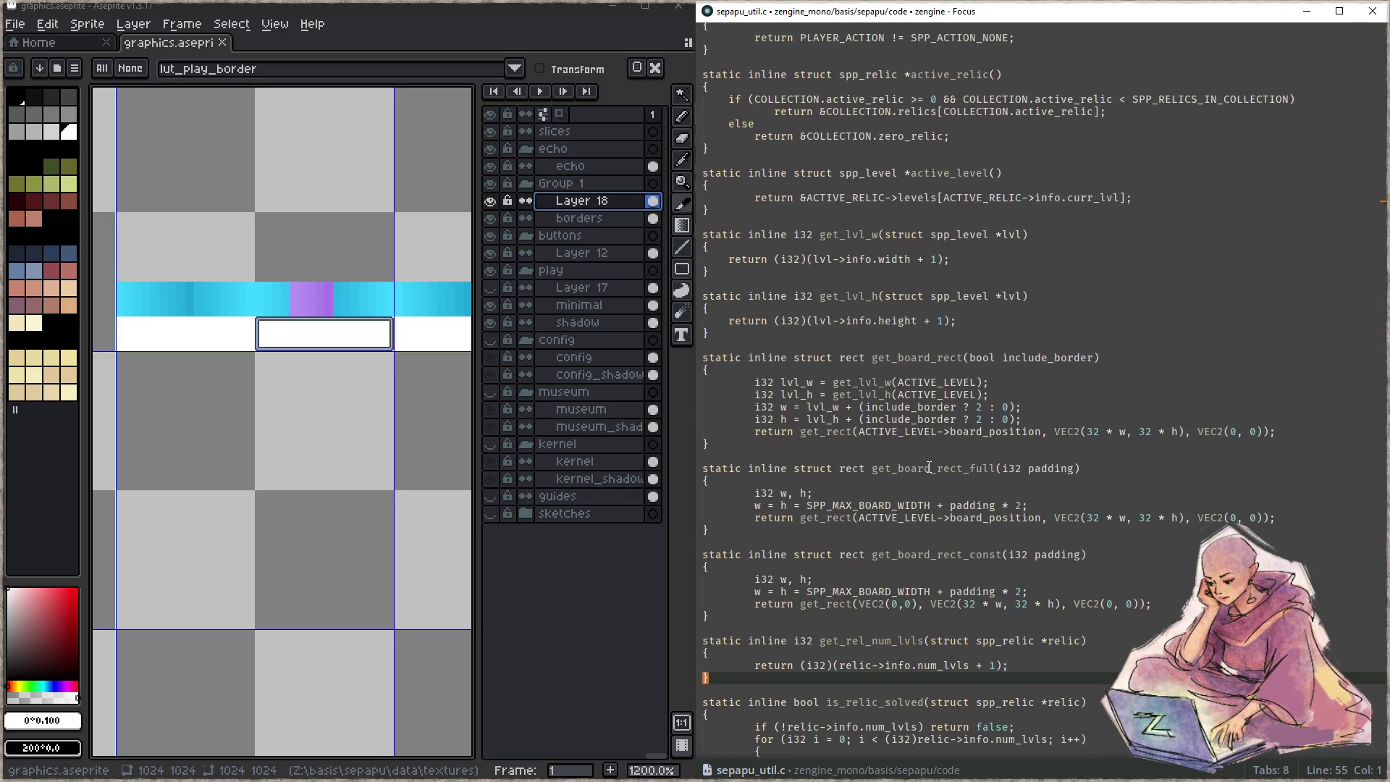
key(Up)
key(Up)
key(ctrl+shift+f)
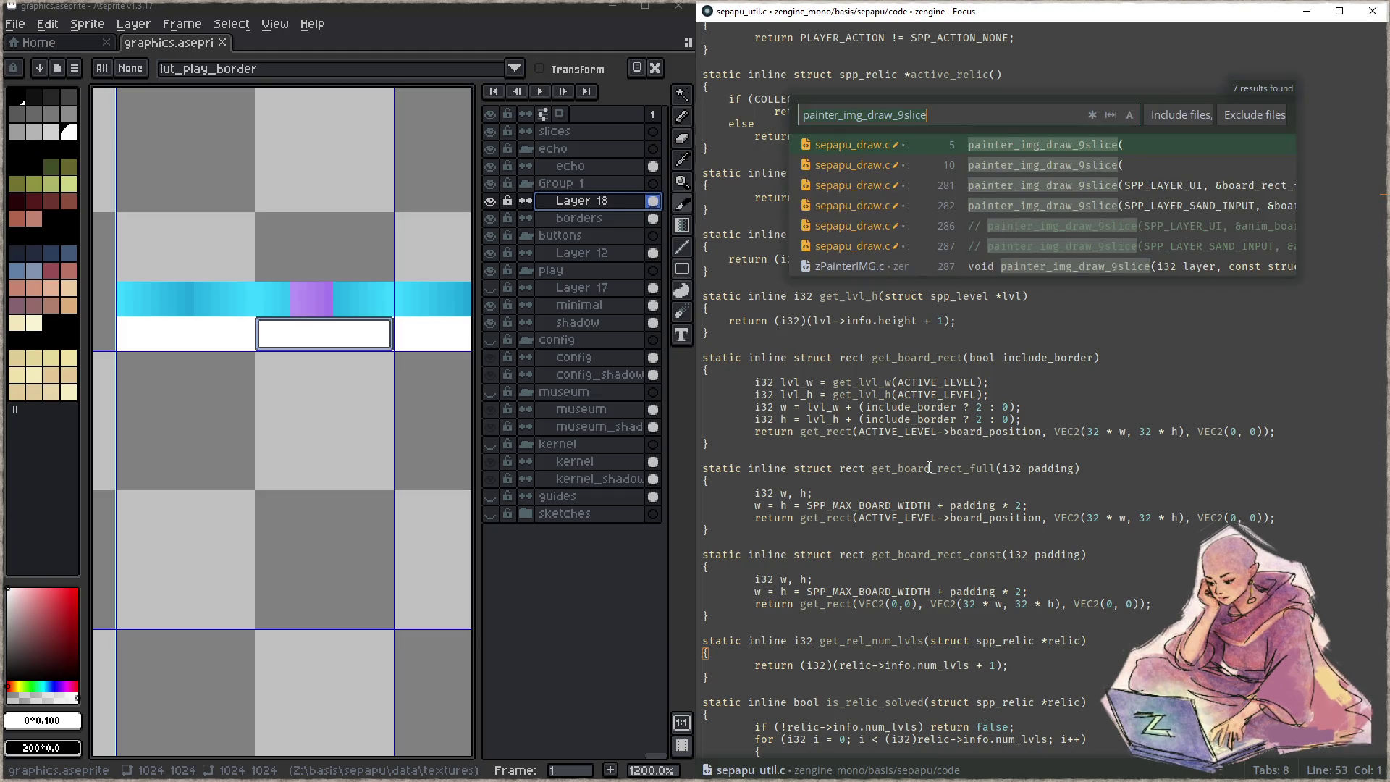
text(level->inf)
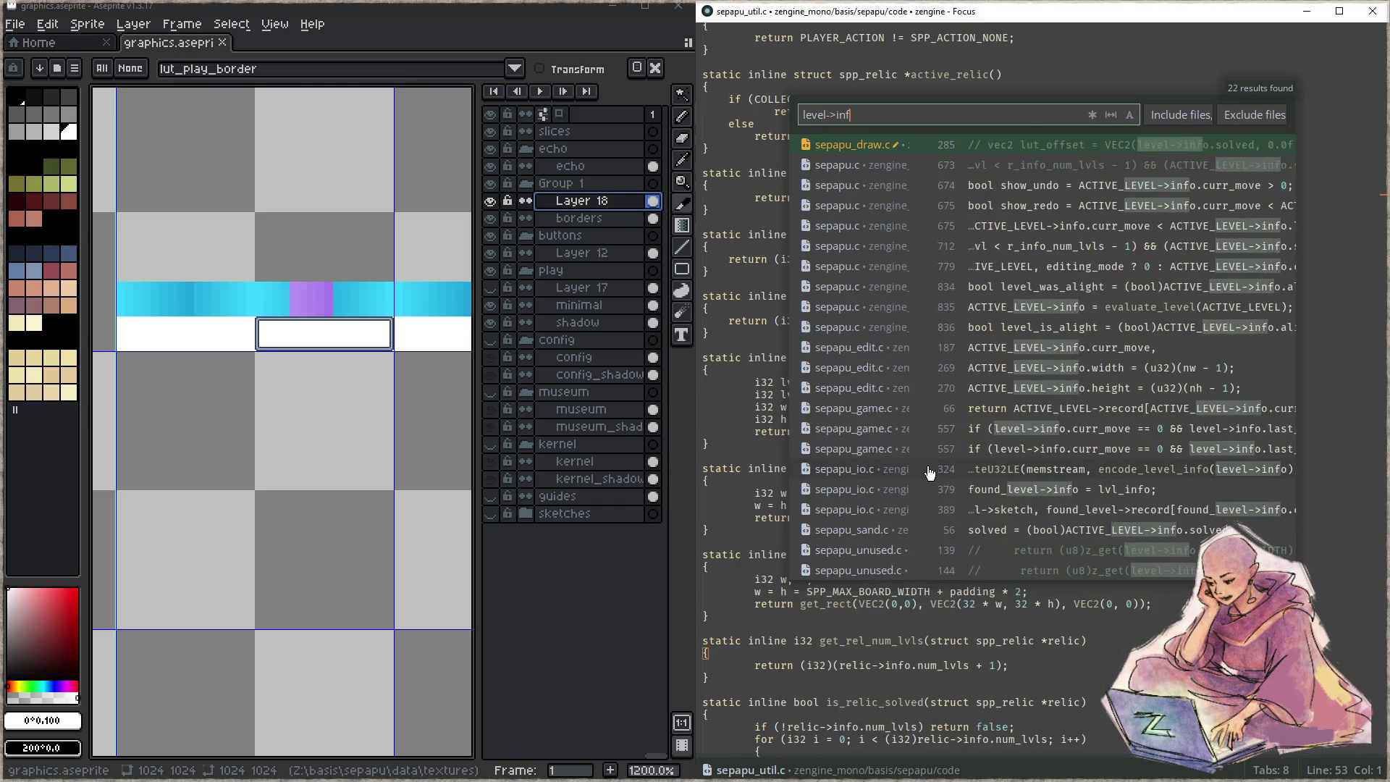
text(o.solved)
key(Down)
key(Down)
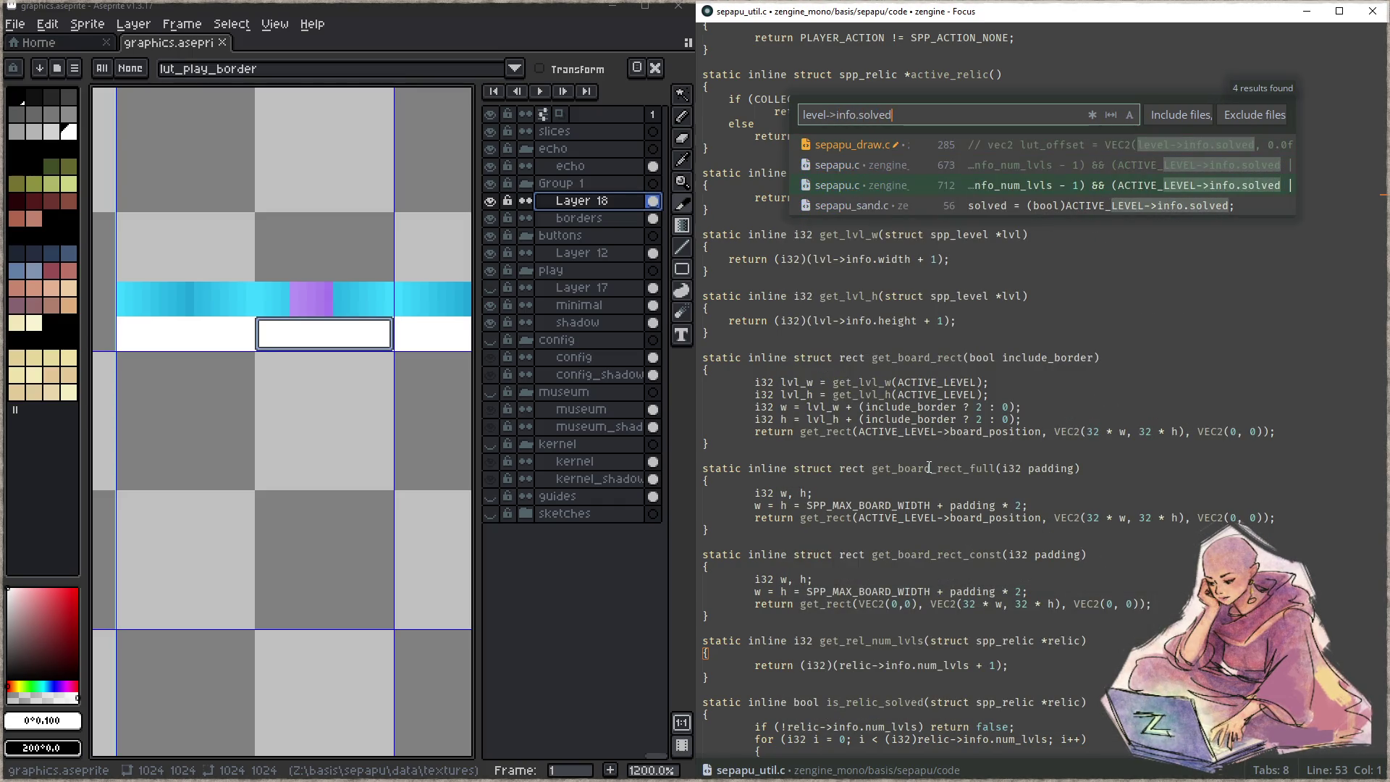
key(Return)
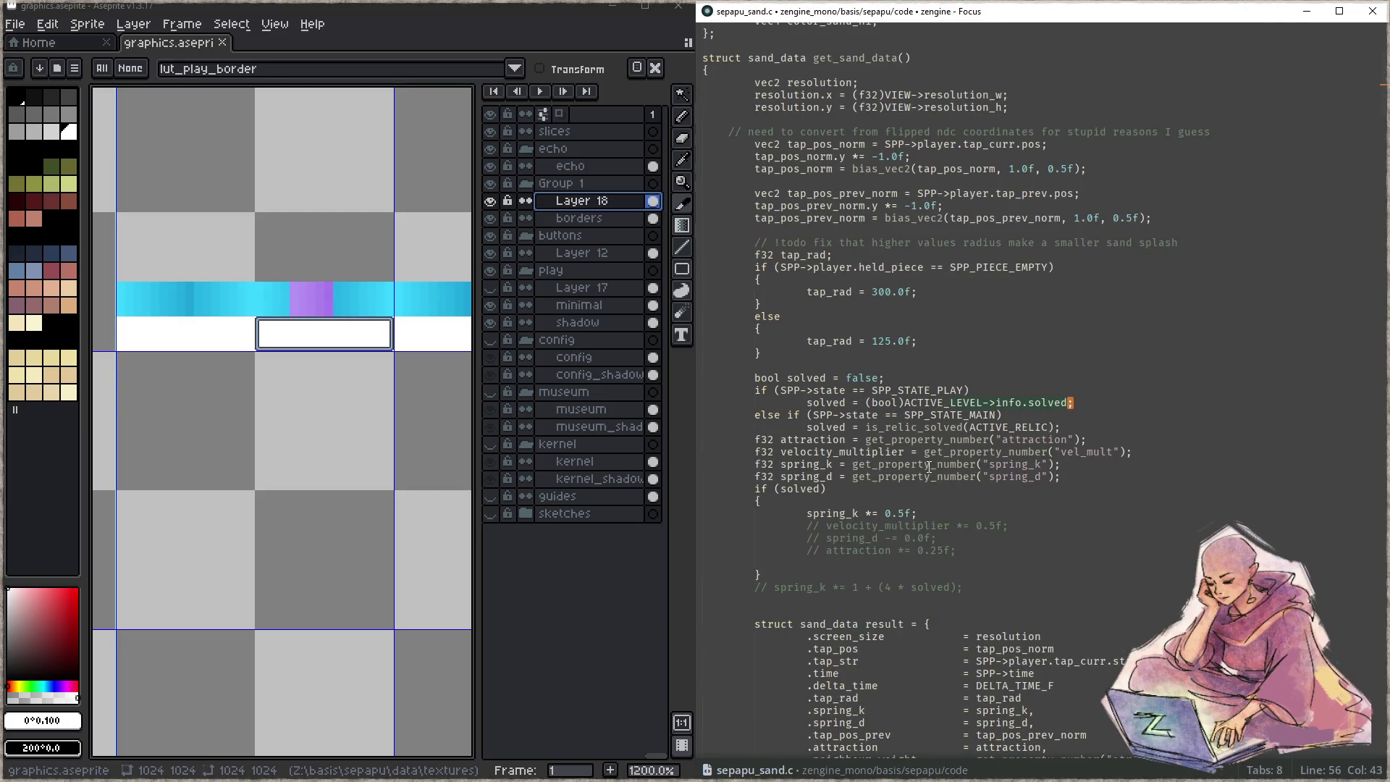
key(End)
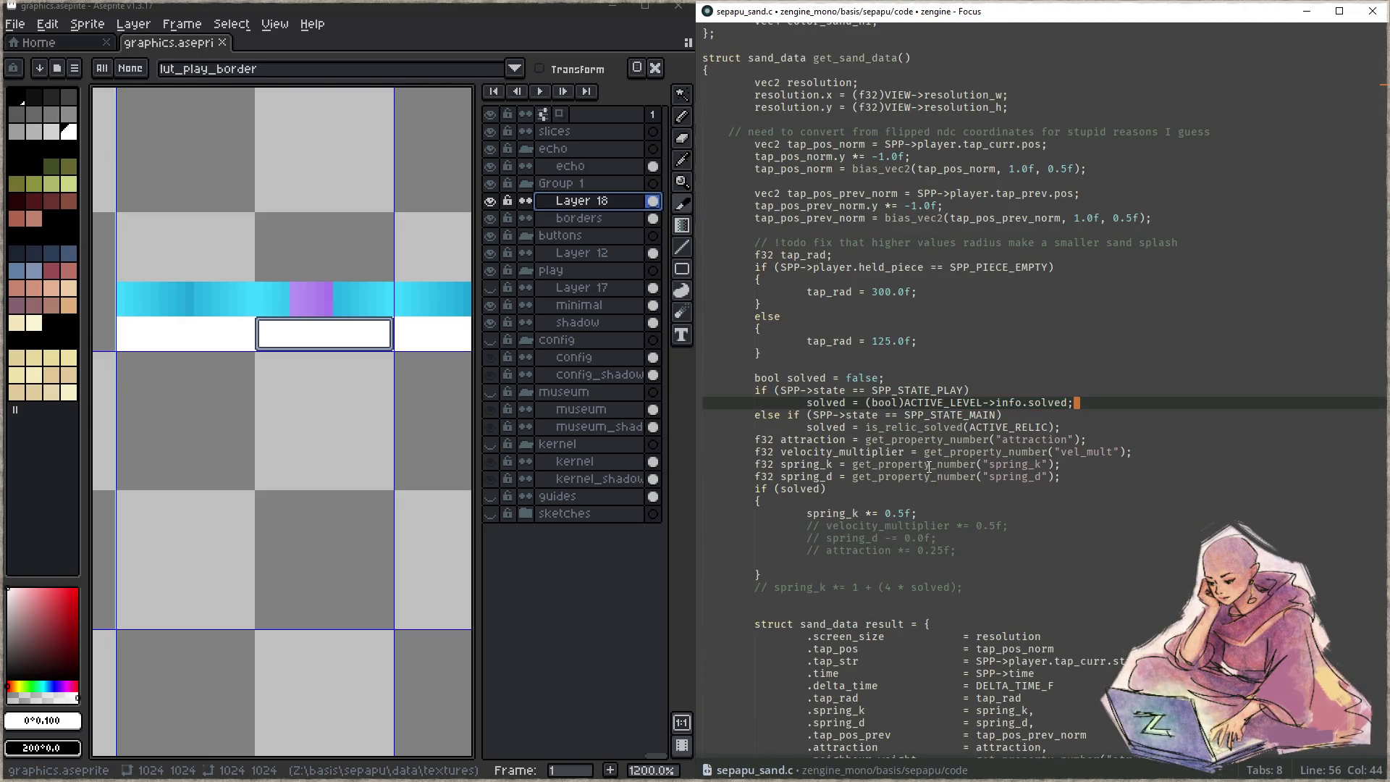
key(ctrl+Left)
key(ctrl+Left)
key(ctrl+Left)
key(Left)
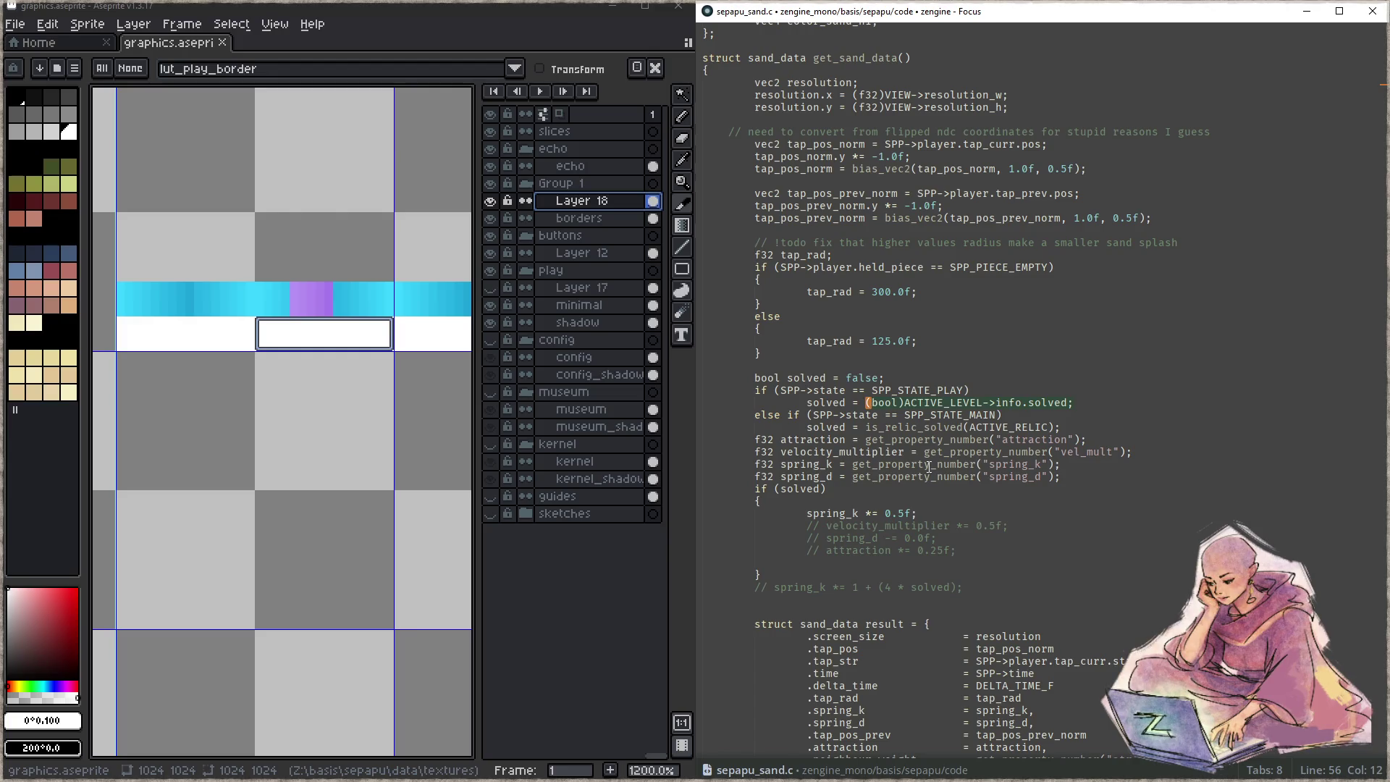
key(ctrl+p)
text(draw)
key(Return)
key(BackSpace)
key(BackSpace)
key(BackSpace)
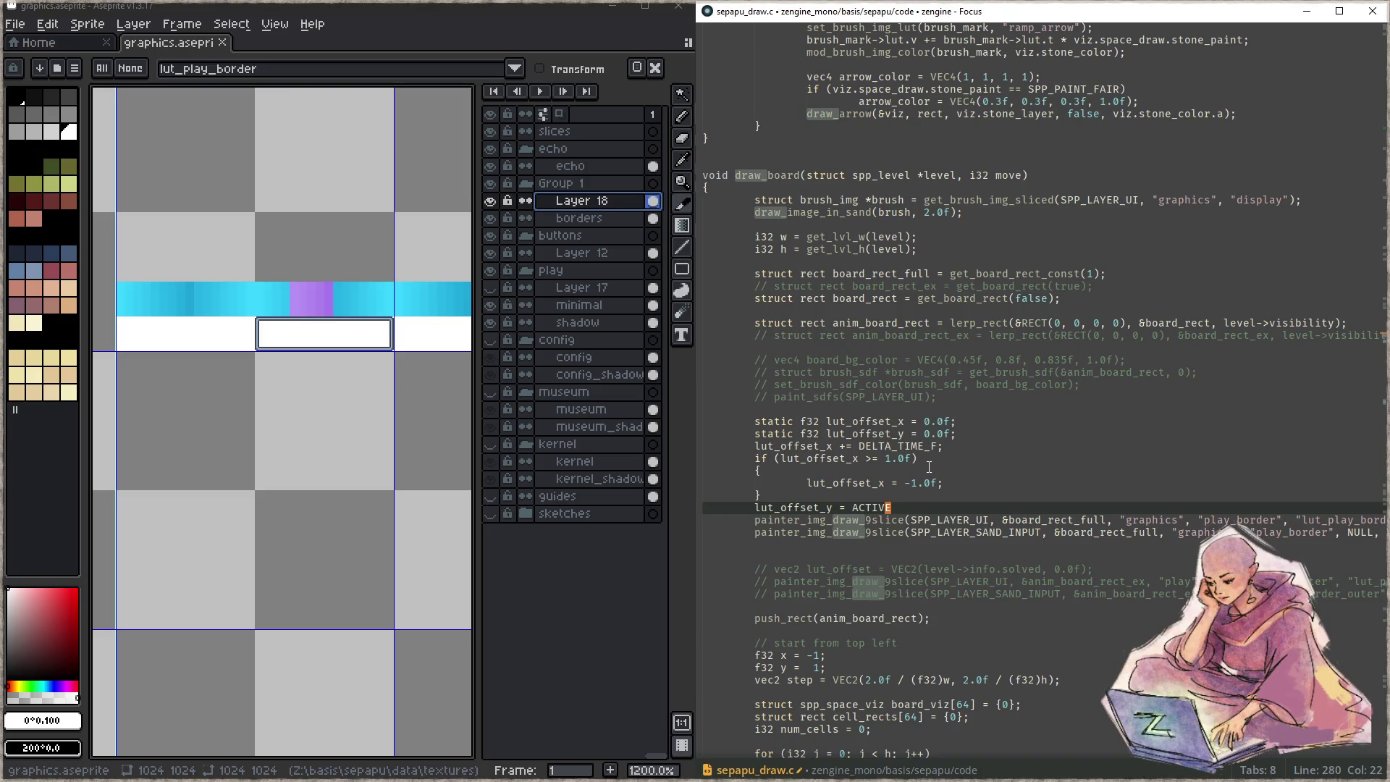
- Paste the solved-flag expression, replace the (bool) cast with a minus, save and build
text((bool)ACTIVE_LEVEL->info.solved;)
key(ctrl+Left)
key(ctrl+Left)
key(ctrl+Left)
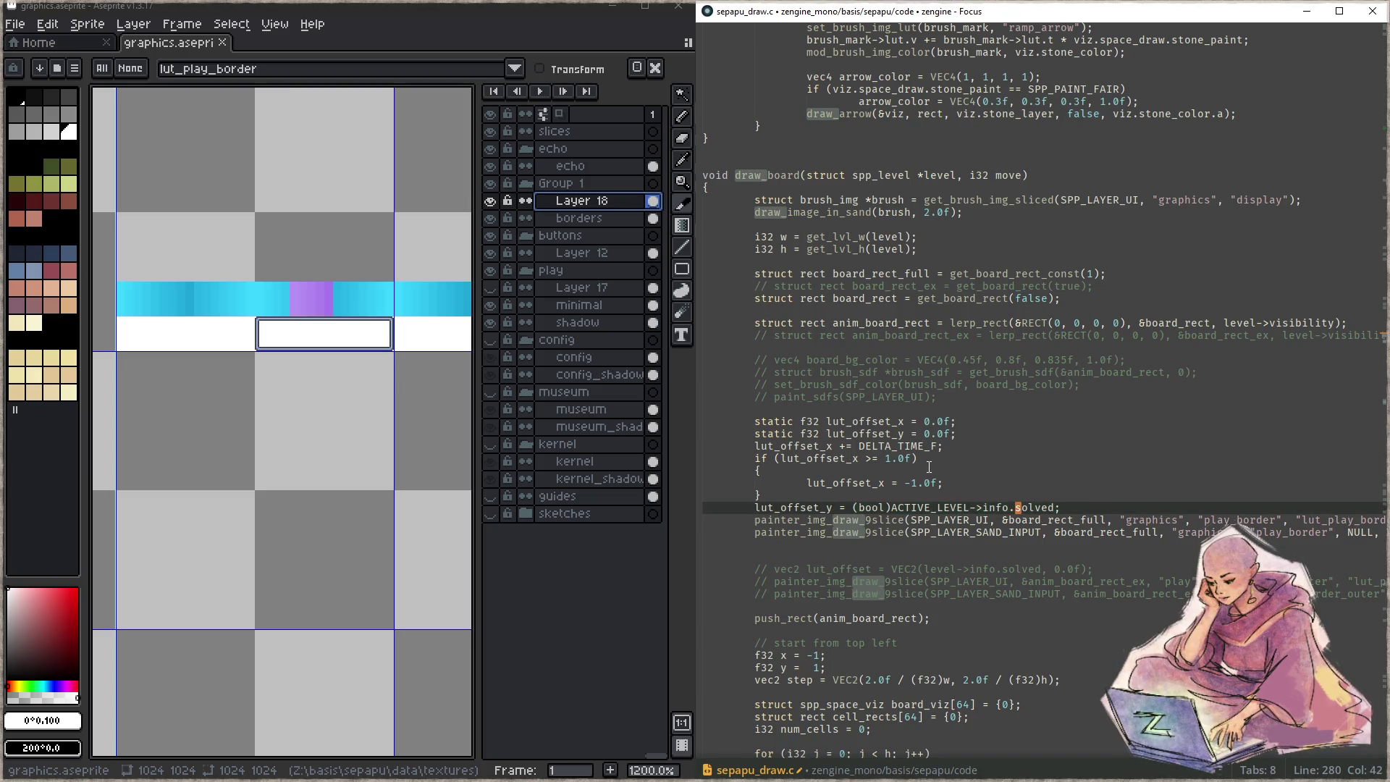
key(Delete)
key(Delete)
key(Delete)
text(-)
key(ctrl+s)
key(F5)
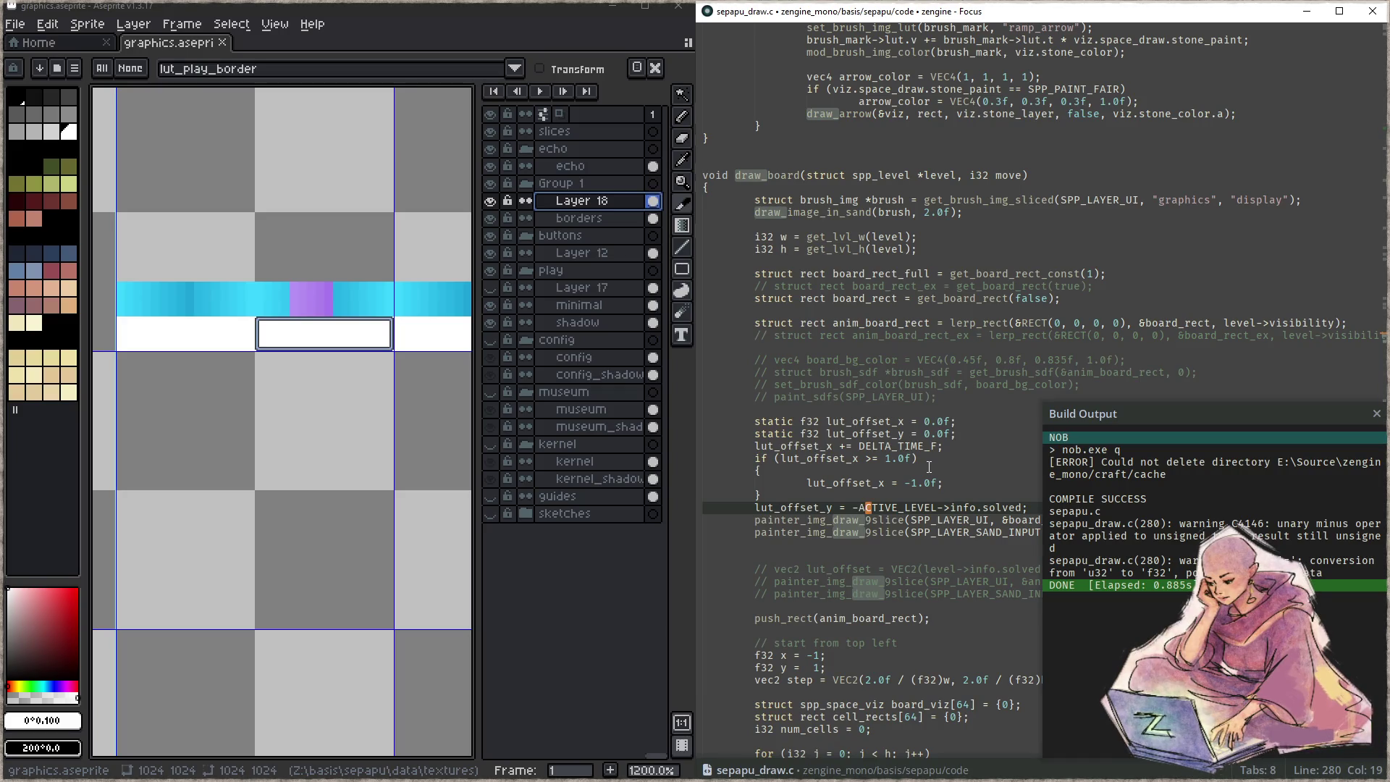
- Wrap the expression in an (i32) cast, save and rebuild
text(()
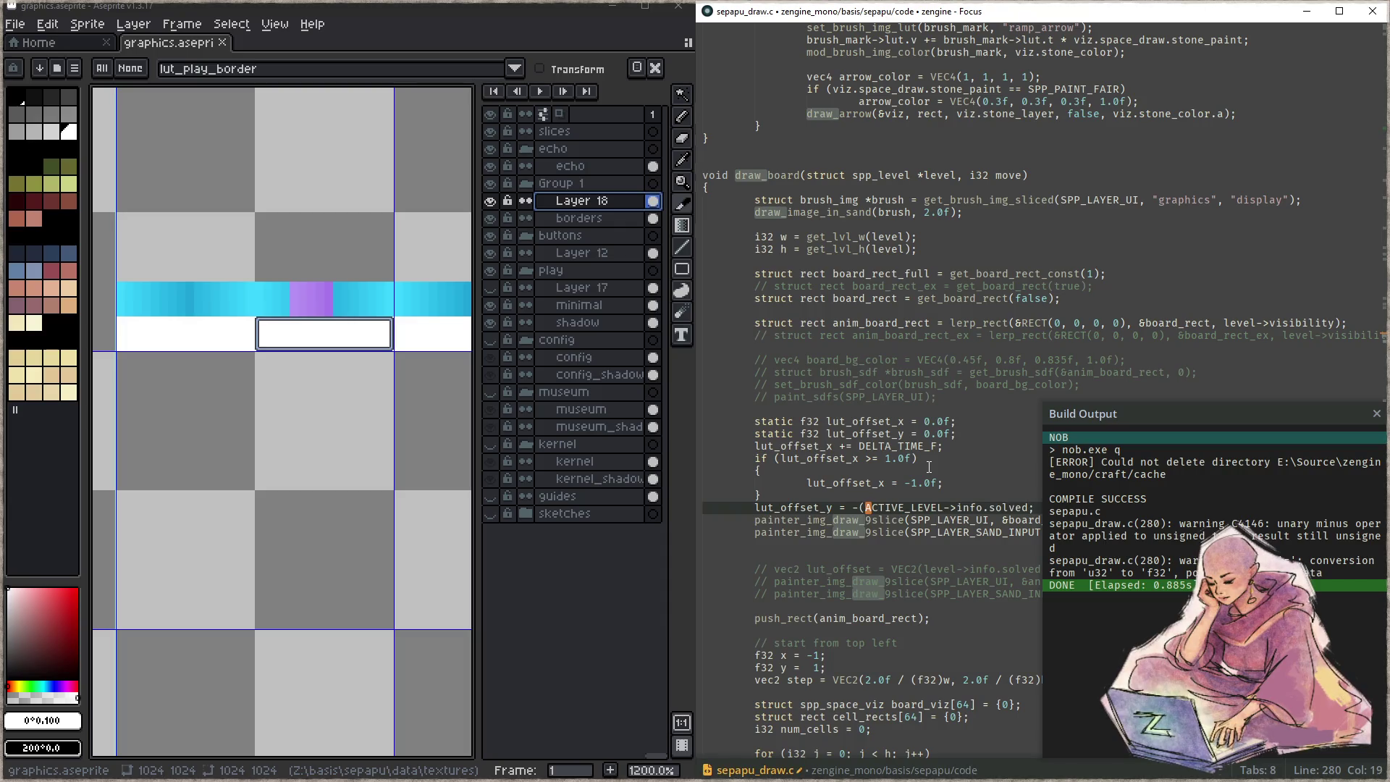
text(i32))
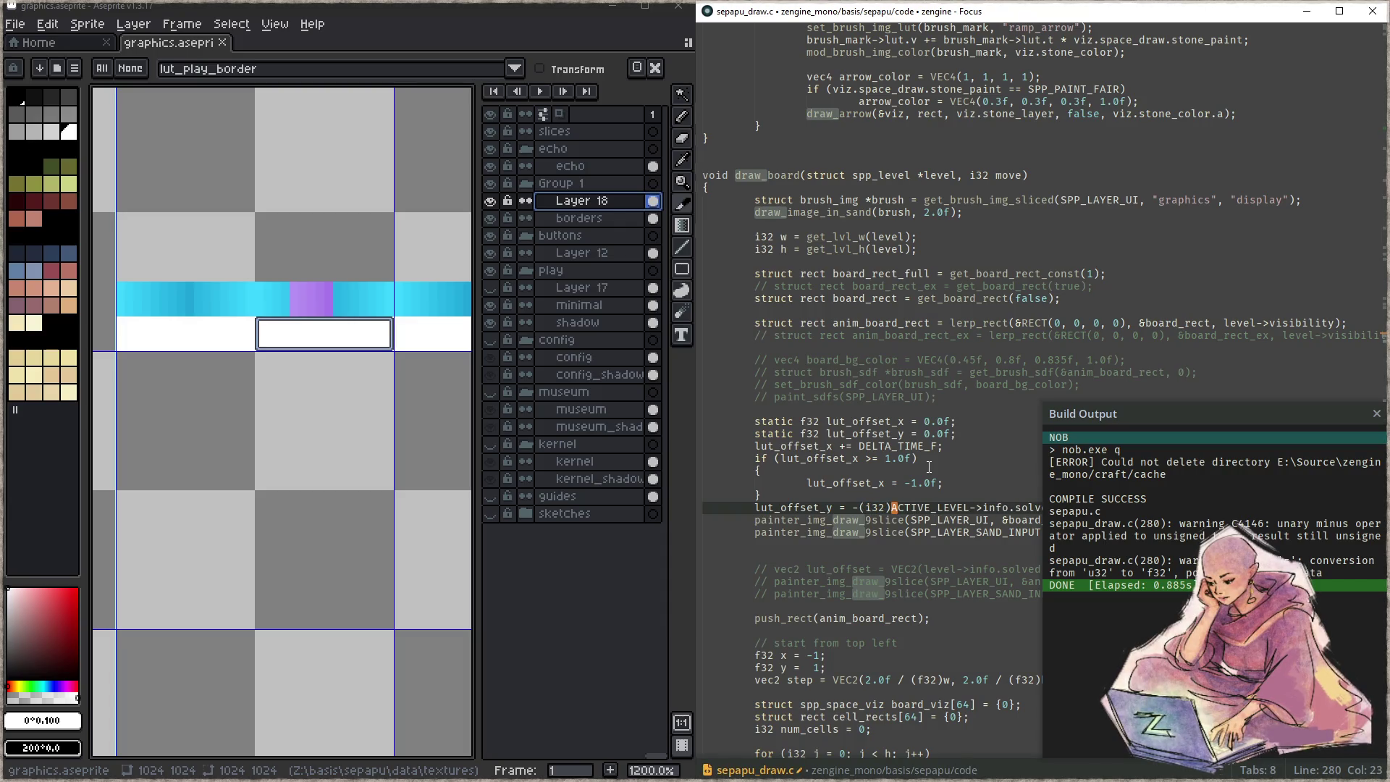
text(()
key(End)
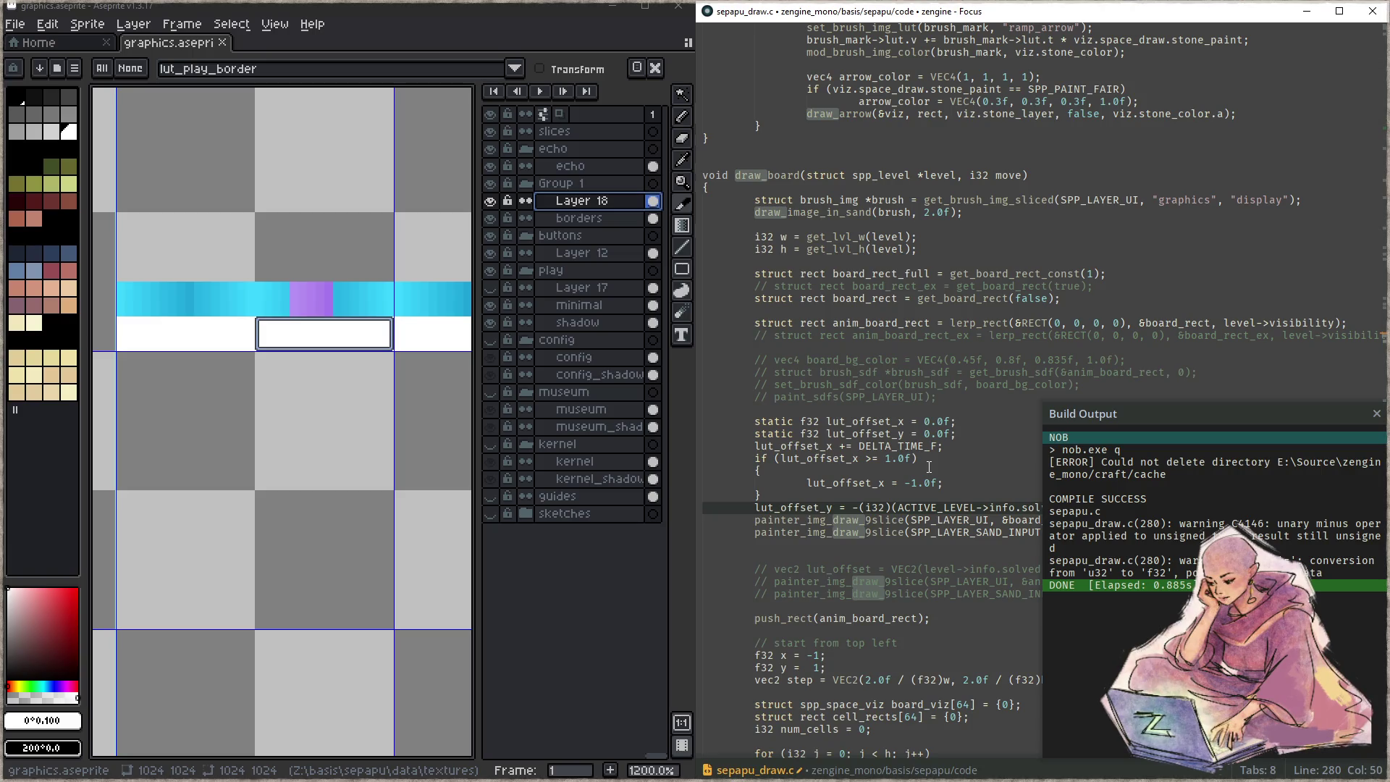
key(ctrl+s)
key(F5)
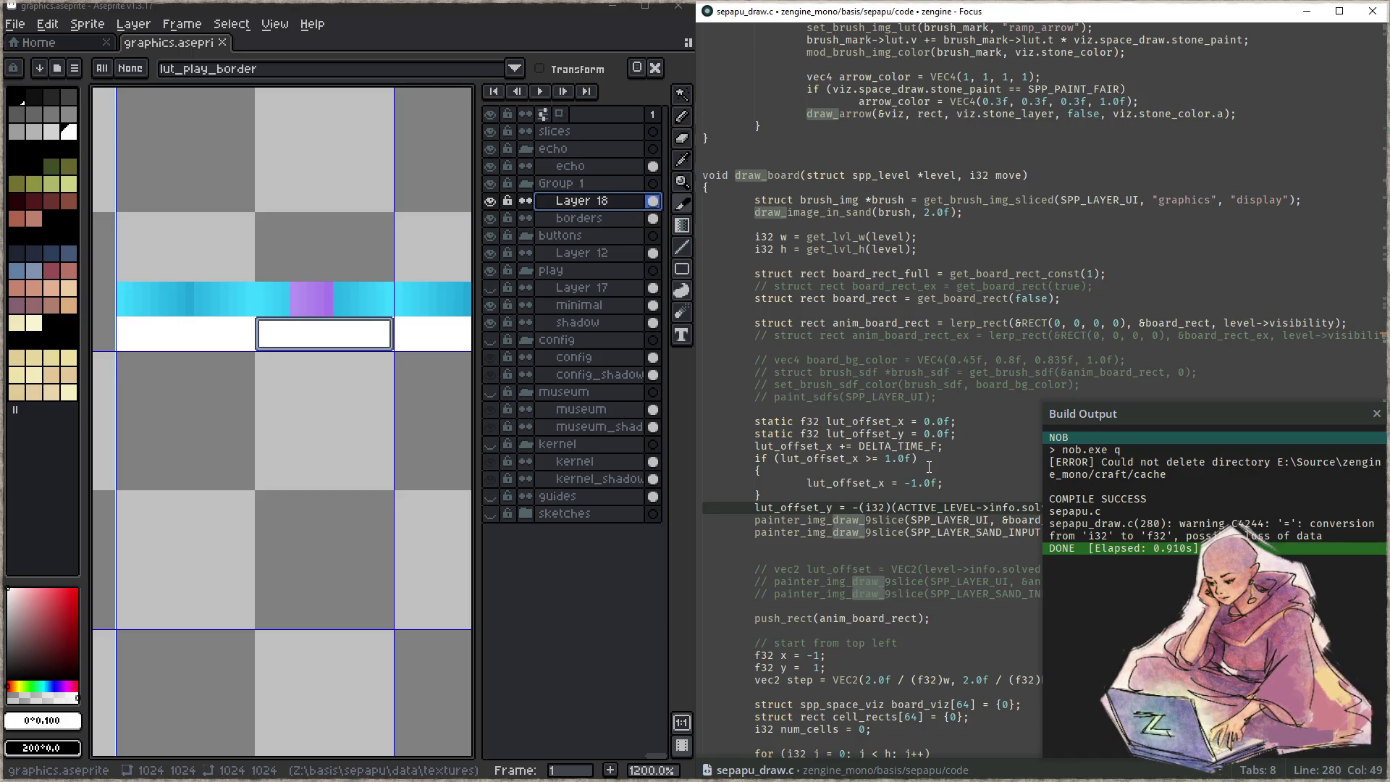
- Change the (i32) cast to (f32) on line 280 and rebuild and run
key(ctrl+Left)
key(ctrl+Left)
key(ctrl+Left)
key(Delete)
text(f)
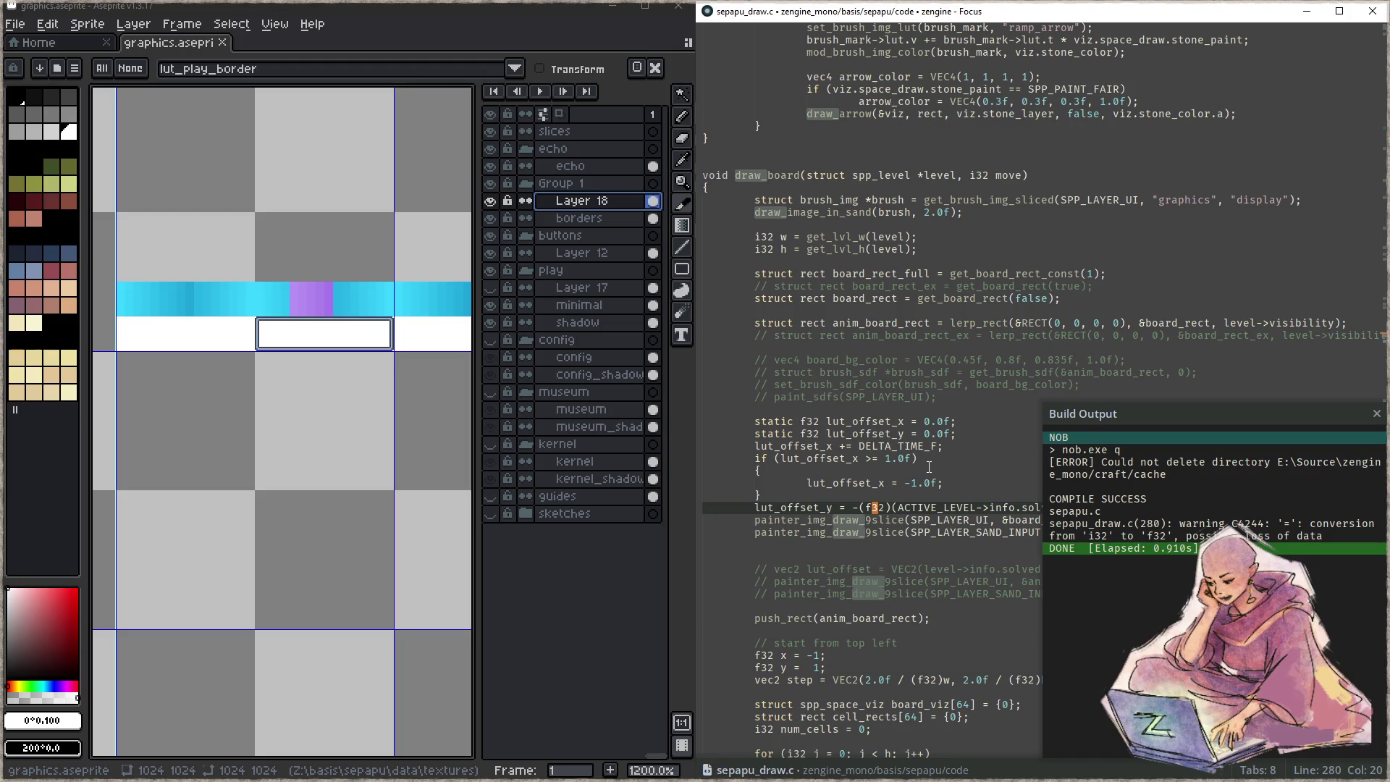
key(F5)
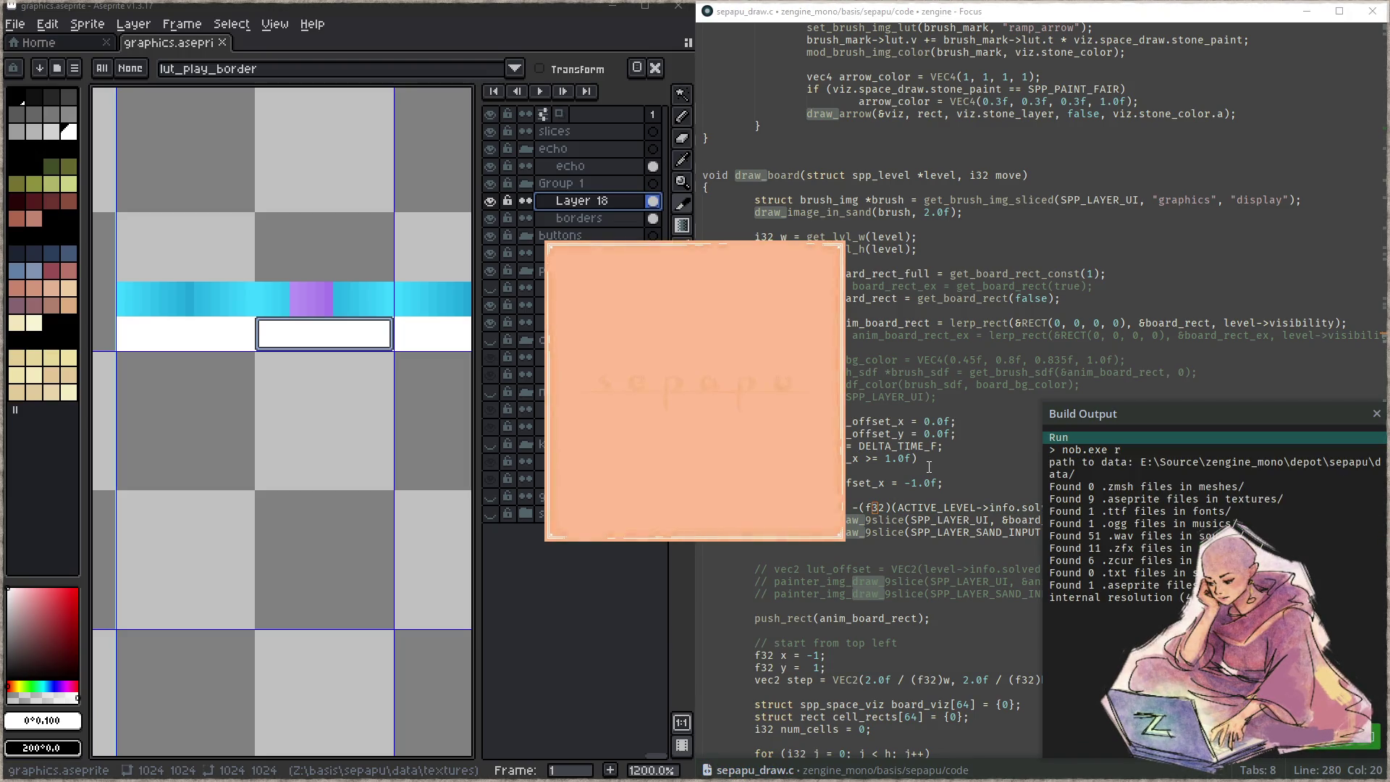
- Snap the game window right, start playing, and advance to another puzzle
key(super+Right)
key(Escape)
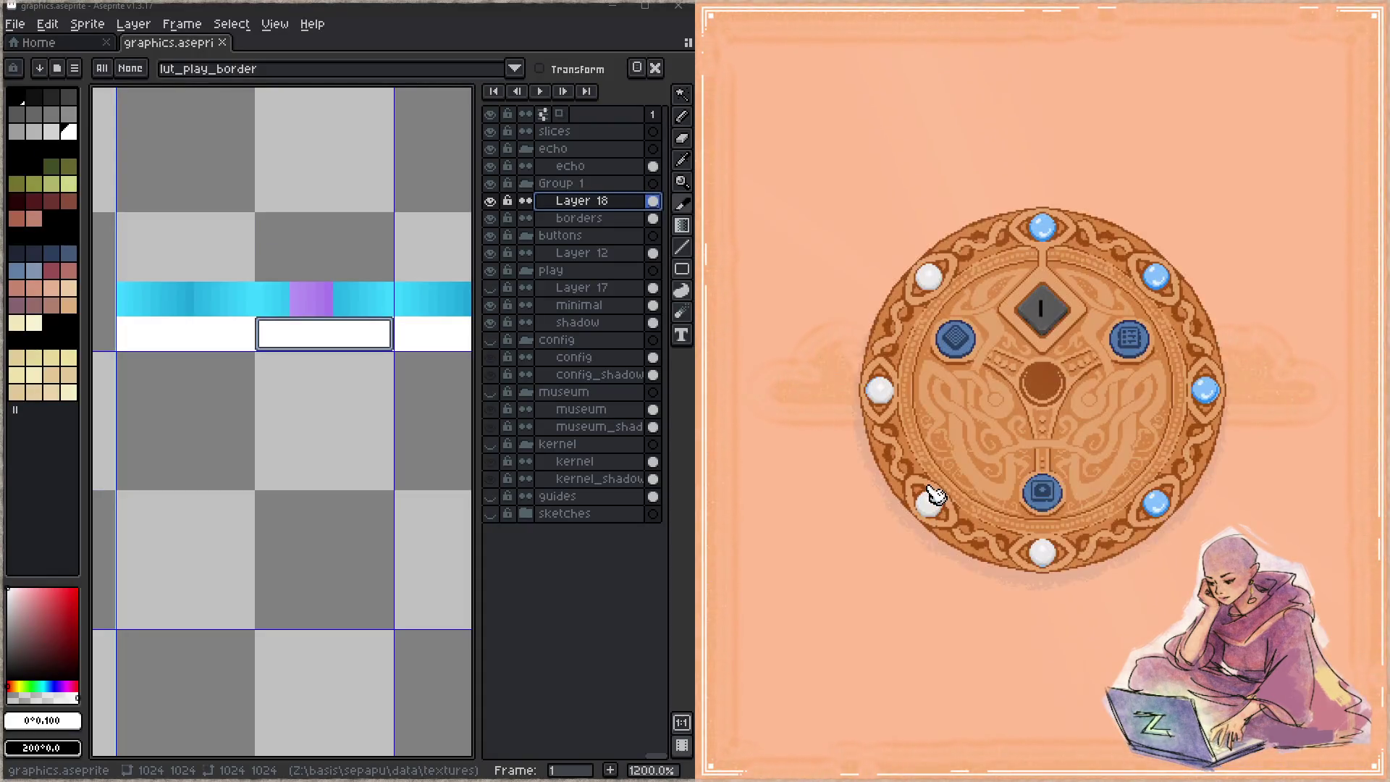
click(1042, 496)
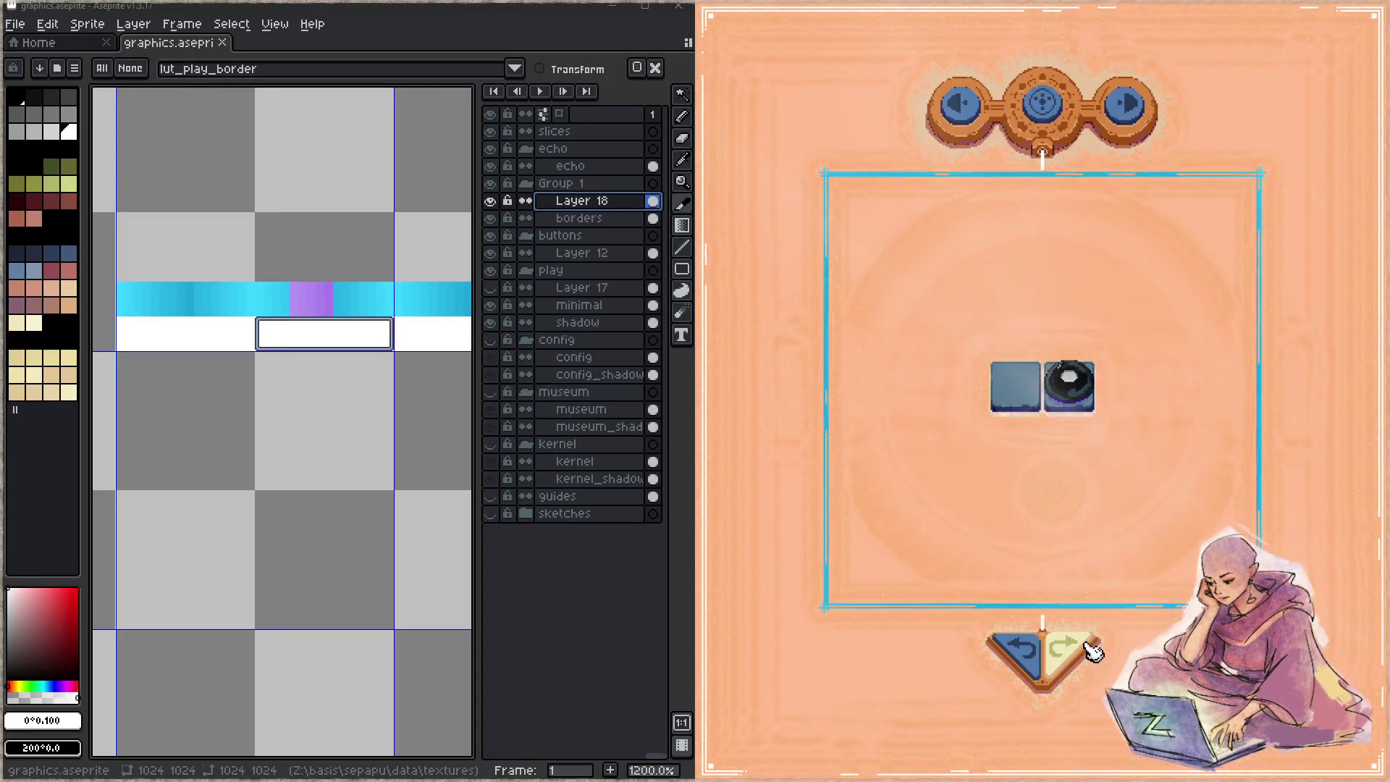
click(1138, 110)
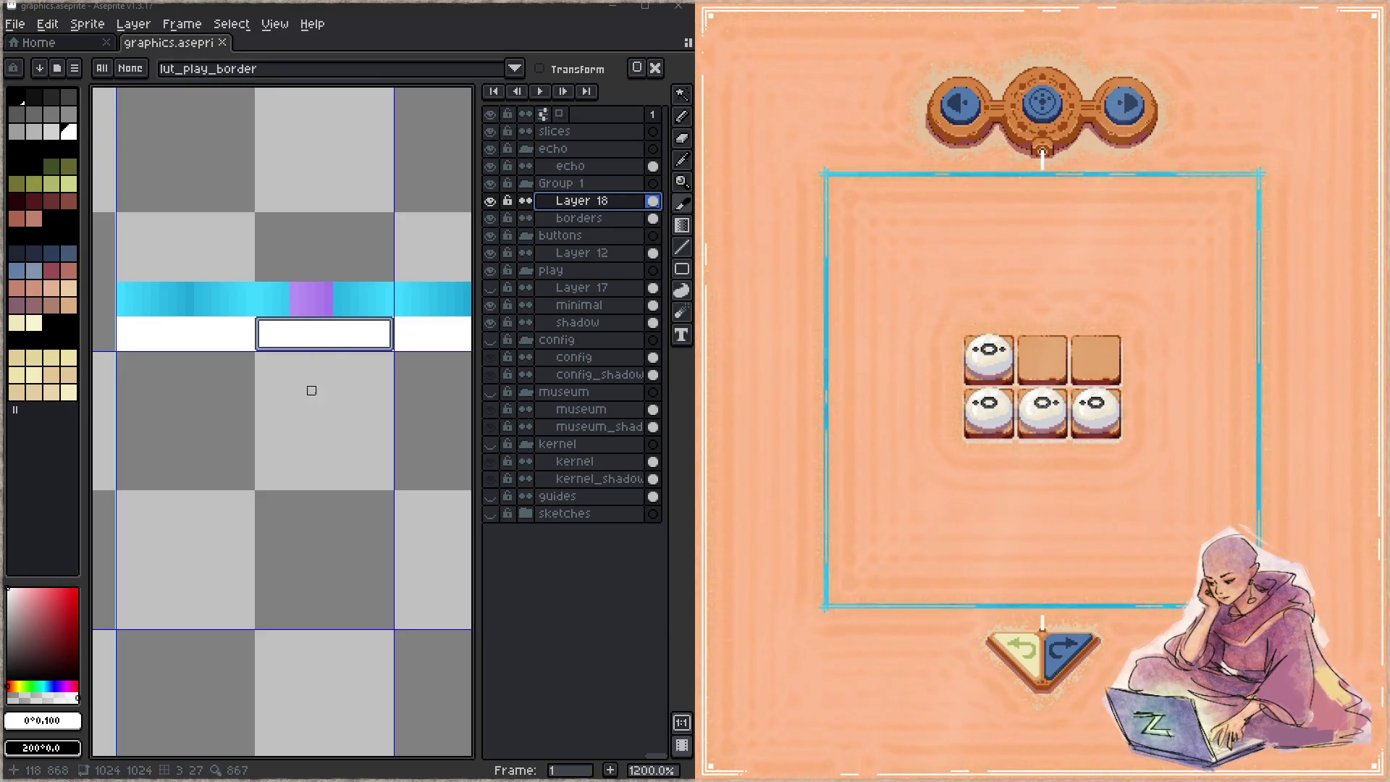
- Save graphics.aseprite and step back two puzzles to check the white border
drag(388, 403, 326, 382)
key(ctrl+s)
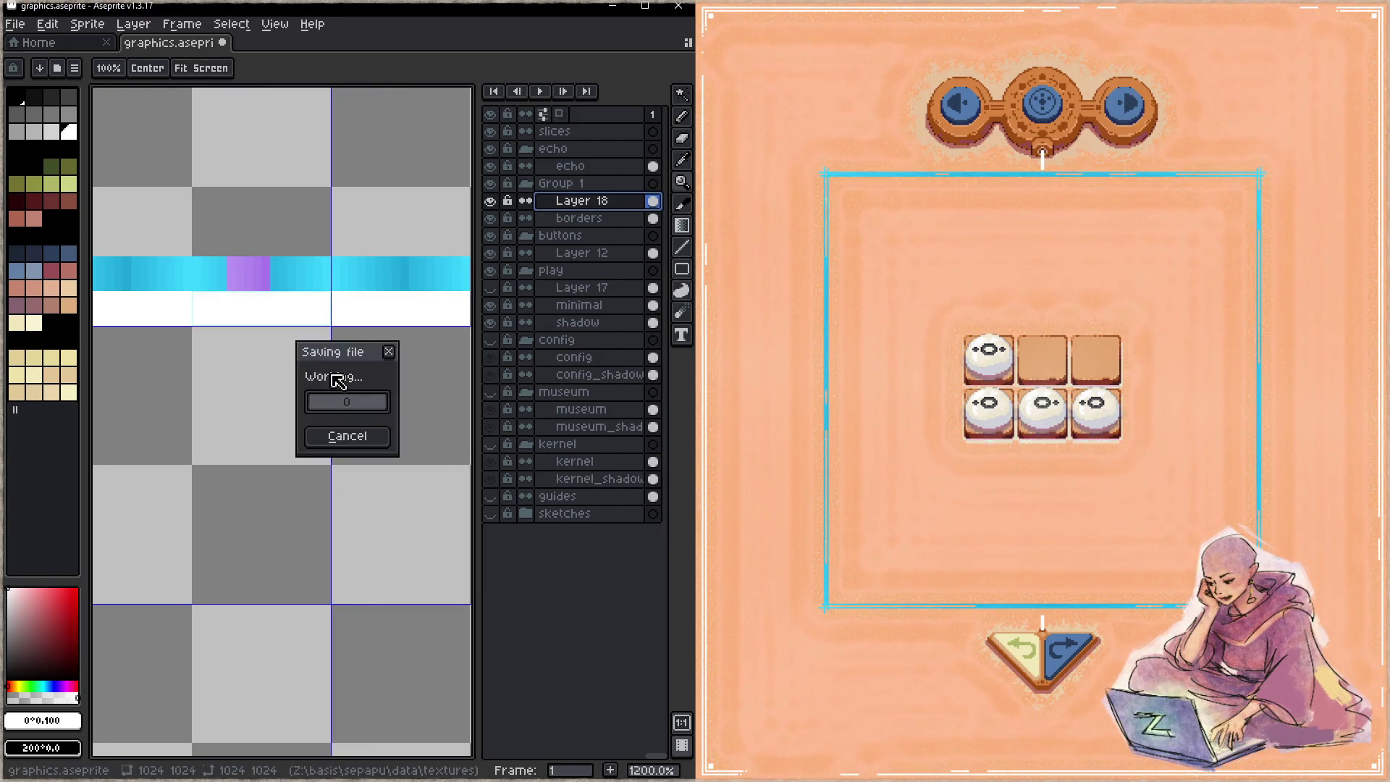
click(963, 105)
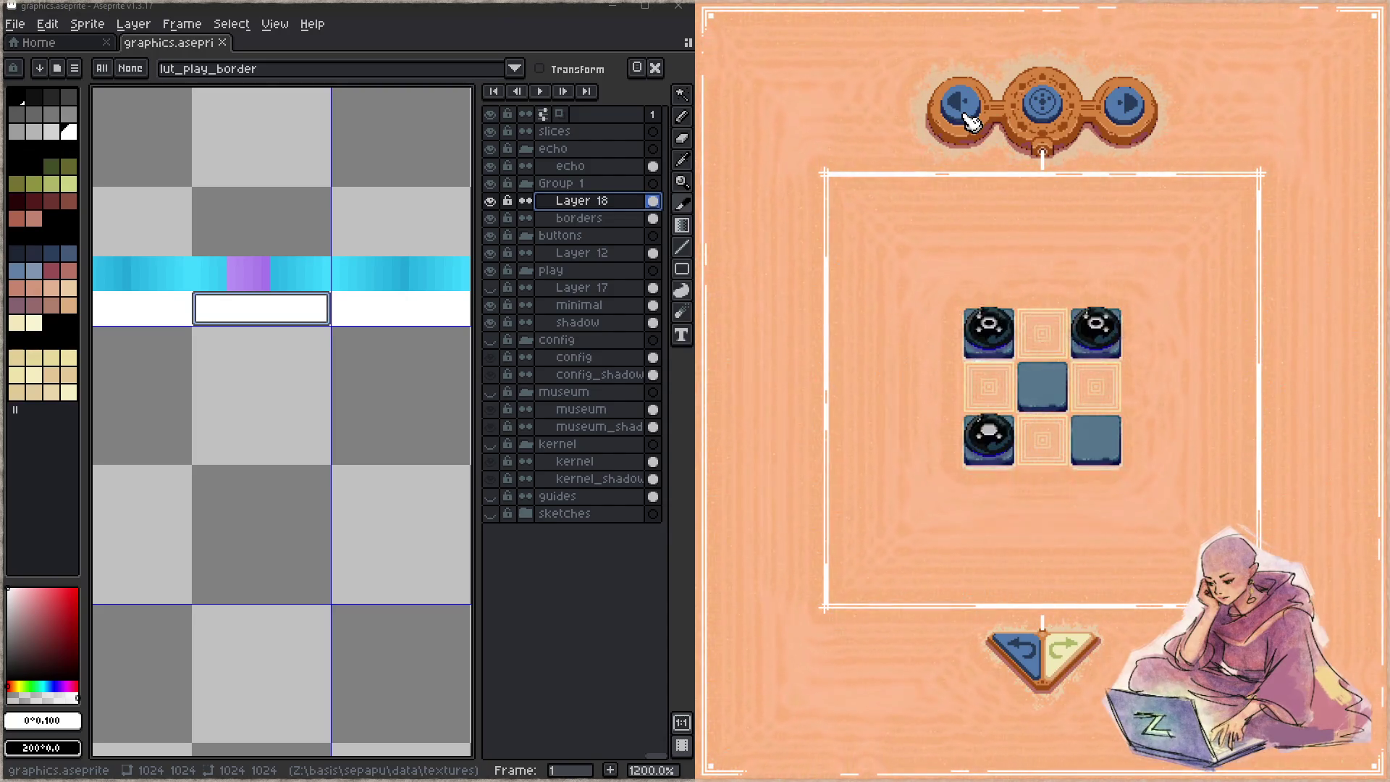
click(963, 105)
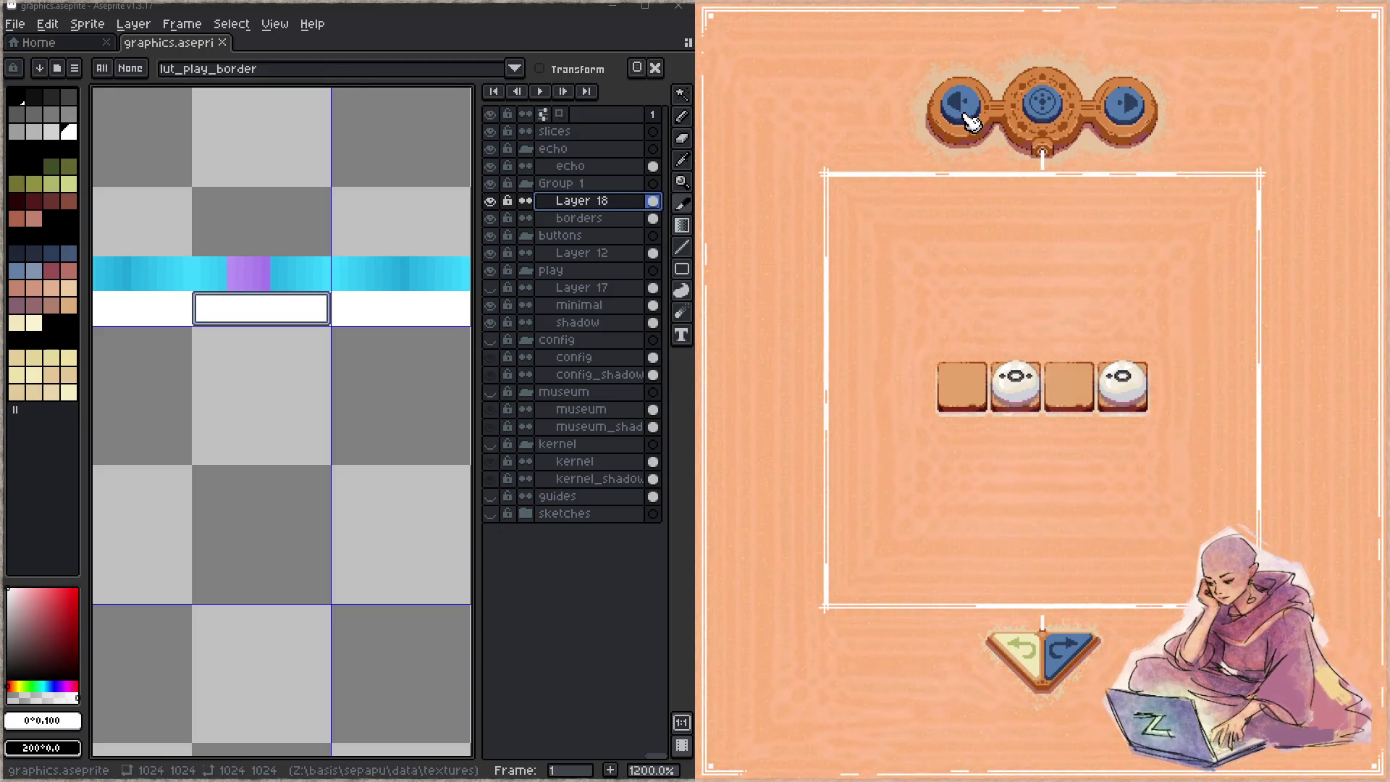
scroll(272, 334, up, 1)
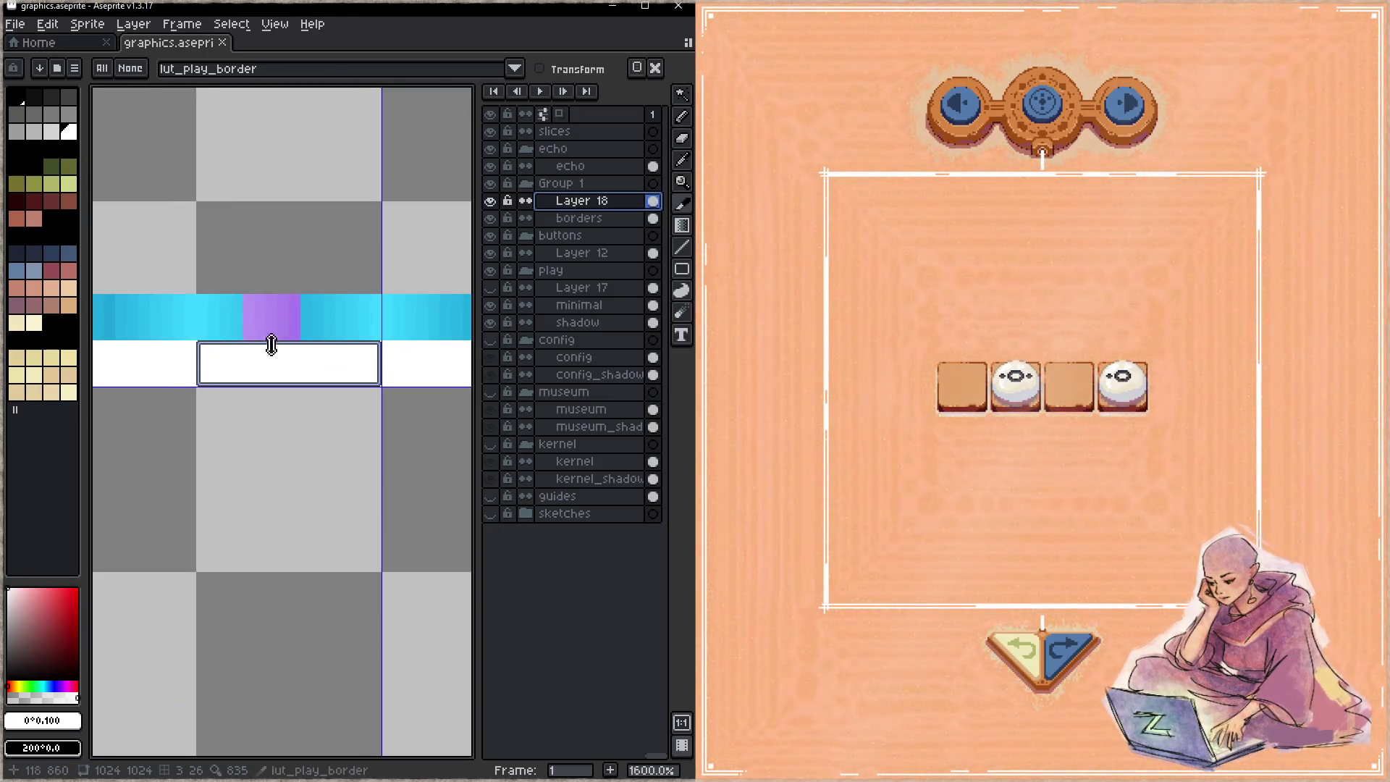
- Place a cyan gradient strip section 128 px below the white row on the borders layer and save
drag(270, 341, 260, 297)
key(m)
mouse_move(188, 250)
mouse_down()
mouse_move(366, 287)
mouse_move(322, 366)
mouse_up()
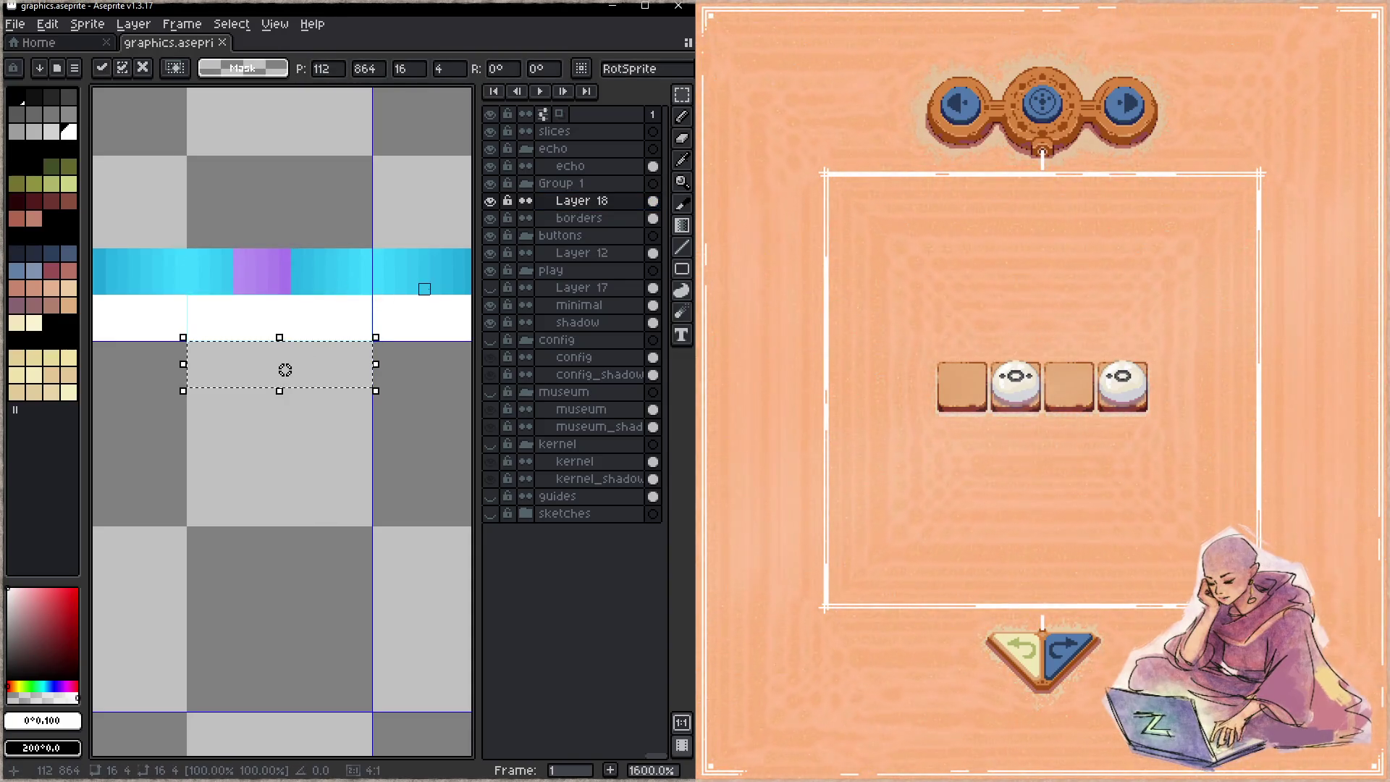
key(Escape)
click(593, 219)
drag(337, 275, 347, 366)
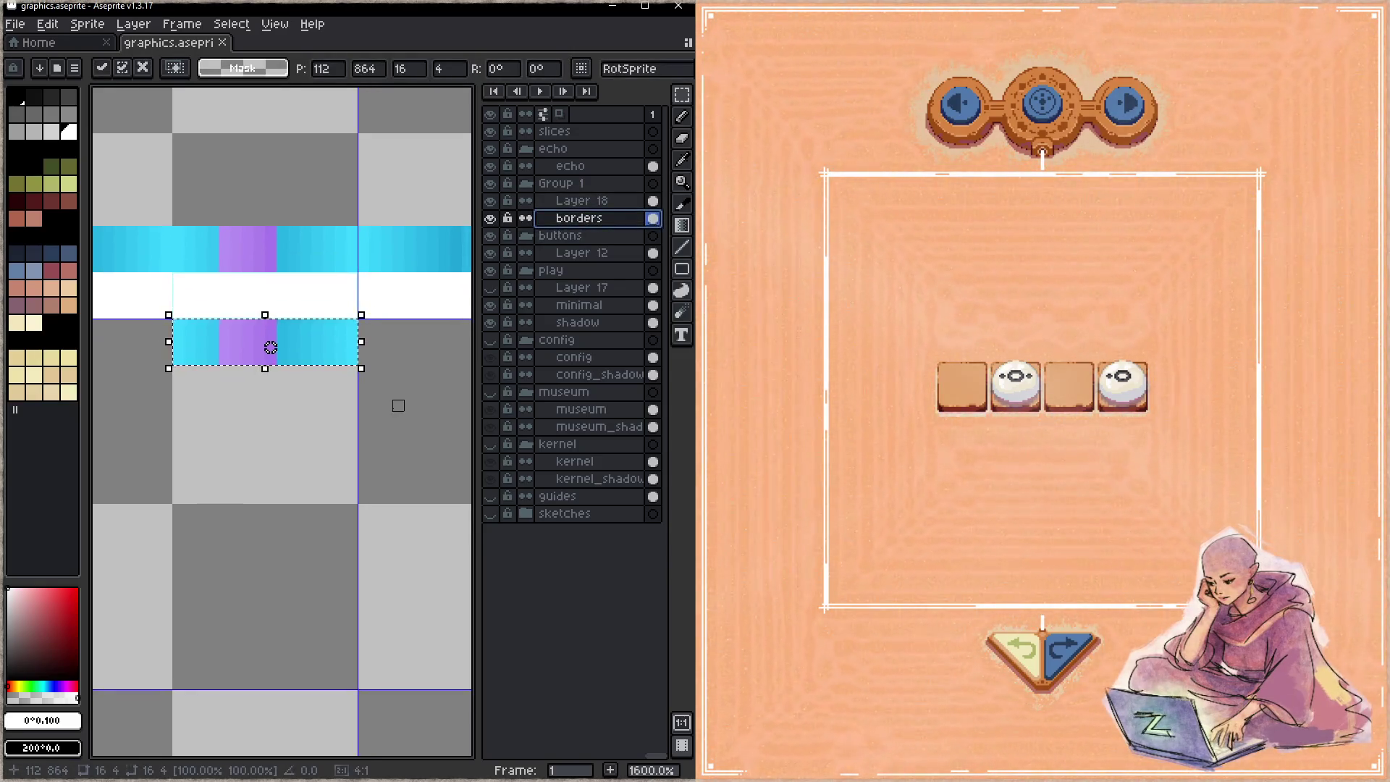
key(ctrl+s)
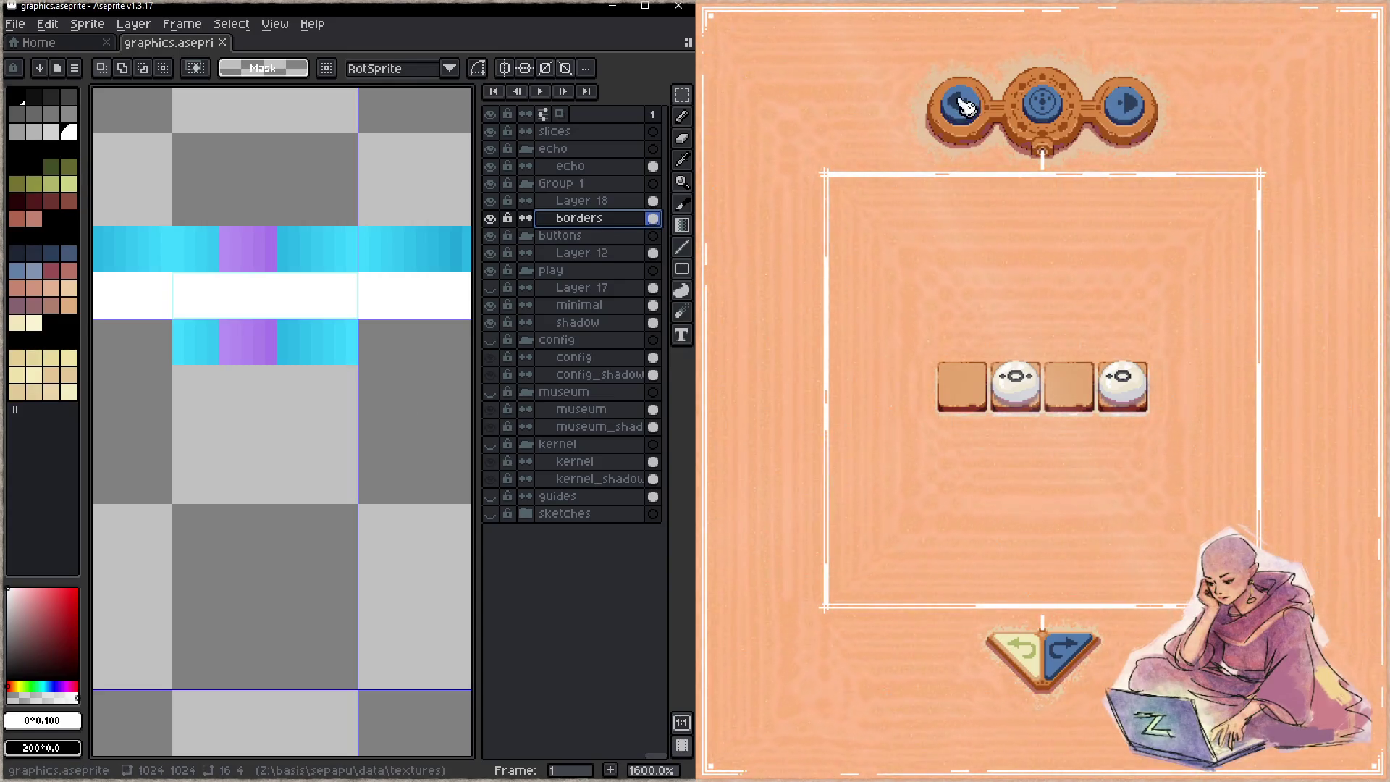
- Step back two puzzles in the game to check the border, then close it
click(1054, 276)
click(960, 112)
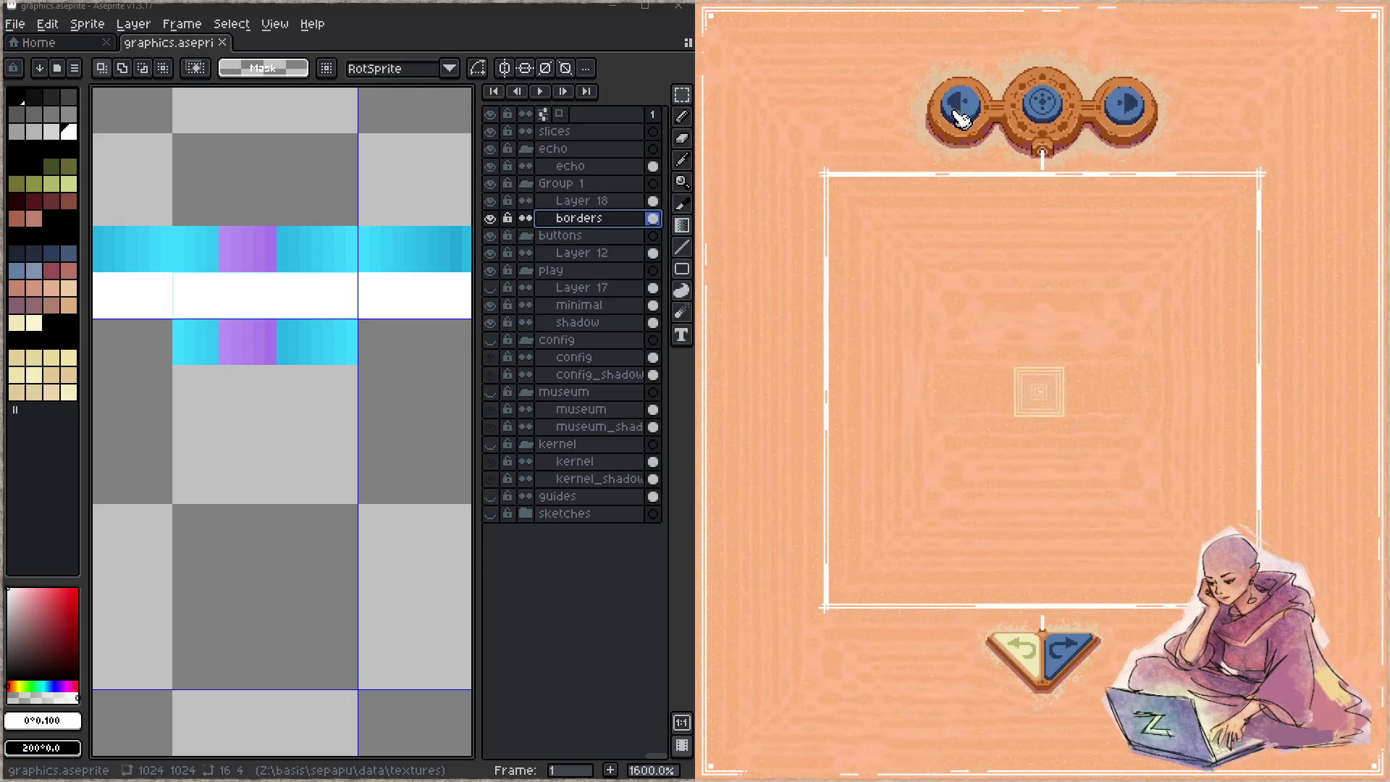
click(959, 115)
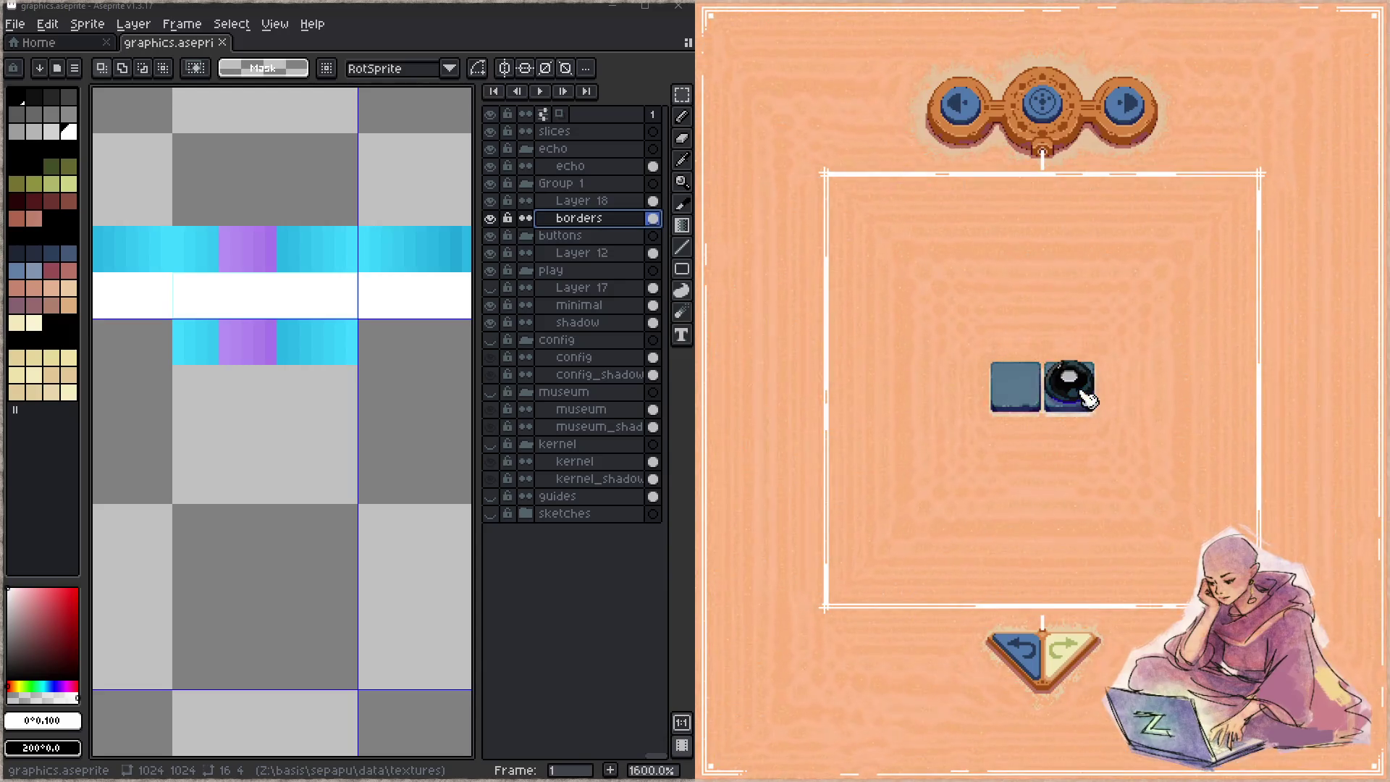
click(1073, 655)
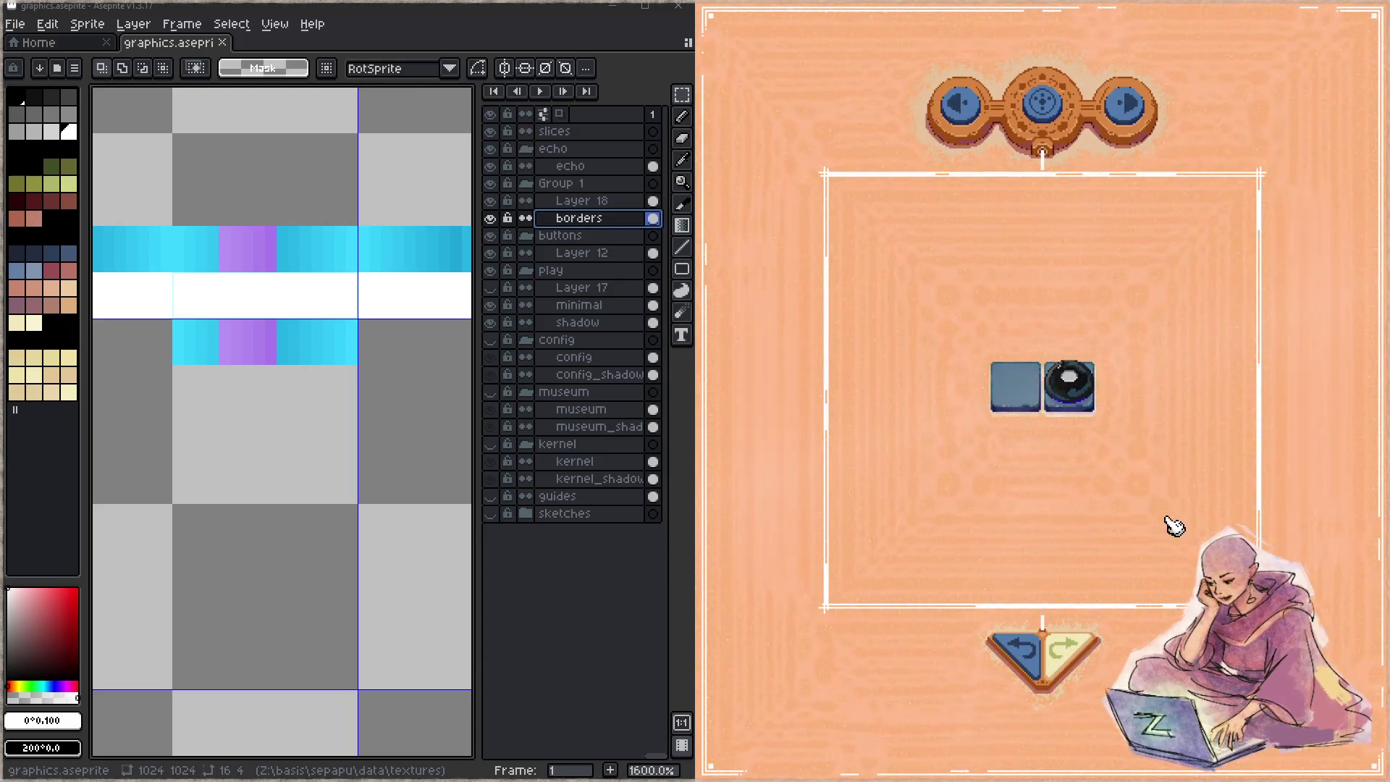
key(Escape)
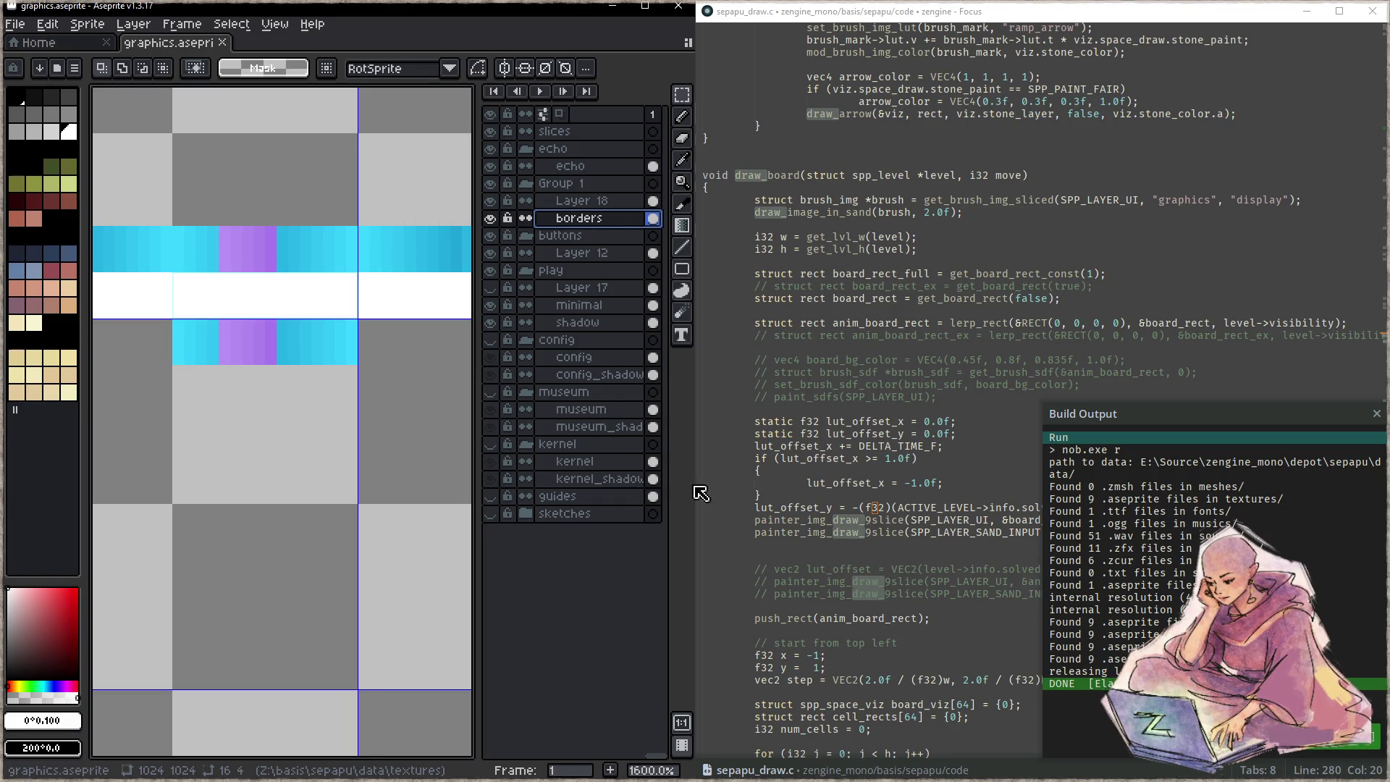
- Replace the 0 in VEC2(lut_offset_x, 0) with lut_offset_y on line 281 and rebuild
click(975, 508)
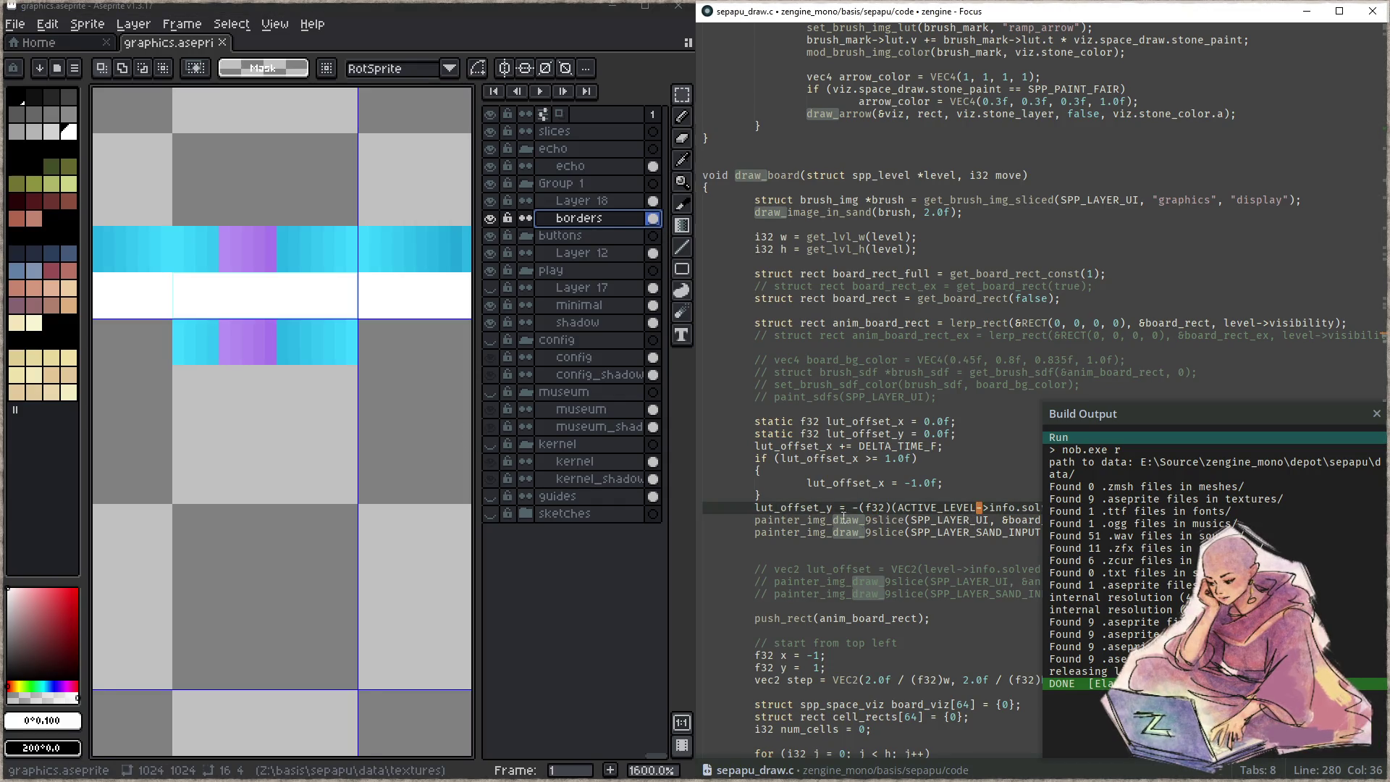
key(Escape)
key(Down)
key(End)
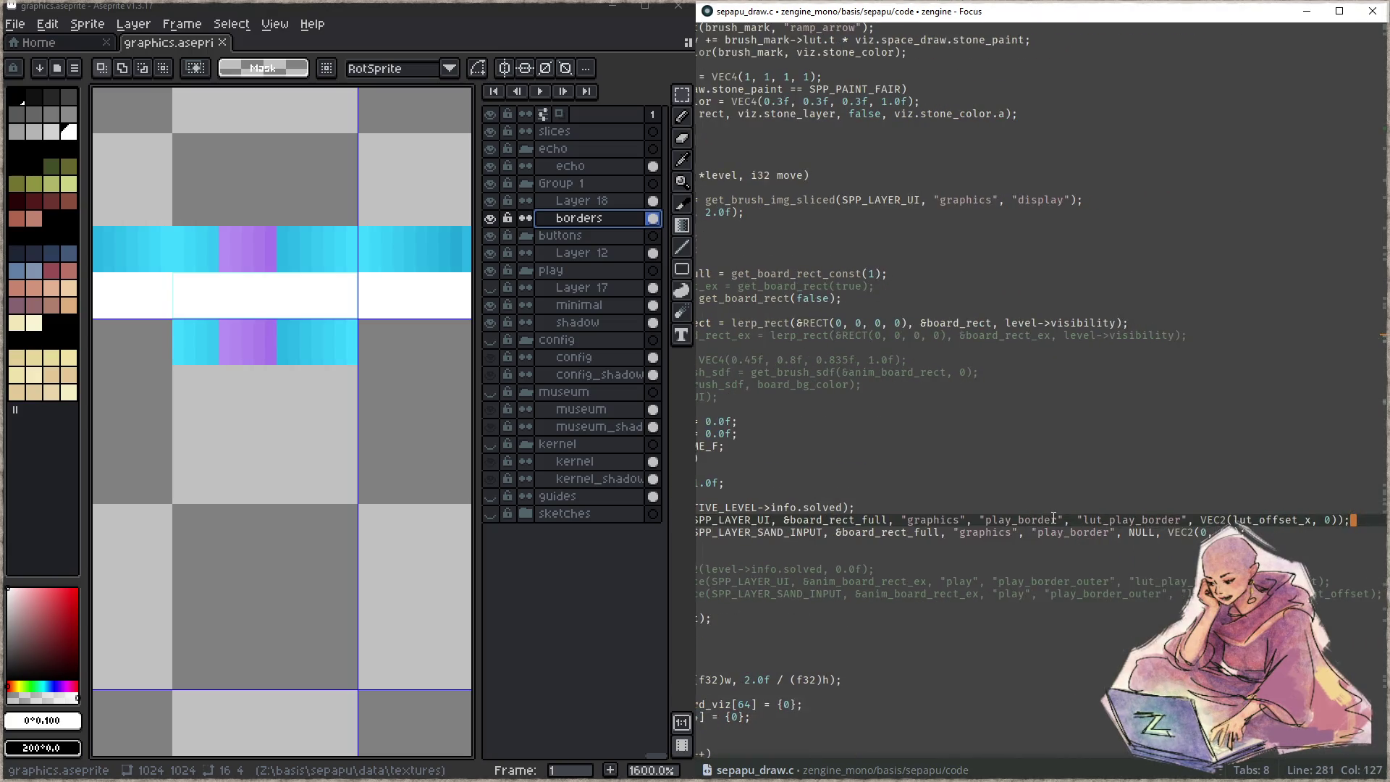
key(BackSpace)
text(lut_offset_y)
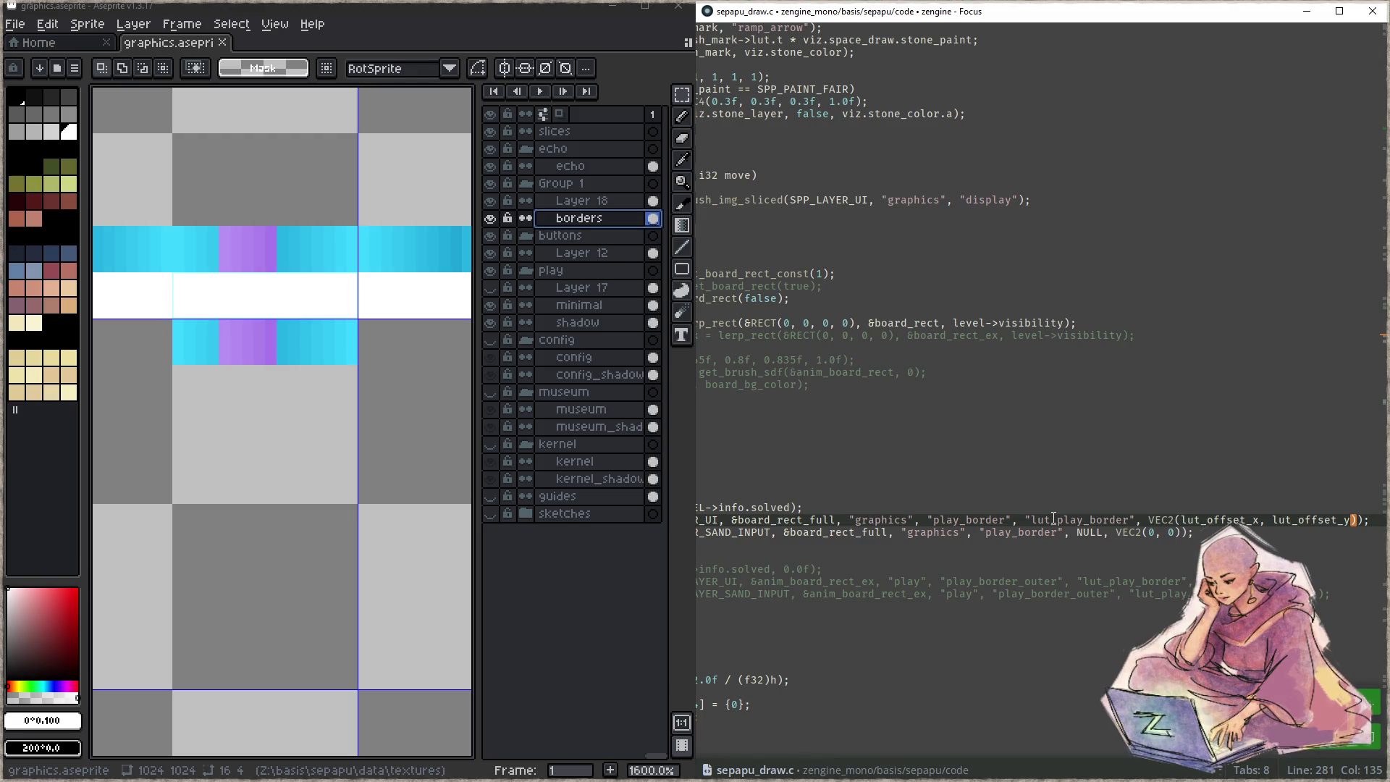
key(ctrl+s)
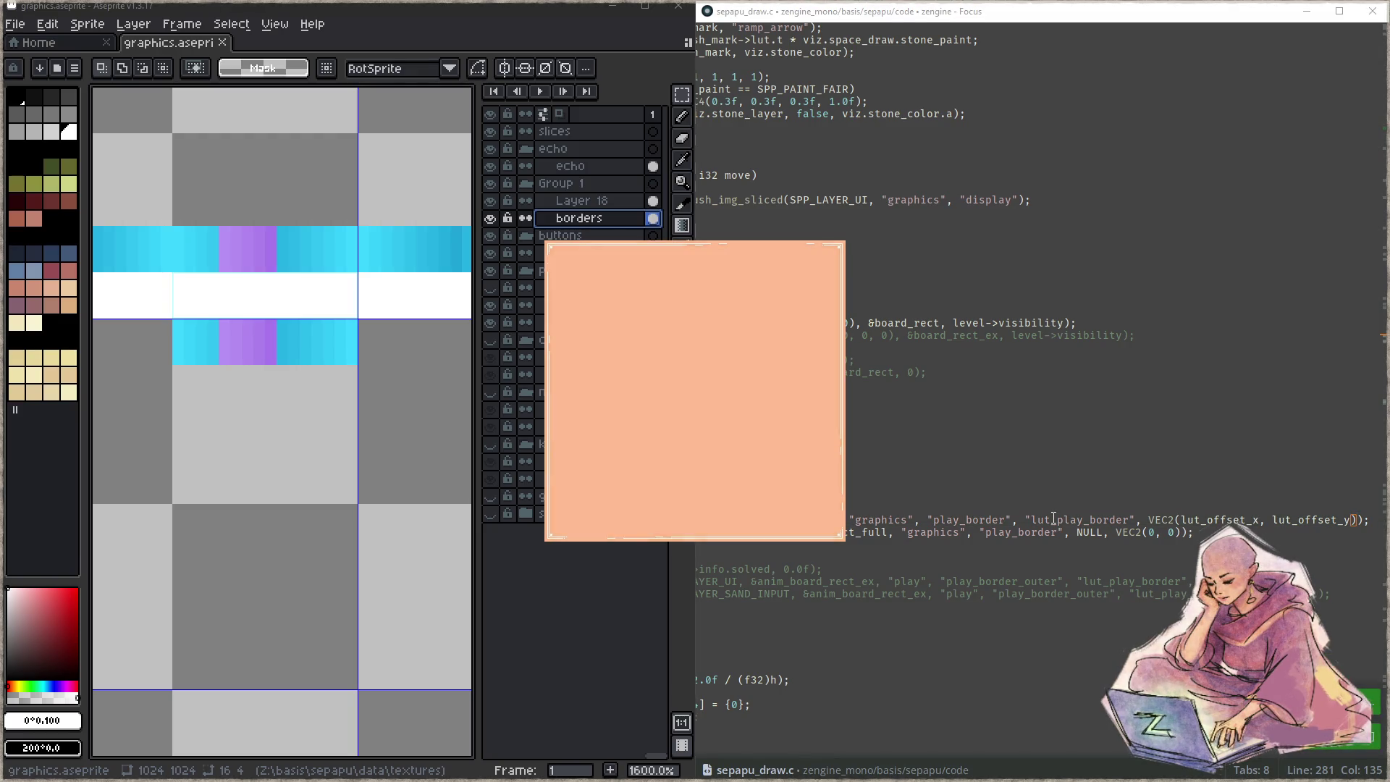
- Start playing and switch between puzzles to compare the cyan borders
key(alt+Tab)
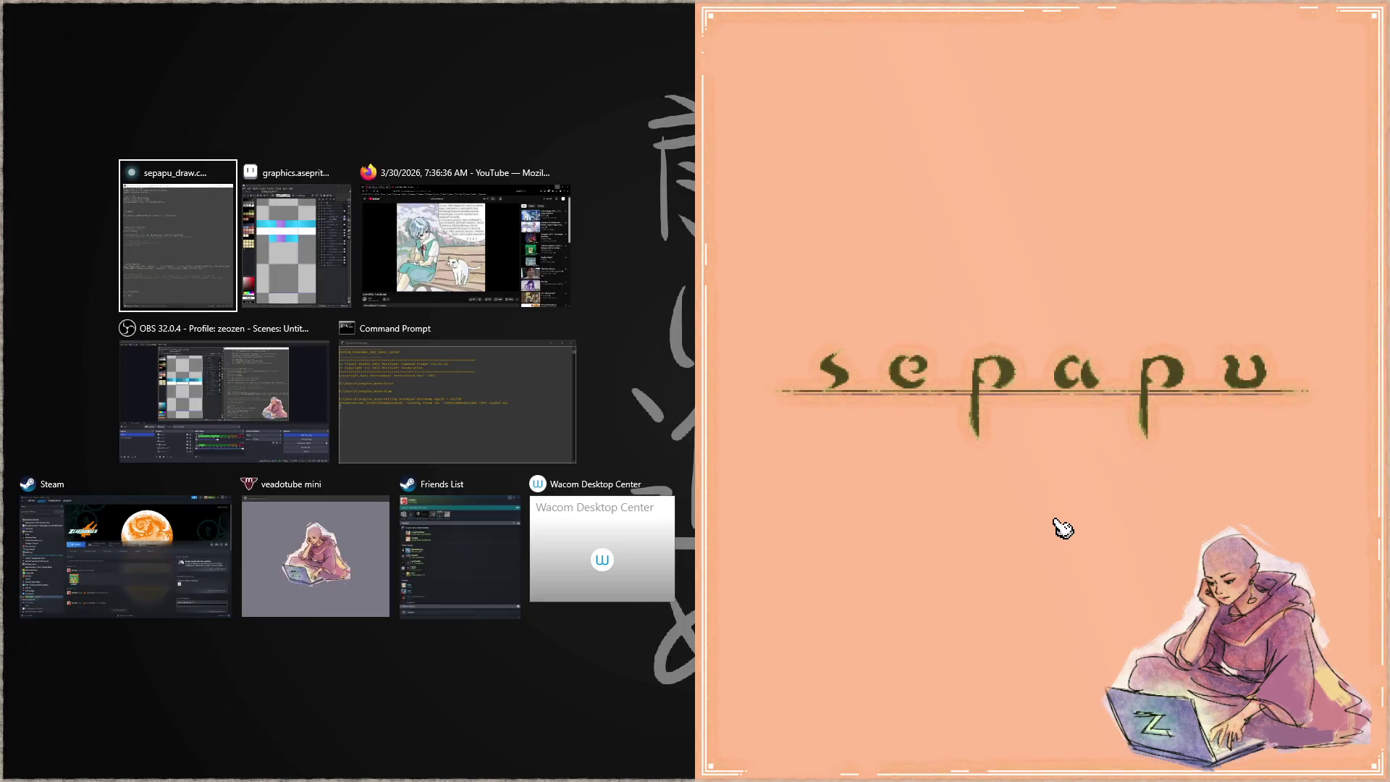
click(1045, 501)
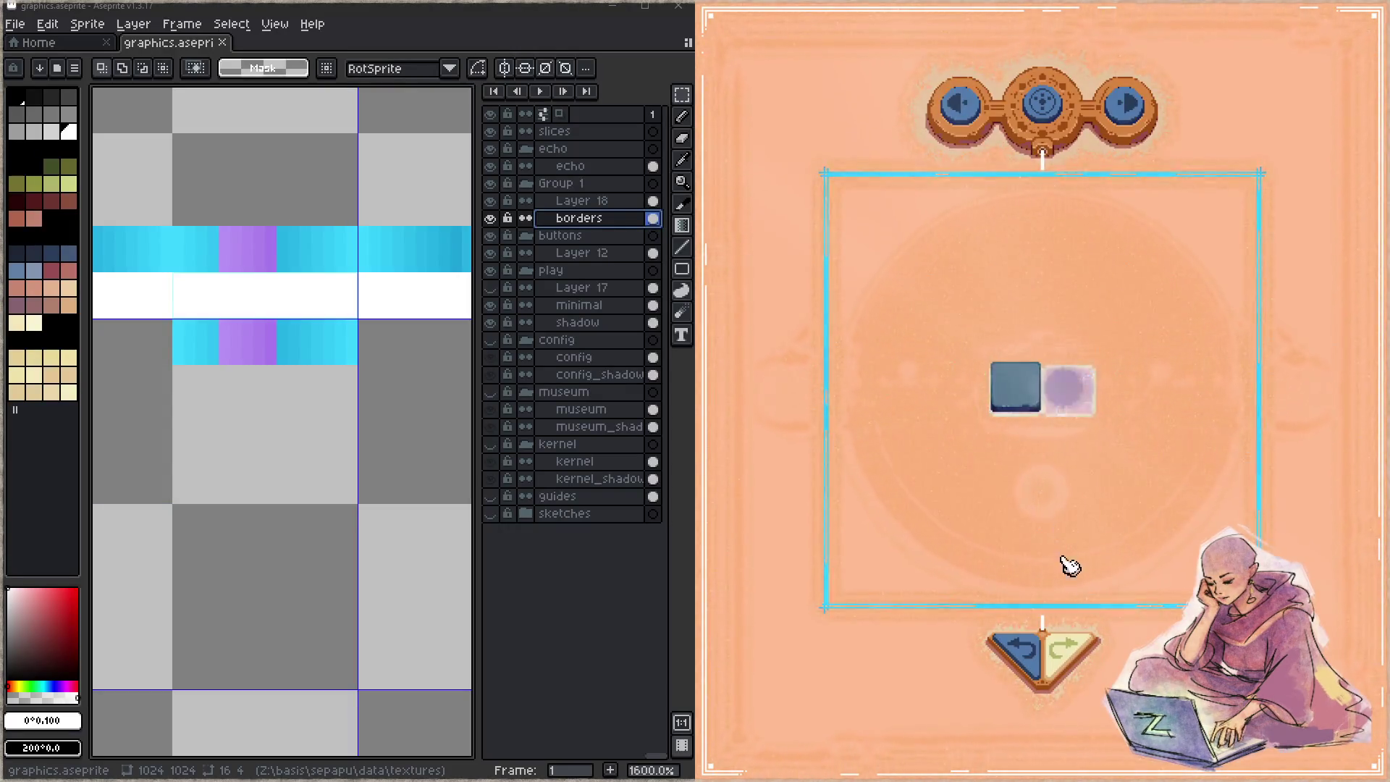
click(1122, 112)
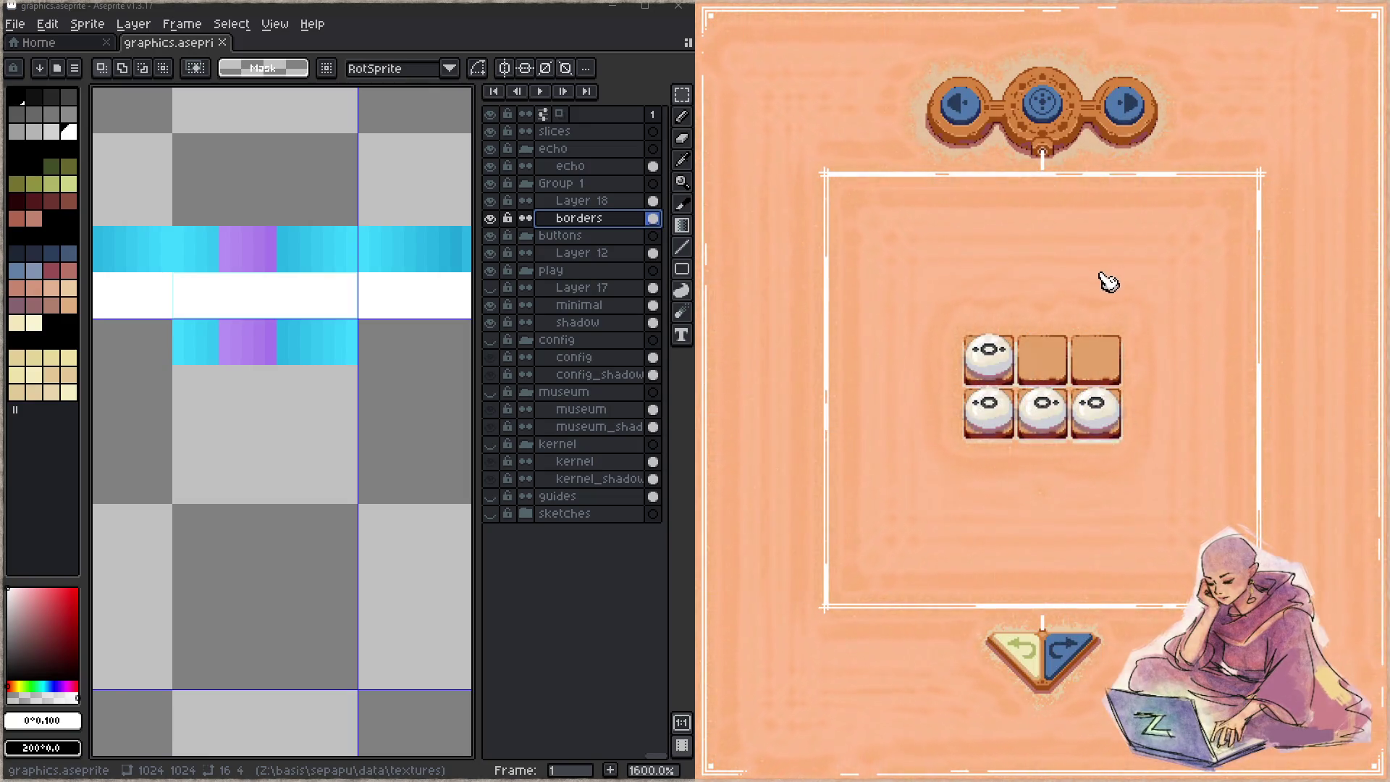
click(974, 119)
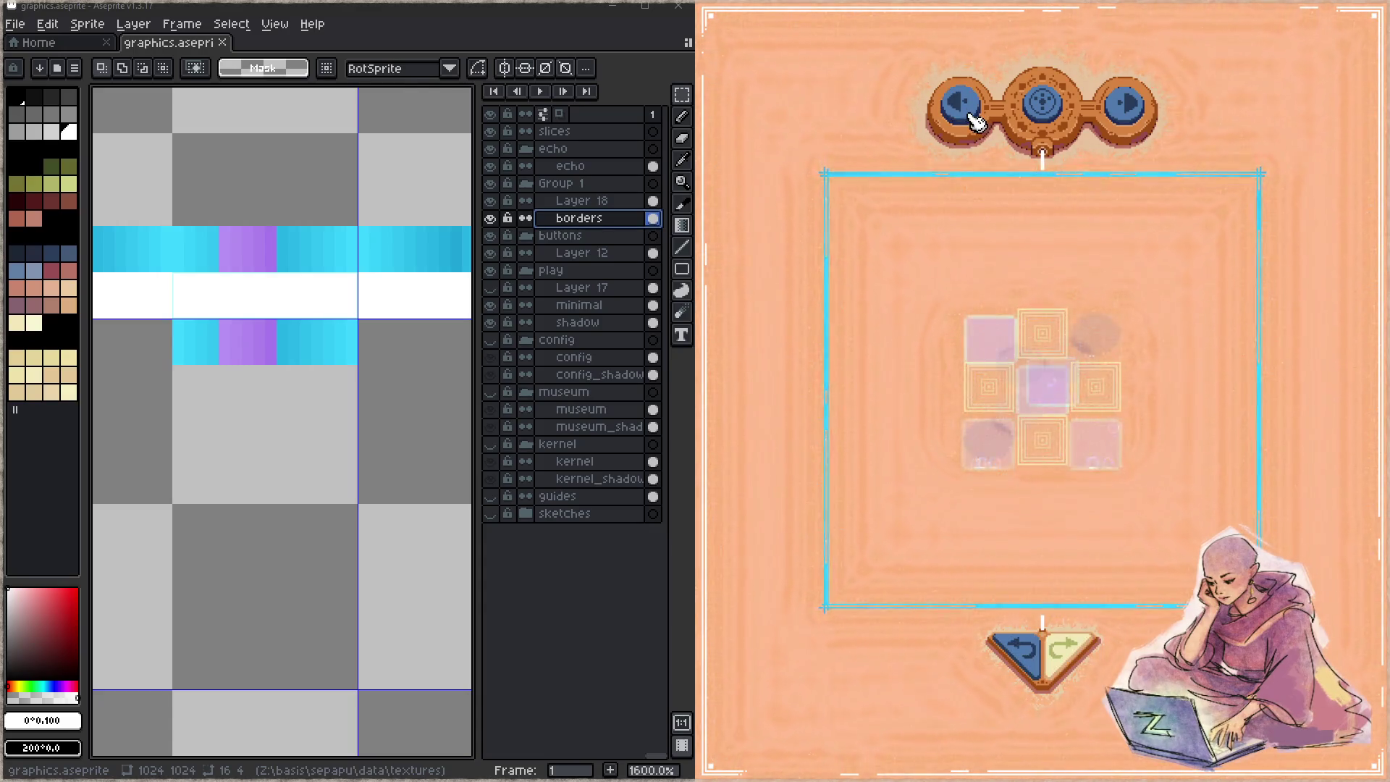
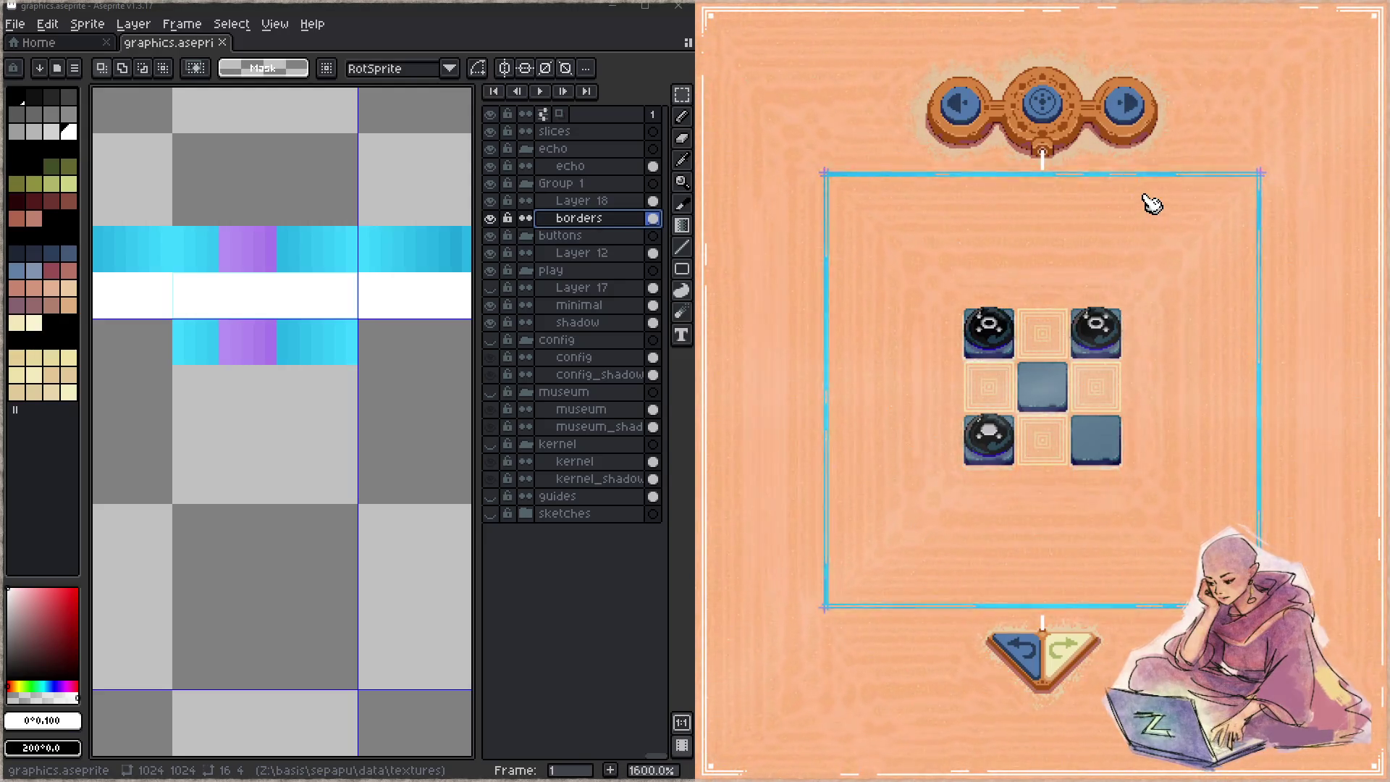
- Load the next puzzle, then delete the cyan and purple strip below the white band
click(1136, 110)
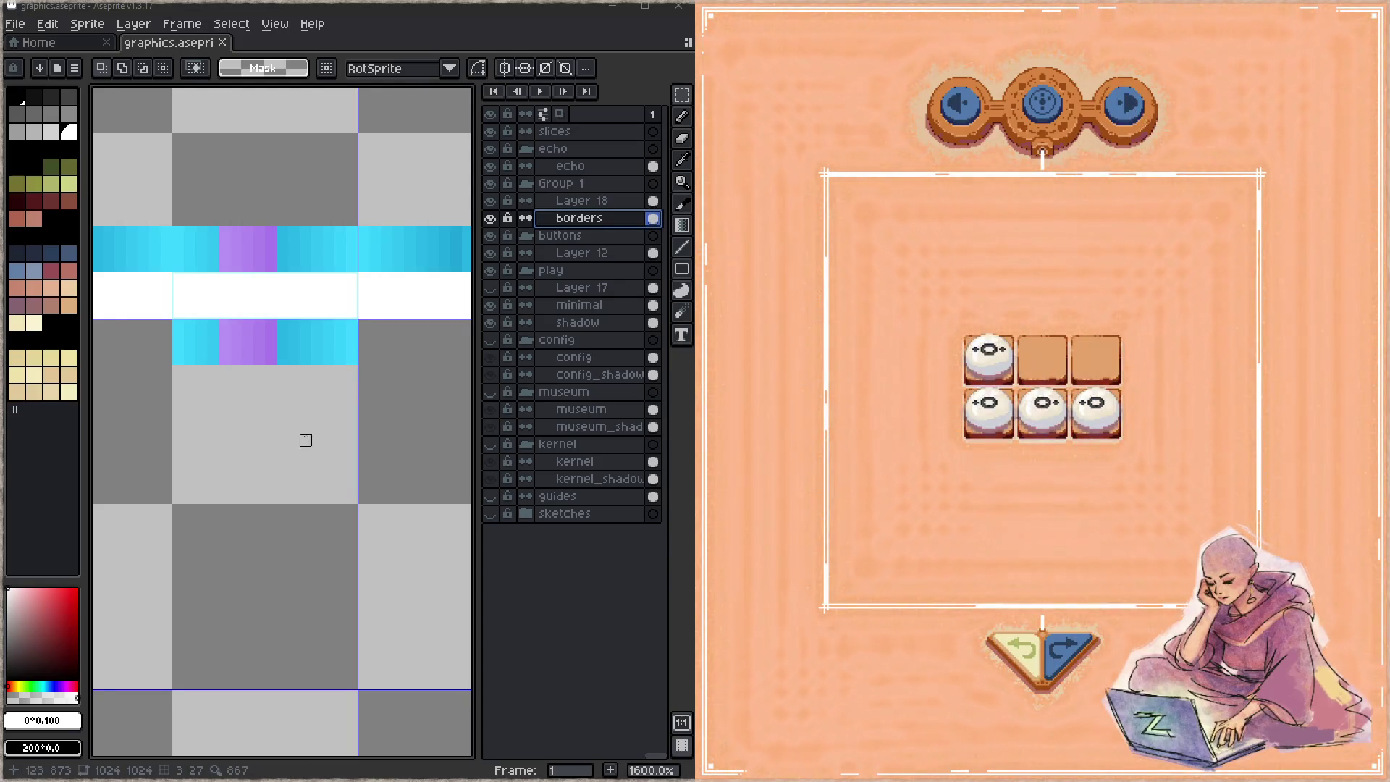
scroll(300, 391, down, 1)
scroll(217, 362, up, 1)
mouse_move(202, 345)
mouse_down()
mouse_move(398, 386)
mouse_move(381, 386)
mouse_up()
key(Delete)
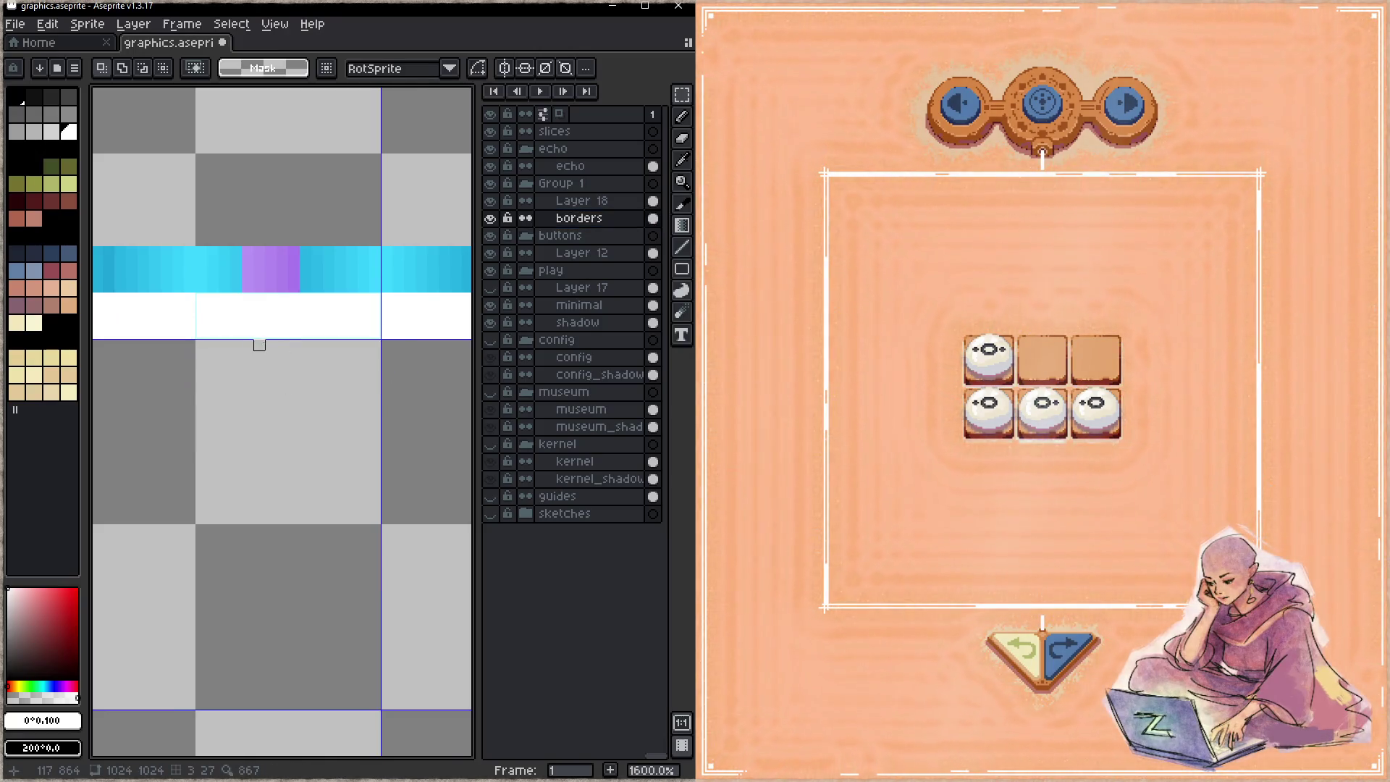
scroll(270, 322, up, 1)
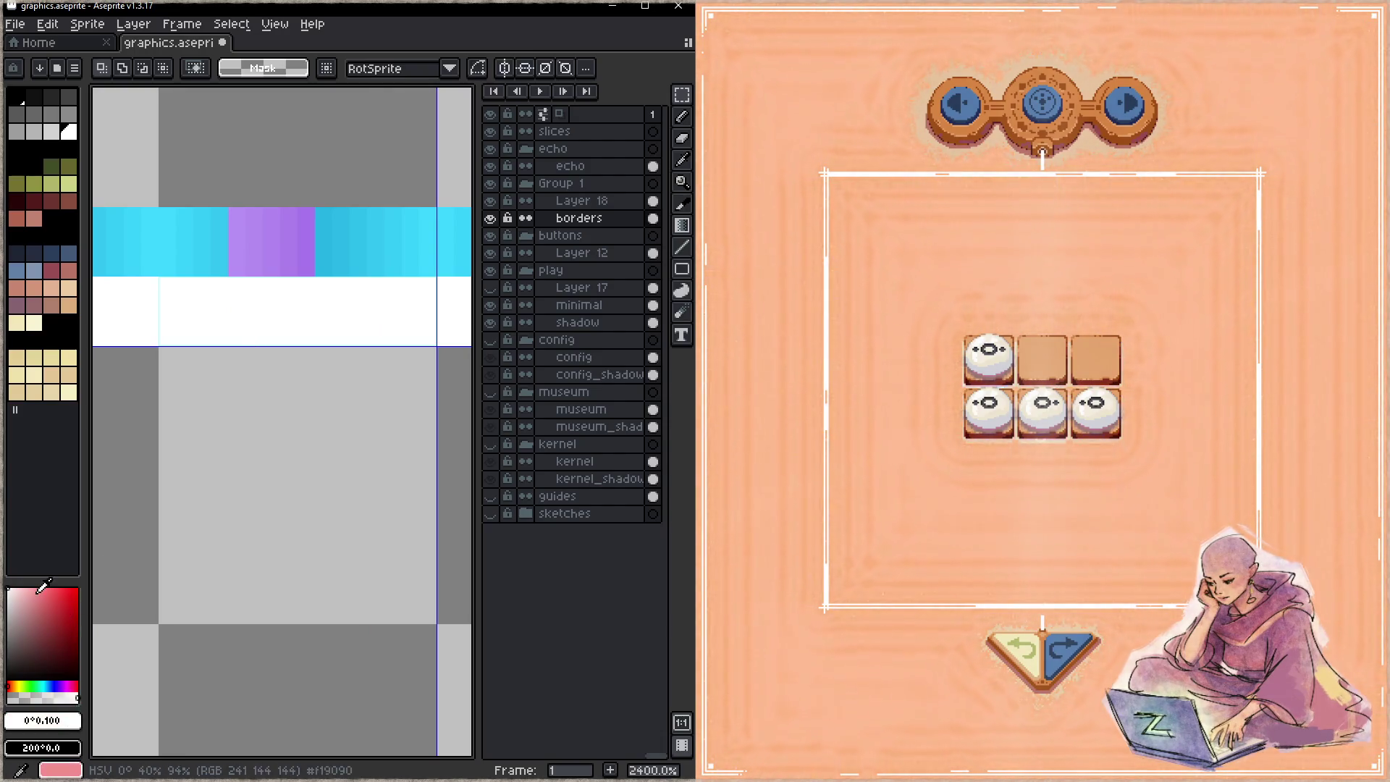
- Set the drawing colour to light peach #ffcb98
click(19, 686)
drag(19, 685, 13, 685)
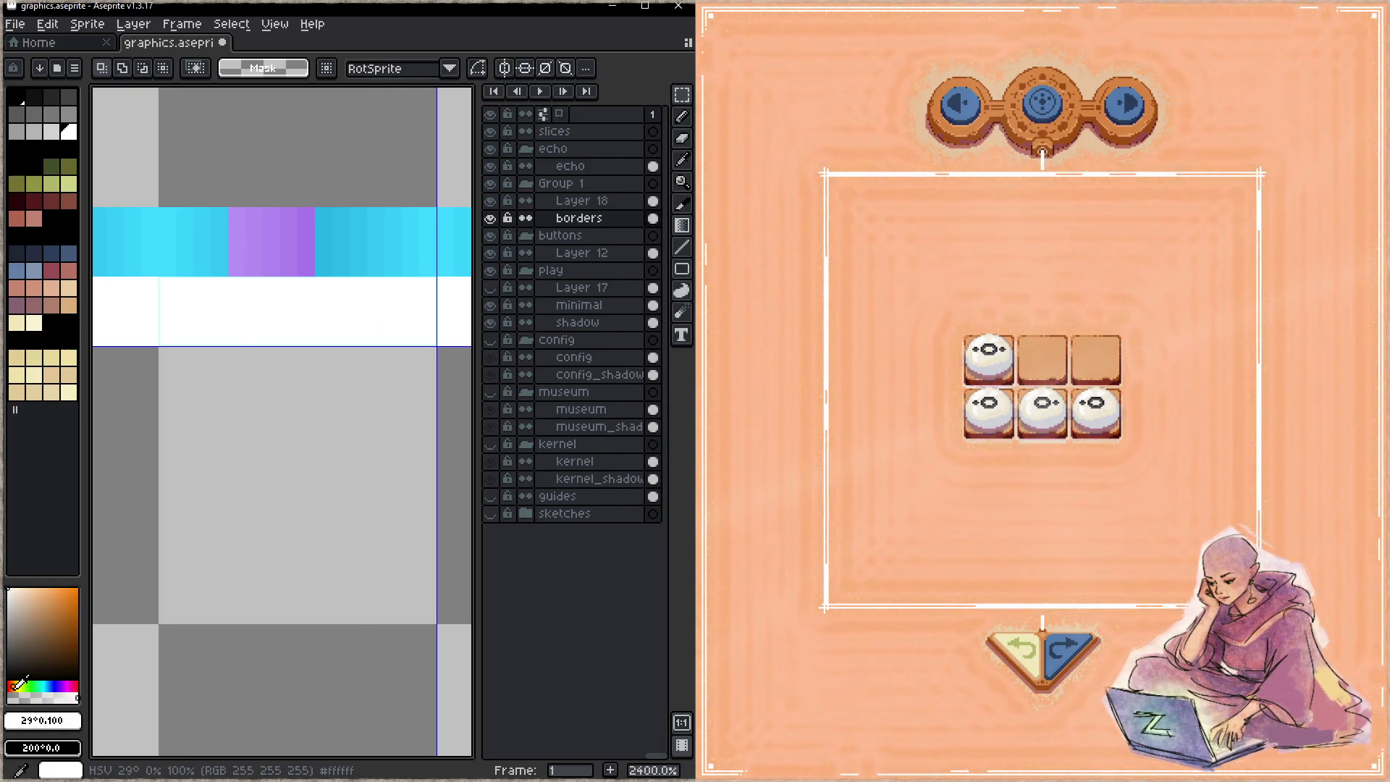
click(35, 588)
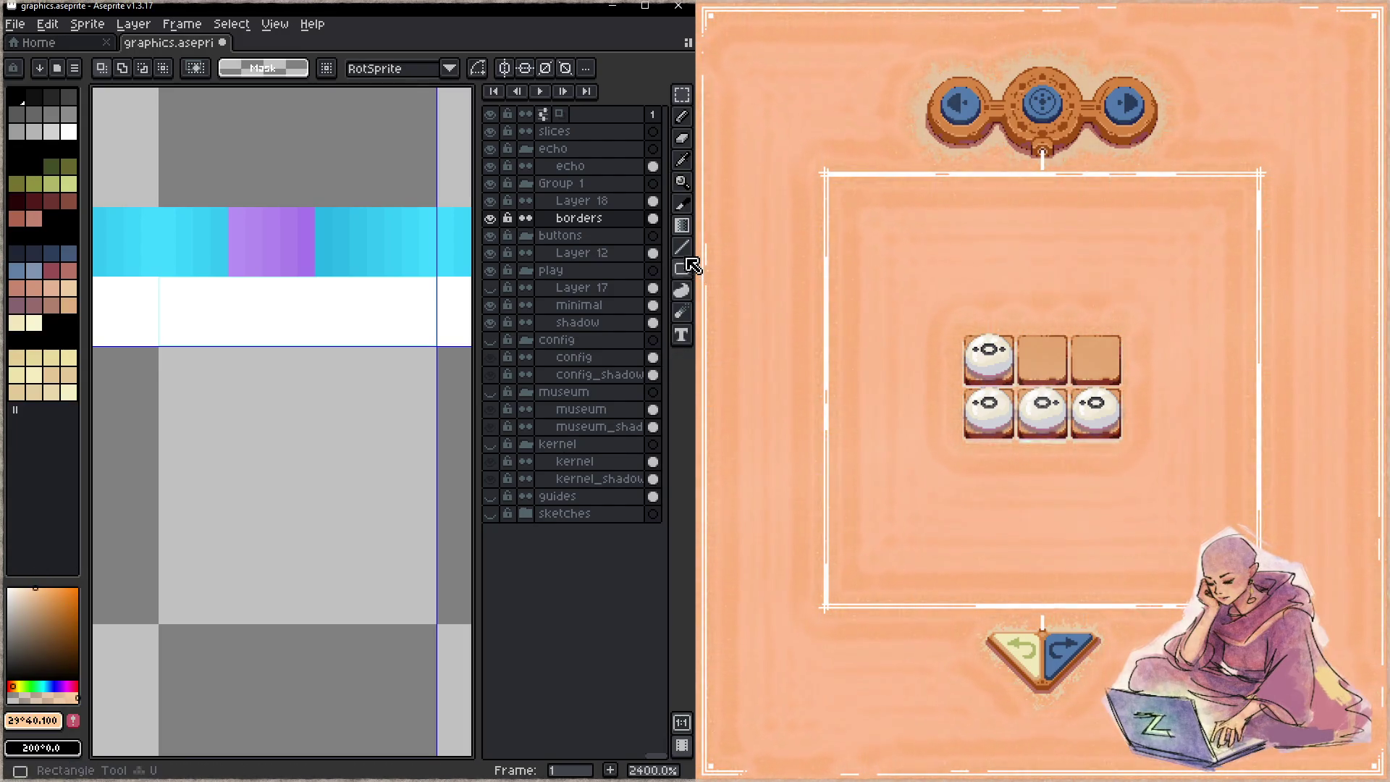
- Select the middle section of the white band and clear it to transparent
key(g)
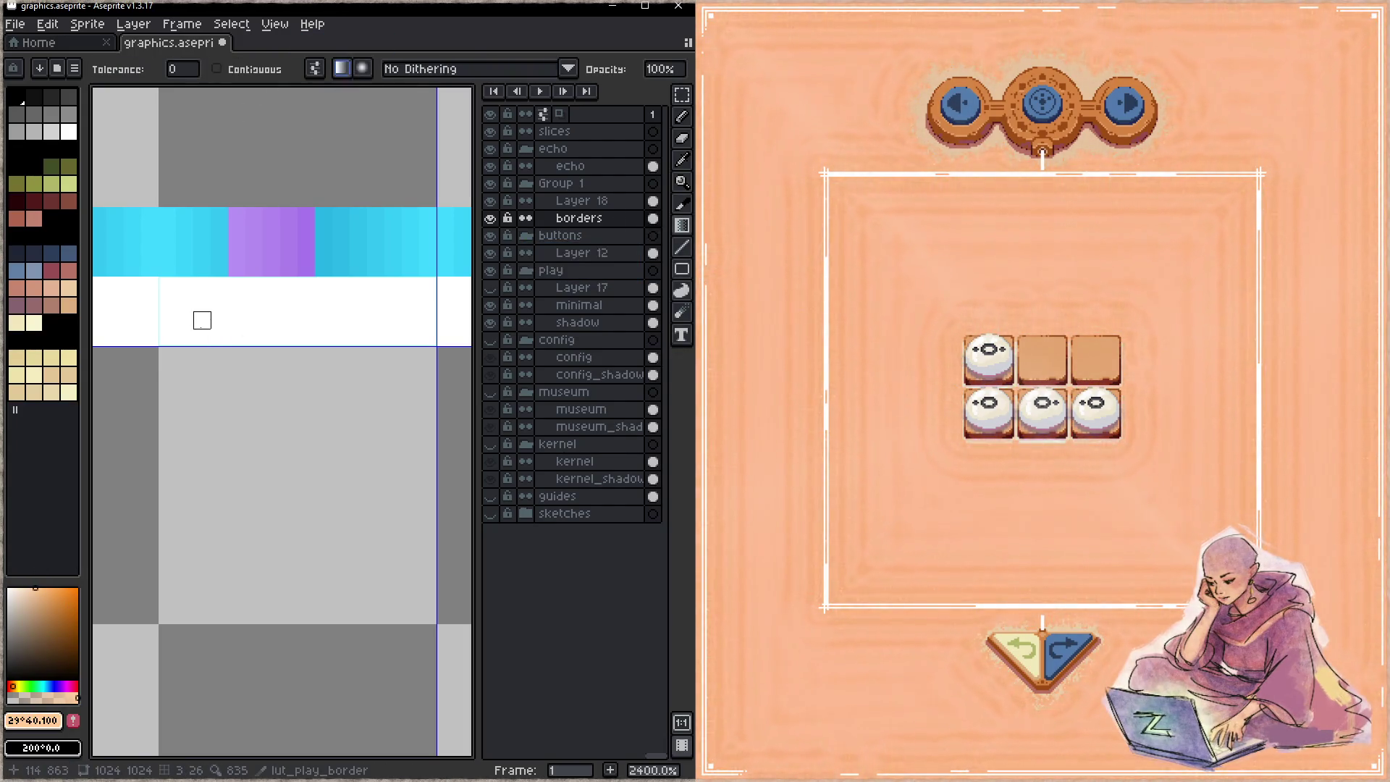
key(m)
mouse_move(168, 286)
mouse_down()
mouse_move(421, 320)
mouse_move(435, 345)
mouse_up()
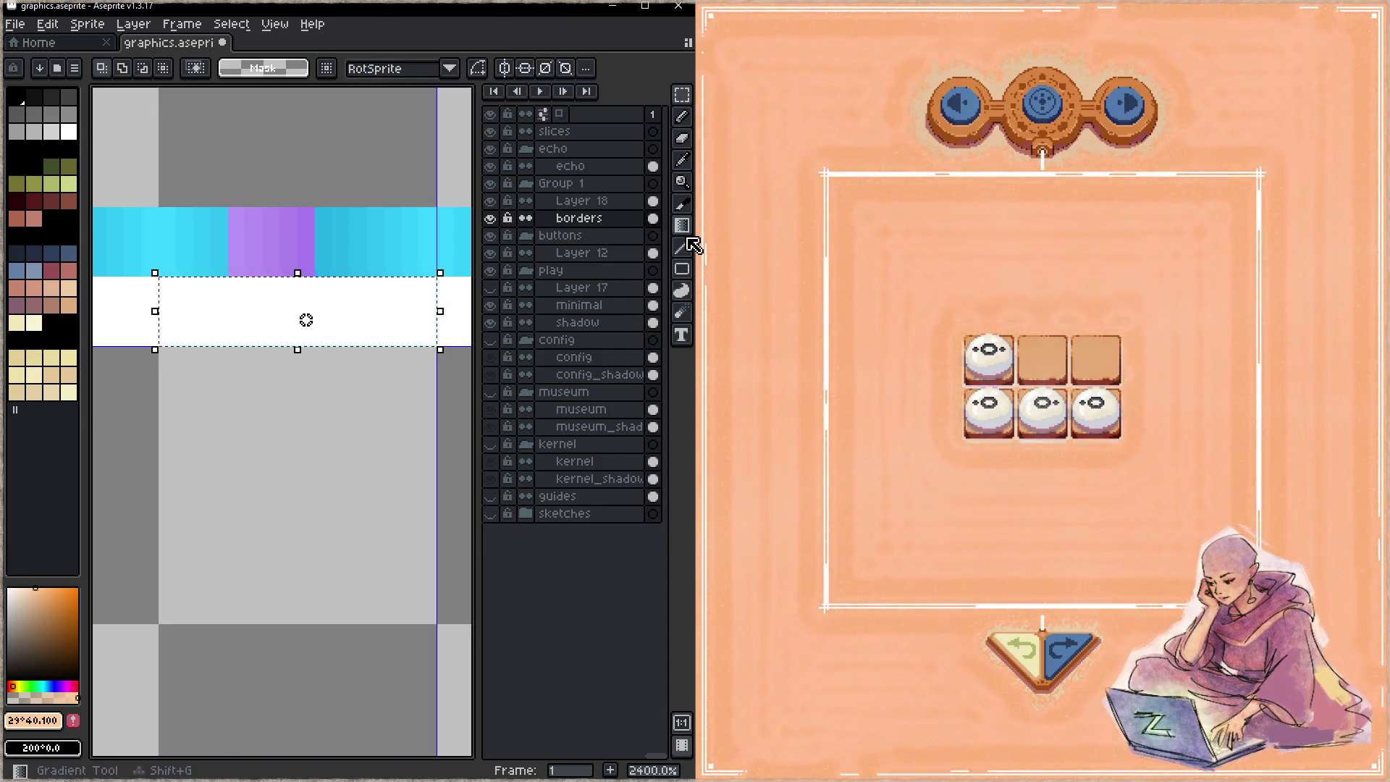
key(g)
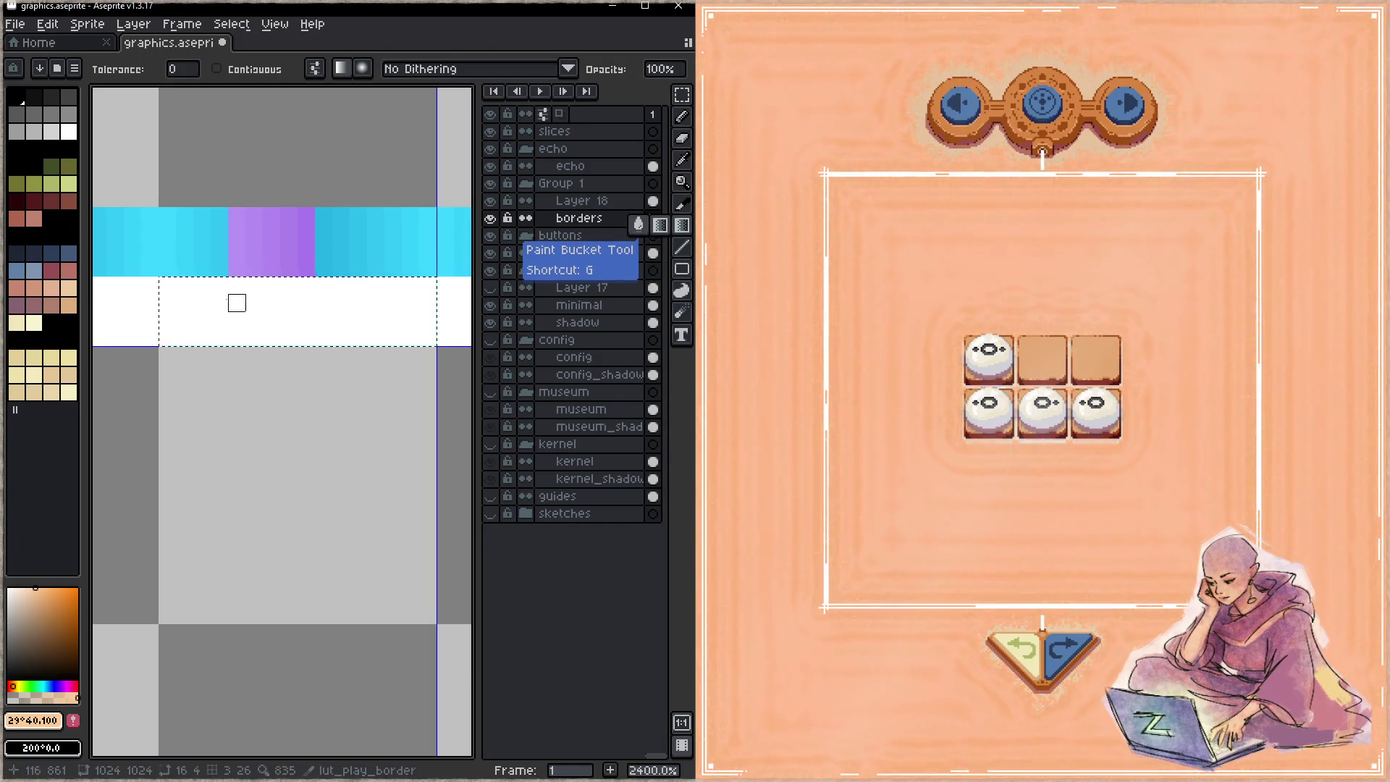
click(167, 320)
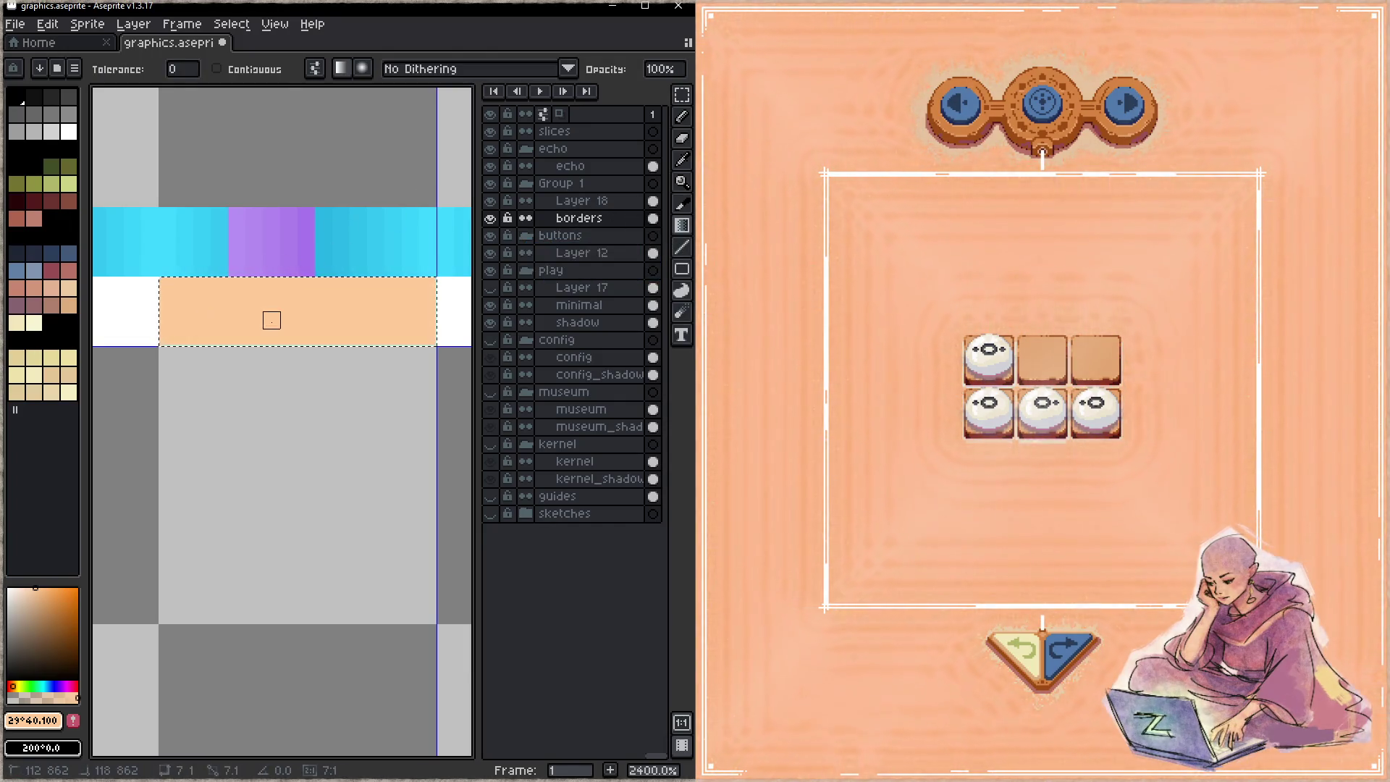
key(ctrl+z)
click(372, 316)
key(ctrl+z)
key(Delete)
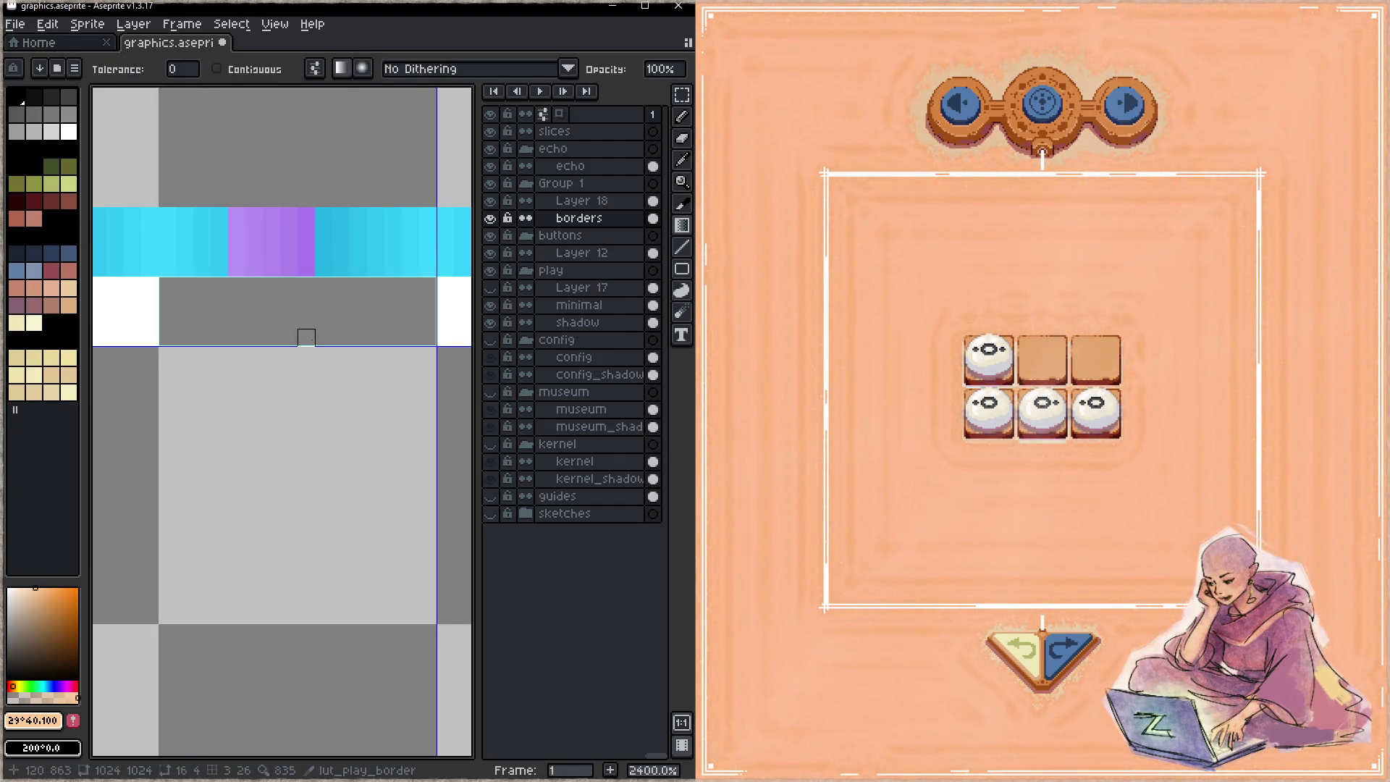
- Fill the band's middle section with a white-to-peach gradient
key(m)
drag(180, 283, 429, 341)
click(682, 225)
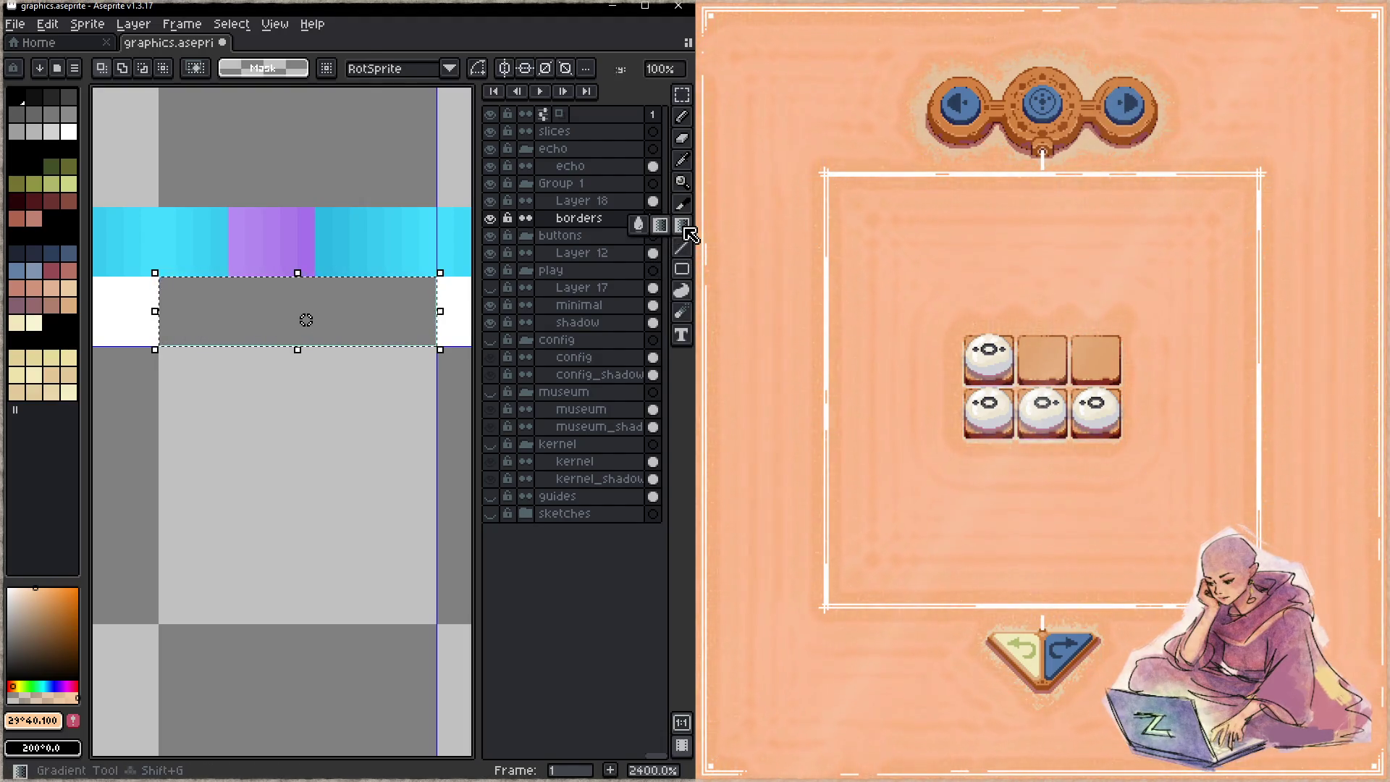
click(167, 302)
drag(167, 302, 323, 303)
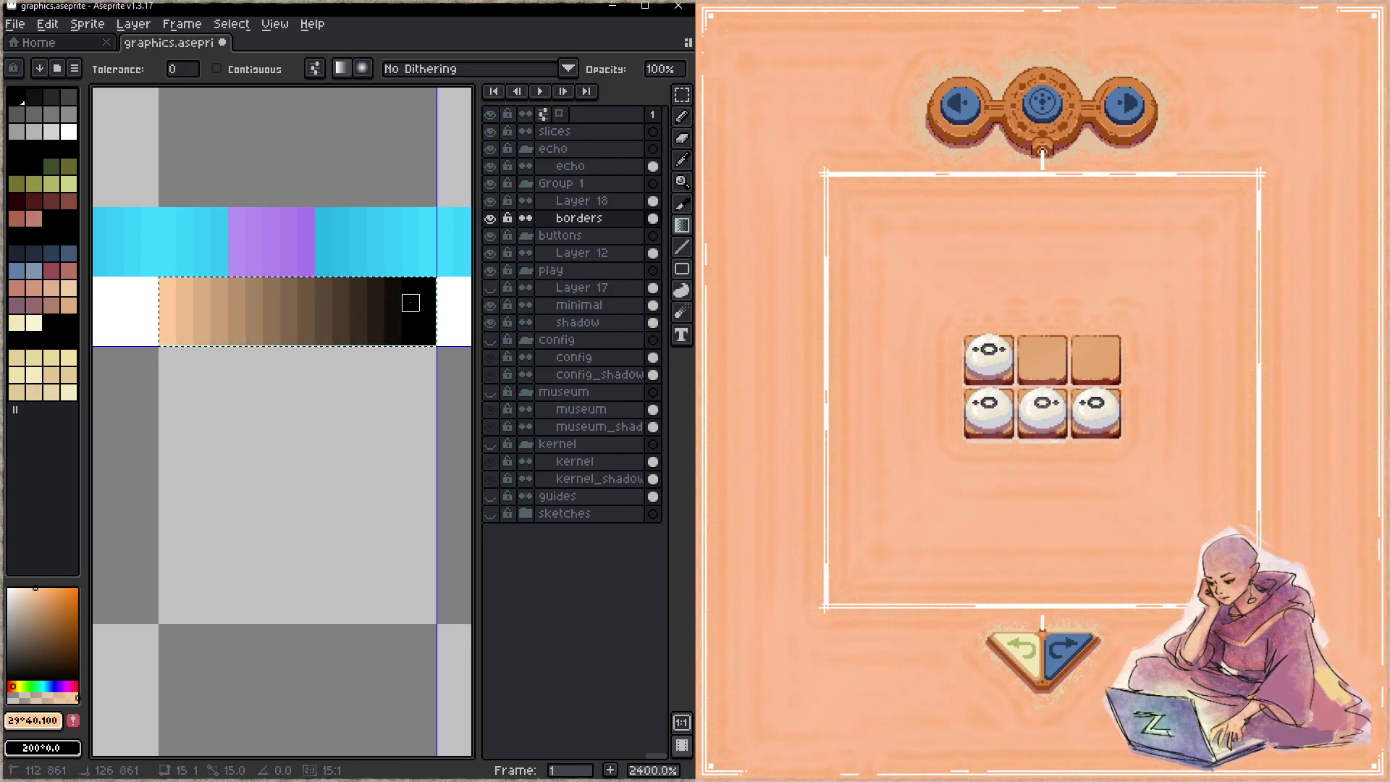
key(Delete)
key(x)
click(25, 588)
click(10, 589)
mouse_move(185, 303)
mouse_down()
mouse_move(375, 303)
mouse_move(390, 317)
mouse_move(324, 320)
mouse_up()
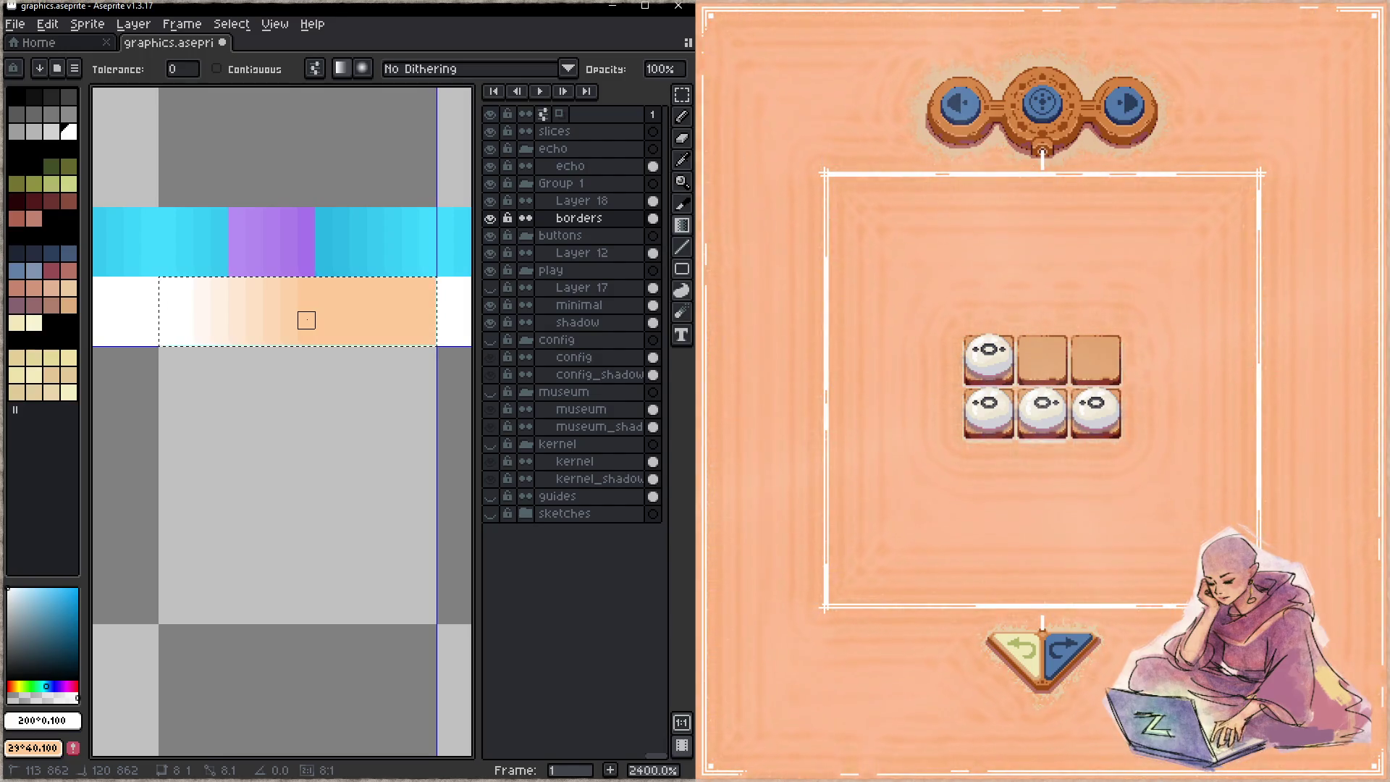
key(ctrl+d)
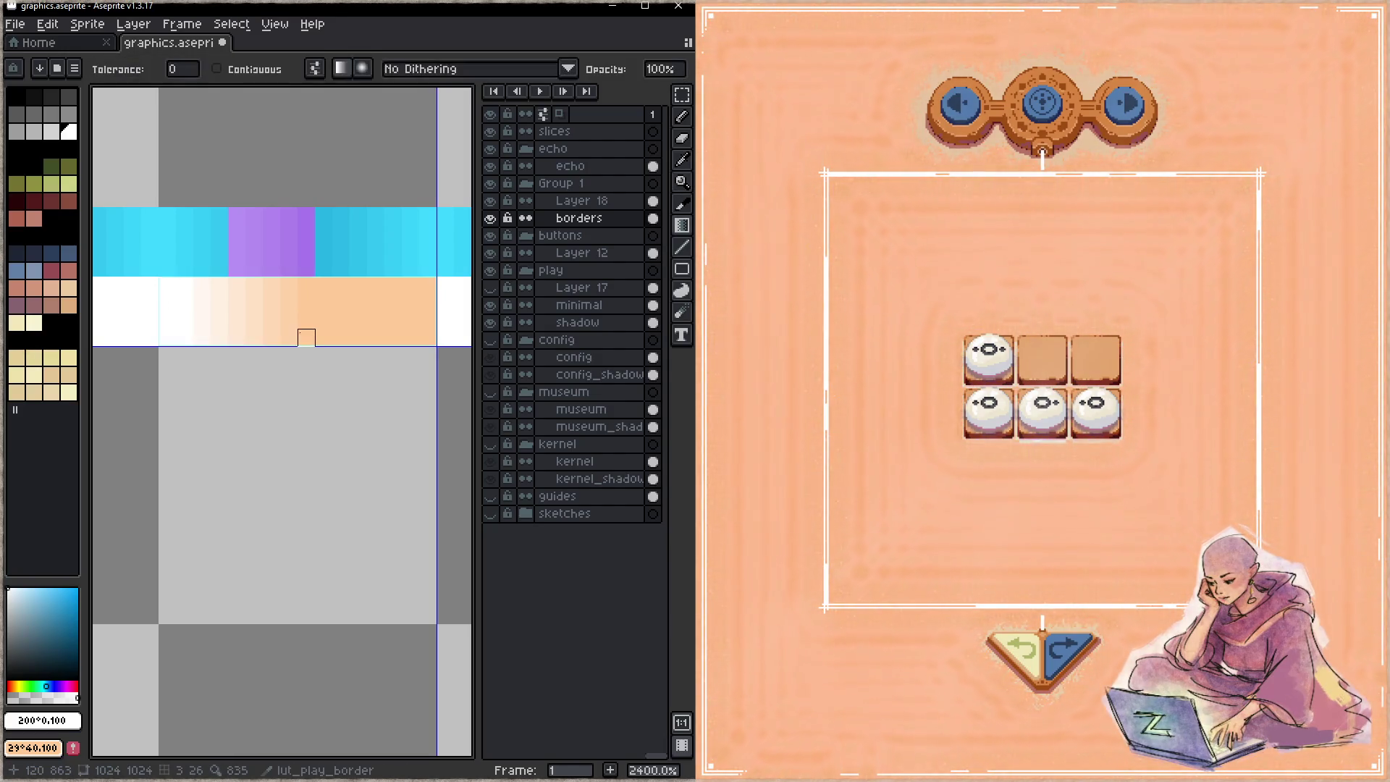
- Place a horizontally mirrored copy of the gradient at the band's right end and save
key(m)
drag(301, 273, 155, 350)
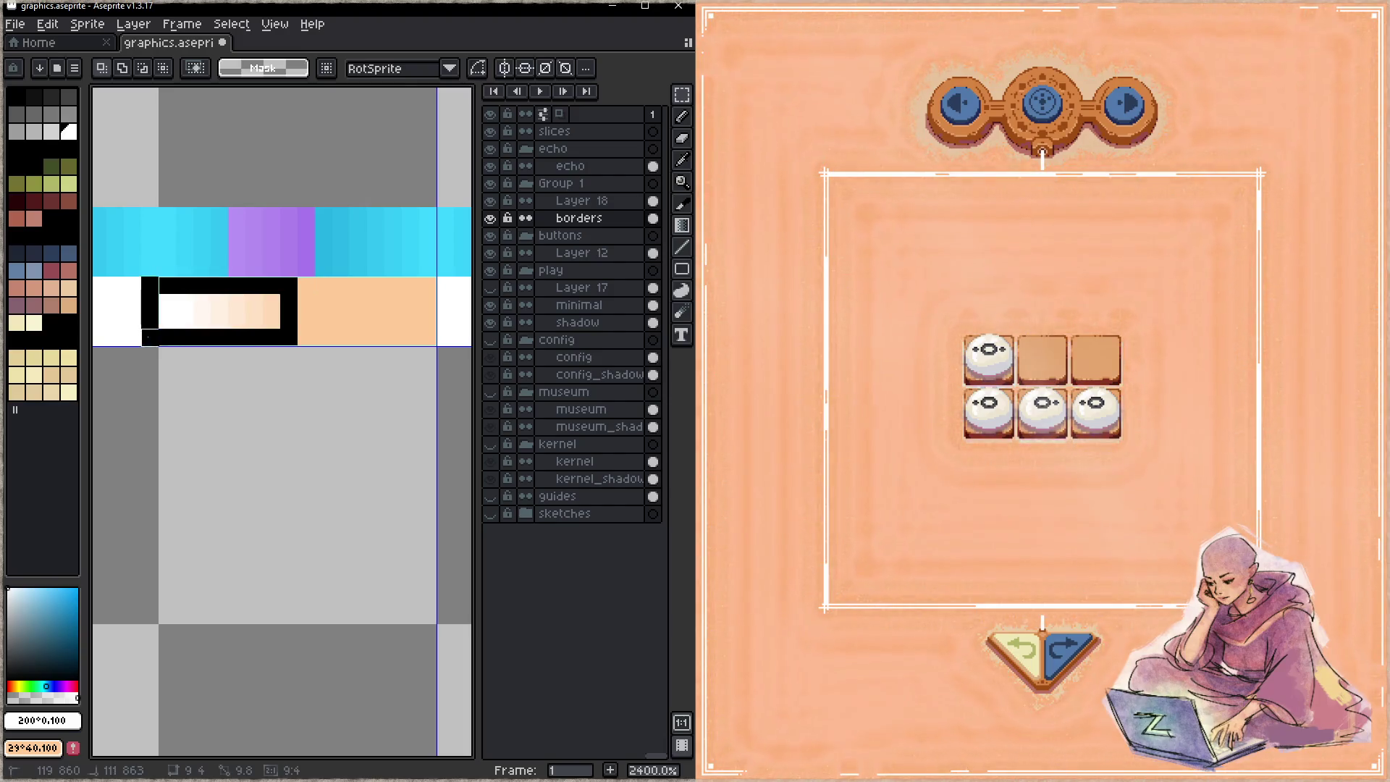
drag(286, 344, 408, 345)
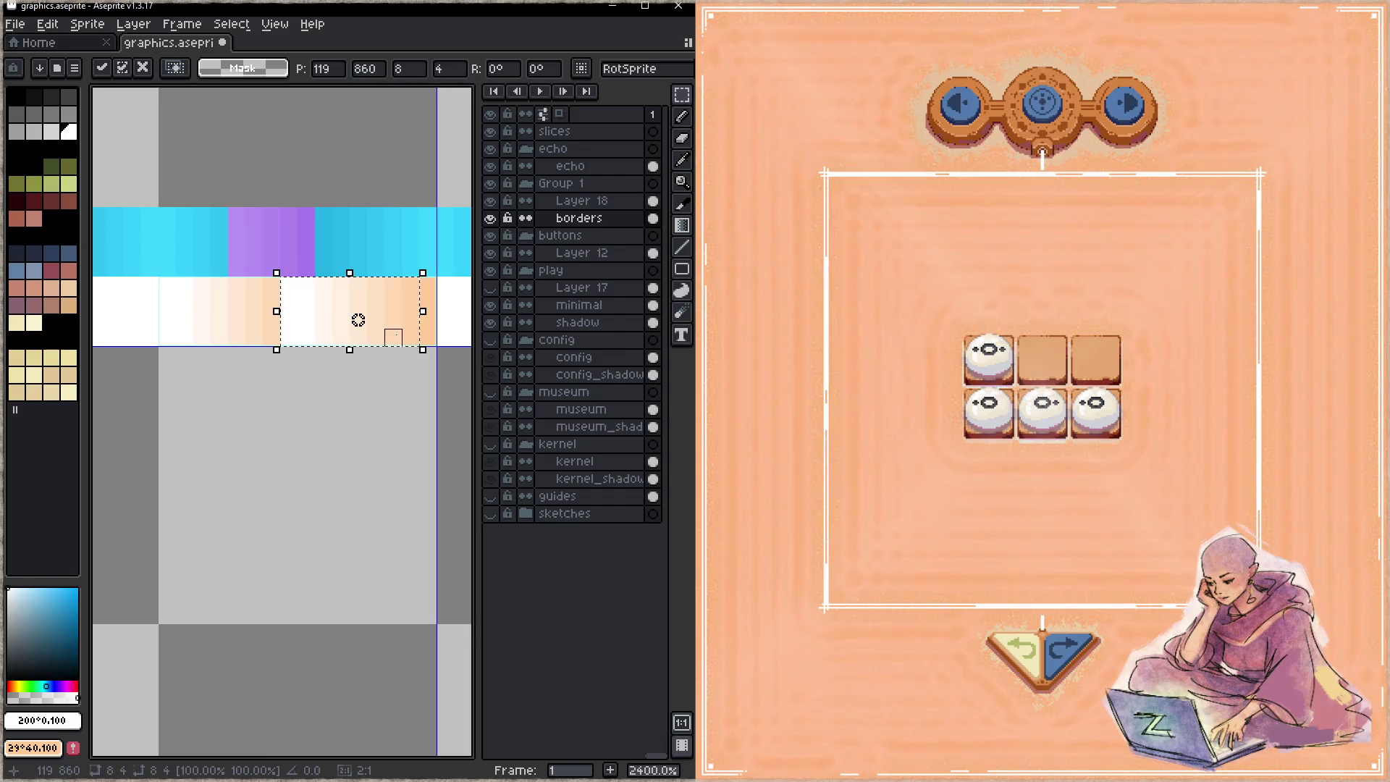
key(shift+h)
drag(404, 348, 412, 345)
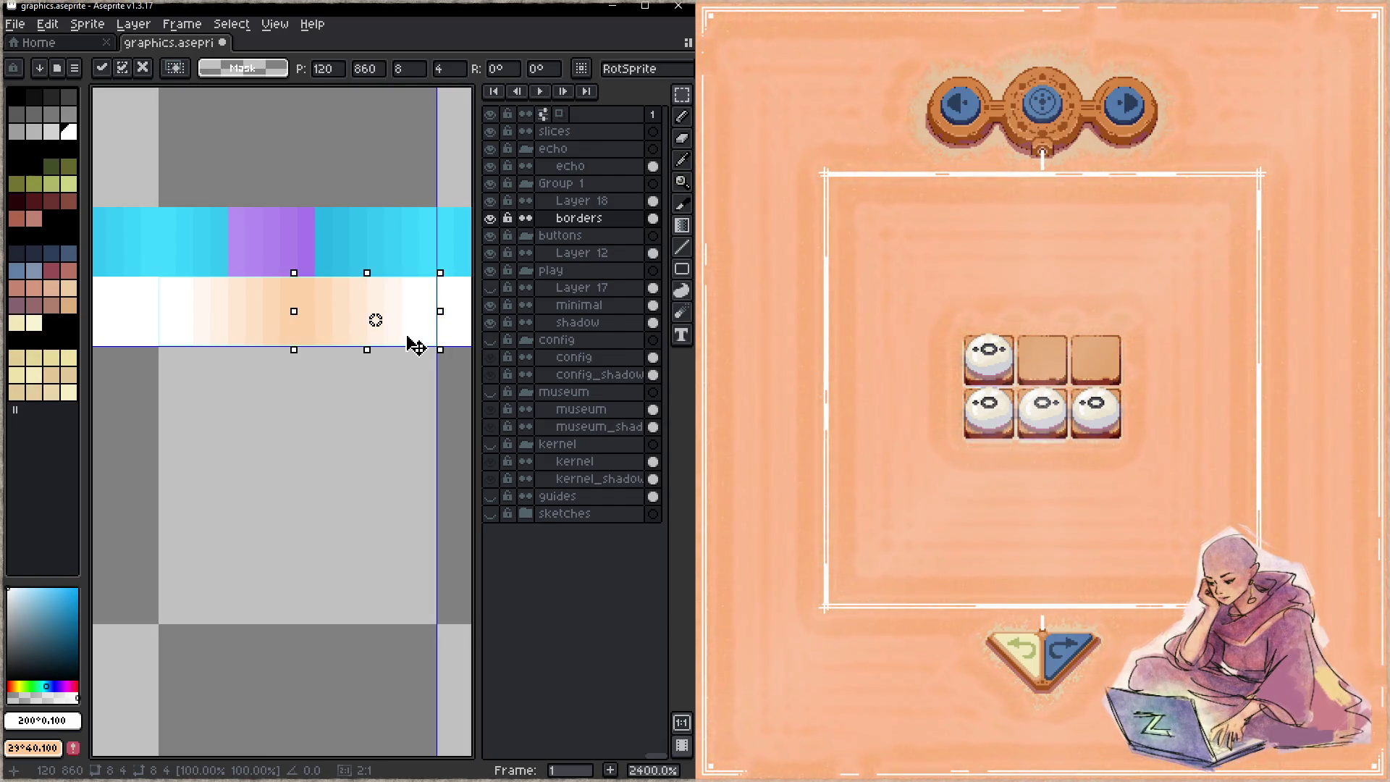
click(376, 390)
drag(375, 391, 333, 427)
key(ctrl+s)
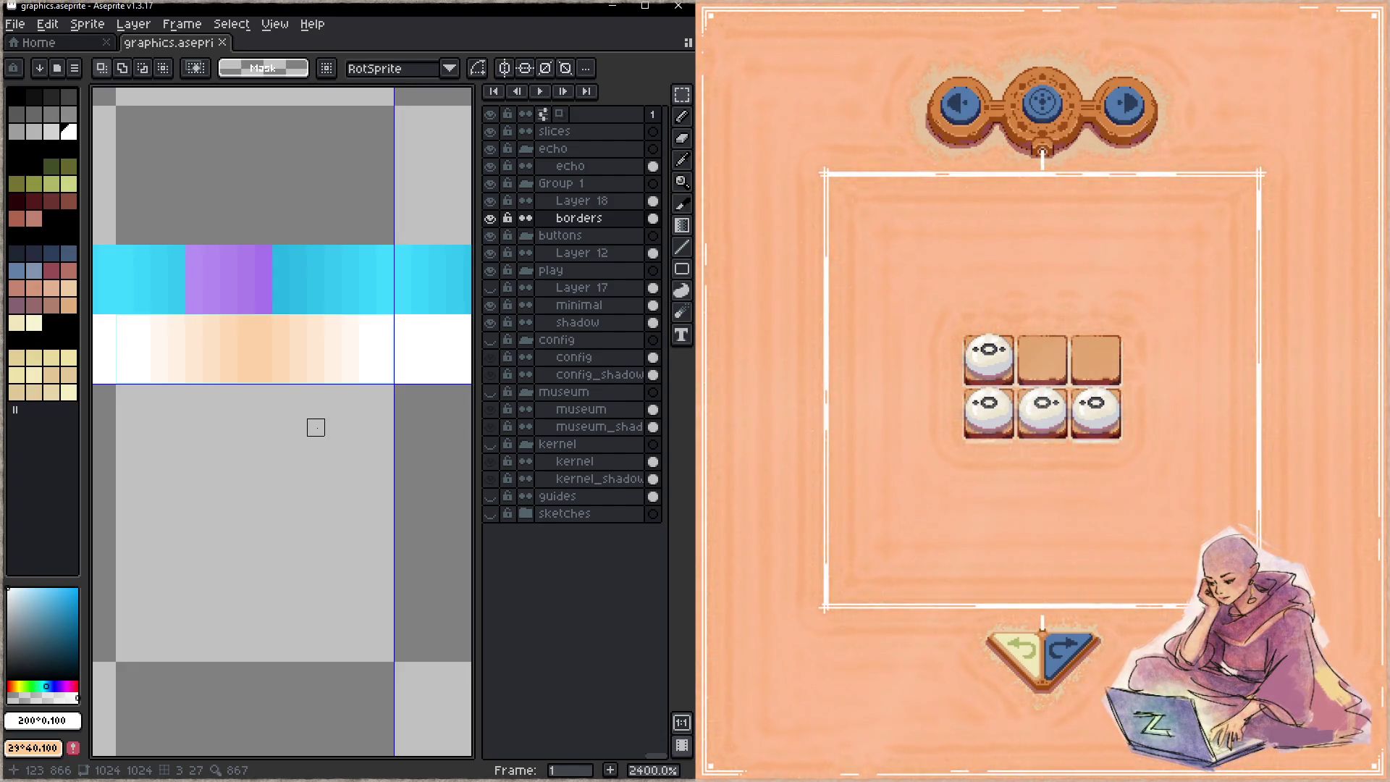
- Draw a 1px saturated yellow vertical line in the white band and save
scroll(311, 420, right, 5)
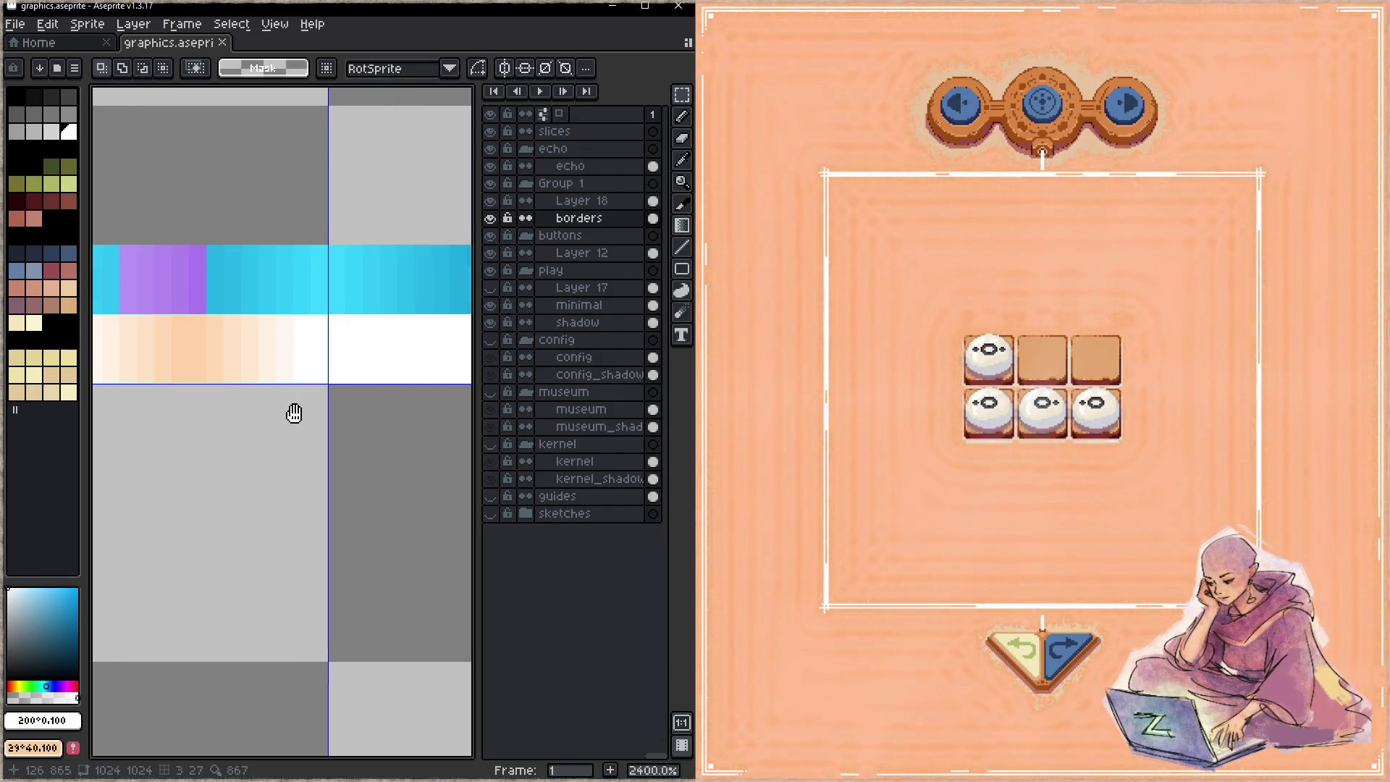
click(19, 685)
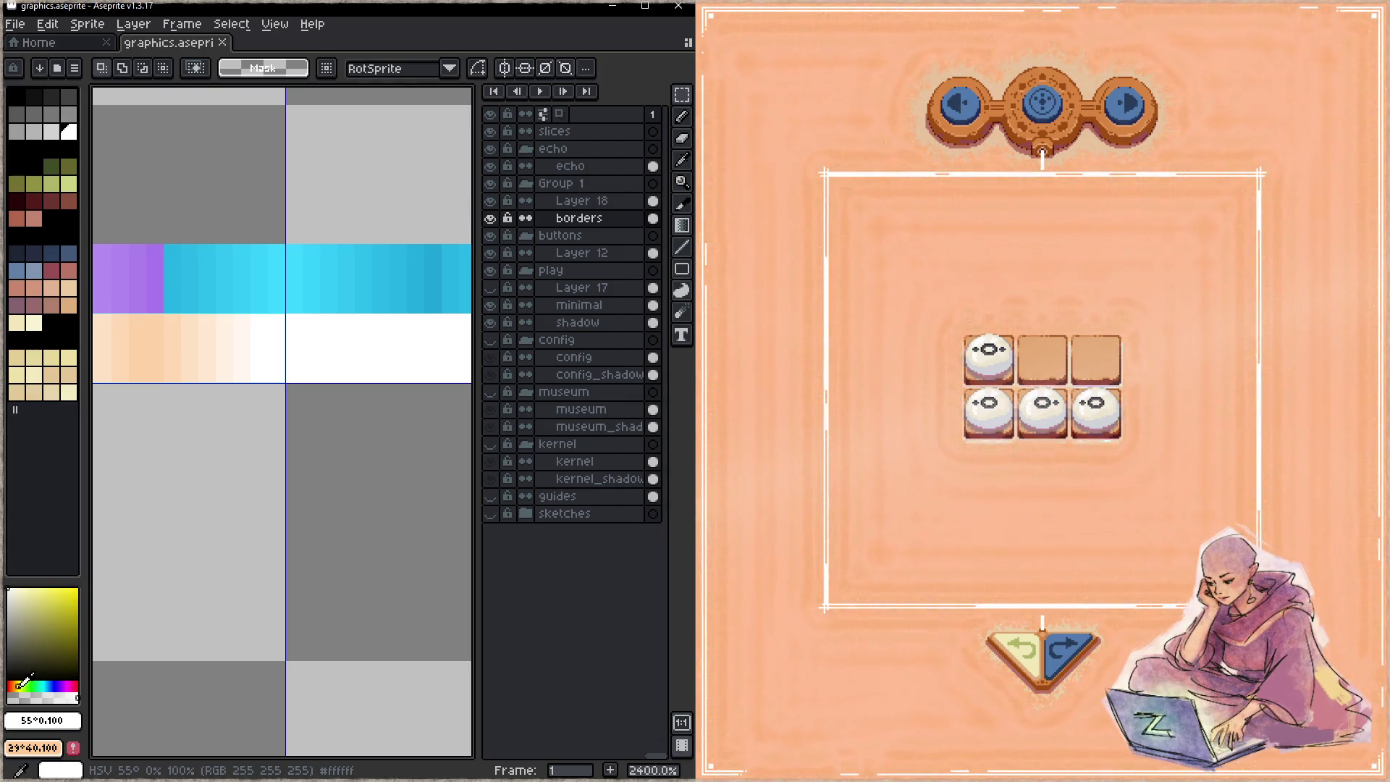
click(61, 588)
scroll(279, 471, right, 4)
key(b)
key(minus)
key(minus)
key(minus)
click(317, 351)
shift+click(317, 397)
key(z)
key(ctrl+s)
key(b)
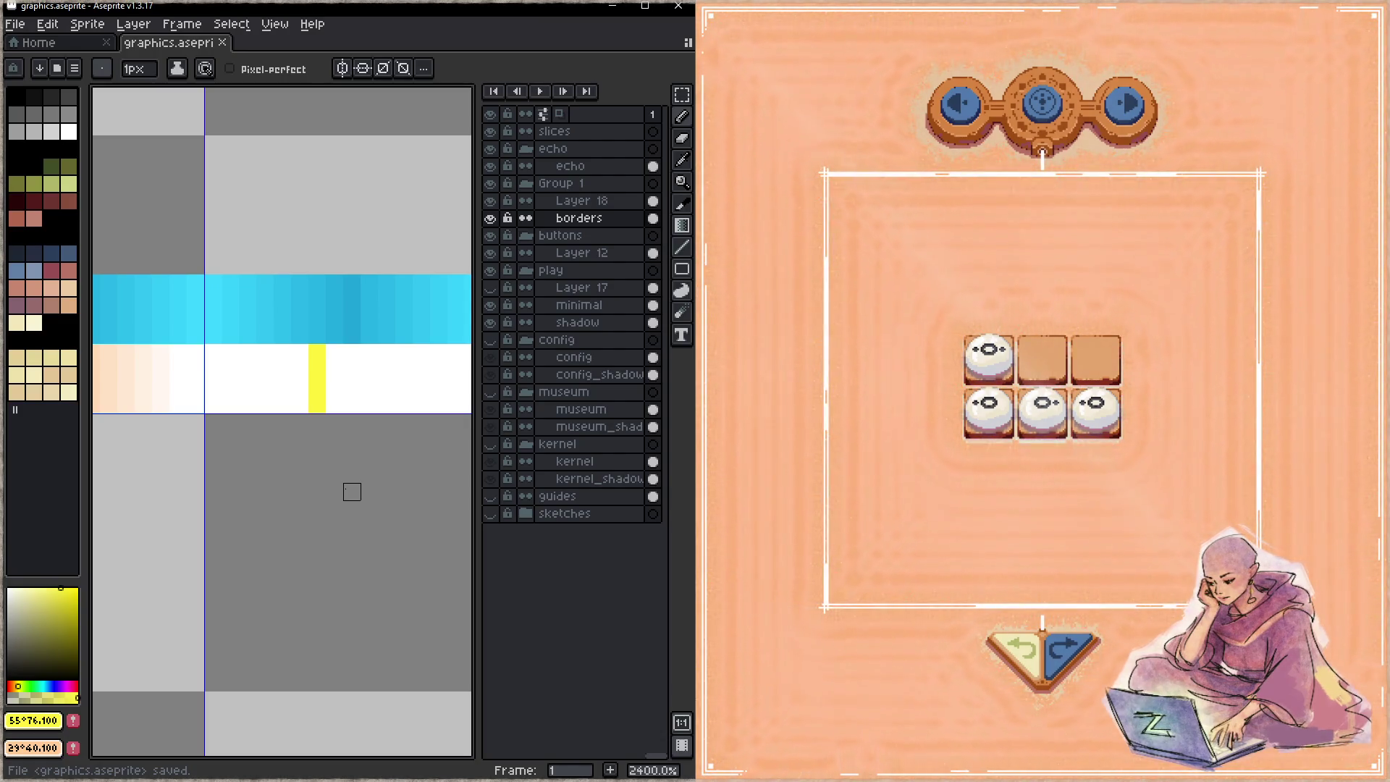
- Paint a 4px orange cross over the yellow line and save
alt+click(109, 376)
key(plus)
key(plus)
key(plus)
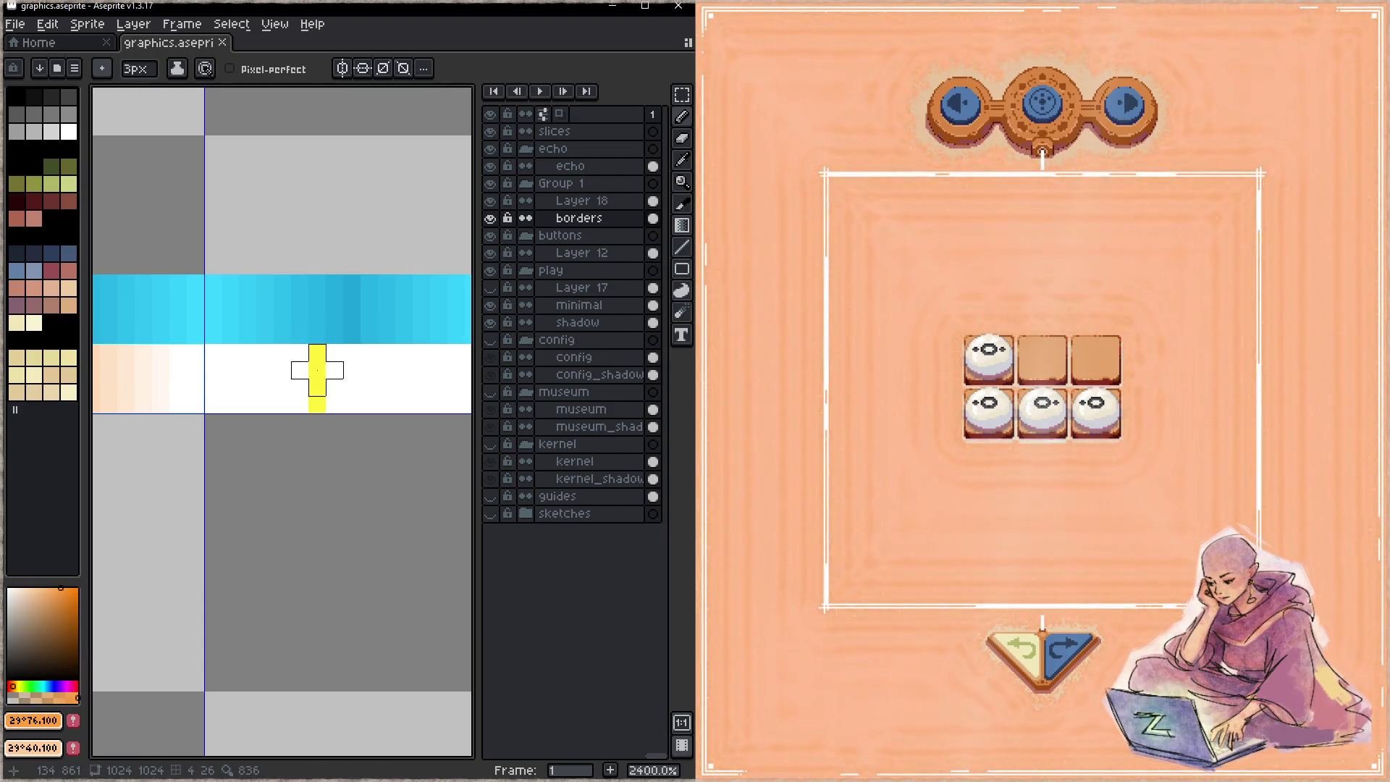
click(317, 390)
key(ctrl+s)
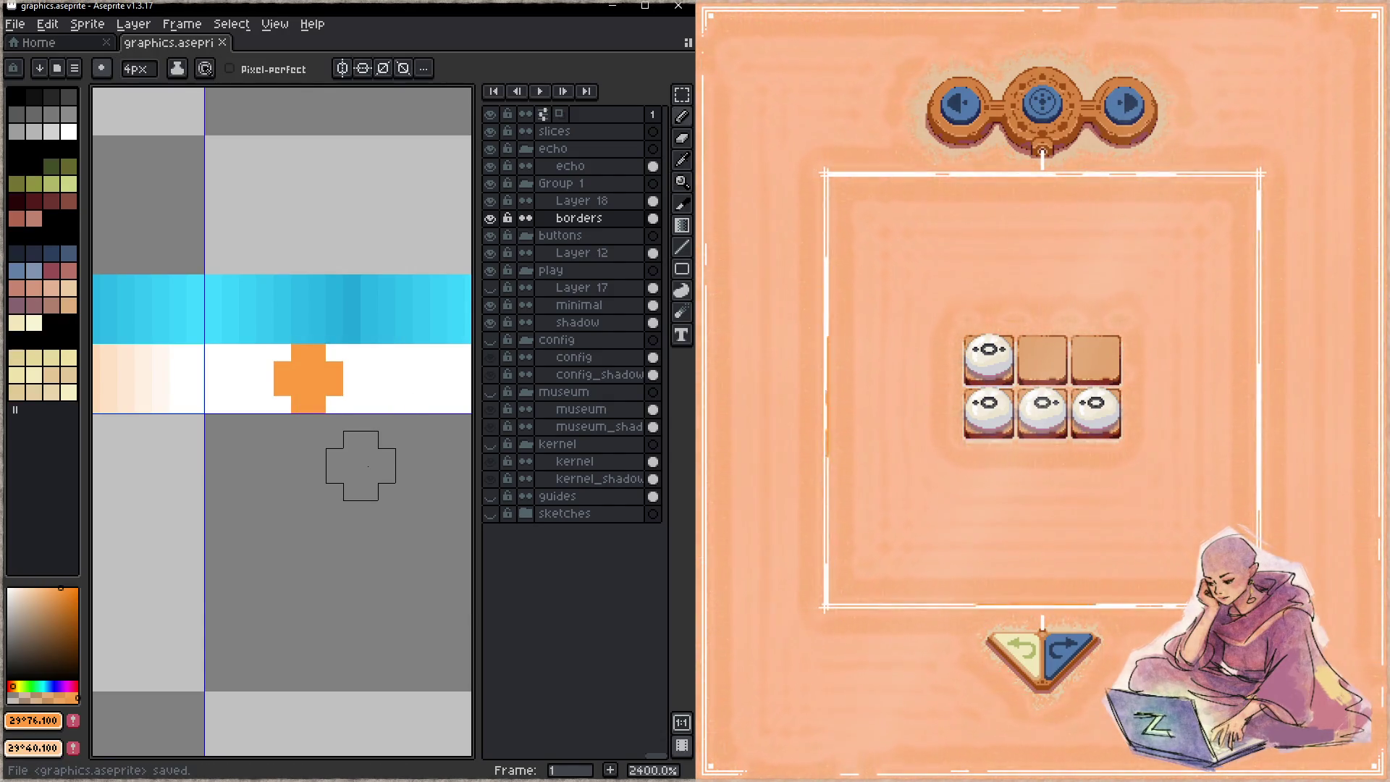
- Whiten the cross's stray pixels and paint a peach block left of the orange column, then save
click(43, 588)
key(minus)
key(minus)
key(x)
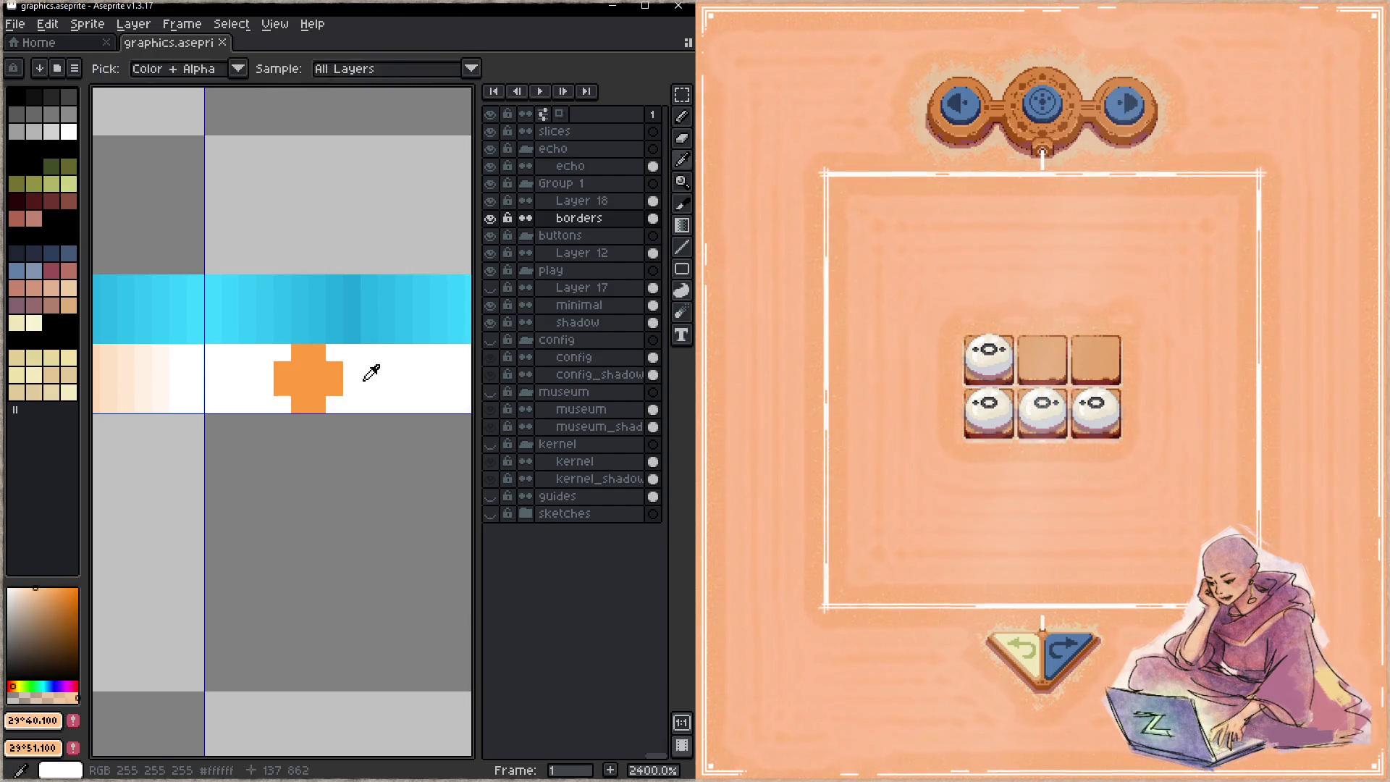
alt+click(365, 376)
click(352, 387)
click(283, 387)
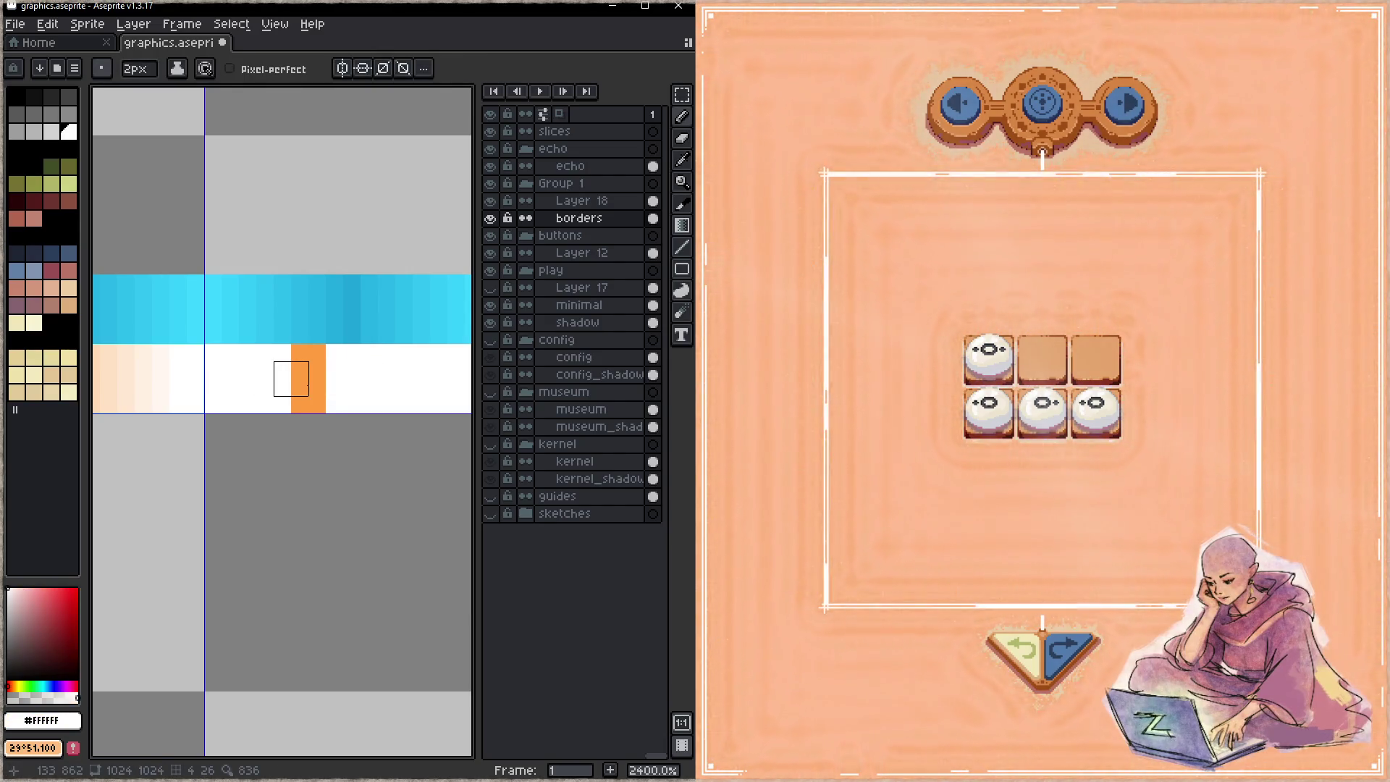
key(x)
mouse_move(273, 361)
mouse_down()
mouse_move(274, 396)
mouse_move(256, 378)
mouse_move(256, 396)
mouse_move(308, 361)
mouse_move(308, 396)
mouse_up()
click(257, 396)
key(ctrl+s)
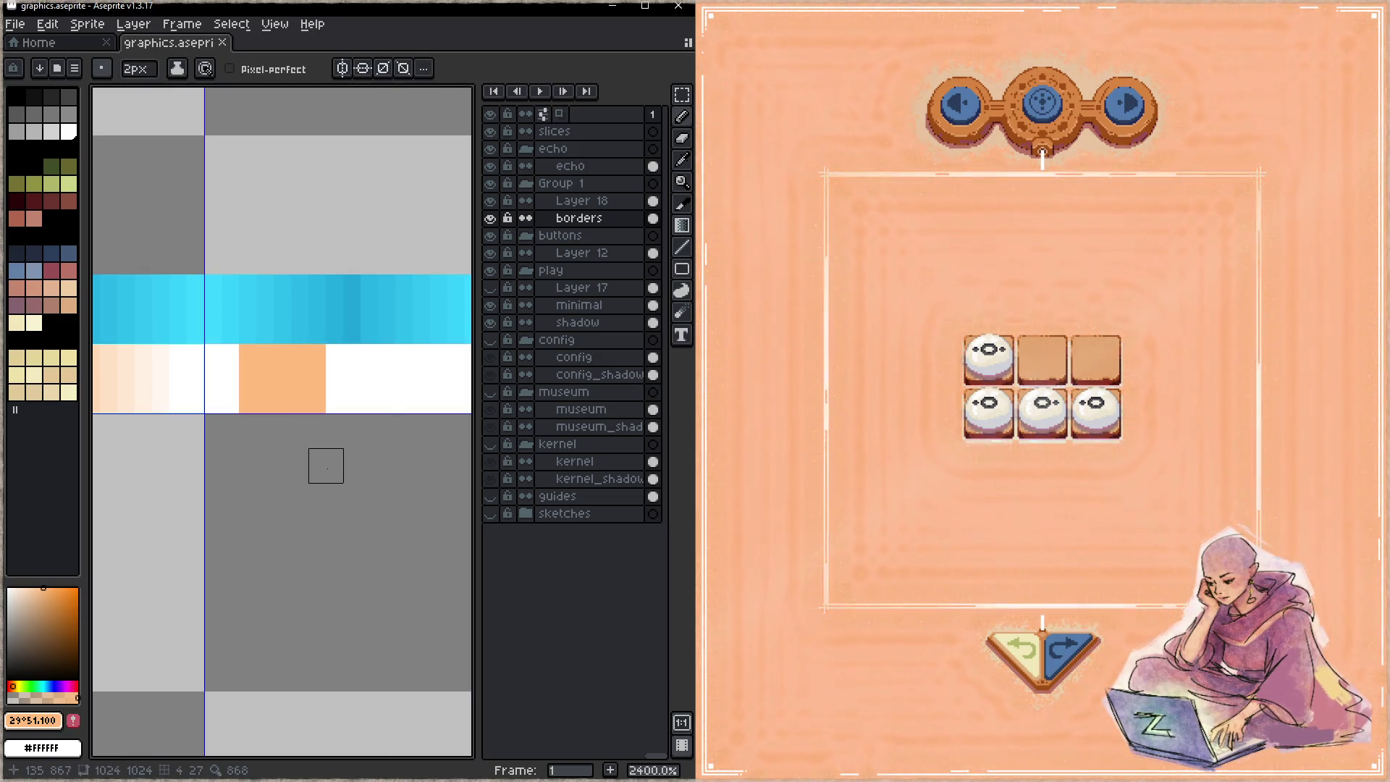
- Extend the peach block rightward and leftward across the band, saving after each stroke
drag(343, 361, 343, 396)
key(ctrl+s)
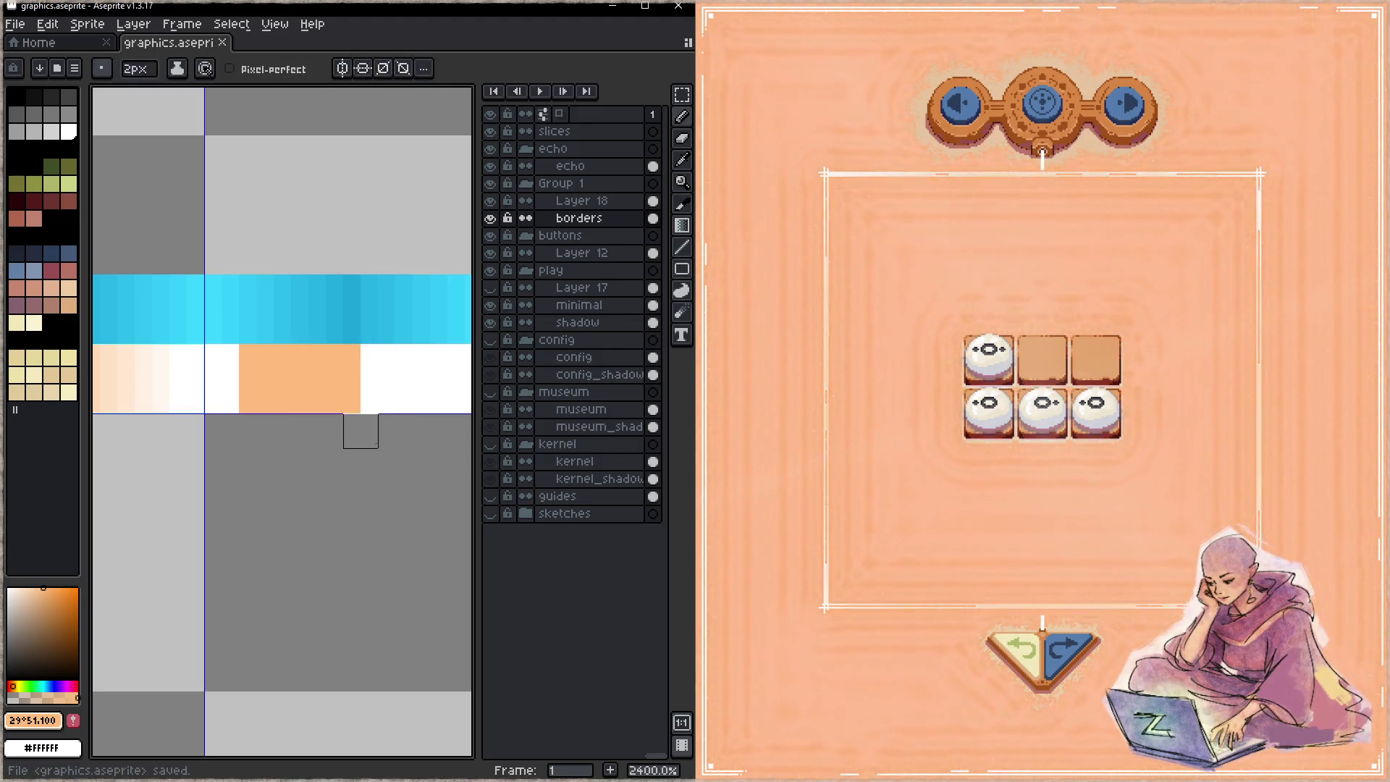
mouse_move(377, 396)
mouse_down()
mouse_move(377, 379)
mouse_move(395, 396)
mouse_move(413, 361)
mouse_move(413, 396)
mouse_up()
key(ctrl+s)
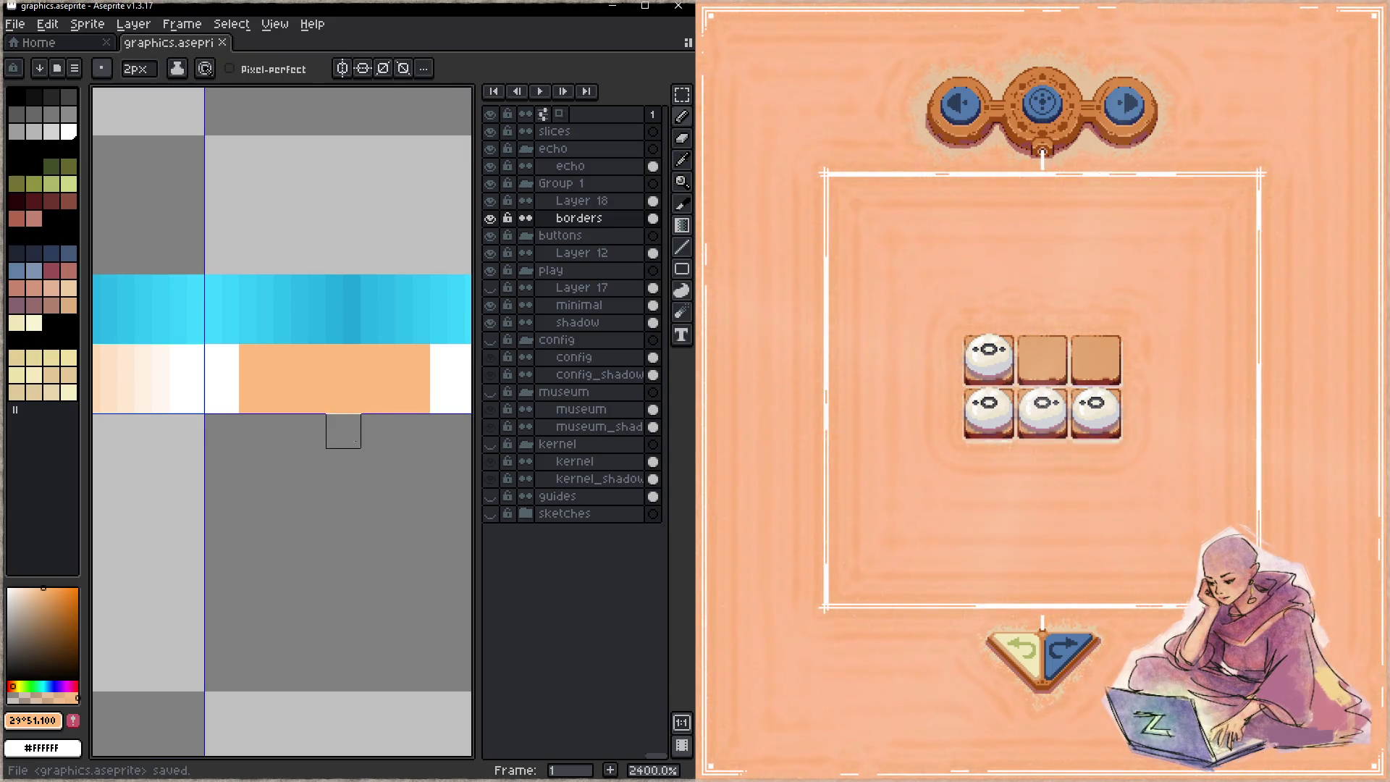
drag(221, 361, 222, 378)
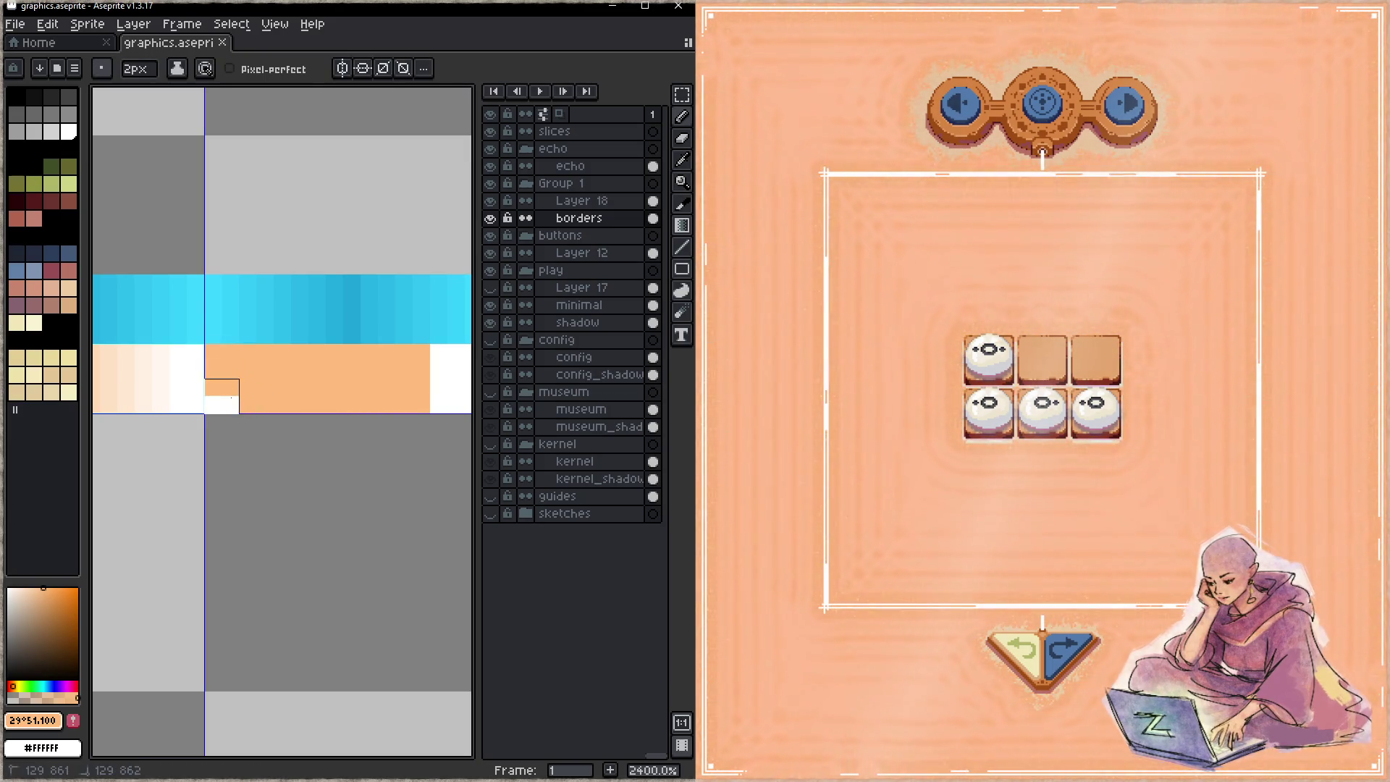
key(ctrl+s)
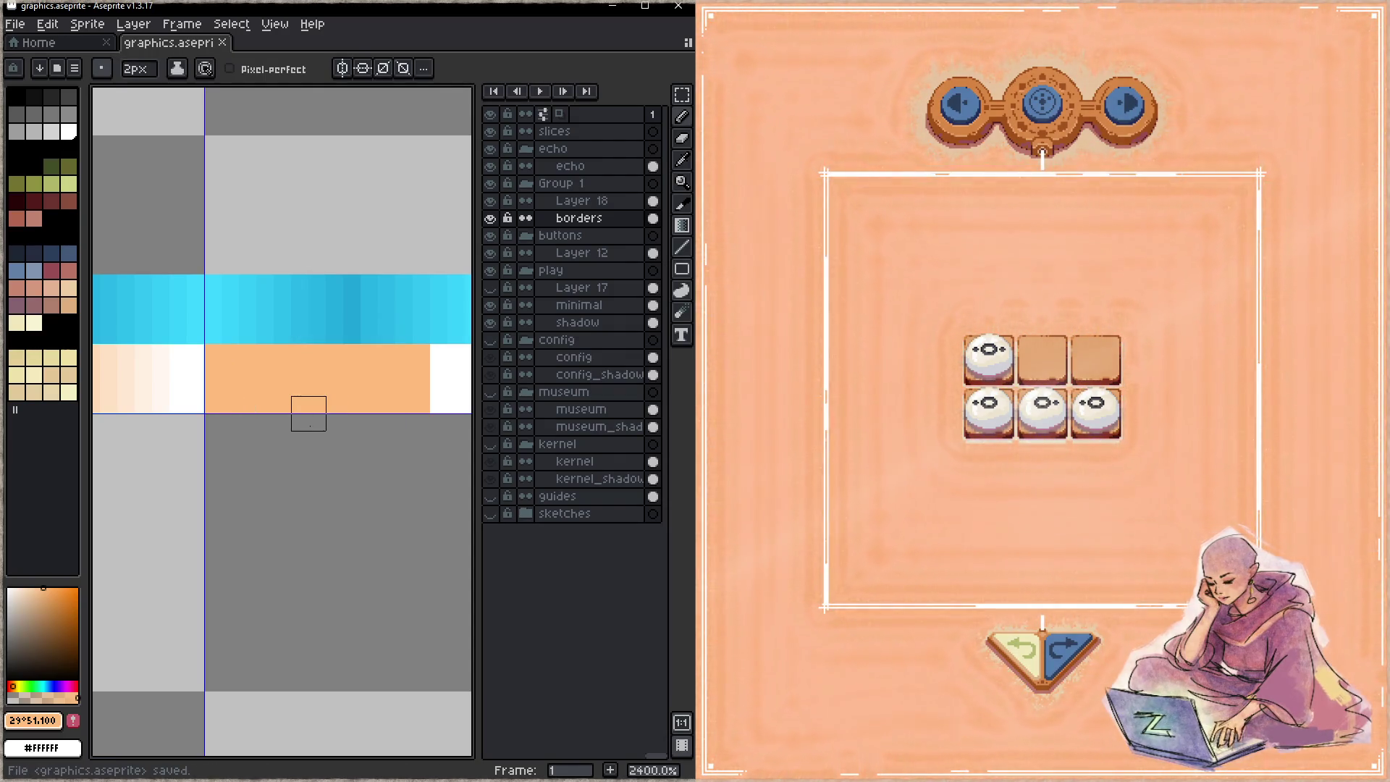
- Fill the remaining orange block with a sampled pale peach and save
mouse_move(205, 395)
mouse_down()
mouse_move(245, 397)
mouse_move(264, 365)
mouse_move(272, 389)
mouse_move(330, 374)
mouse_move(384, 381)
mouse_move(340, 376)
mouse_move(409, 359)
mouse_move(270, 376)
mouse_move(288, 358)
mouse_move(409, 391)
mouse_move(219, 393)
mouse_up()
alt+click(168, 382)
click(334, 362)
key(ctrl+s)
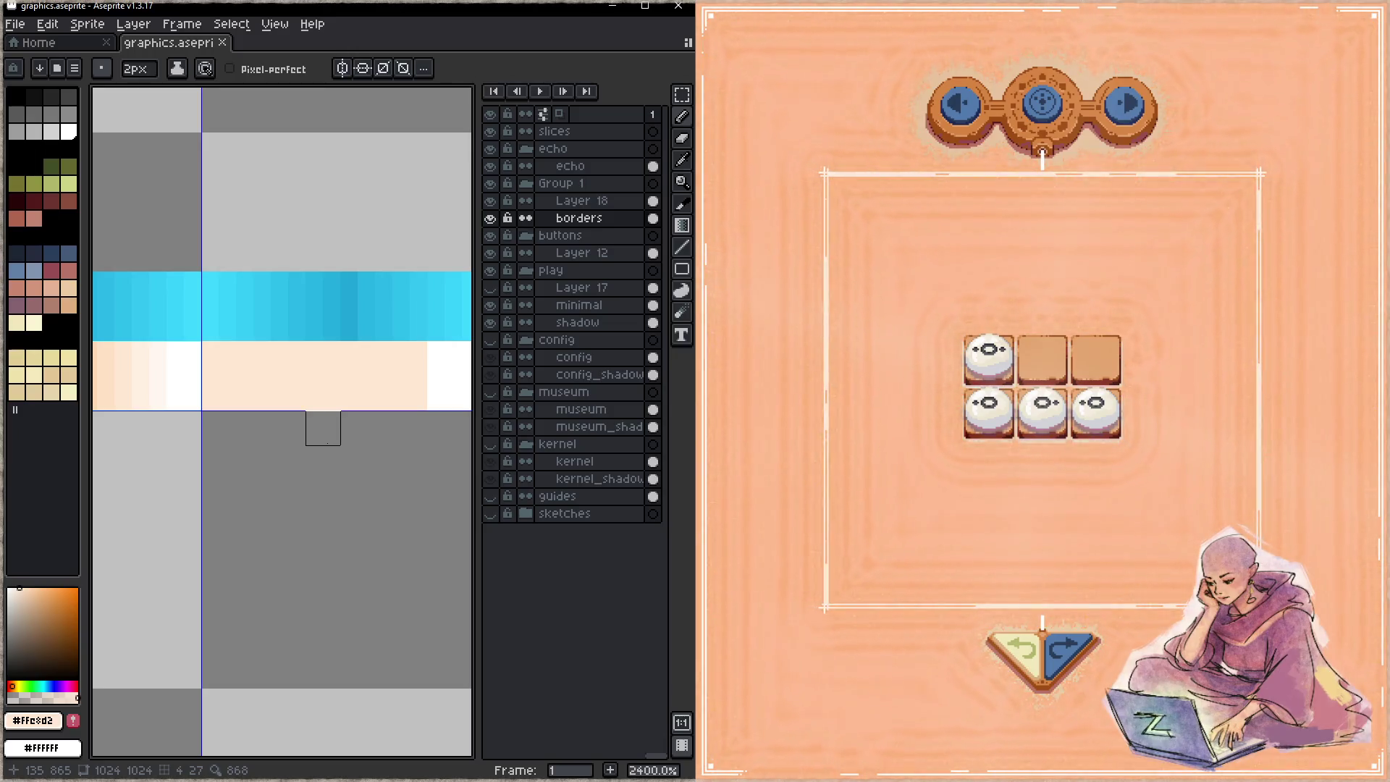
- Paint the upper part of the strip white, save, and pan to the purple tile
alt+click(463, 366)
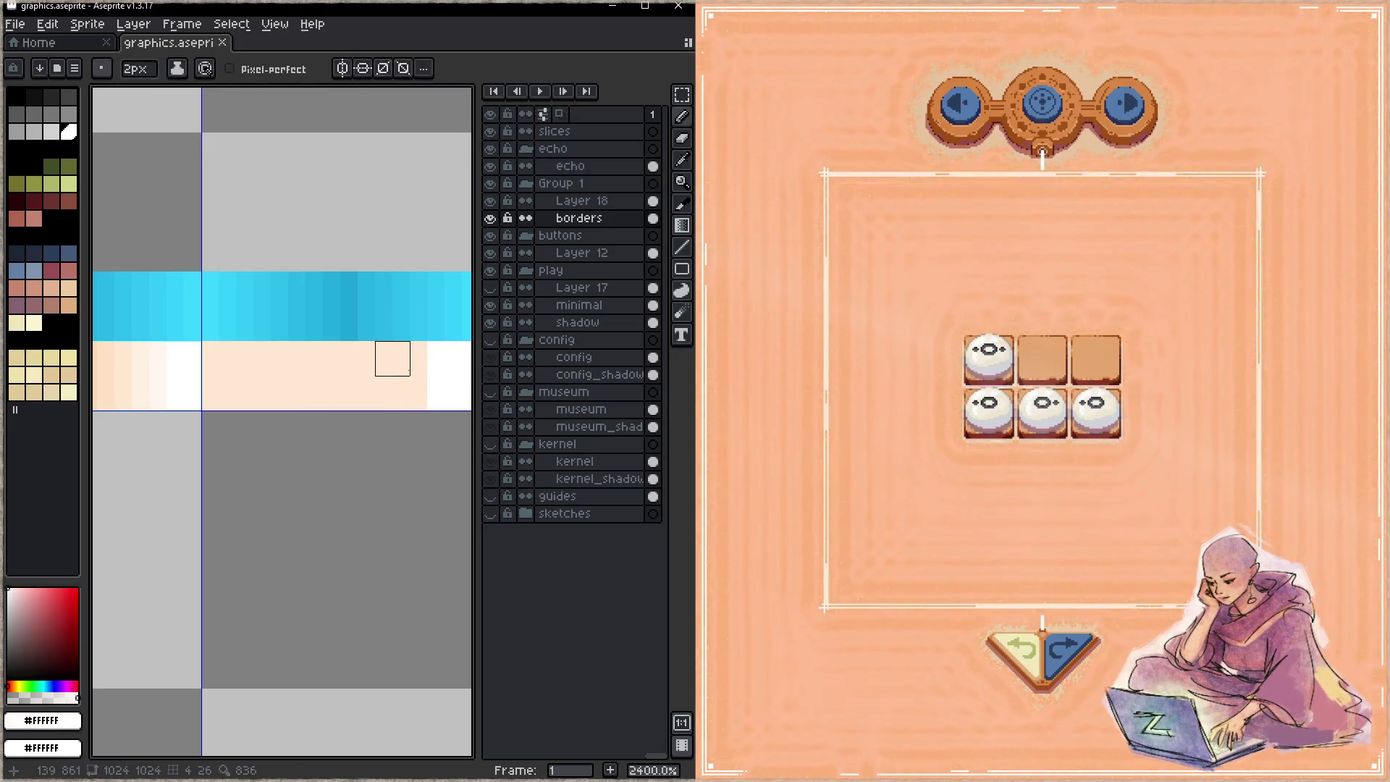
mouse_move(410, 358)
mouse_down()
mouse_move(219, 358)
mouse_move(219, 393)
mouse_move(406, 393)
mouse_up()
key(ctrl+s)
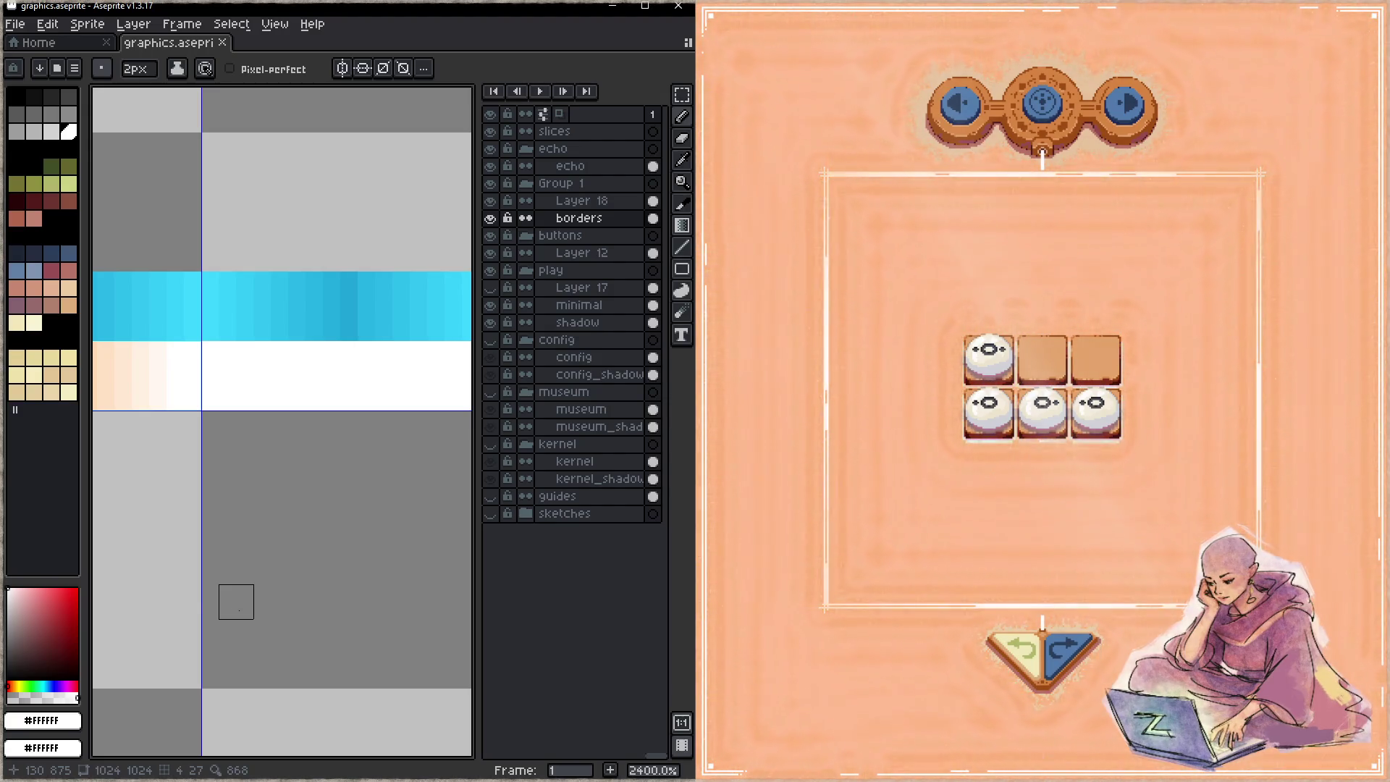
mouse_move(210, 534)
mouse_down()
mouse_move(444, 481)
mouse_move(416, 516)
mouse_up()
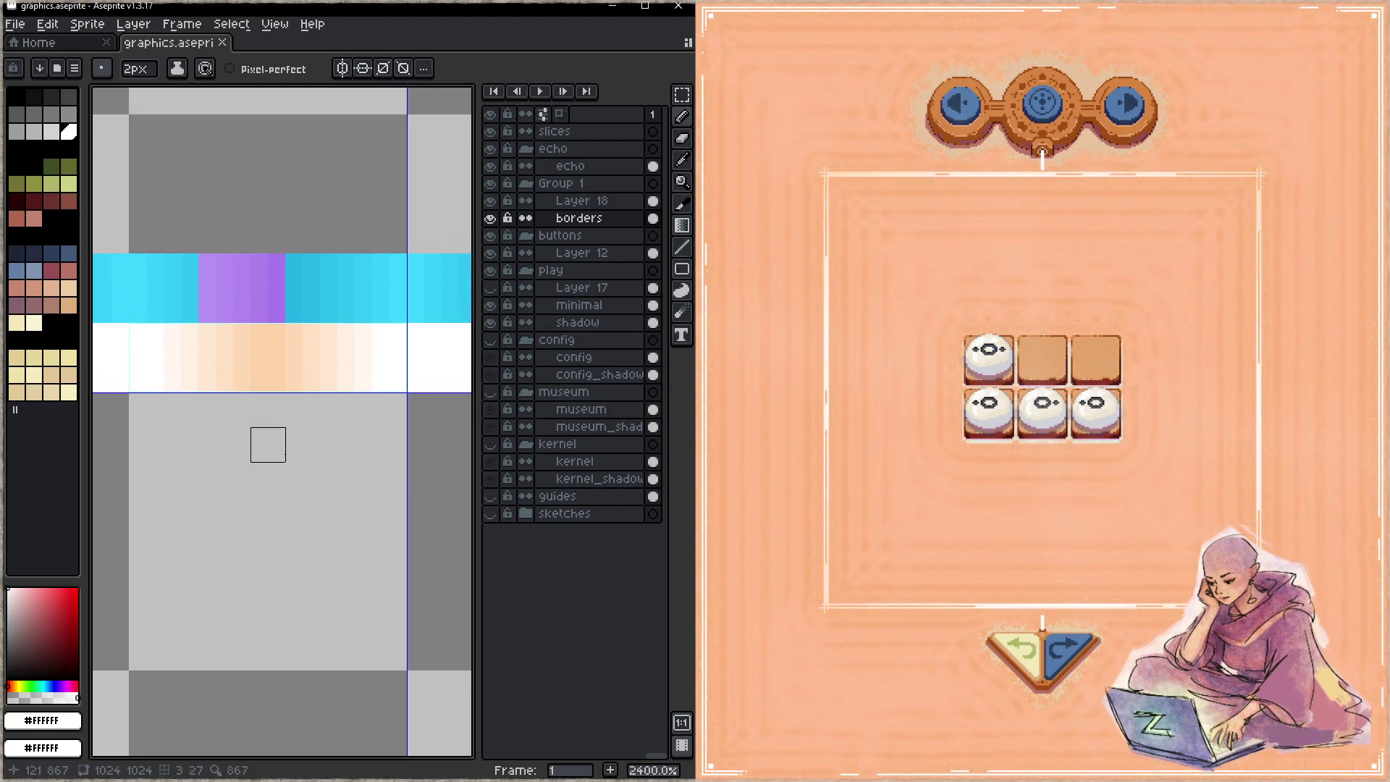
- Shift the peach gradient strip's hue by -31 to pink and save
key(m)
mouse_move(130, 325)
mouse_down()
mouse_move(249, 374)
mouse_move(398, 394)
mouse_up()
key(ctrl+u)
drag(852, 152, 786, 150)
click(1305, 105)
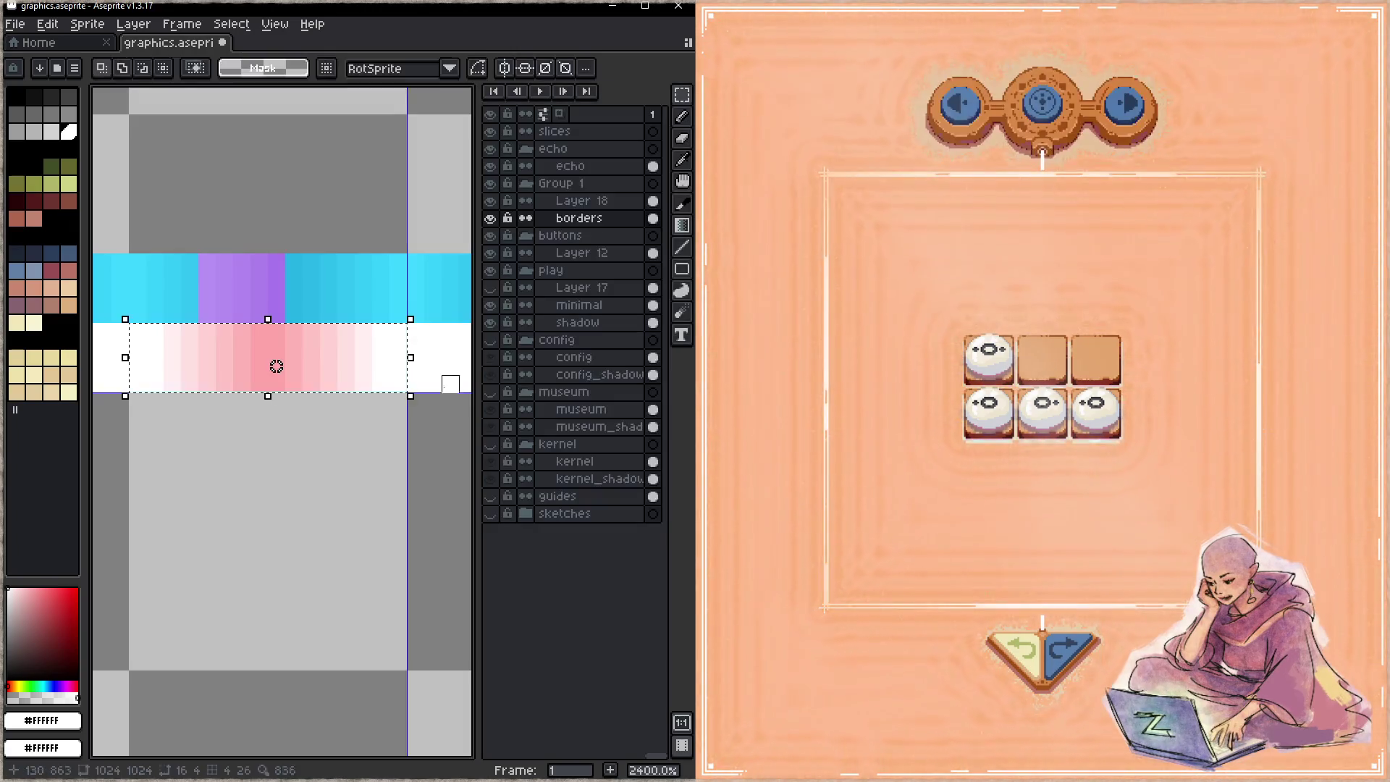
drag(311, 470, 259, 453)
key(ctrl+s)
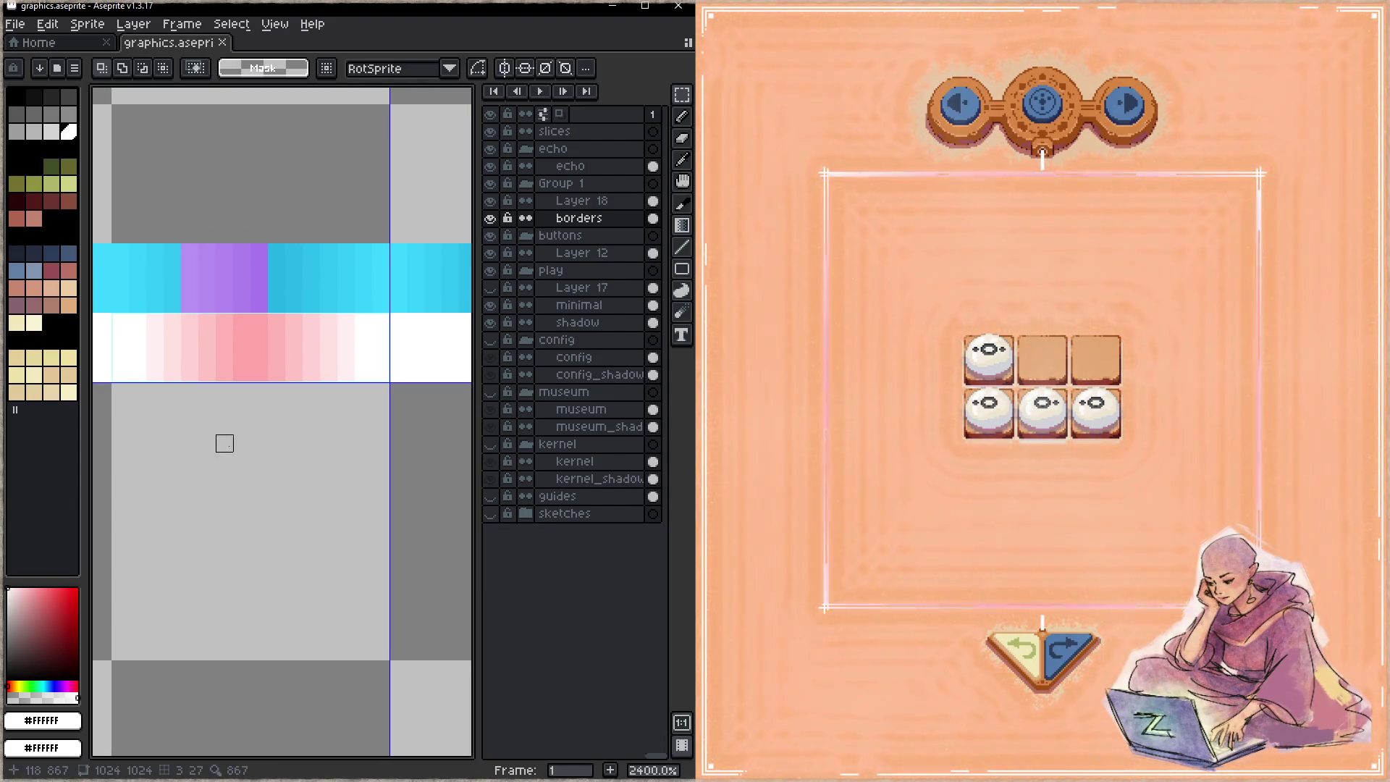
drag(114, 317, 390, 382)
- Recolour the pink gradient to light blue with hue -154 and save
key(ctrl+u)
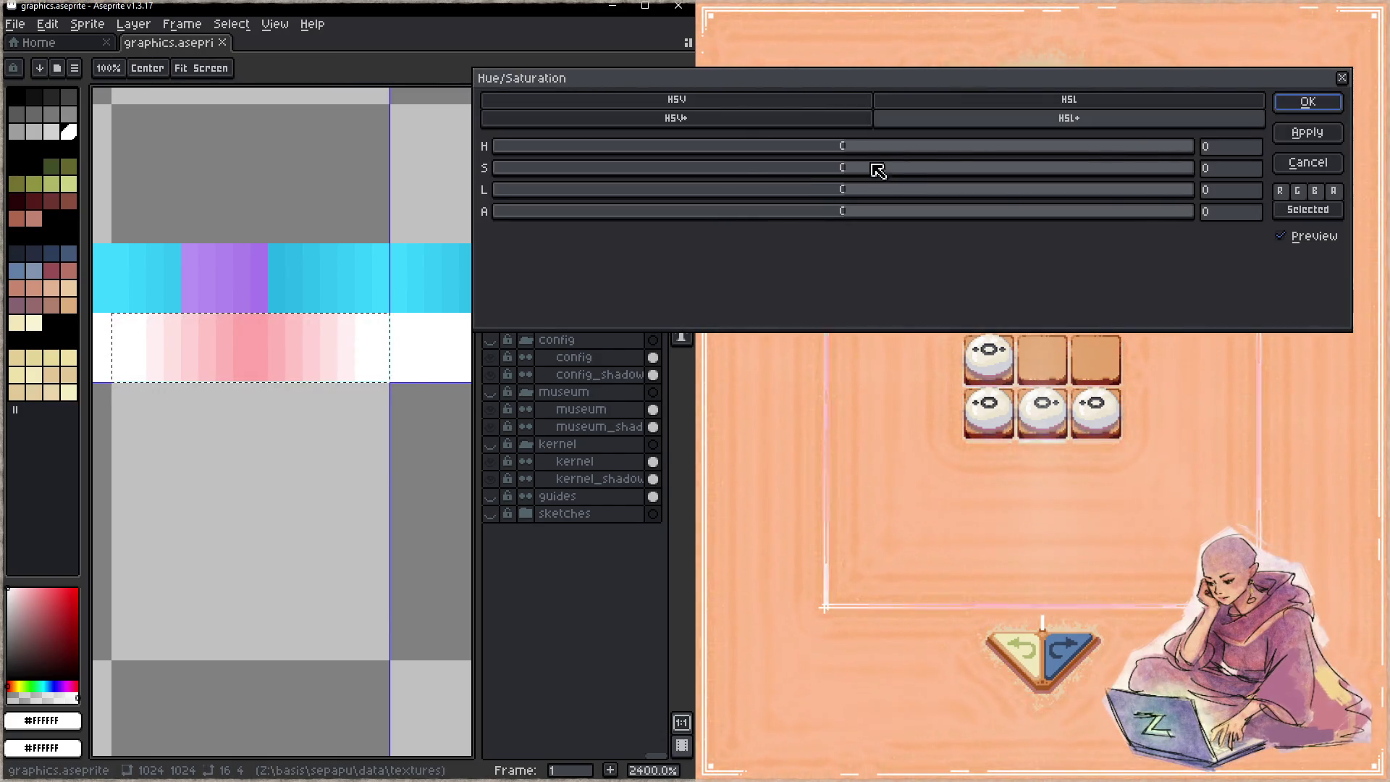
drag(838, 155, 556, 157)
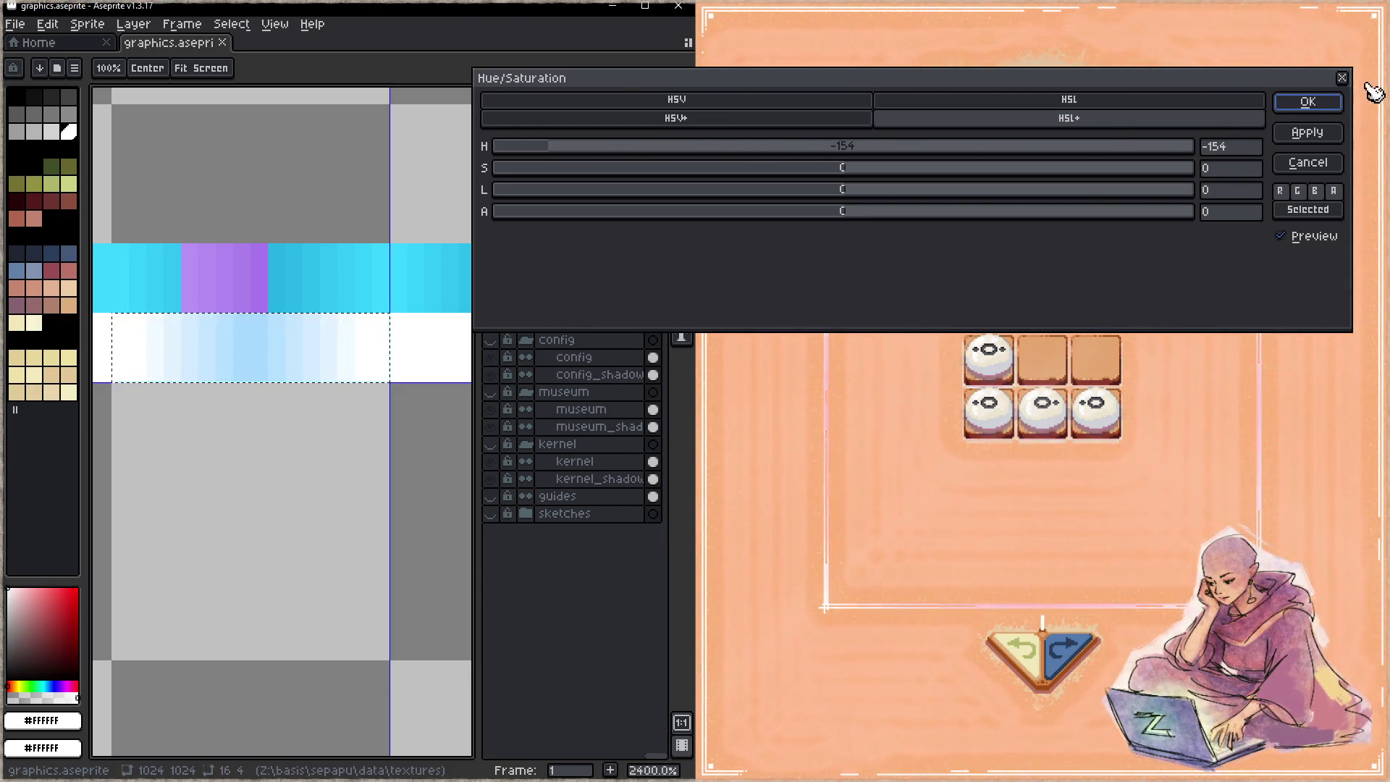
click(1303, 103)
click(314, 453)
key(ctrl+s)
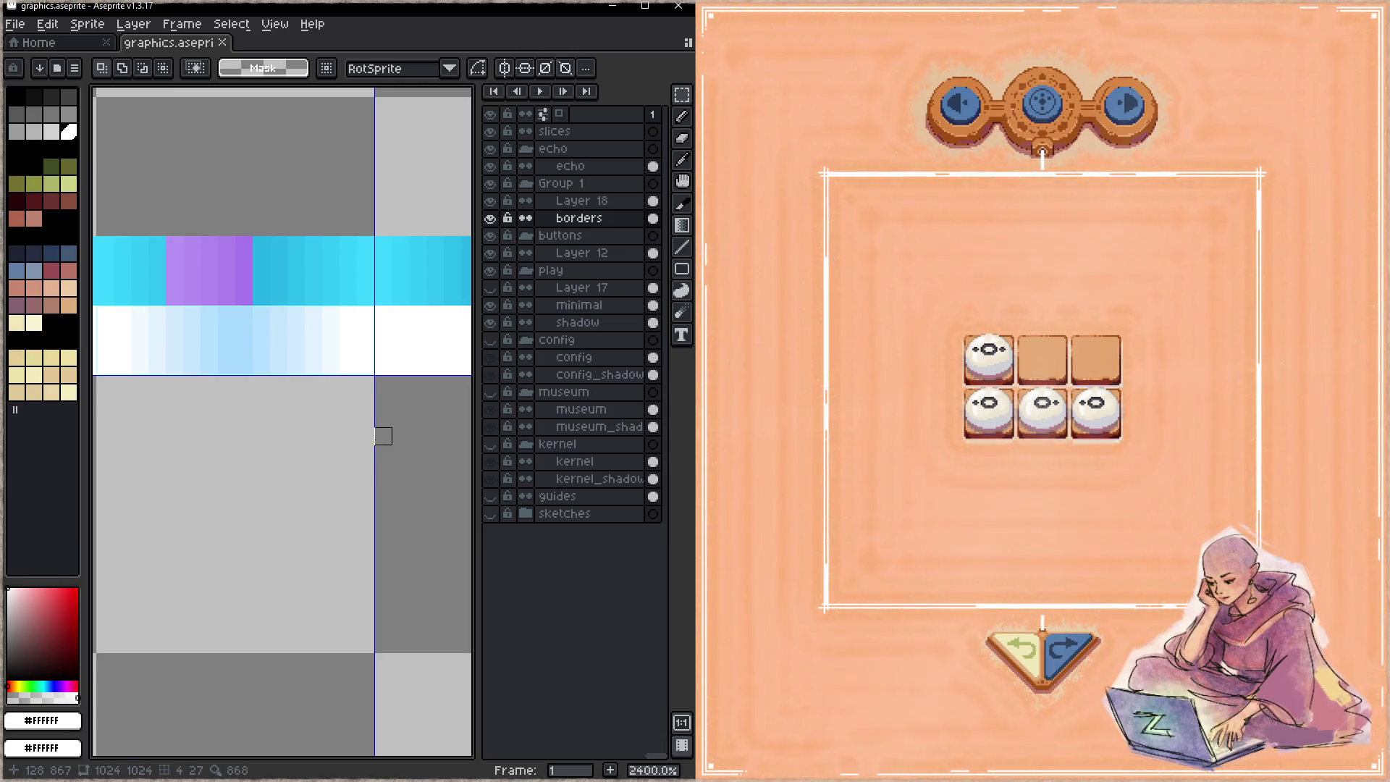
scroll(322, 433, down, 1)
mouse_move(177, 353)
mouse_down()
mouse_move(355, 391)
mouse_move(270, 456)
mouse_move(208, 403)
mouse_up()
- Move a copy of the blue gradient below the strip and shift the white section right
drag(318, 405, 385, 401)
drag(171, 427, 361, 420)
mouse_move(237, 355)
mouse_down()
mouse_move(404, 380)
mouse_move(418, 396)
mouse_move(303, 511)
mouse_up()
drag(230, 383, 301, 374)
mouse_move(120, 348)
mouse_down()
mouse_move(232, 387)
mouse_move(304, 392)
mouse_up()
drag(166, 387, 351, 384)
mouse_move(242, 481)
mouse_down()
mouse_move(421, 520)
mouse_move(292, 387)
mouse_up()
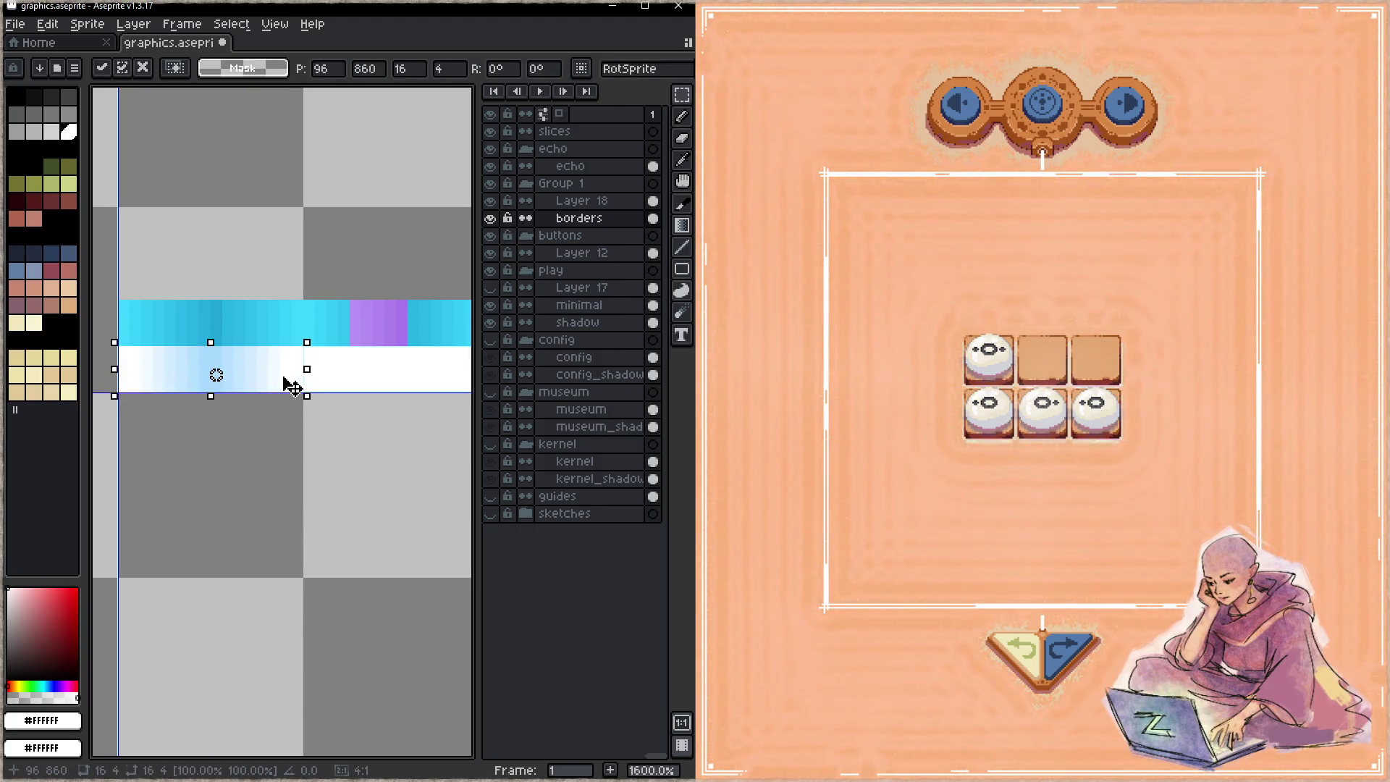
- Turn the copied blue gradient pink with hue 163 and save
key(ctrl+u)
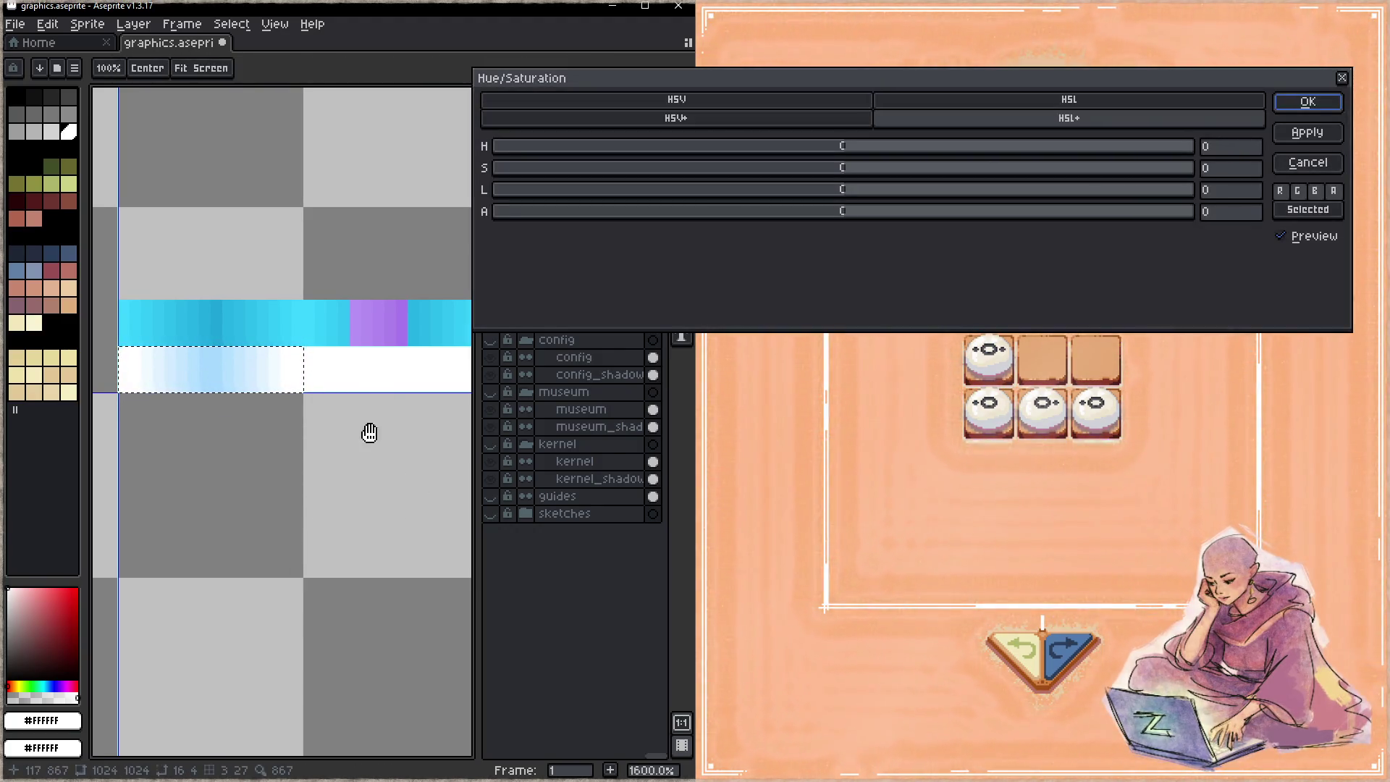
drag(855, 151, 1169, 152)
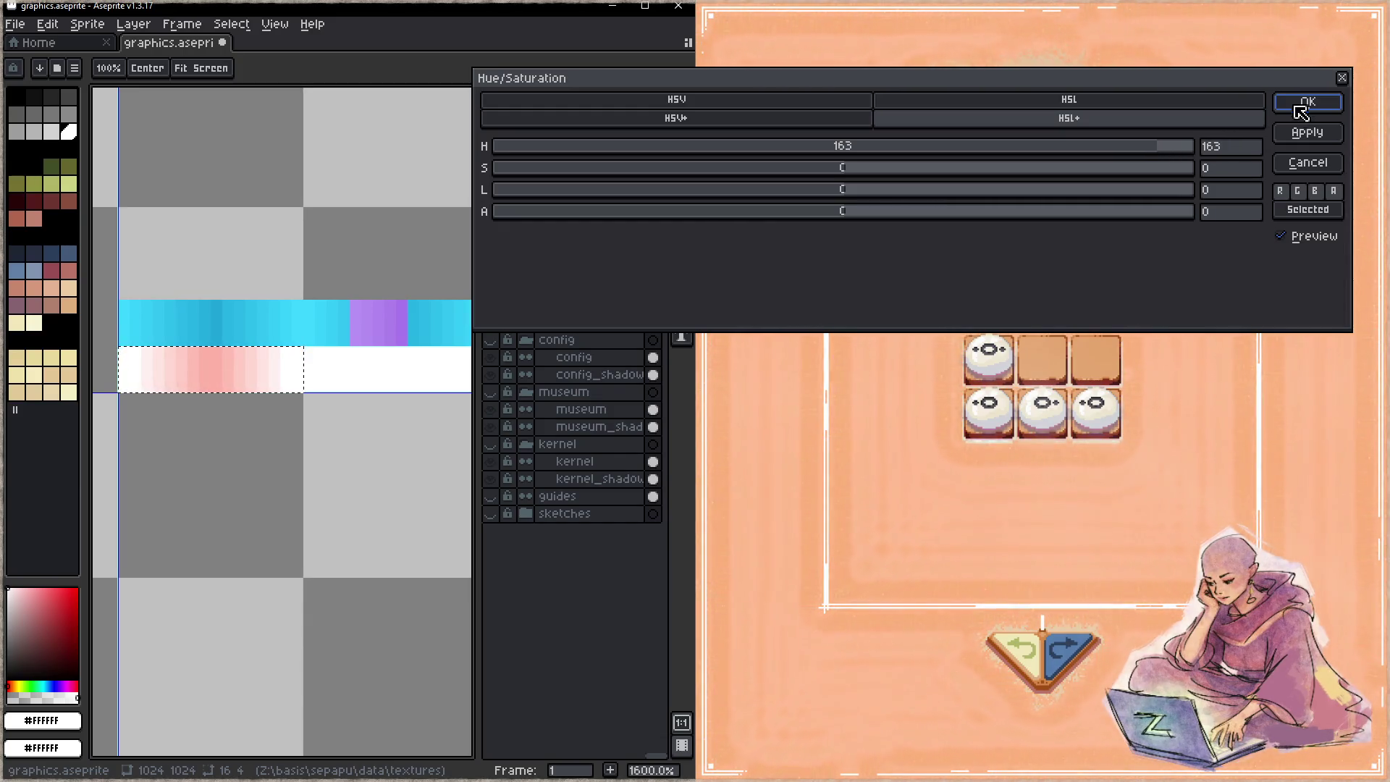
click(1303, 108)
key(ctrl+s)
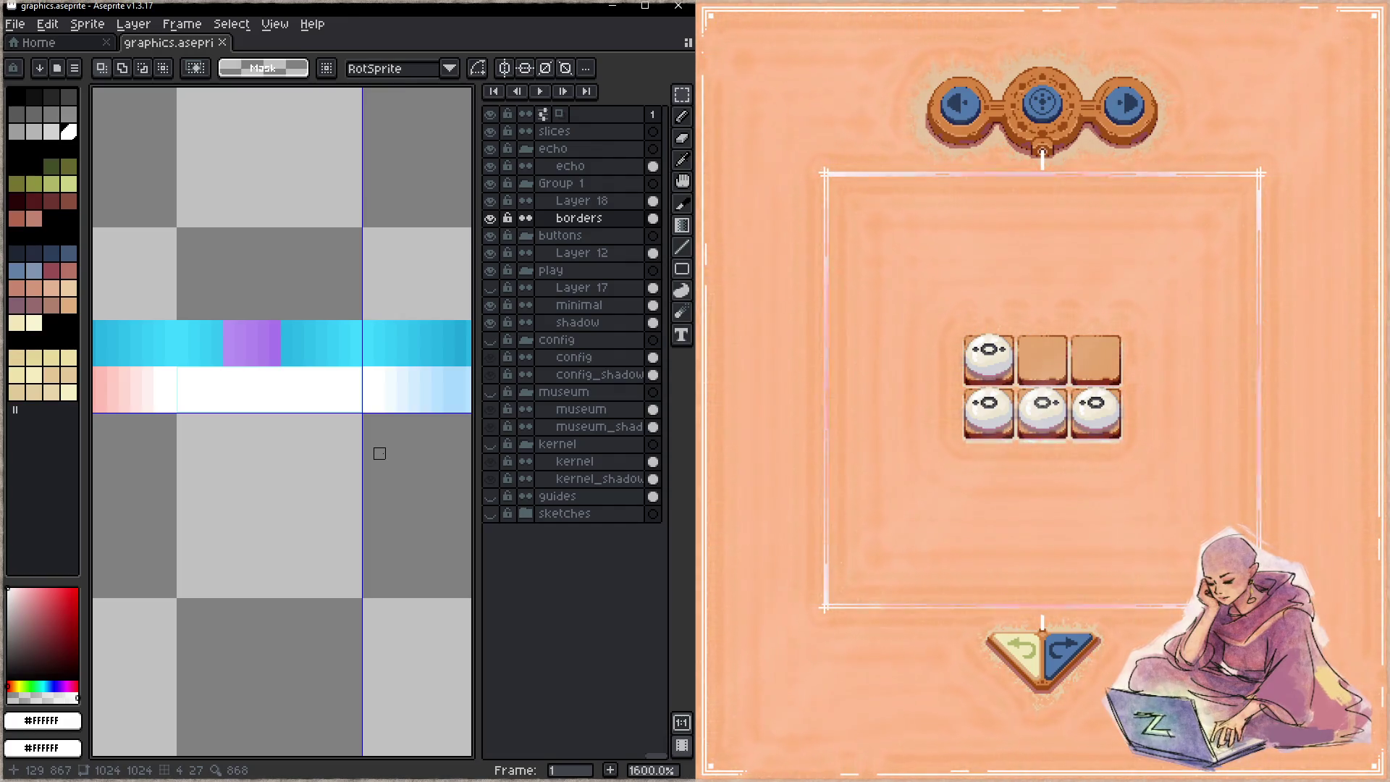
- Drop the moved gradient, shift a 16×4 white section right, and save
scroll(336, 456, down, 1)
mouse_move(134, 446)
mouse_down()
mouse_move(248, 431)
mouse_move(214, 431)
mouse_move(222, 396)
mouse_move(346, 402)
mouse_move(292, 496)
mouse_up()
scroll(247, 394, left, 3)
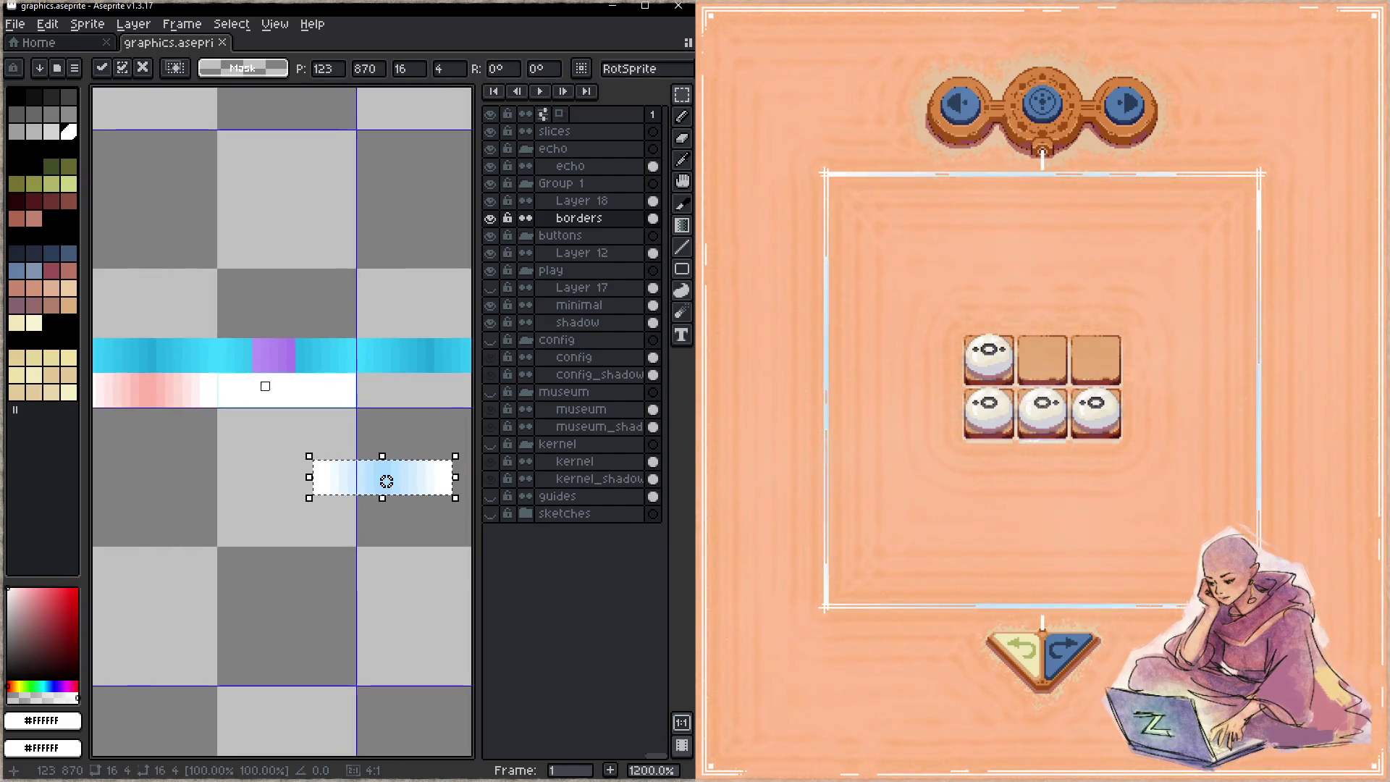
click(221, 377)
drag(222, 377, 356, 409)
key(Right)
key(Right)
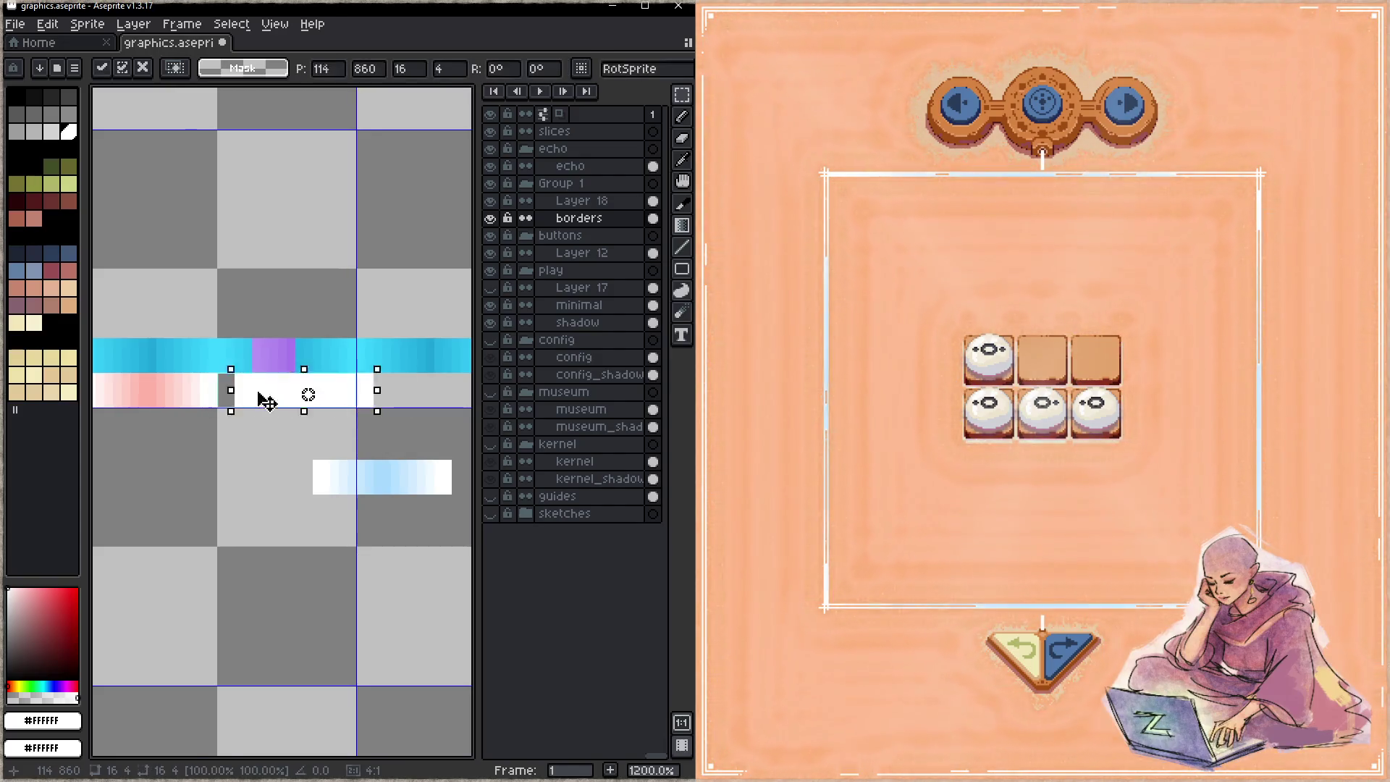
drag(267, 402, 384, 397)
mouse_move(313, 461)
mouse_down()
mouse_move(449, 490)
mouse_move(348, 410)
mouse_up()
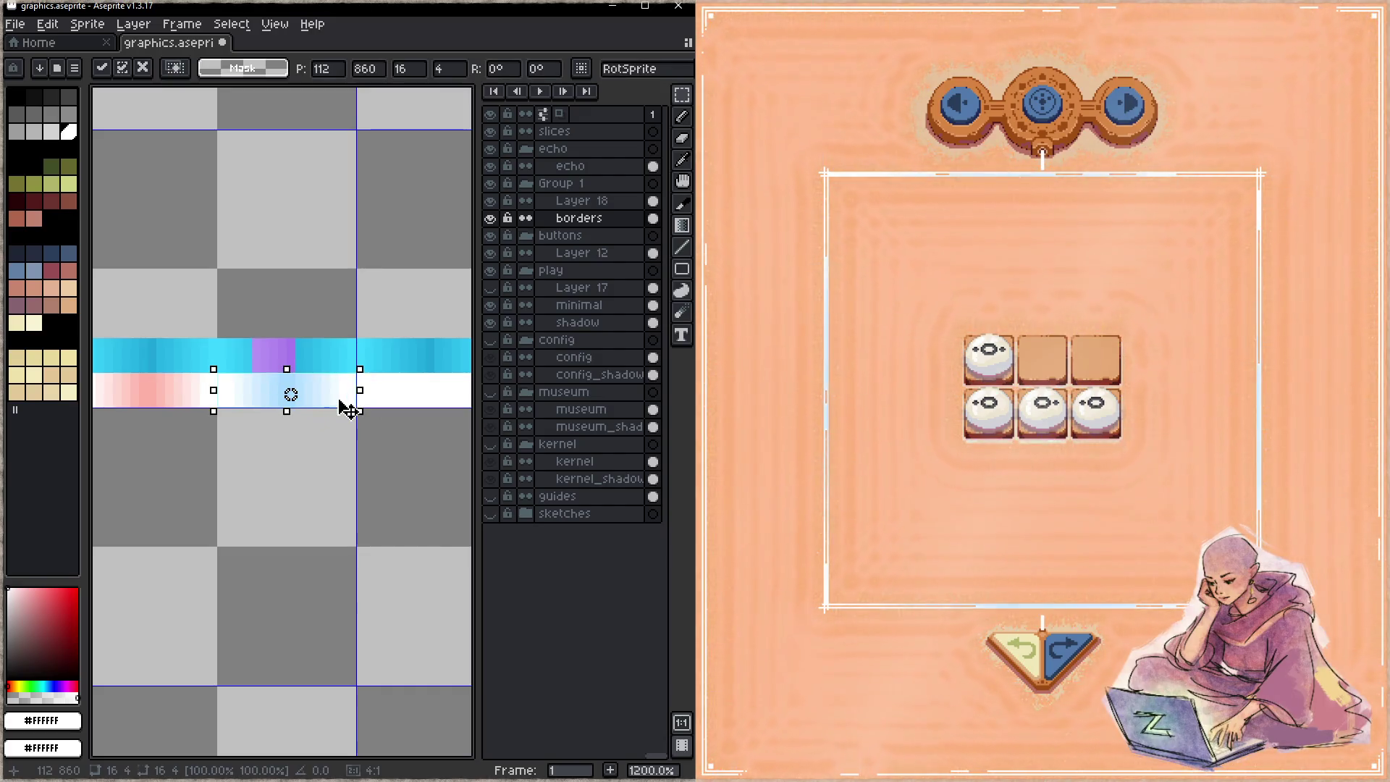
key(ctrl+s)
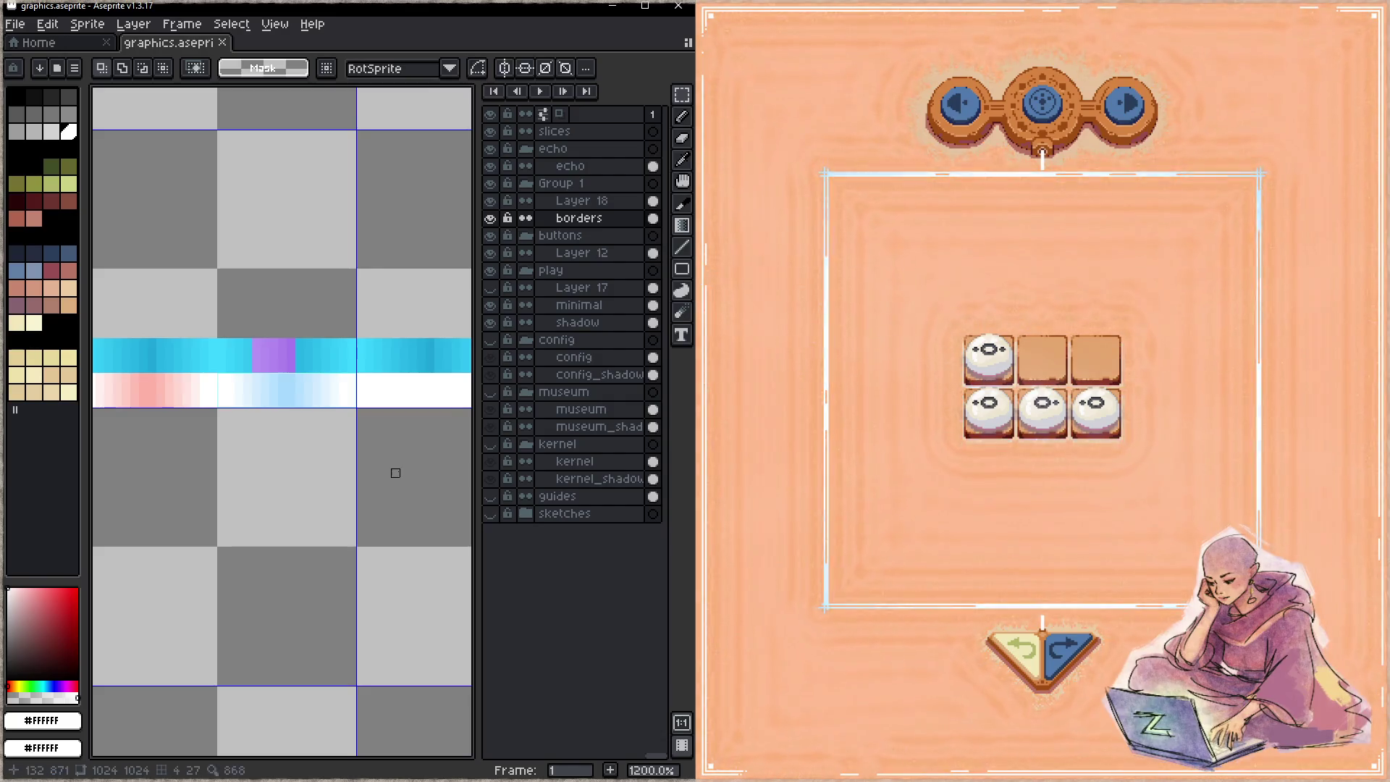
- Narrow the pink gradient to 75% width, paint the gap left of it white, and save
scroll(211, 459, up, 1)
mouse_move(211, 459)
mouse_down()
mouse_move(360, 435)
mouse_move(223, 446)
mouse_move(266, 431)
mouse_up()
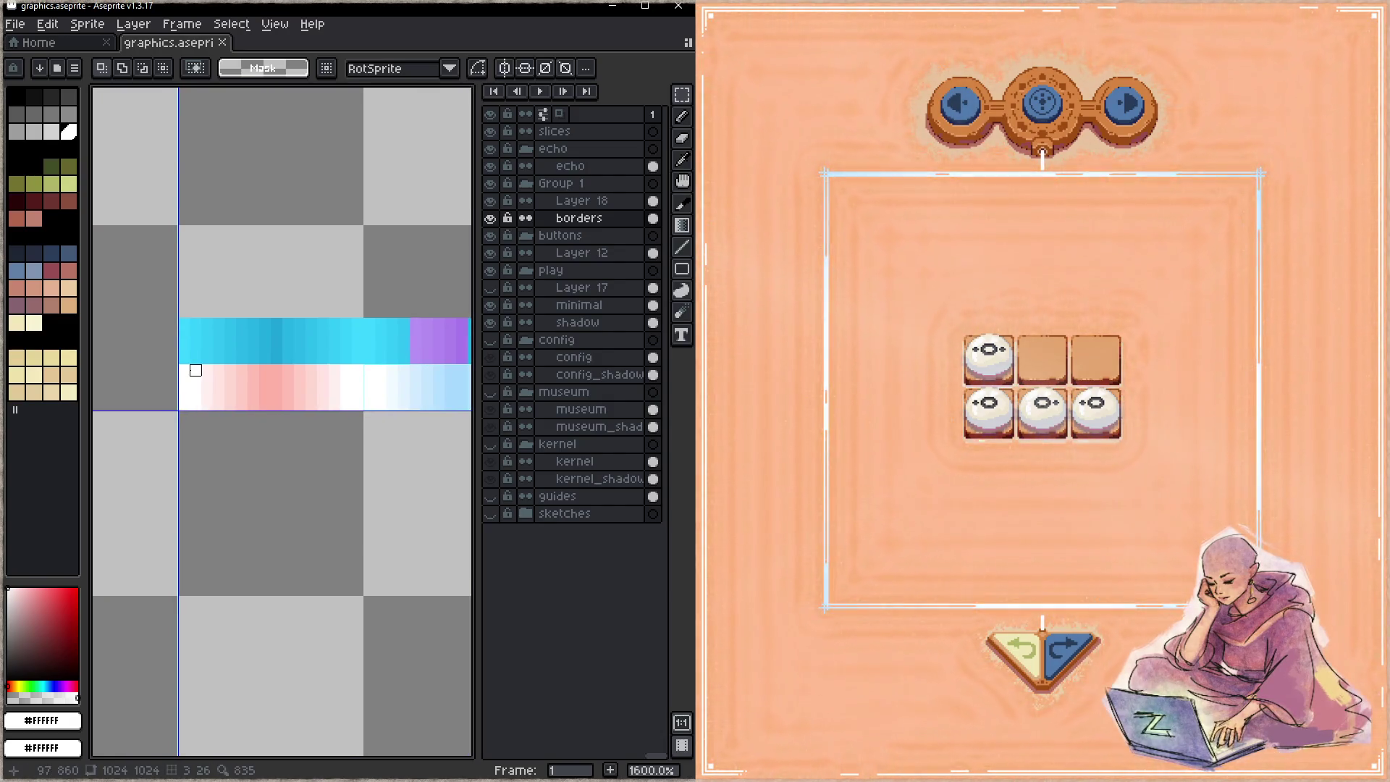
mouse_move(357, 437)
mouse_down()
mouse_move(369, 437)
mouse_move(335, 437)
mouse_up()
mouse_move(193, 368)
mouse_down()
mouse_move(335, 419)
mouse_move(378, 414)
mouse_up()
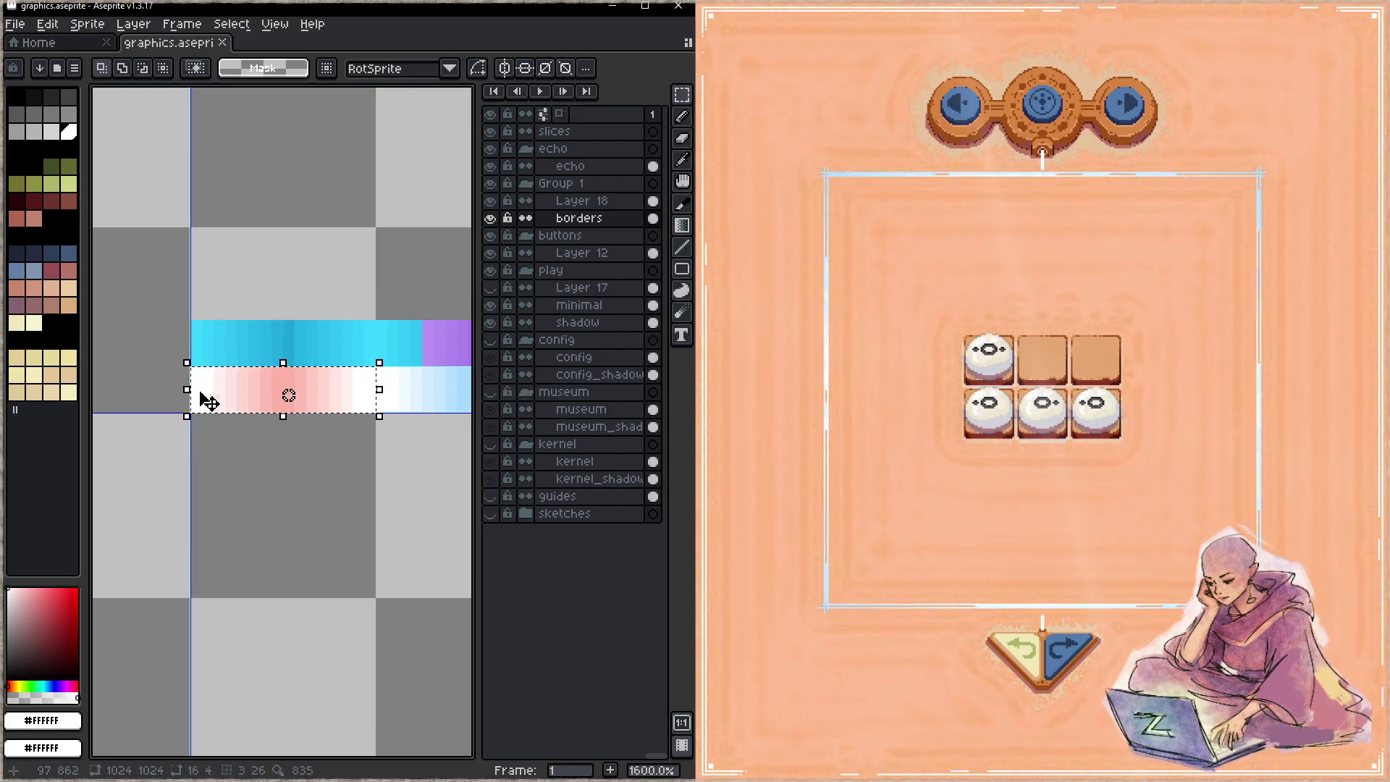
drag(186, 389, 233, 391)
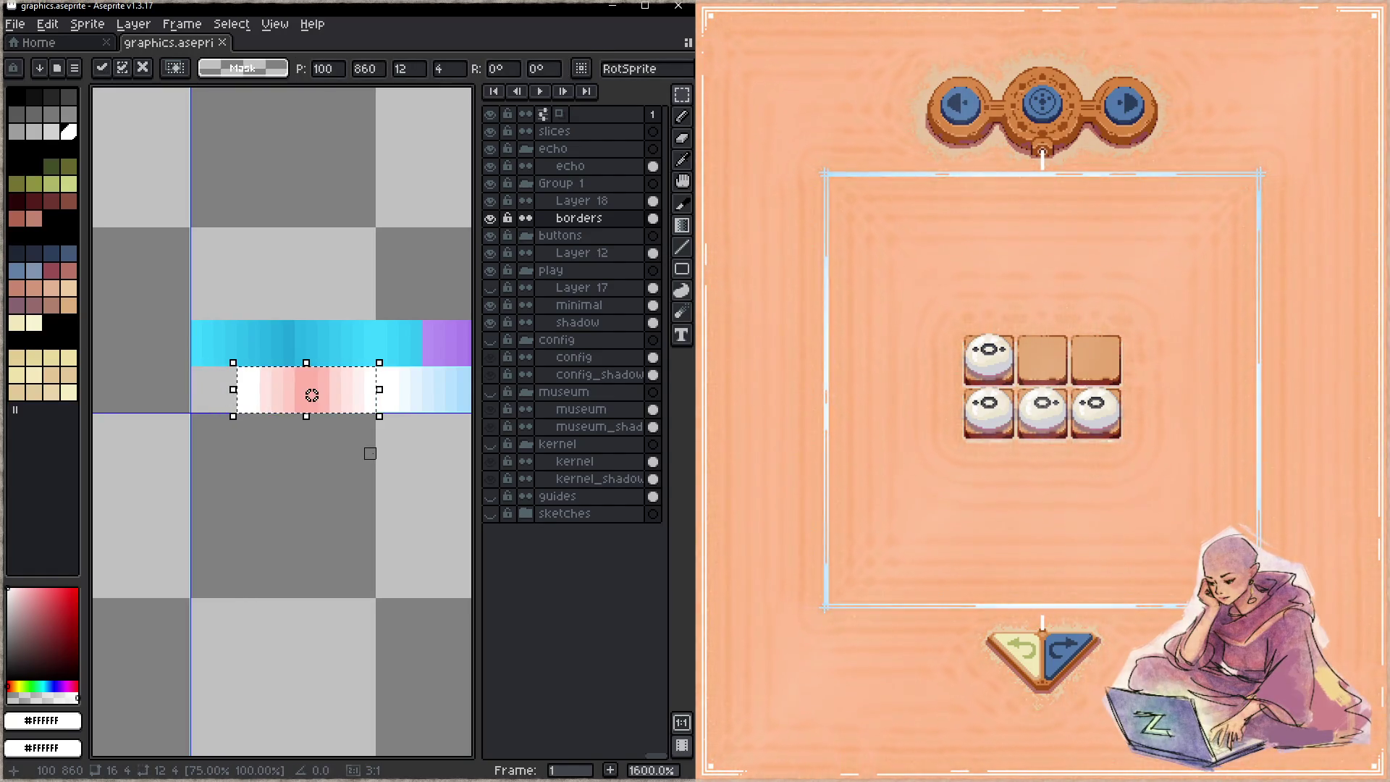
scroll(370, 453, right, 2)
key(b)
mouse_move(146, 378)
mouse_down()
mouse_move(123, 378)
mouse_move(149, 401)
mouse_move(123, 402)
mouse_up()
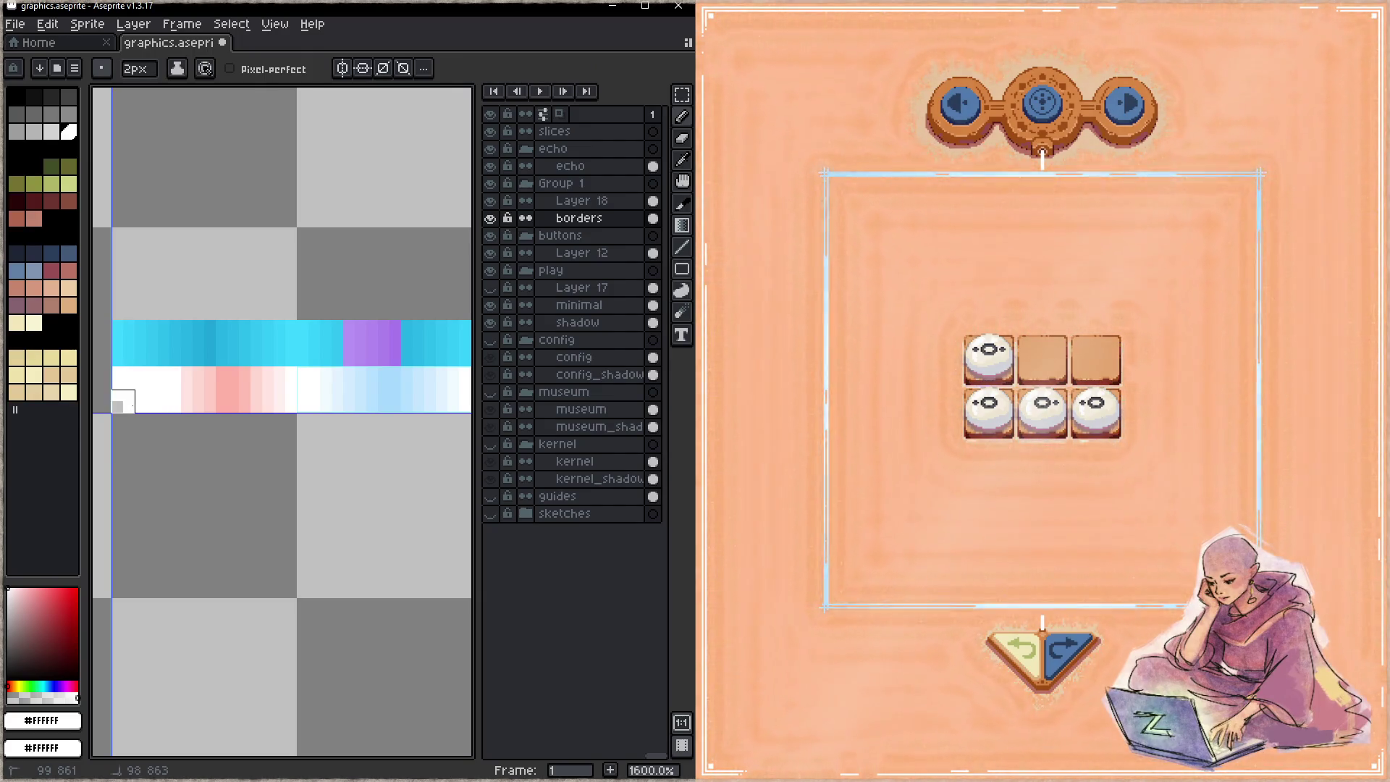
scroll(317, 490, right, 3)
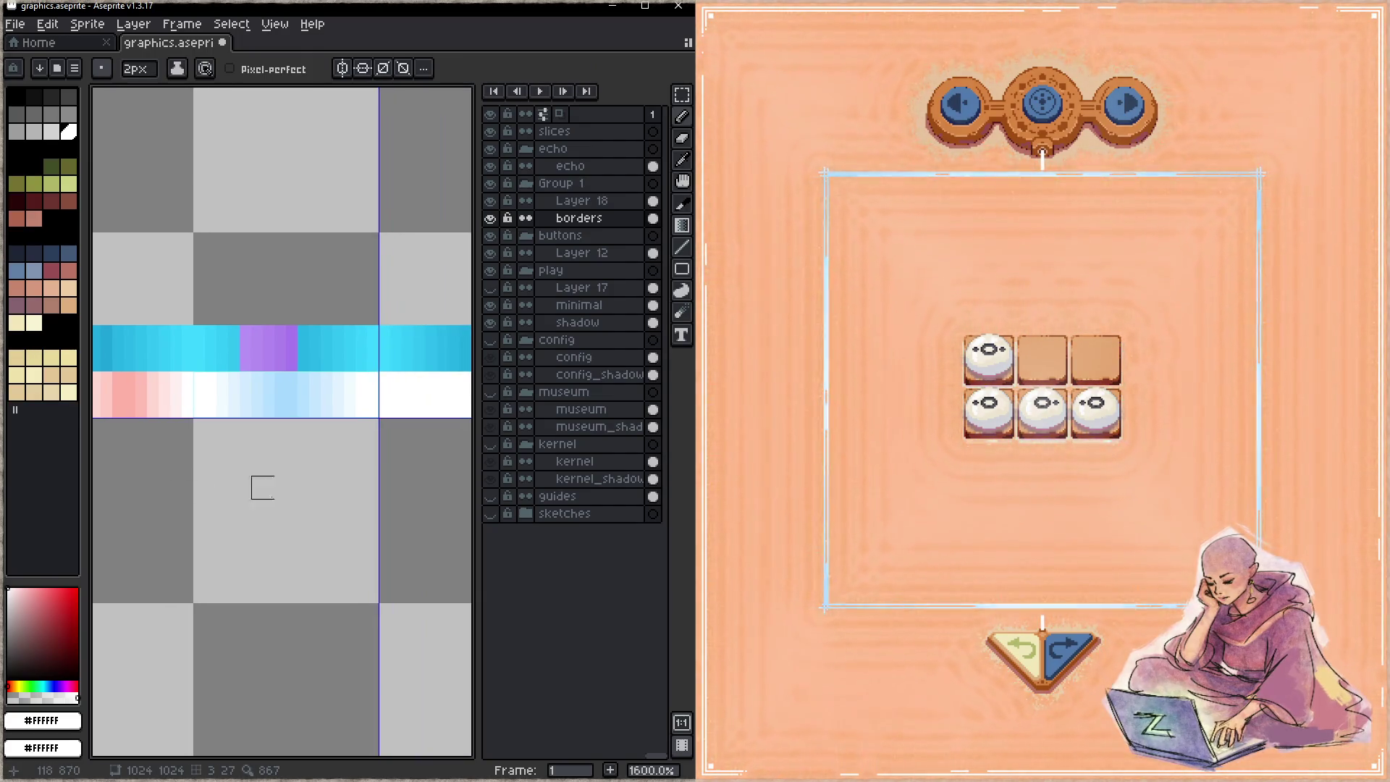
key(ctrl+s)
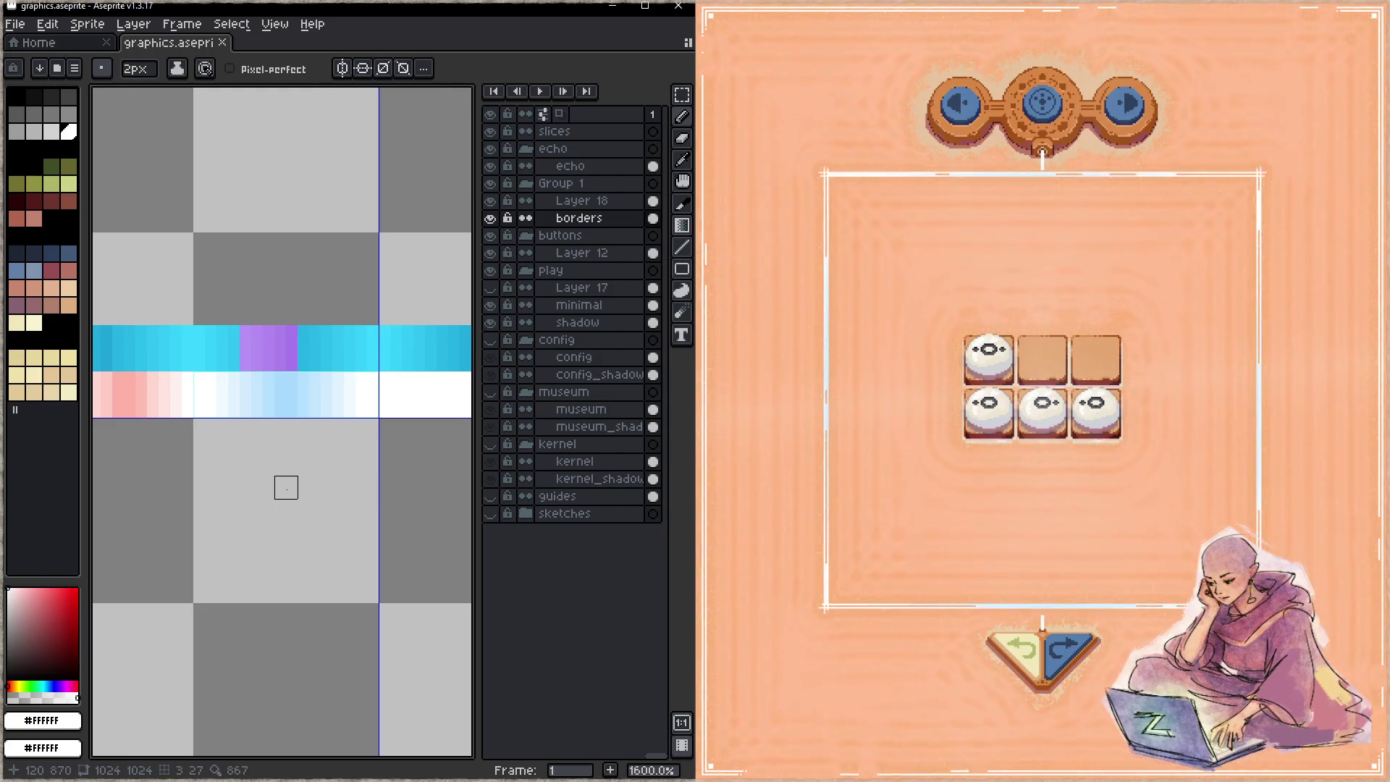
- Make a puzzle move, then undo and redo it to watch the border glow turn cyan
click(1132, 505)
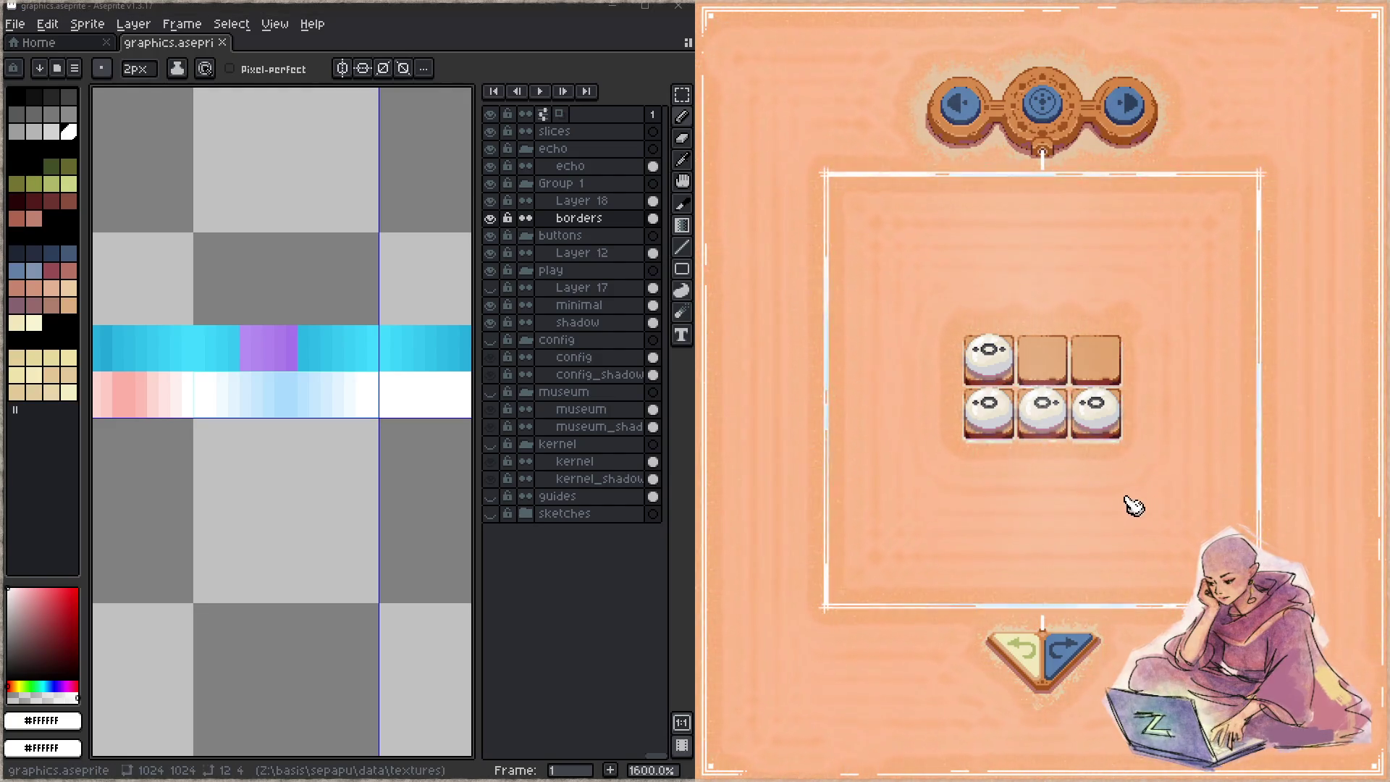
click(997, 368)
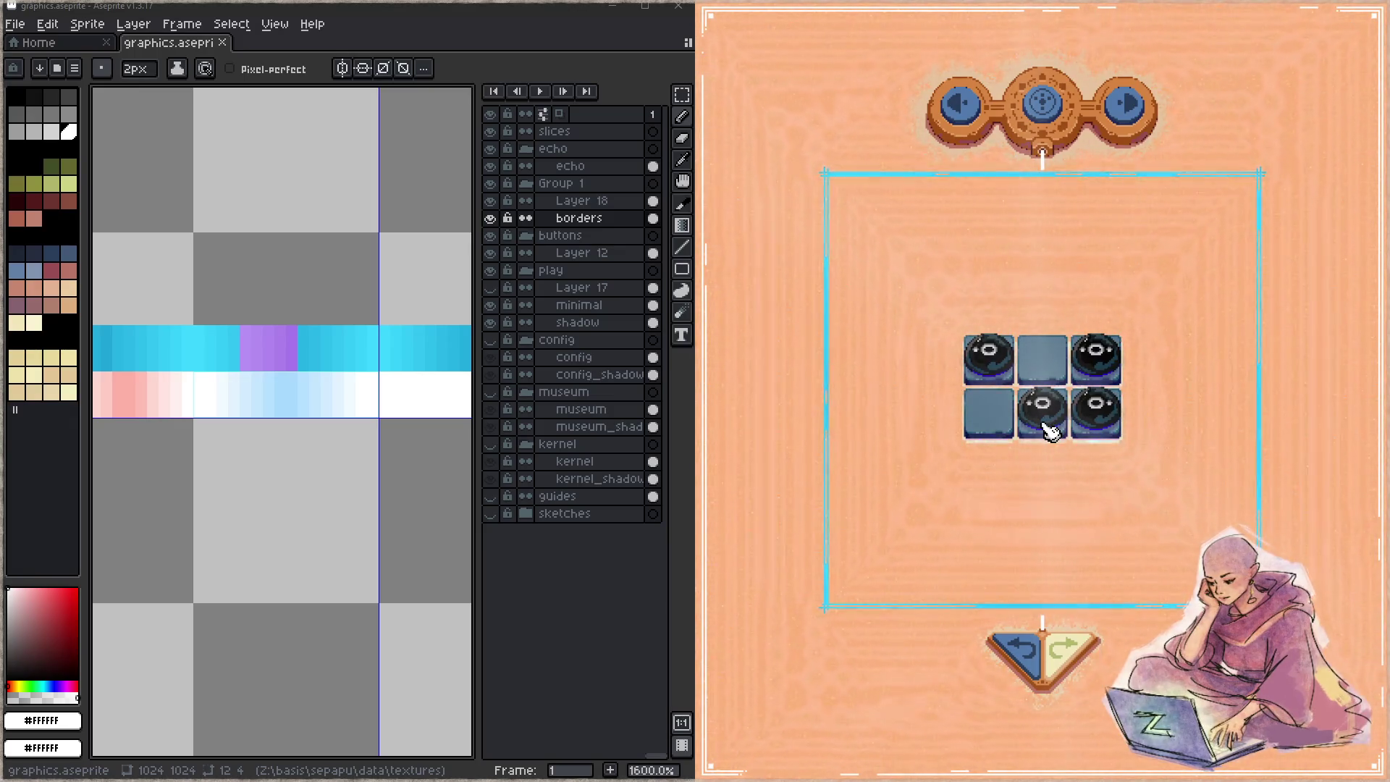
click(1021, 651)
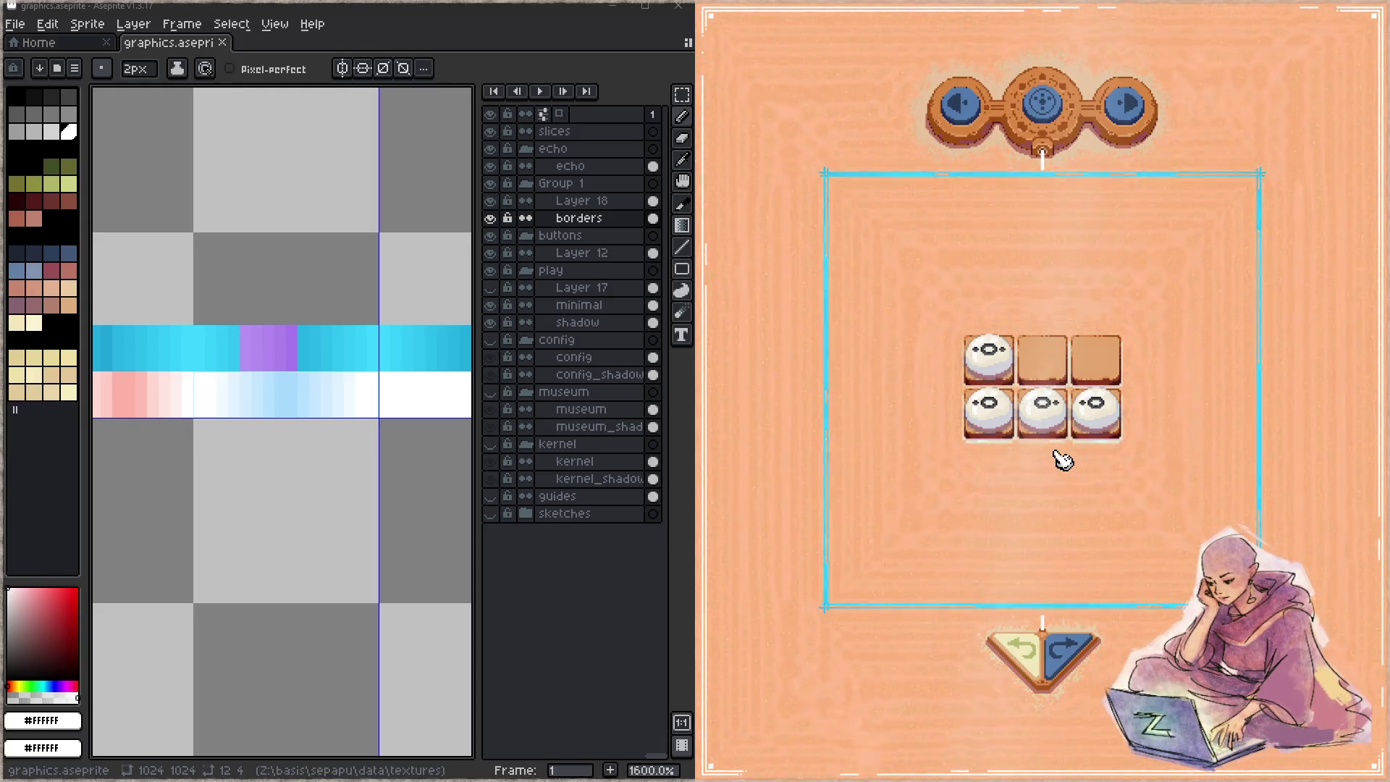
click(1062, 647)
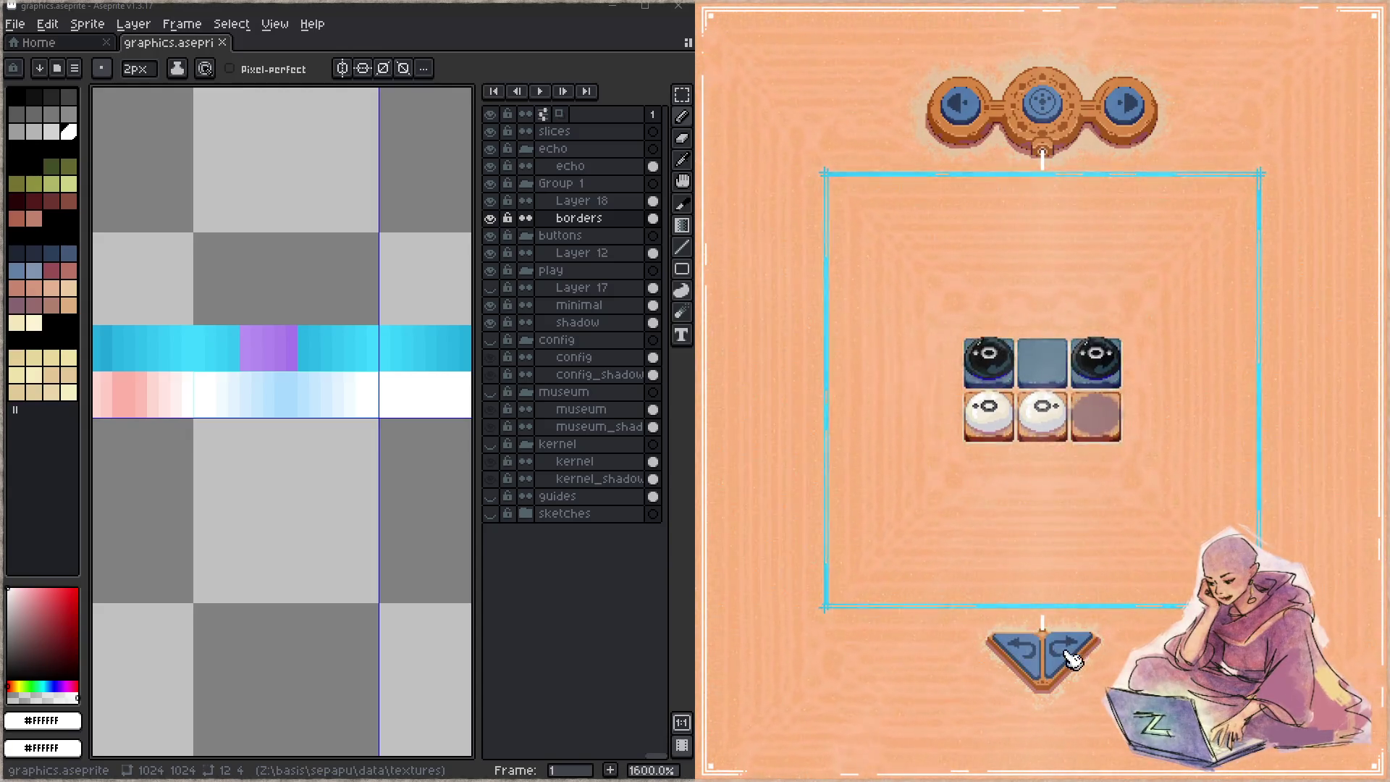
click(1071, 657)
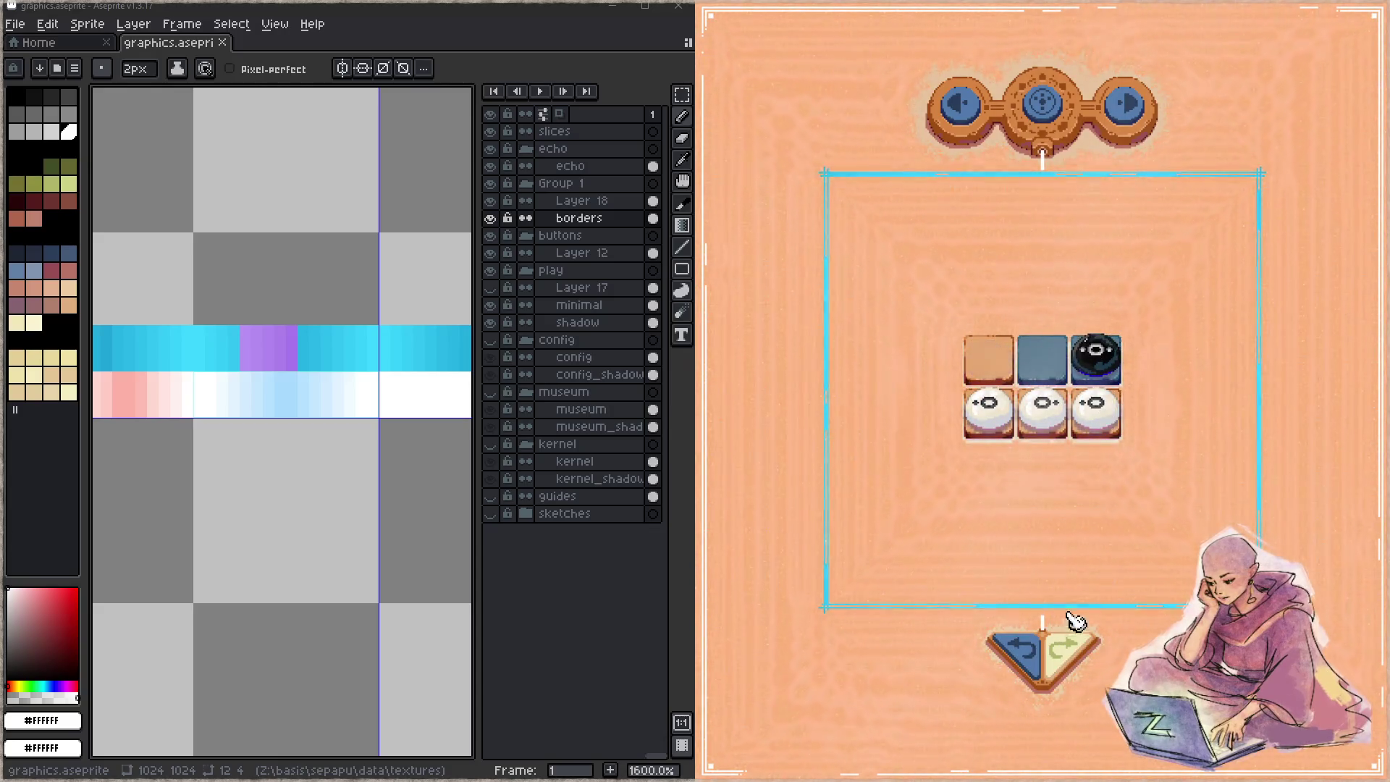
click(1078, 660)
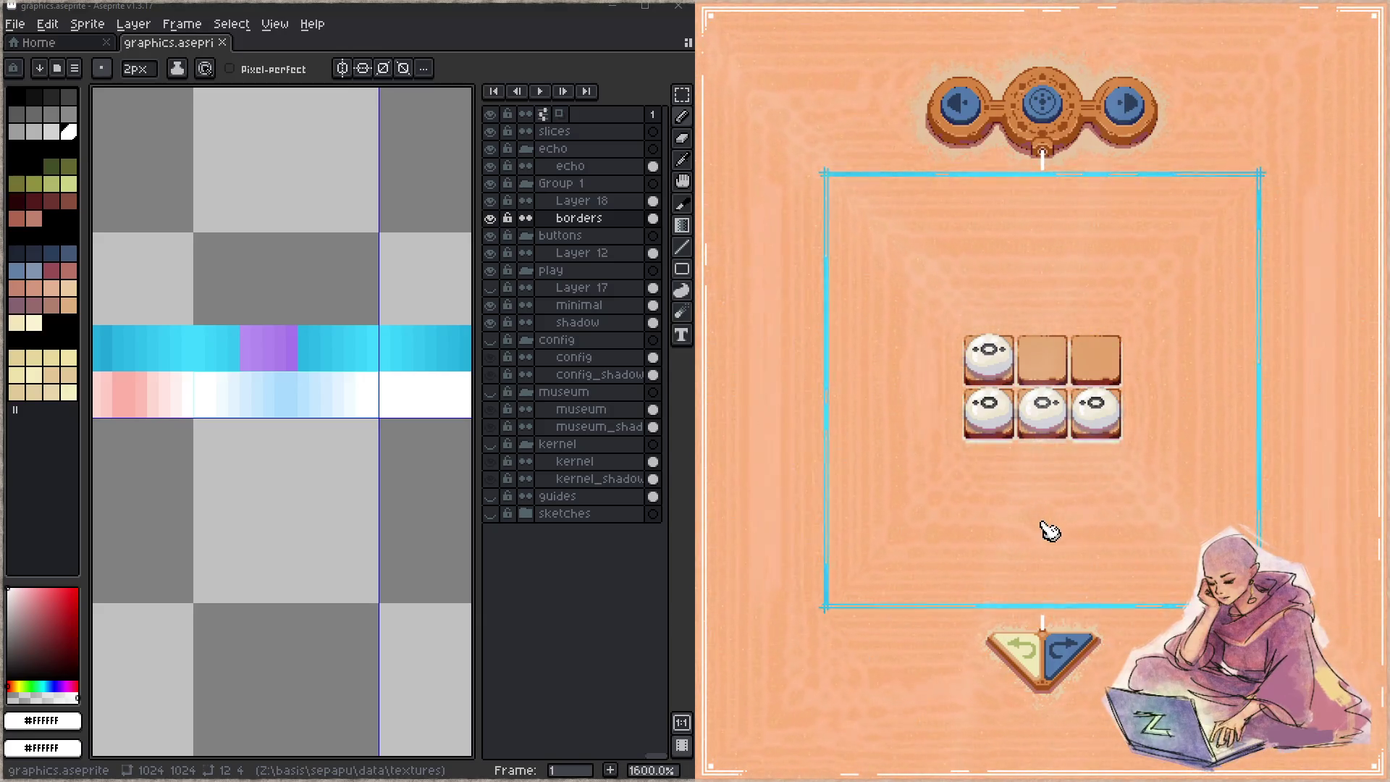
key(alt+Tab)
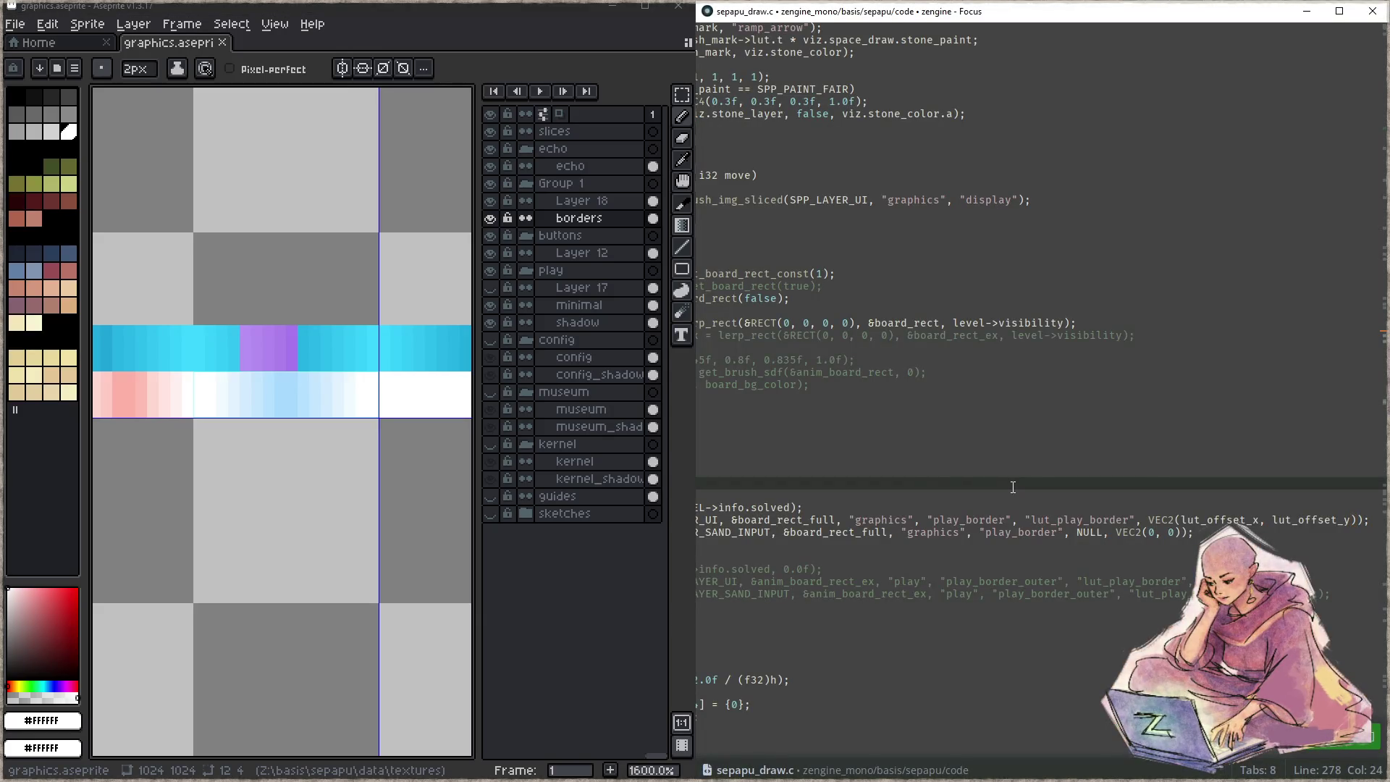
- Change the spring_k multiplier in sepapu_sand.c from 0.5f to 0.85f and save
key(ctrl+p)
text(_SAND)
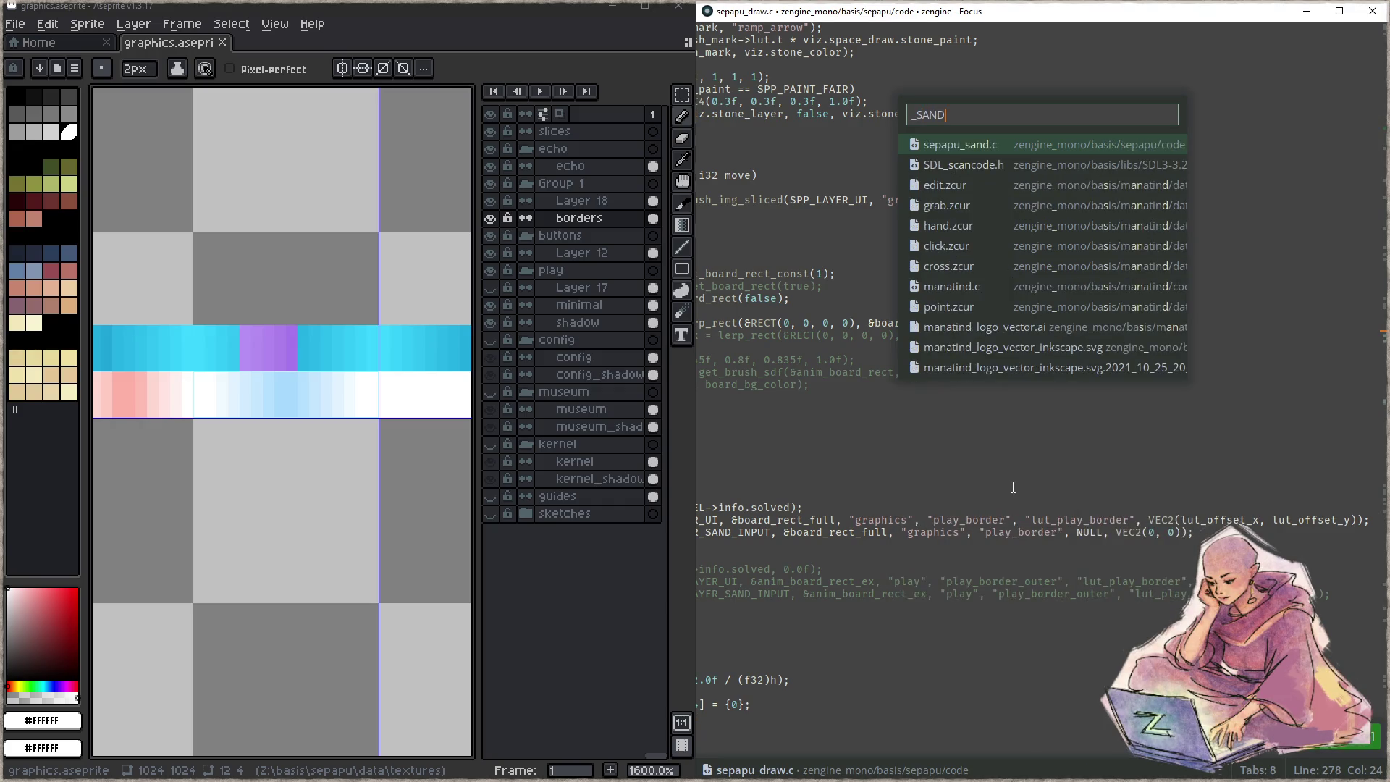
key(Return)
scroll(1020, 491, down, 3)
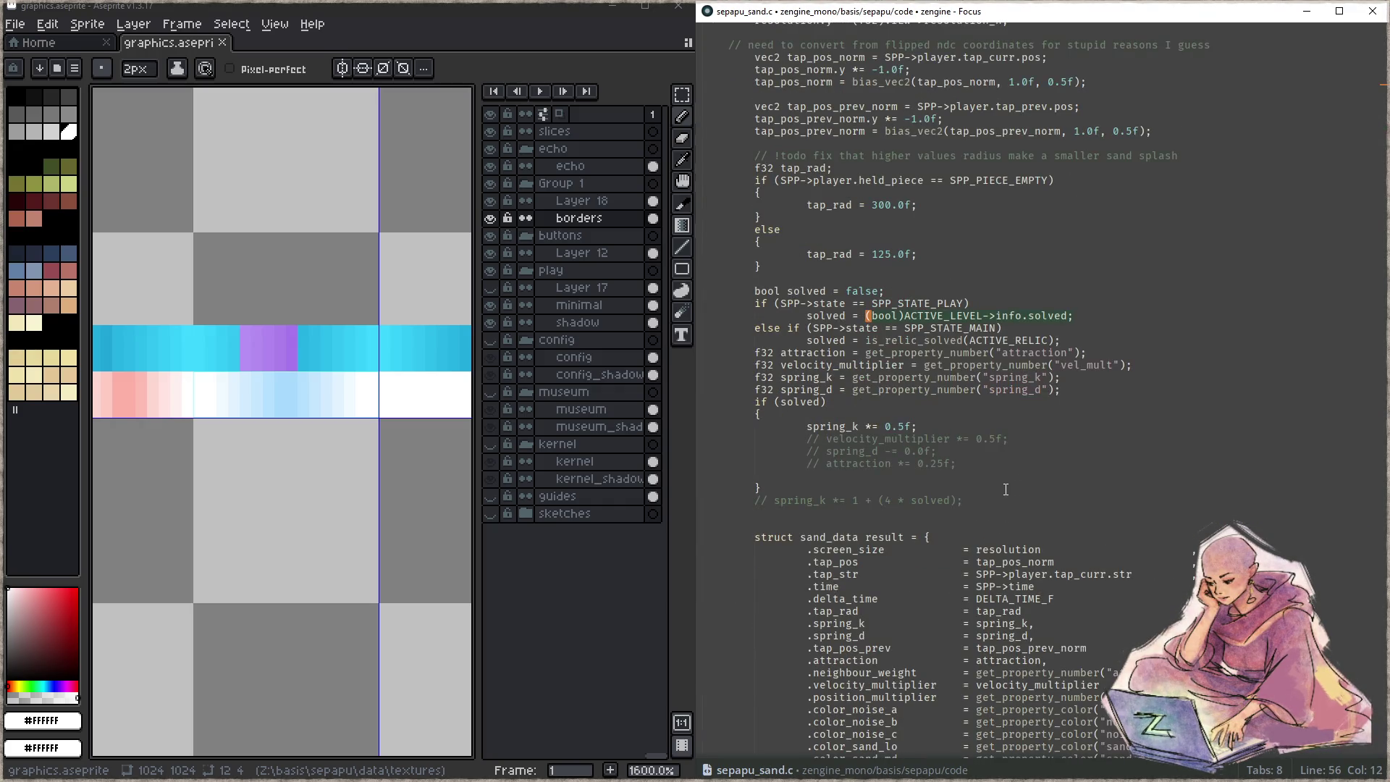
click(907, 427)
key(BackSpace)
text(8)
key(ctrl+s)
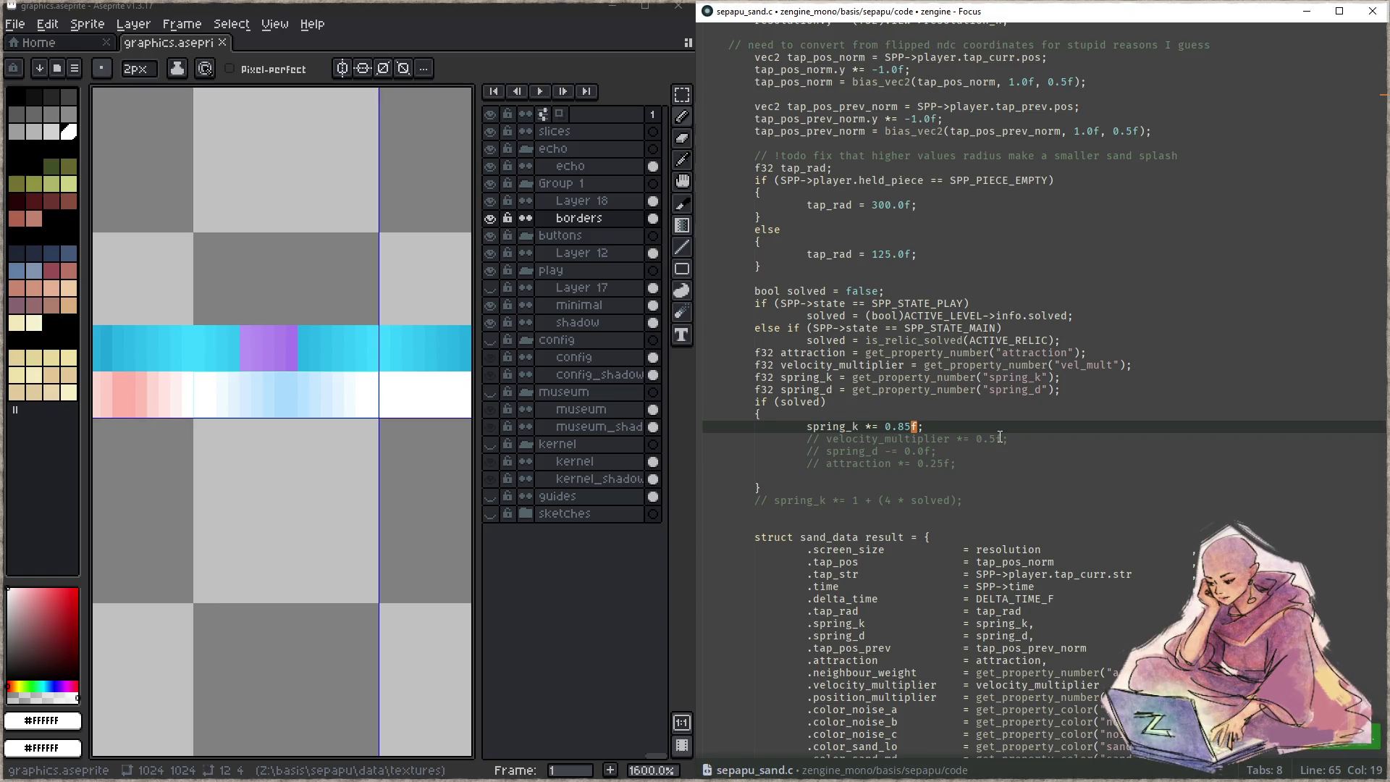
- Rebuild and launch the game, snapping its window to the right half
key(F5)
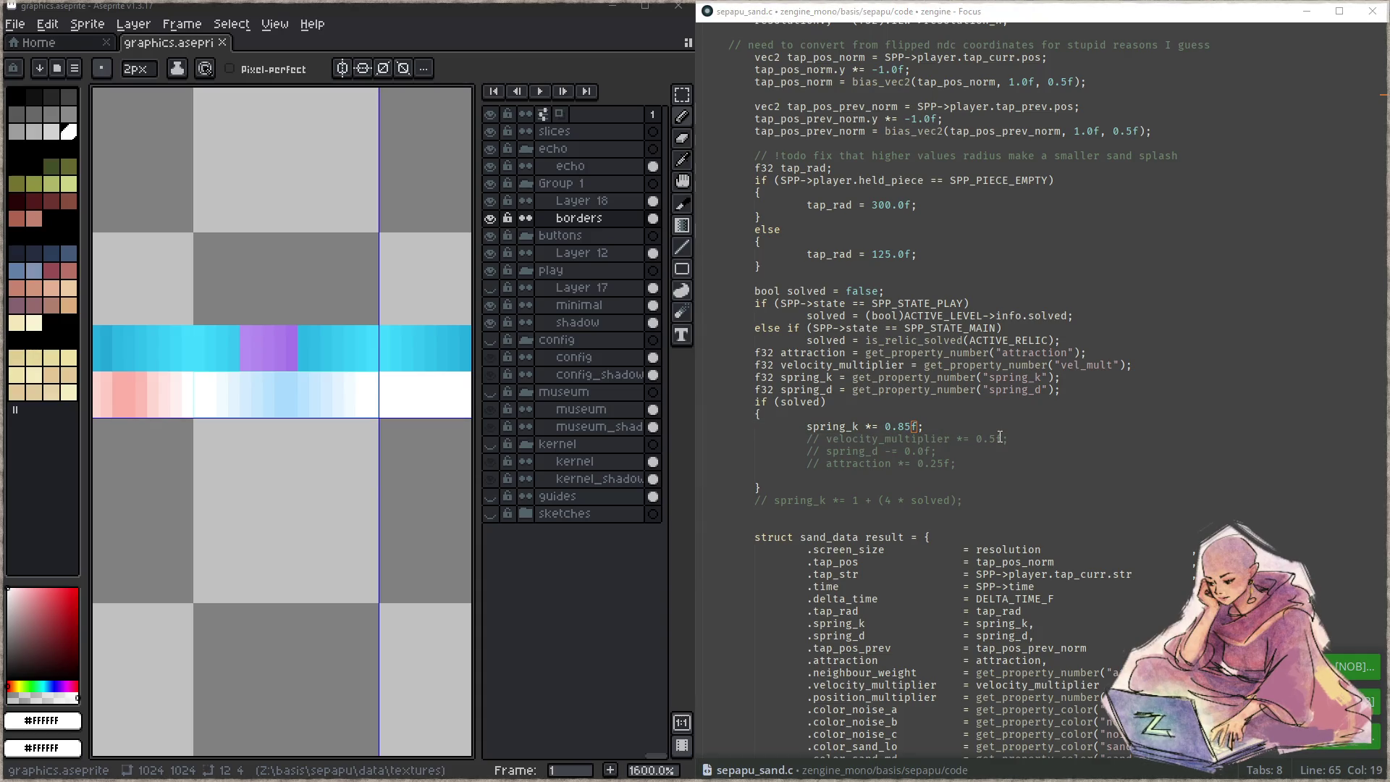
key(super+Right)
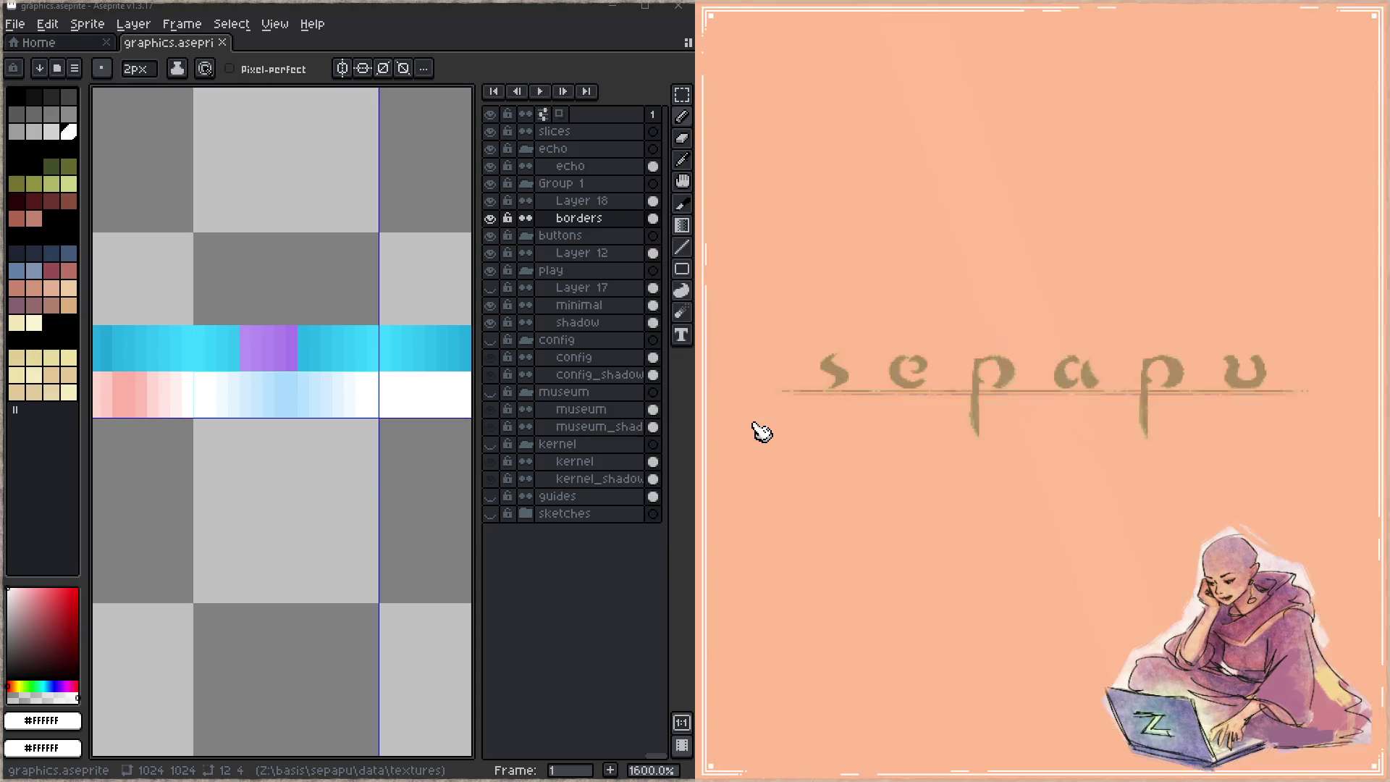
key(Escape)
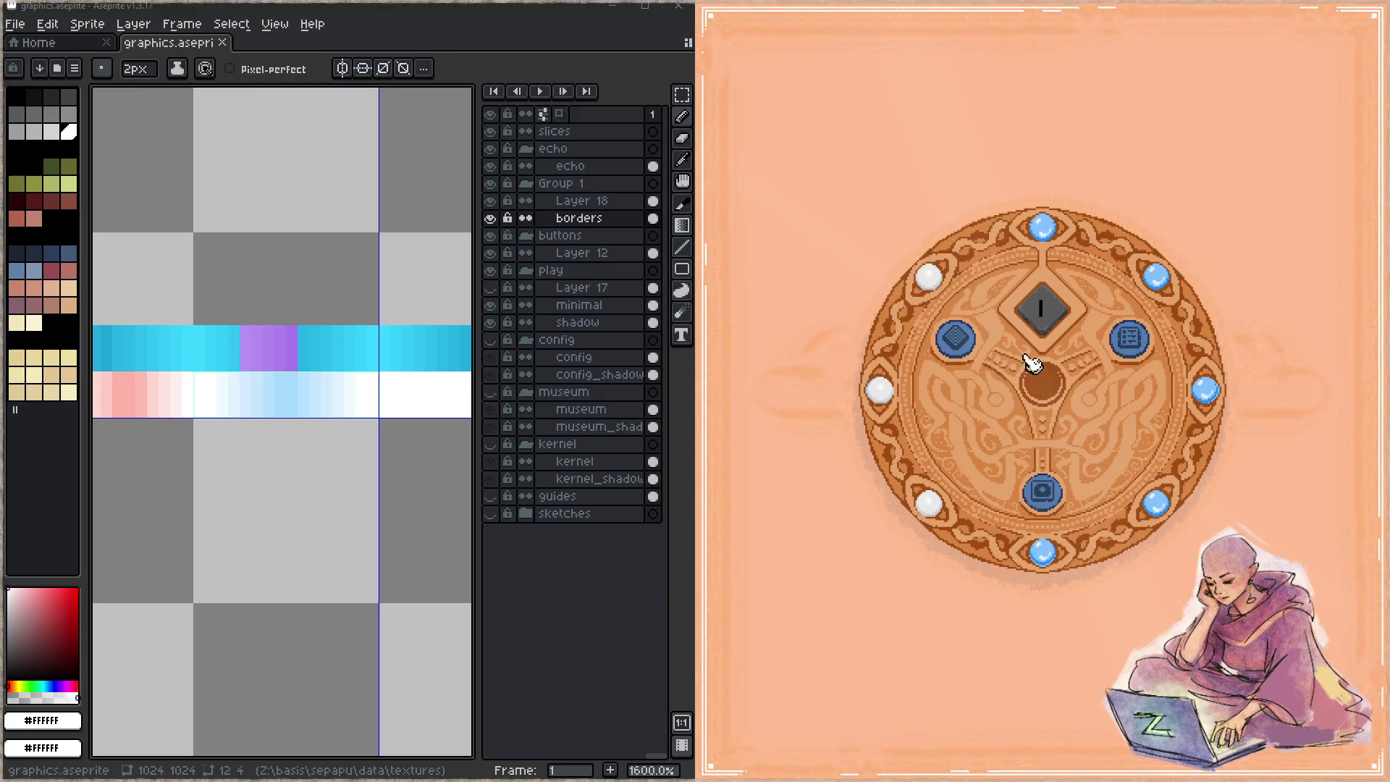
- Enter a level from the round main menu and briefly open and close the game menu and config wheel
click(1041, 492)
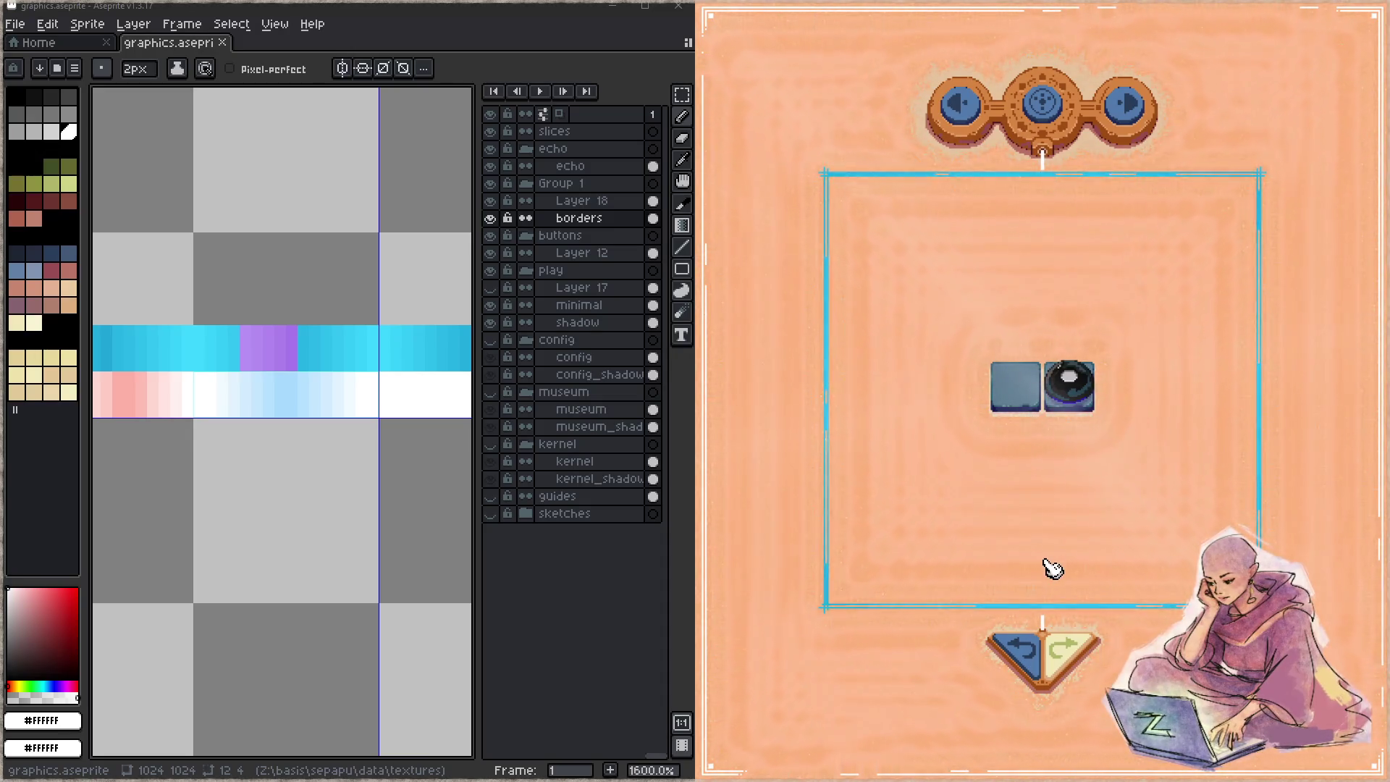
key(Escape)
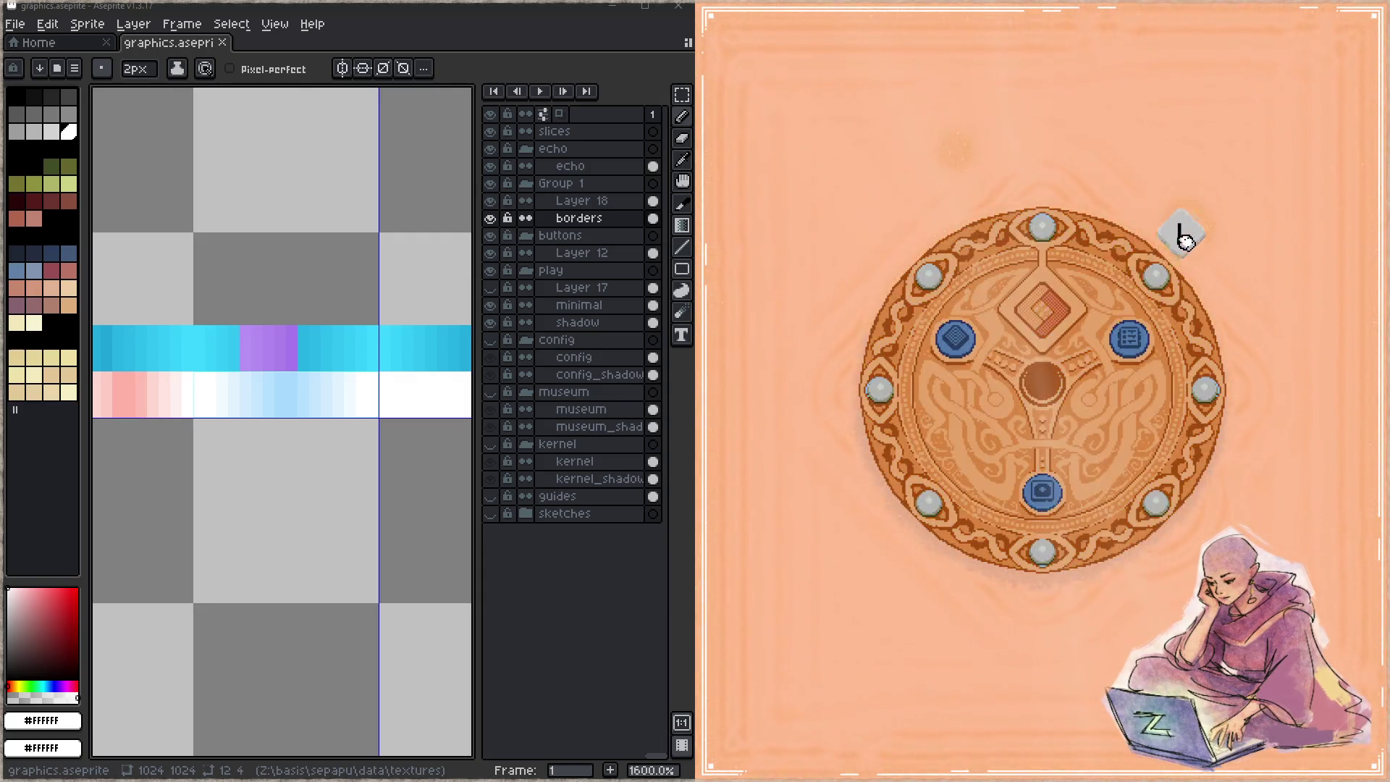
click(1043, 491)
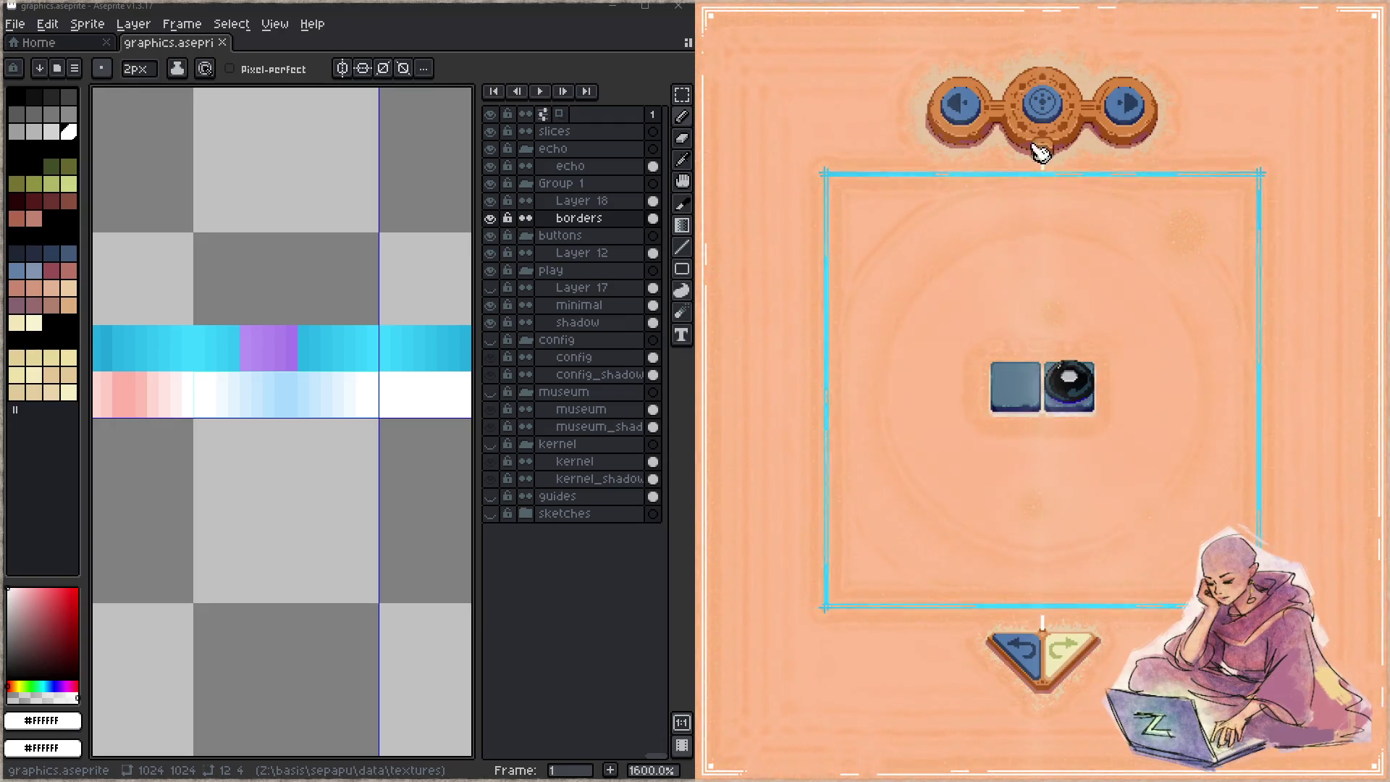
click(1039, 152)
click(1041, 496)
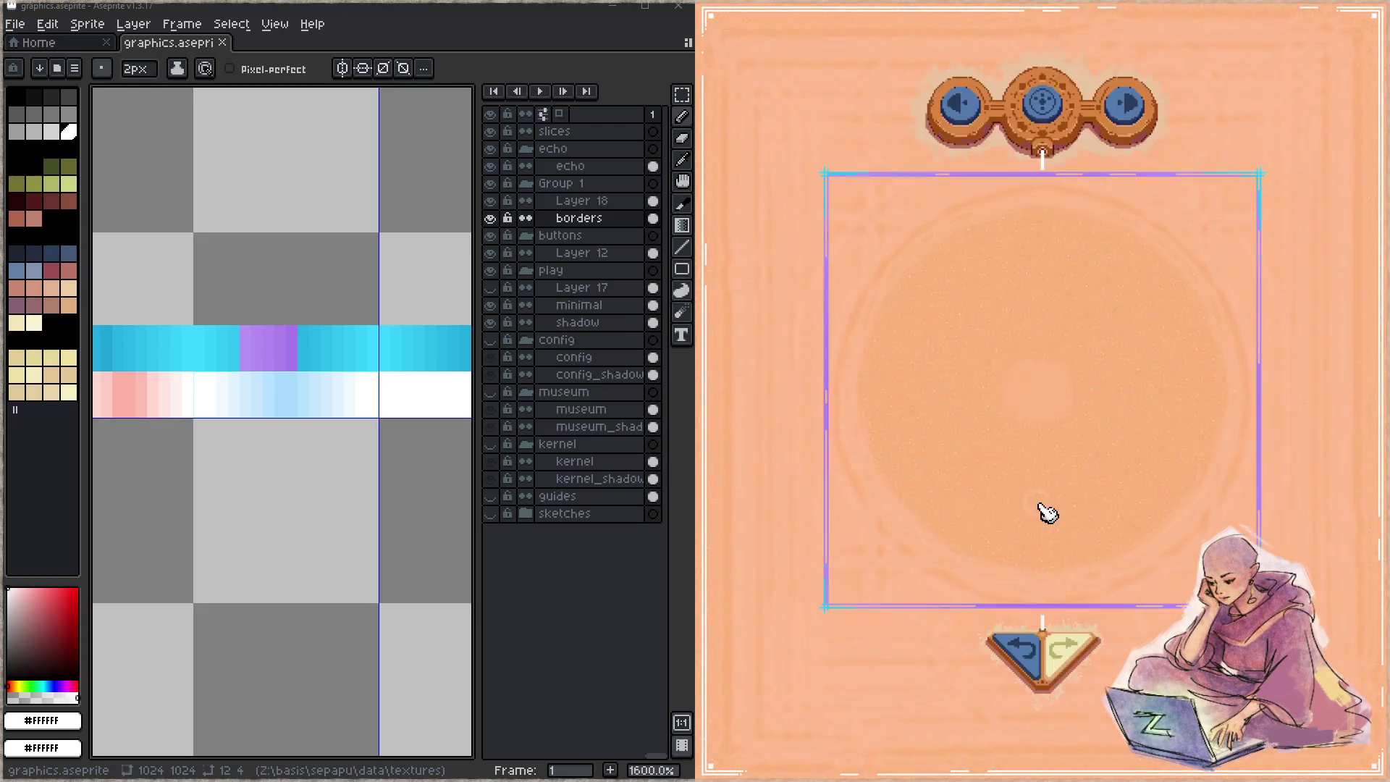
- Skip ahead a few puzzles and solve one in three moves
click(1124, 104)
click(1126, 105)
click(1127, 105)
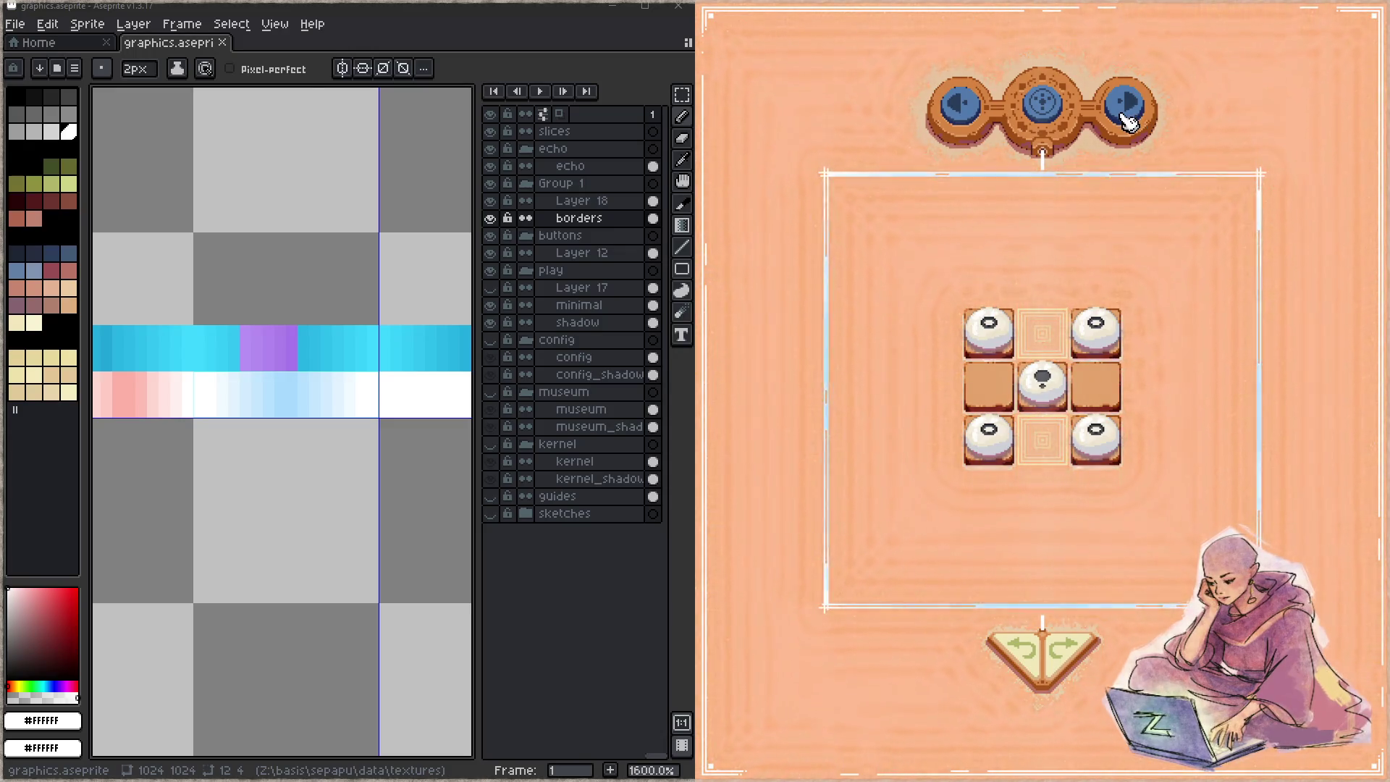
click(1111, 454)
click(983, 441)
click(1037, 388)
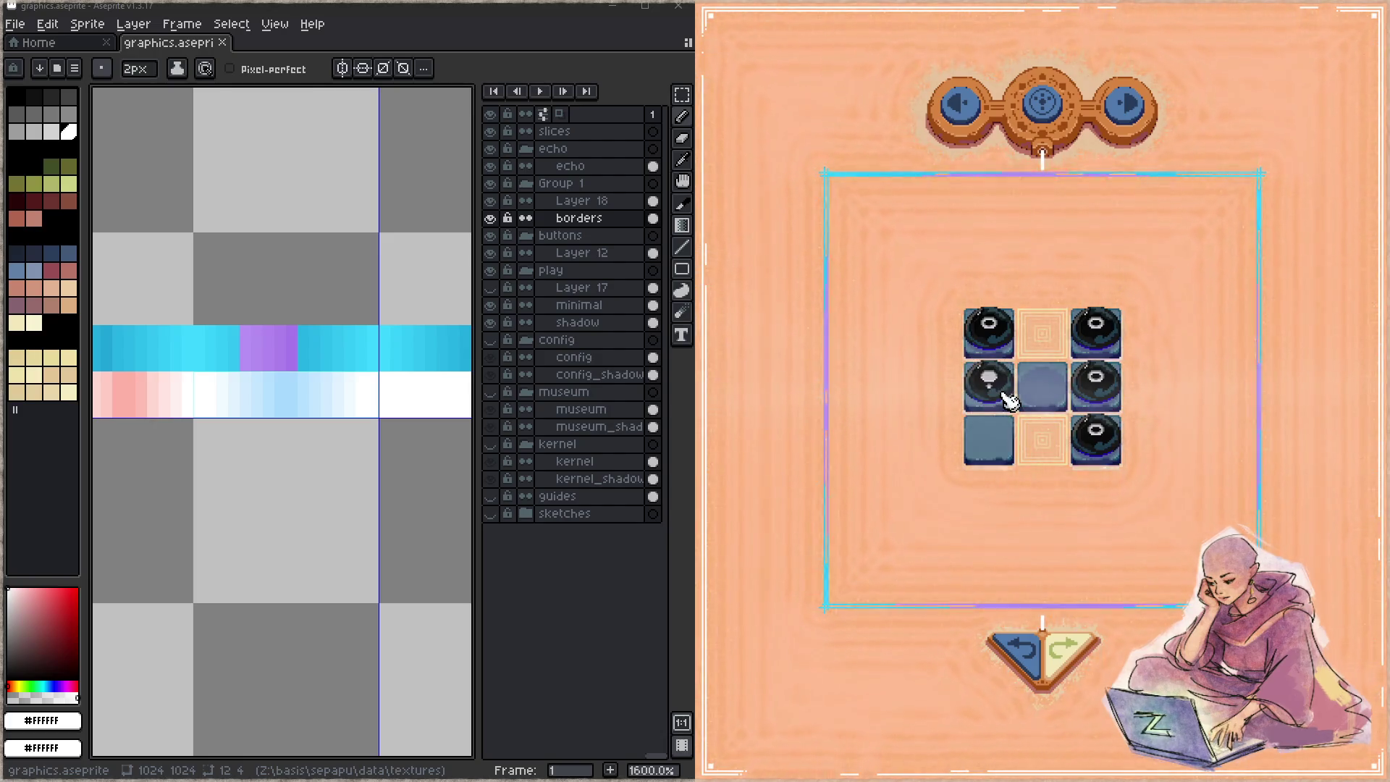
- Advance to the next level, solve it by sliding pieces together, then close the game
click(1127, 103)
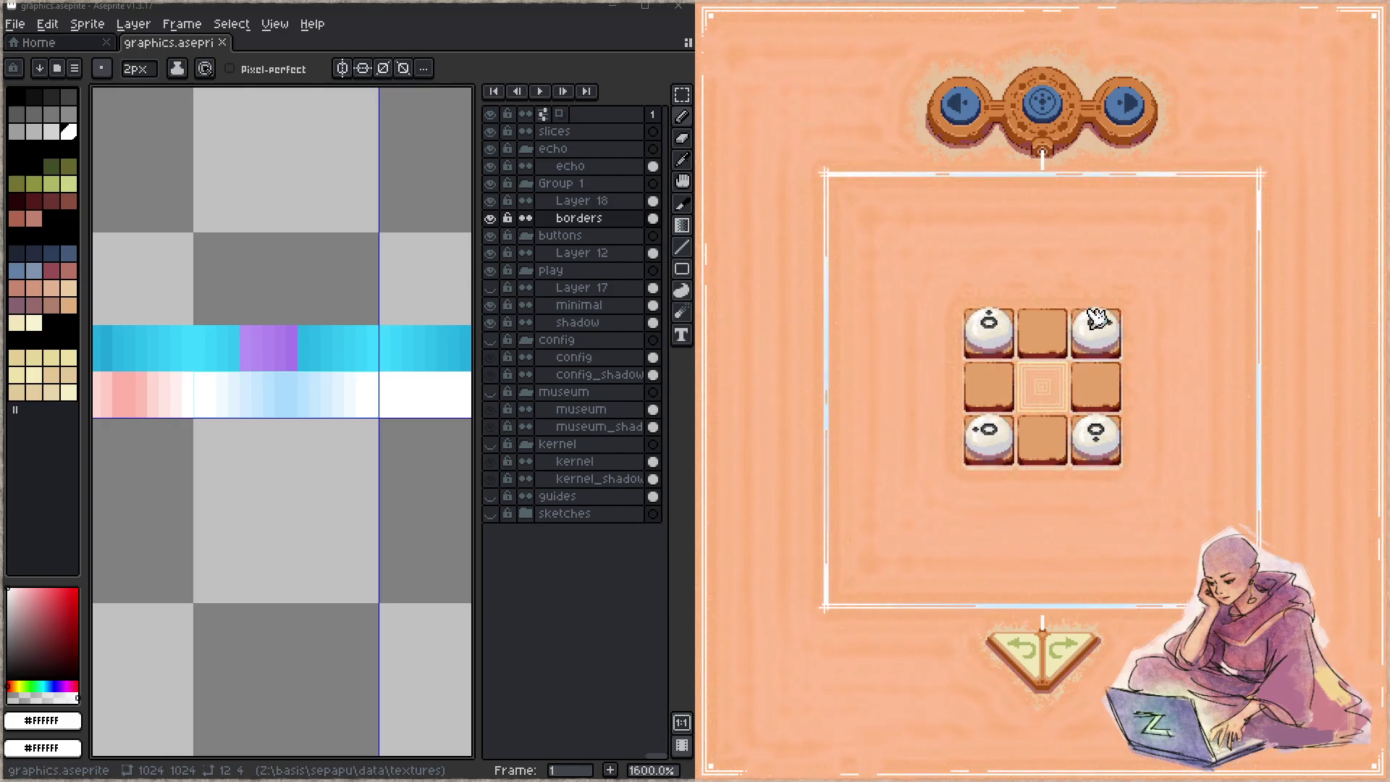
drag(1054, 343, 1006, 355)
mouse_move(995, 435)
mouse_down()
mouse_move(1046, 436)
mouse_move(1101, 398)
mouse_up()
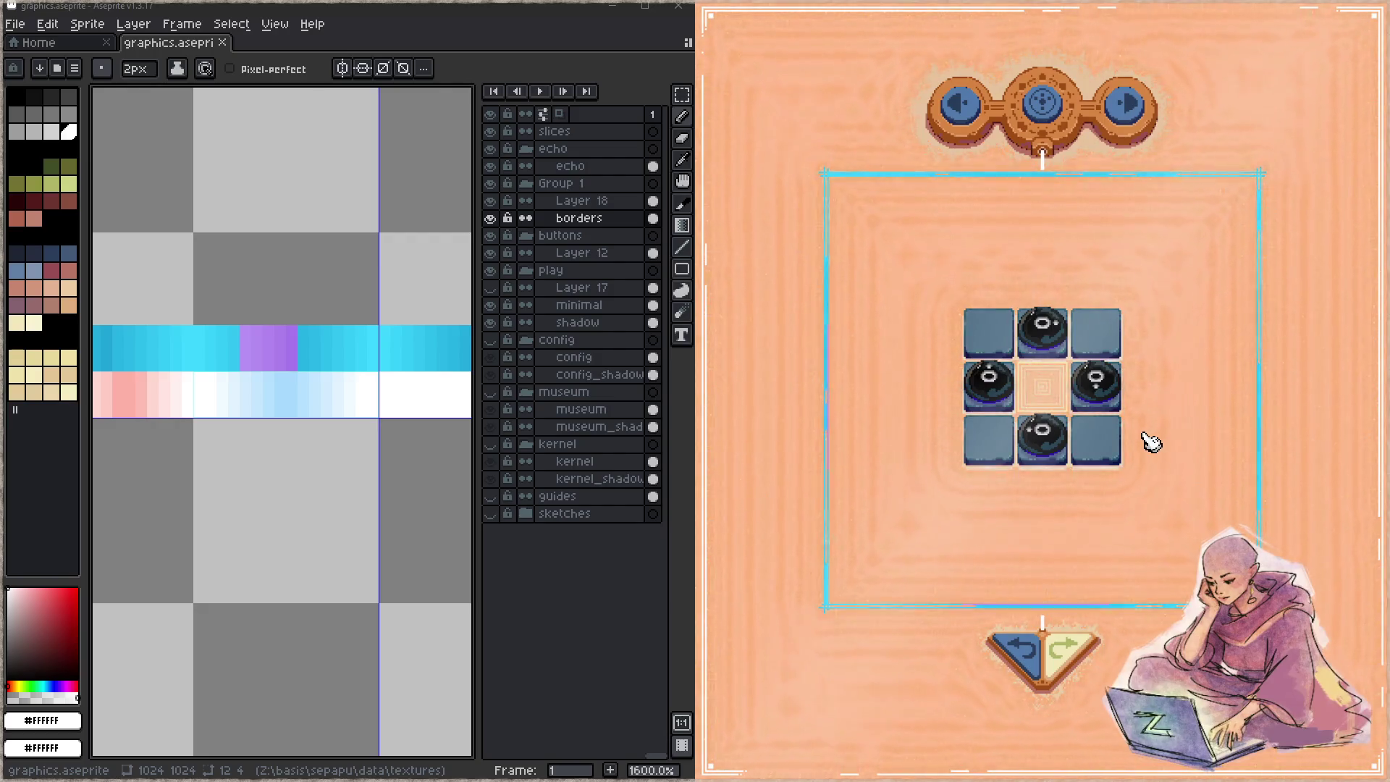
key(Escape)
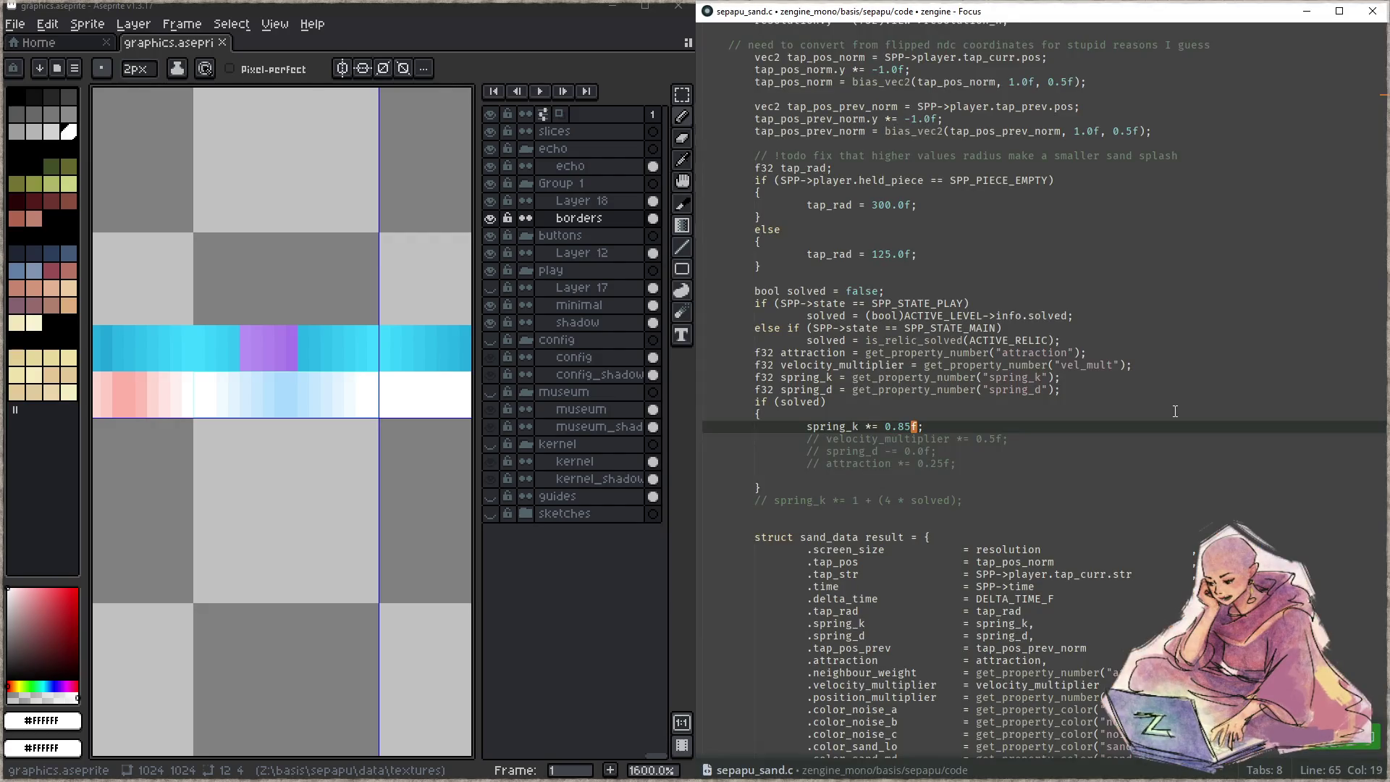
- Pan the canvas to the gradient bar and try a rectangular selection of the cyan-white bar
scroll(310, 384, down, 4)
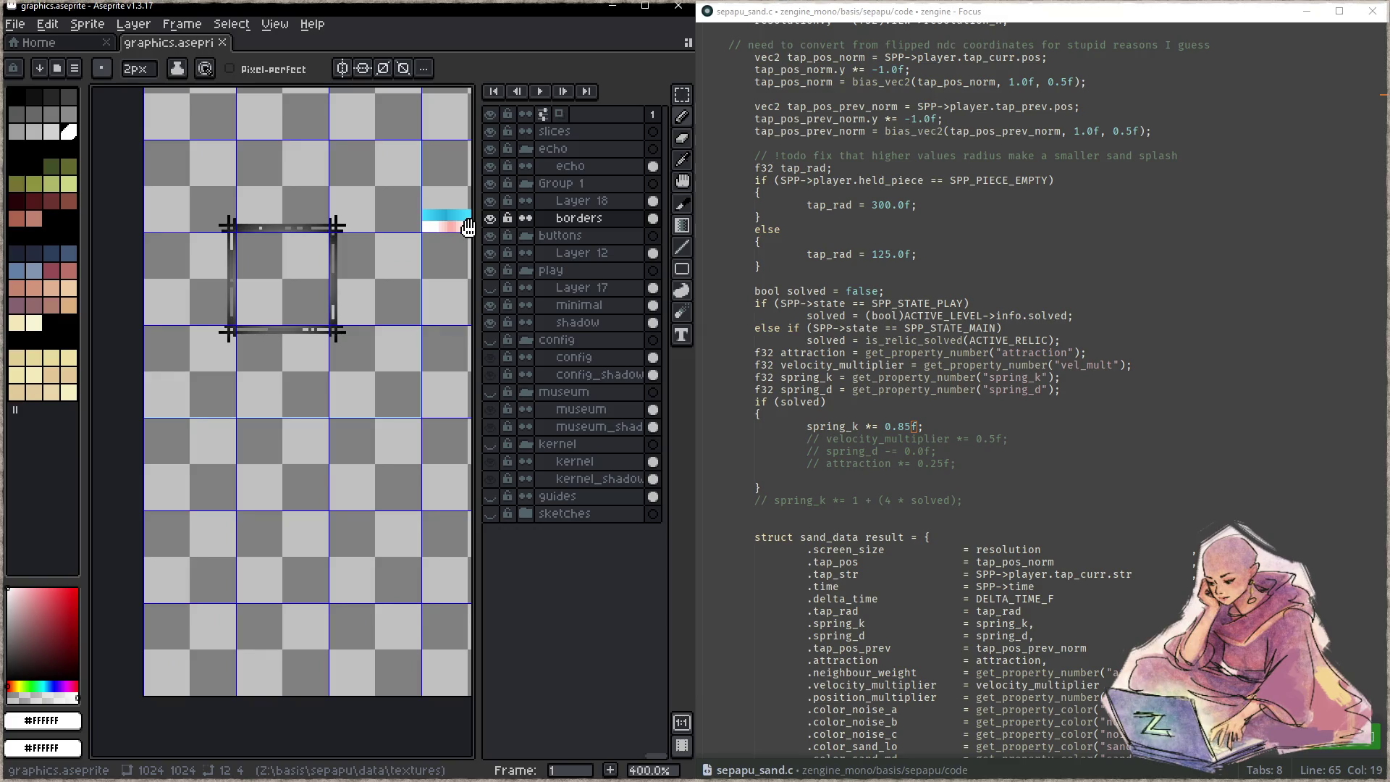
mouse_move(465, 228)
mouse_down()
mouse_move(350, 376)
mouse_move(343, 337)
mouse_up()
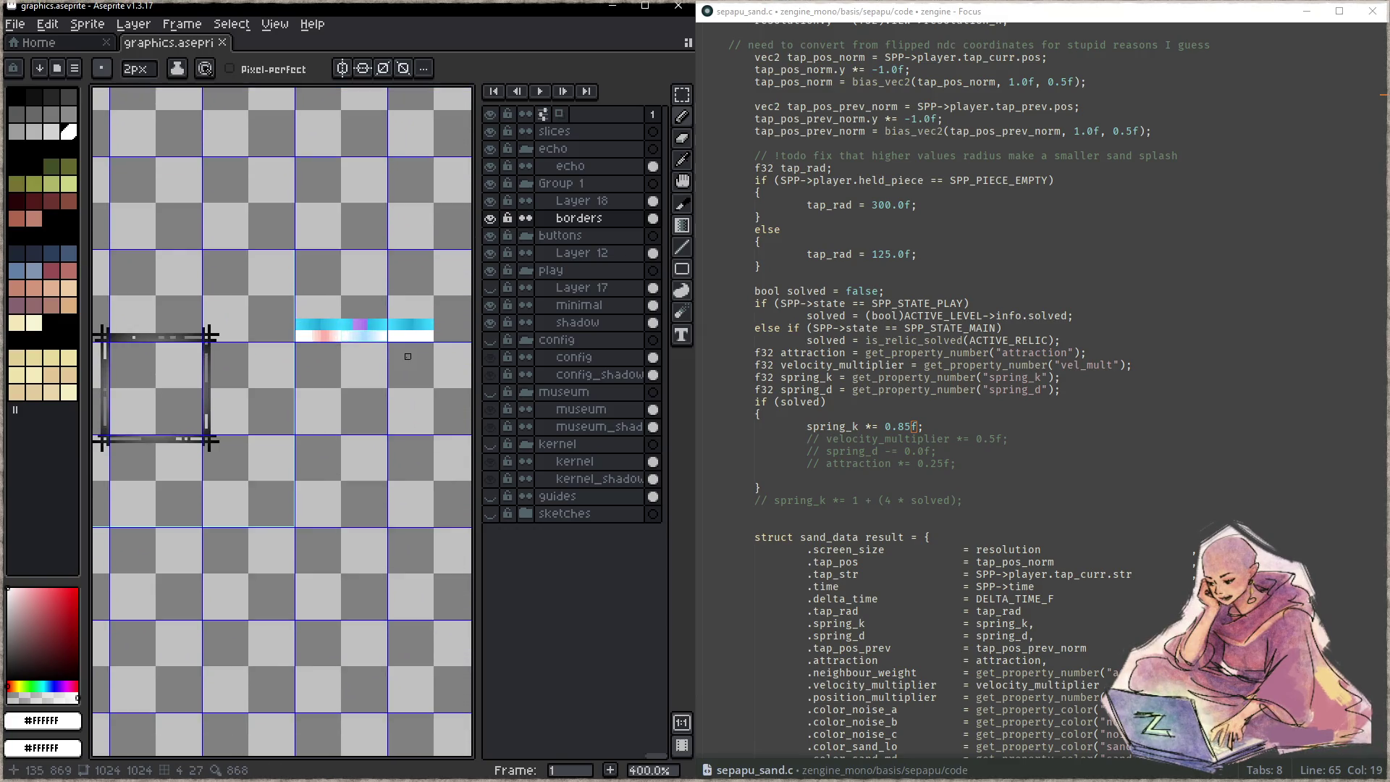
scroll(393, 333, up, 2)
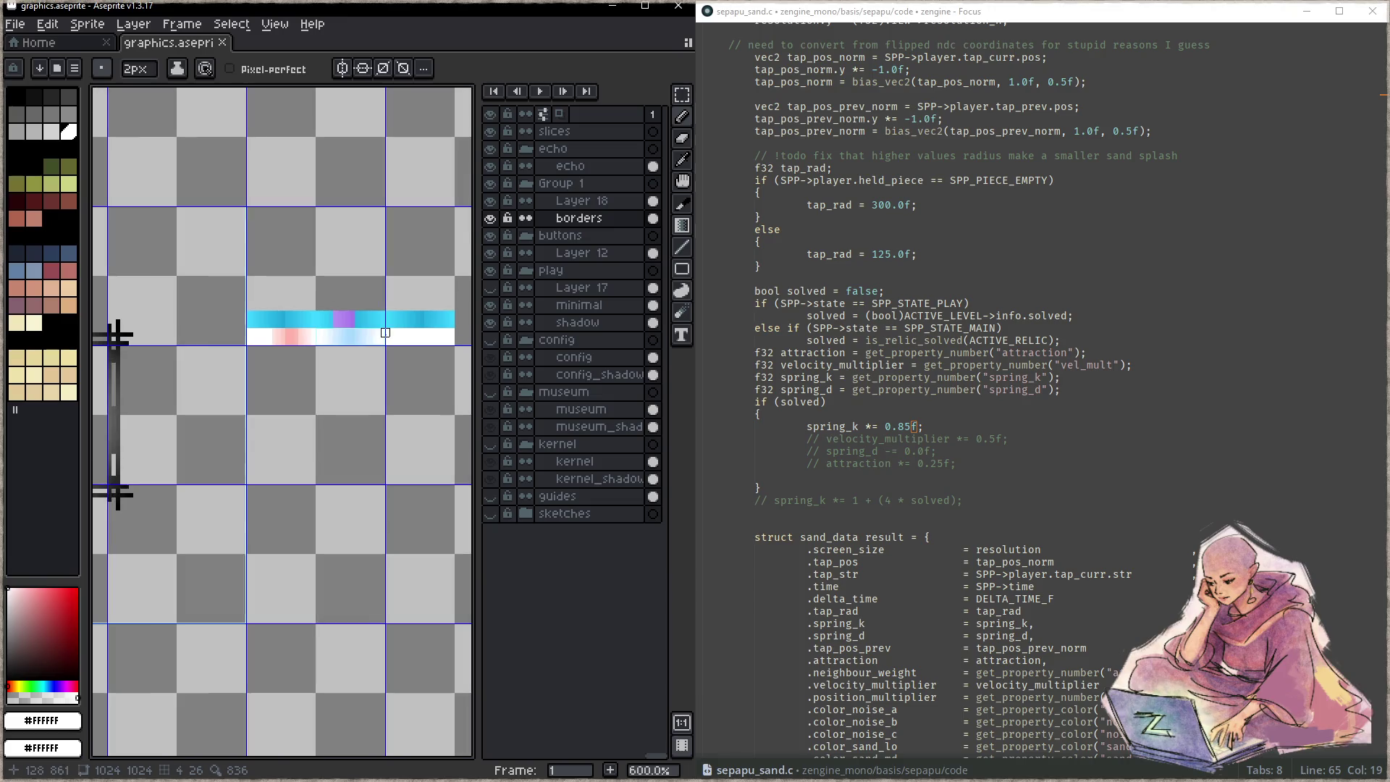
key(m)
mouse_move(248, 312)
mouse_down()
mouse_move(452, 348)
mouse_move(187, 425)
mouse_move(301, 378)
mouse_up()
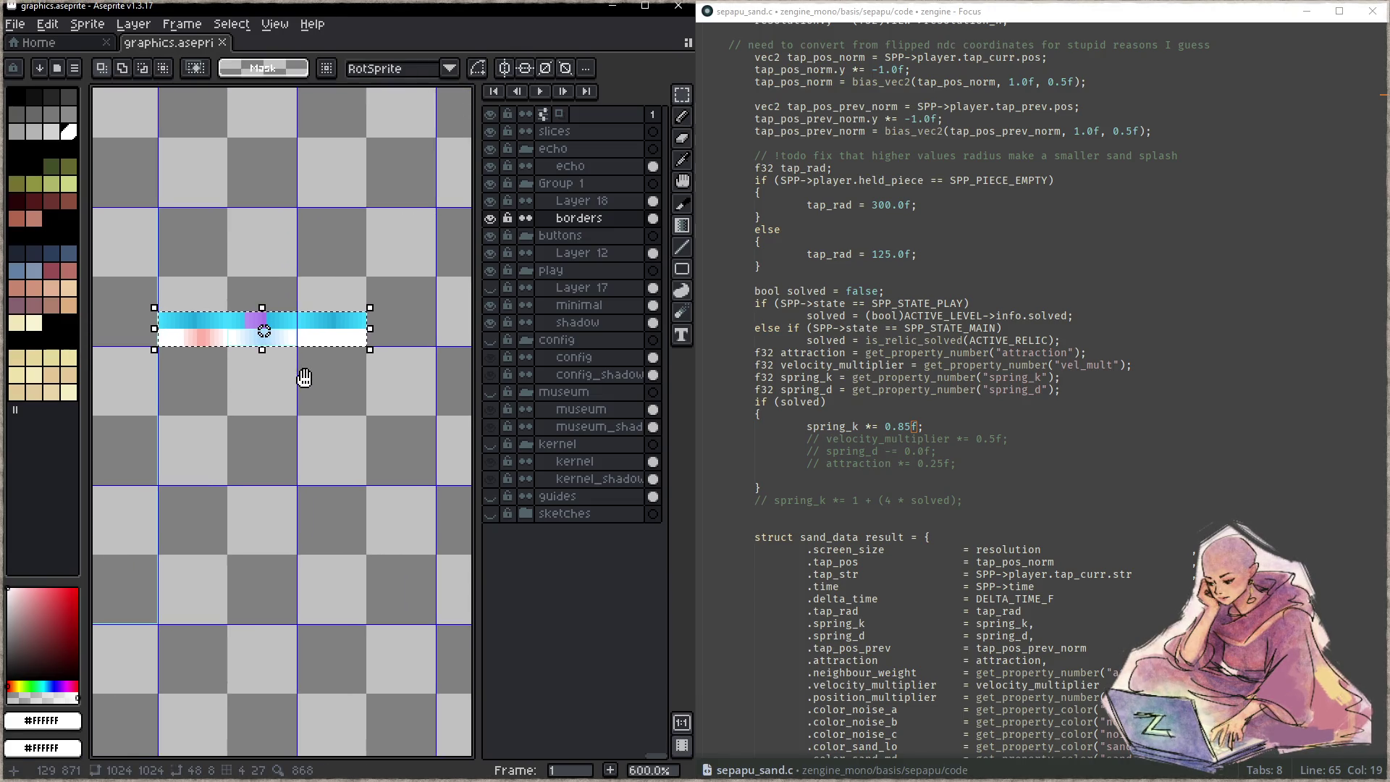
click(239, 374)
- Select just the cyan gradient row, move it right and down along the border row, and commit it
drag(160, 314, 370, 330)
drag(373, 396, 281, 442)
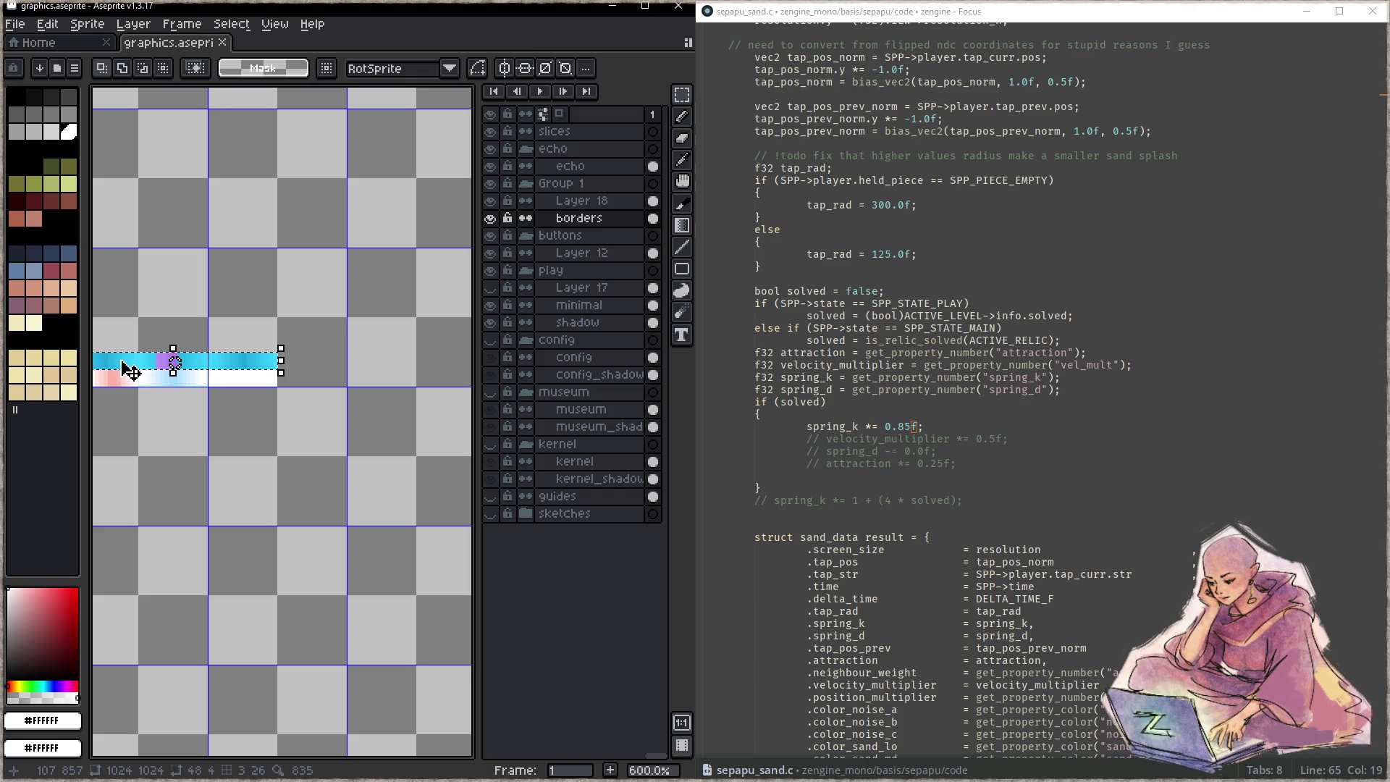
mouse_move(130, 371)
mouse_down()
mouse_move(330, 372)
mouse_move(336, 389)
mouse_up()
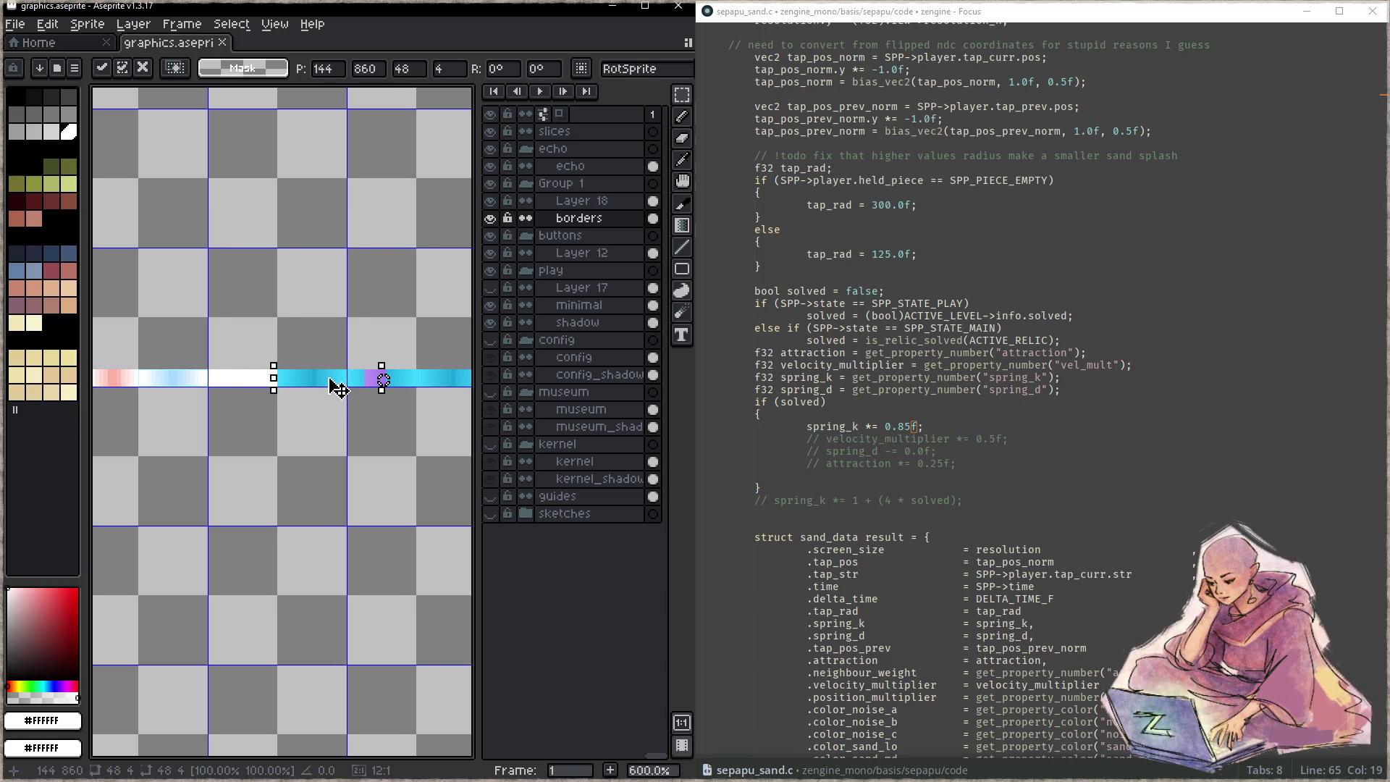
mouse_move(202, 413)
mouse_down()
mouse_move(270, 412)
mouse_move(228, 418)
mouse_up()
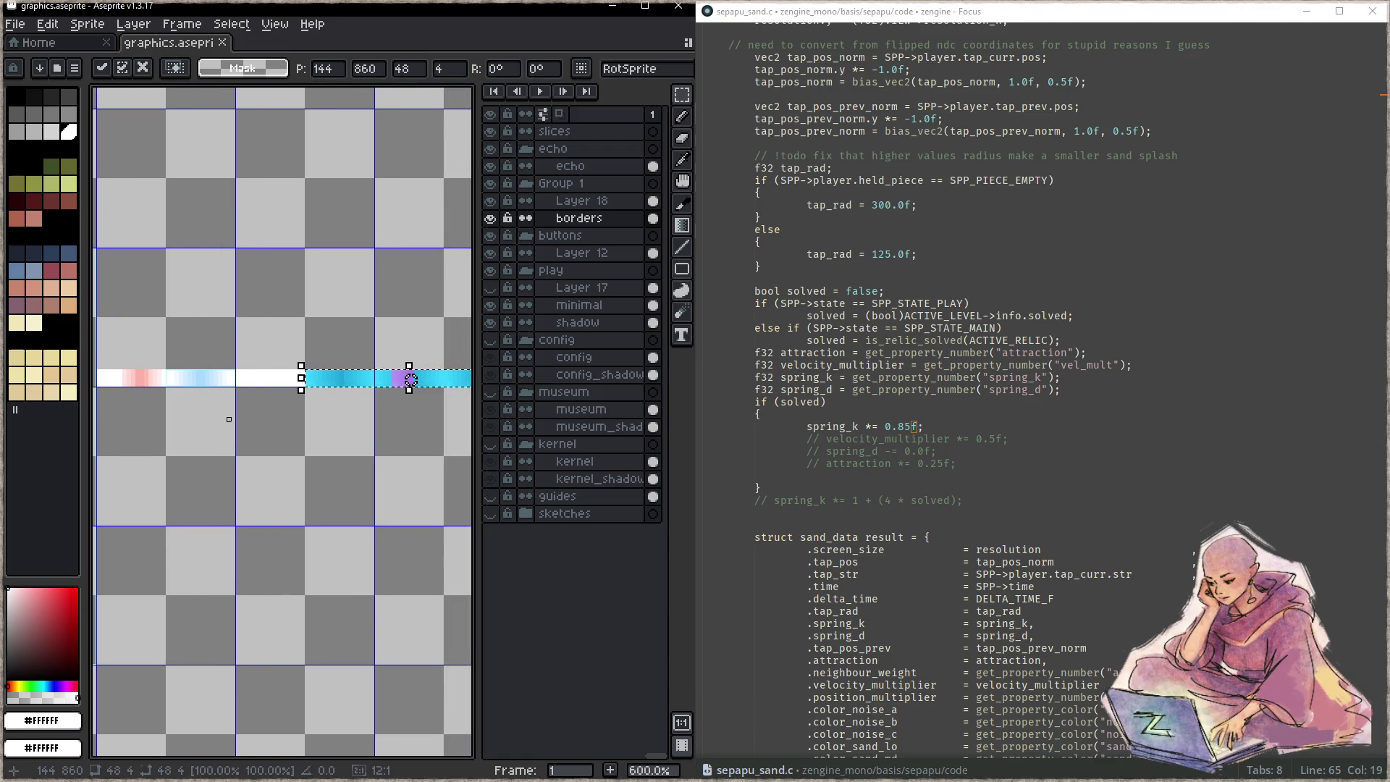
key(Return)
mouse_move(388, 427)
mouse_down()
mouse_move(299, 438)
mouse_move(387, 433)
mouse_up()
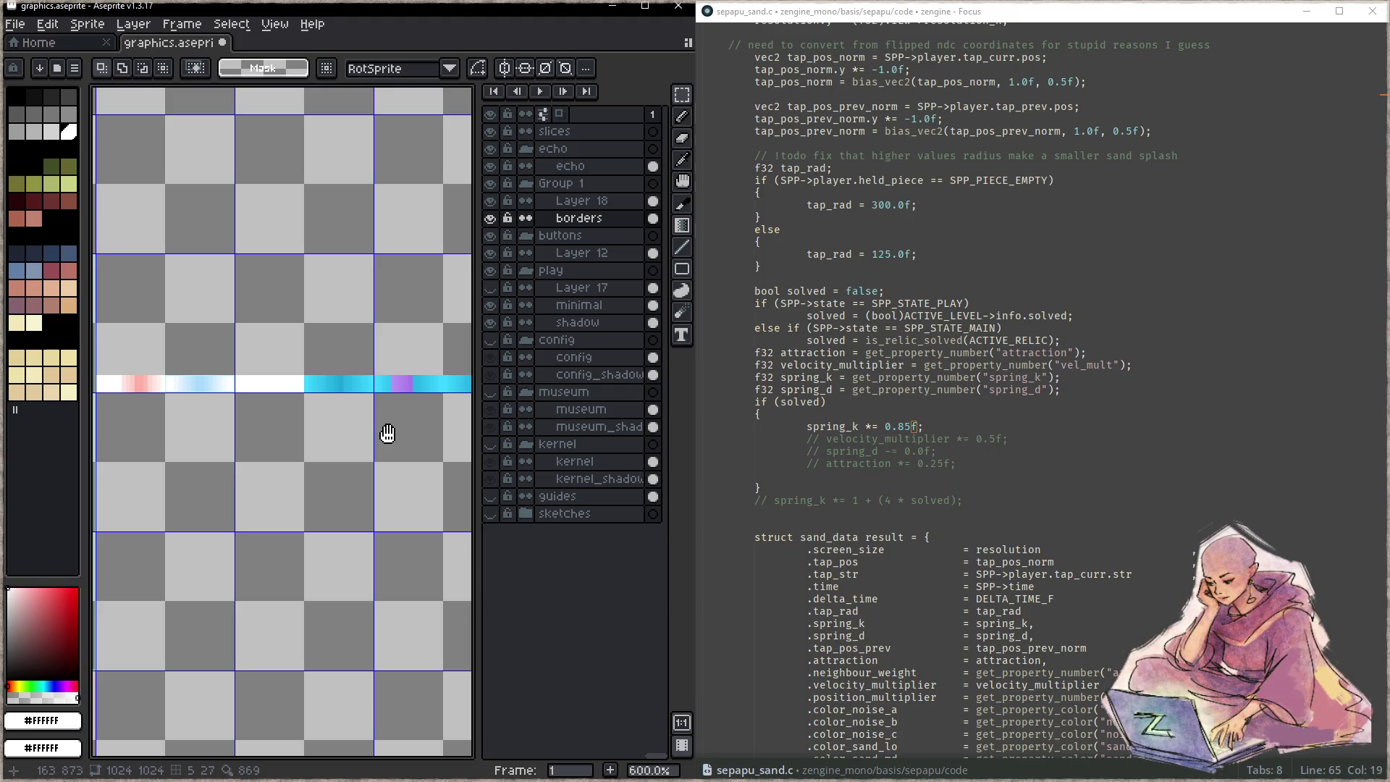
click(764, 415)
- Open sepapu_draw.c via the _draw file search and go to draw_board's border offset code
key(ctrl+p)
text(_dr)
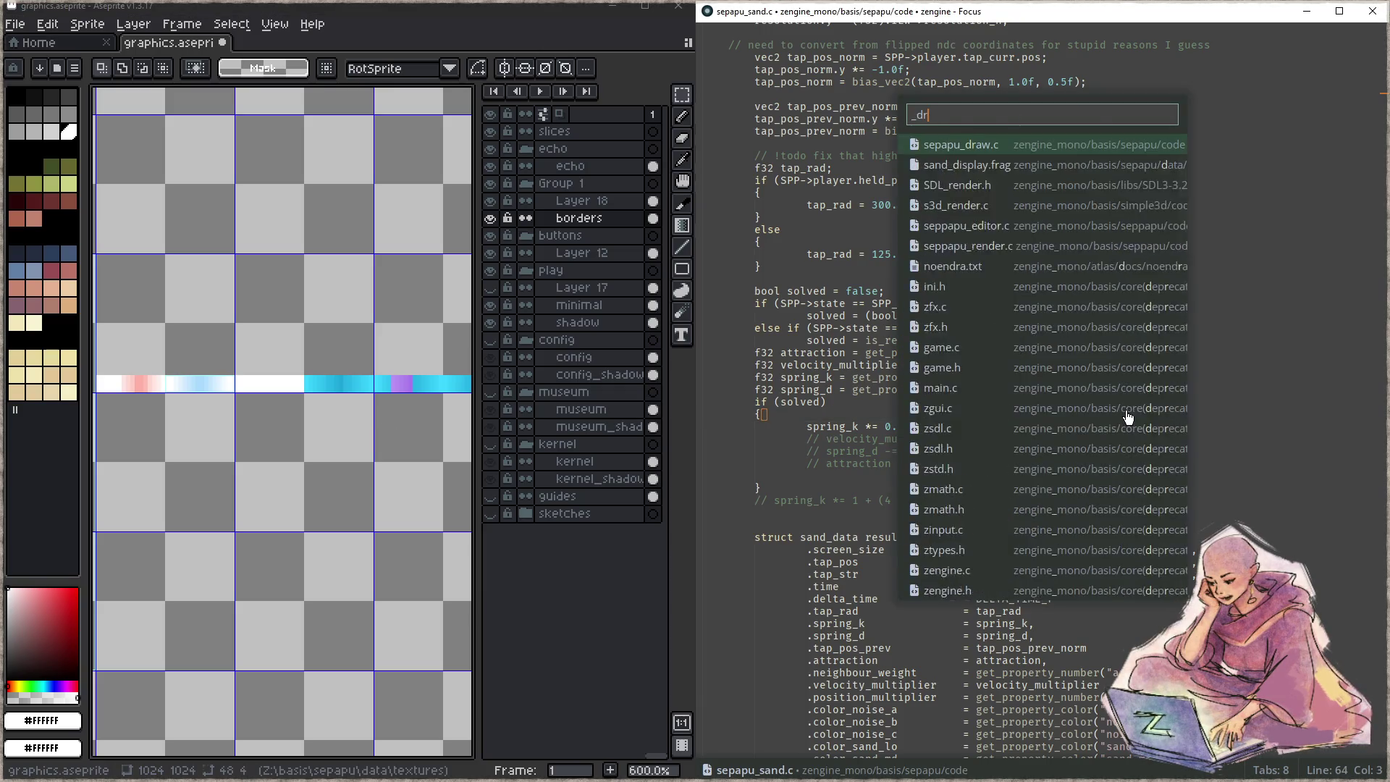
text(aw.)
key(Return)
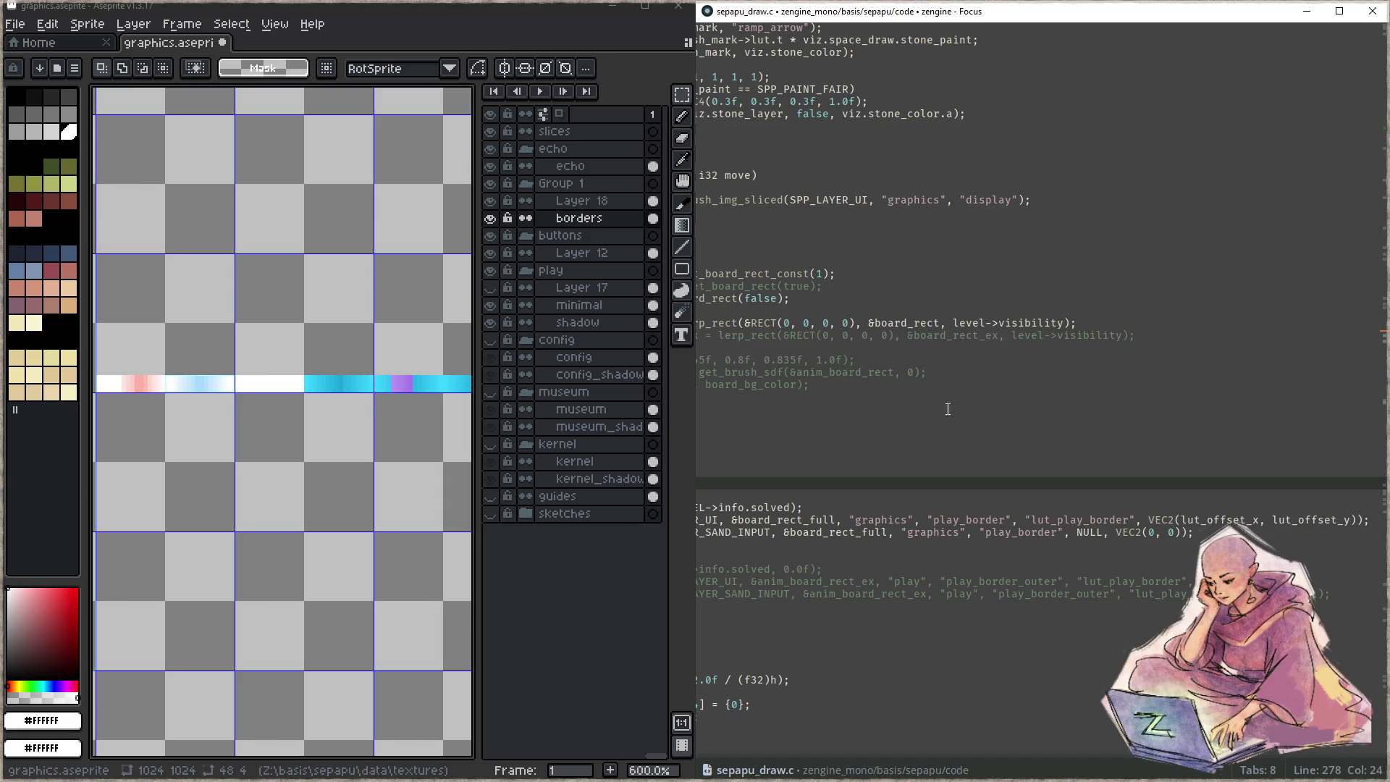
click(1079, 472)
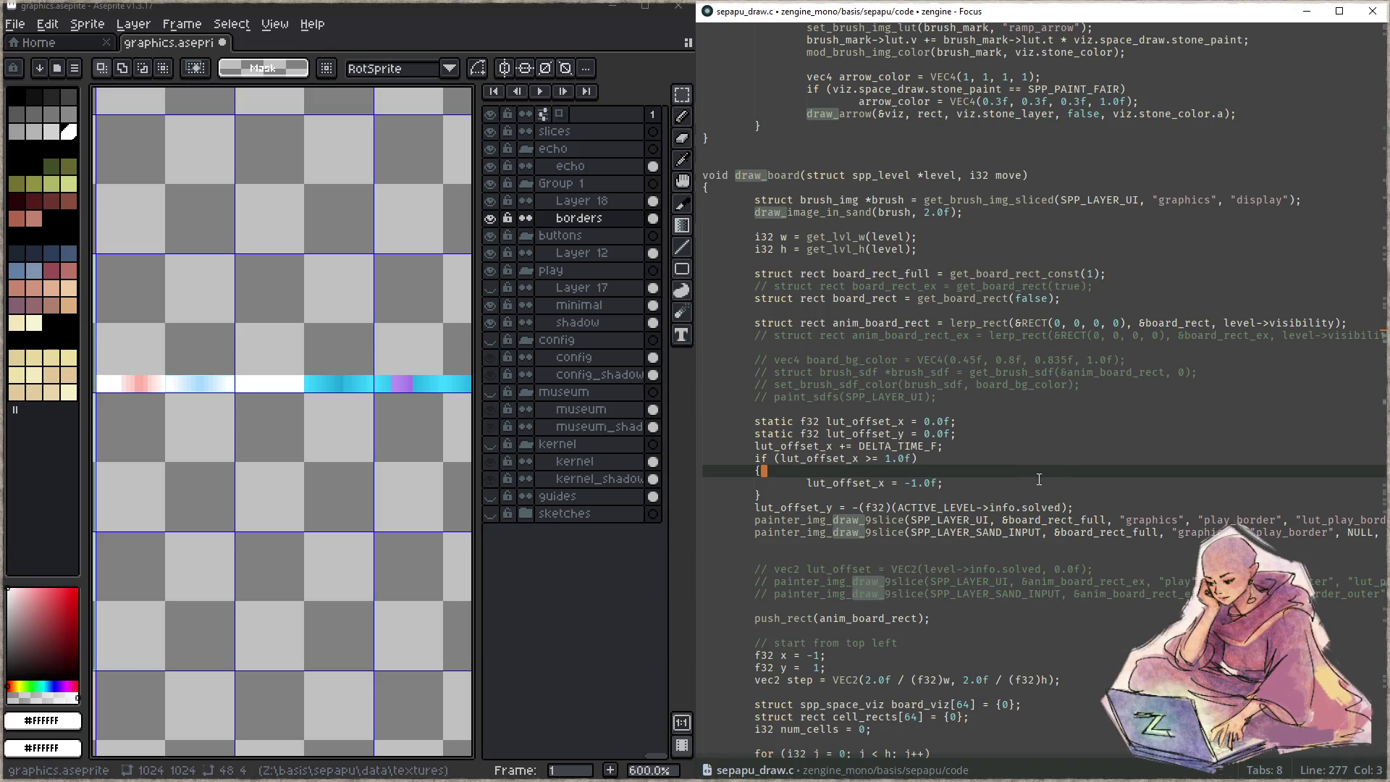
- Start a lut_offset_min line and a level_is_solved line, cutting the ACTIVE_LEVEL solved expression
click(1026, 440)
key(Return)
text(f32 lut_offset)
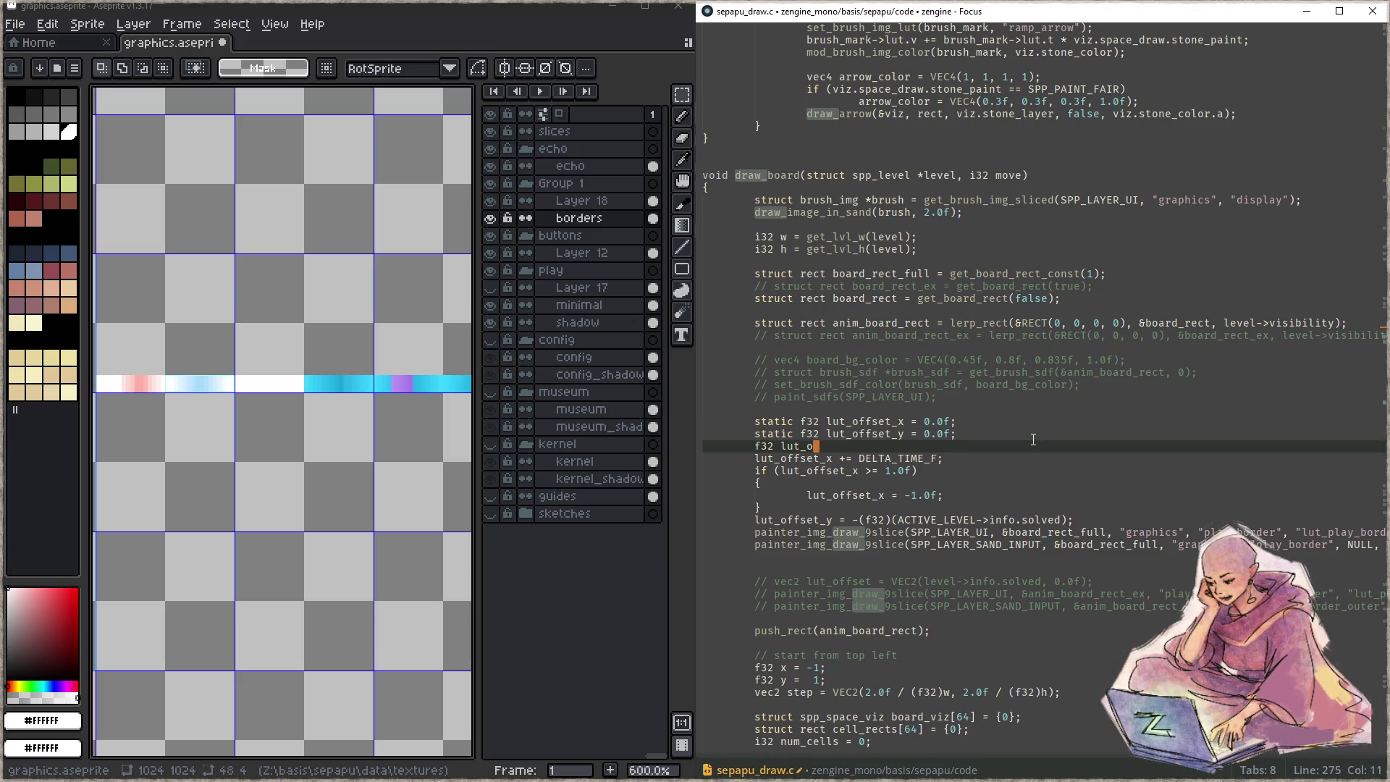
text(_min =)
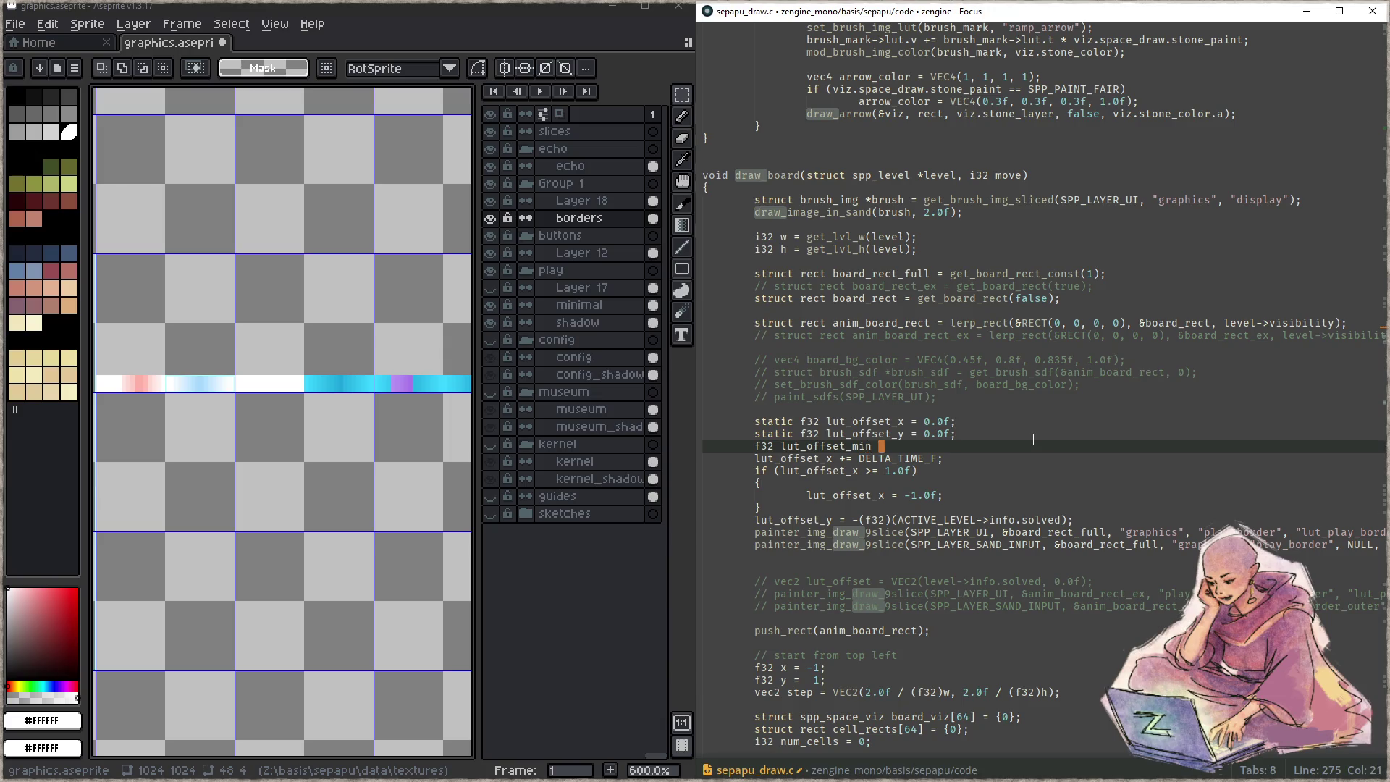
key(Up)
- Paste the solved expression into level_is_solved, typed as i32 and terminated with a semicolon
key(Up)
key(Up)
key(Return)
text(bool l)
text(evel_is_solved)
text( =)
key(Down)
key(Down)
key(Down)
key(End)
key(ctrl+x)
key(Up)
key(Up)
key(Up)
key(ctrl+v)
key(Home)
key(Delete)
key(Delete)
key(Delete)
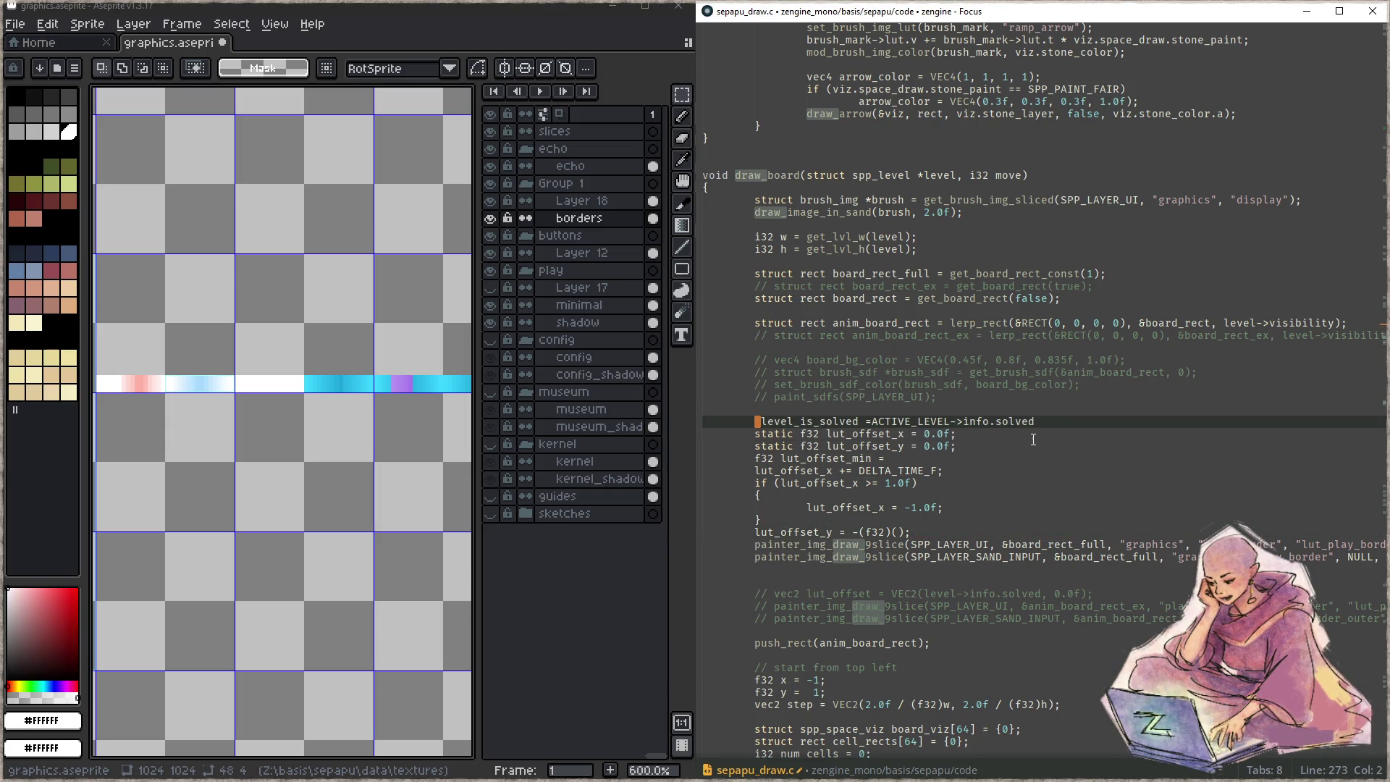
text(u32)
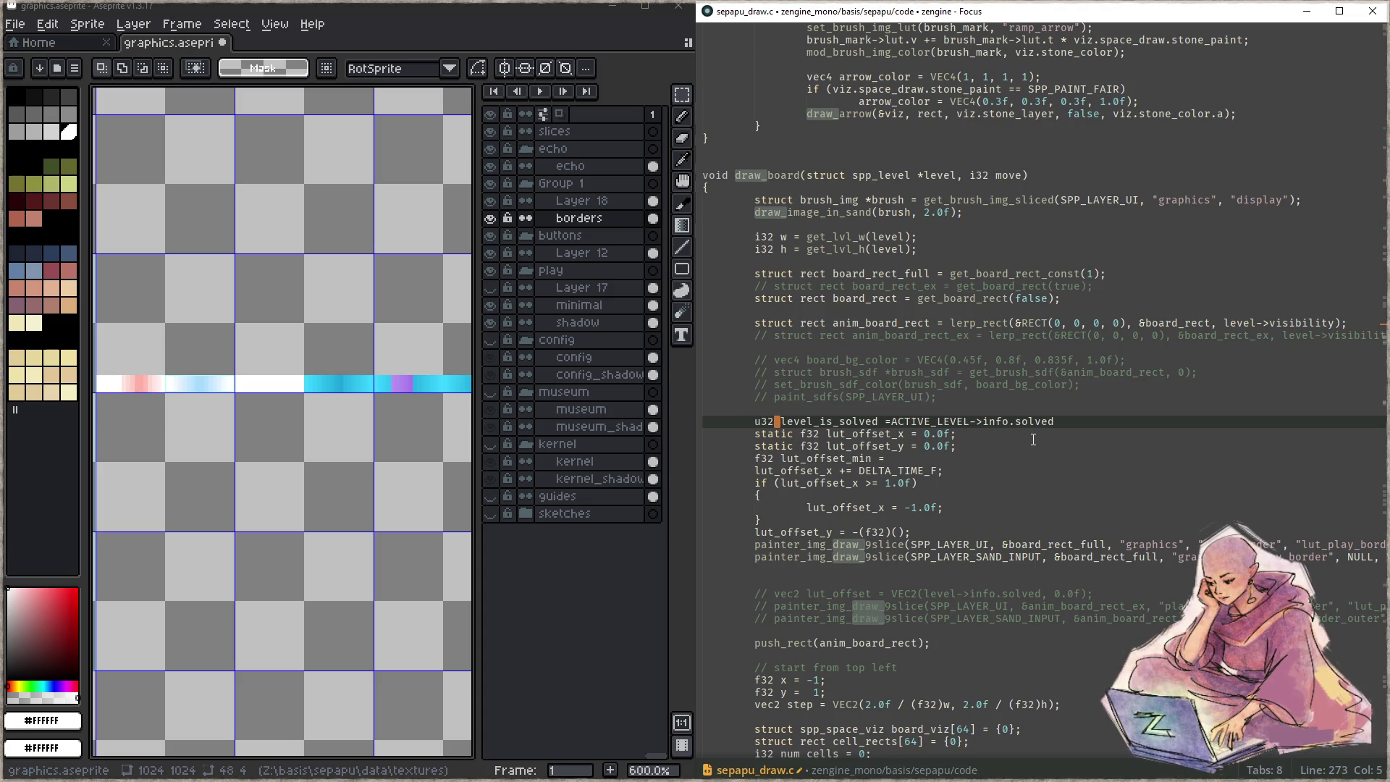
key(BackSpace)
key(BackSpace)
key(BackSpace)
text(i32)
key(End)
key(BackSpace)
text(;)
key(ctrl+Left)
key(ctrl+Left)
key(ctrl+Left)
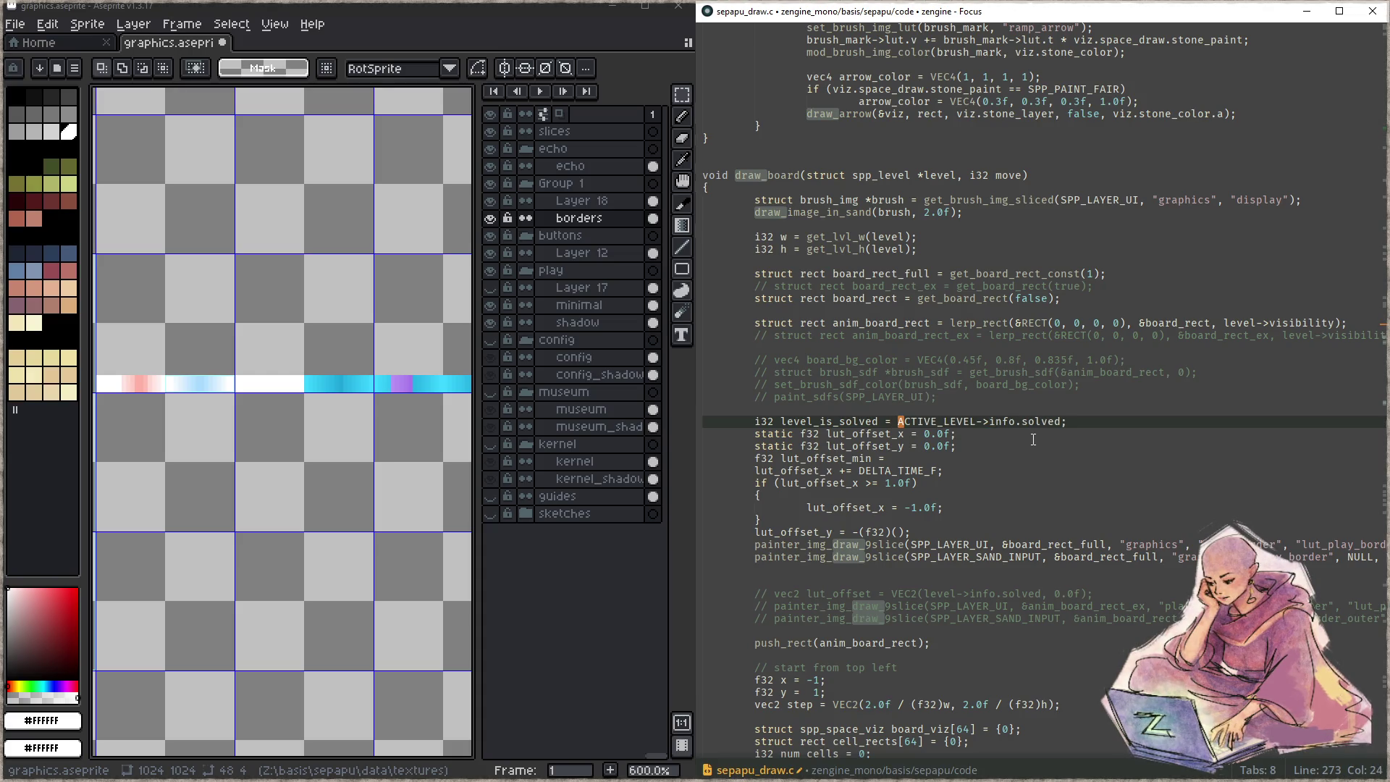
- Set lut_offset_min to level_is_solved ? 2.0f : -1.0f and duplicate it as lut_offset_max with 4.0f : 1.0f
key(Down)
key(Down)
key(Down)
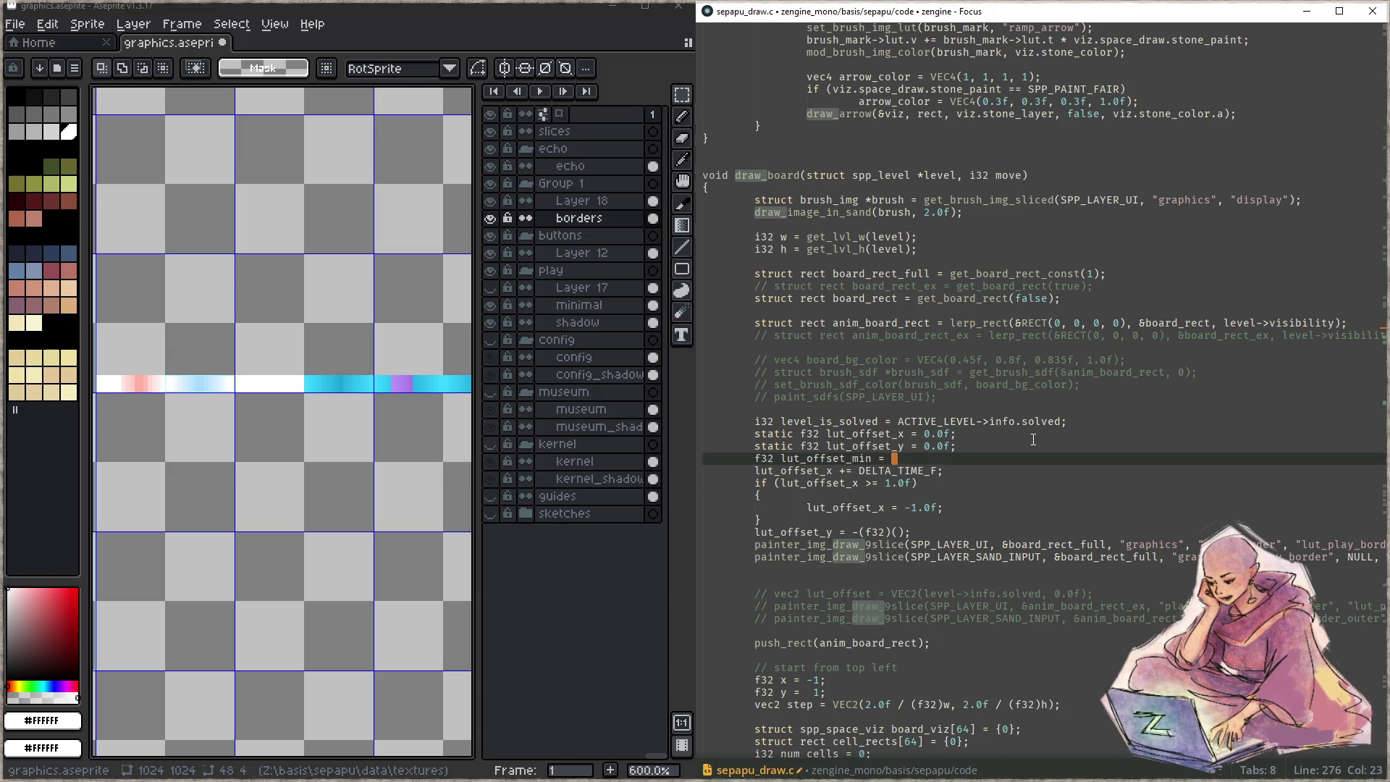
text(level_is_solved ?)
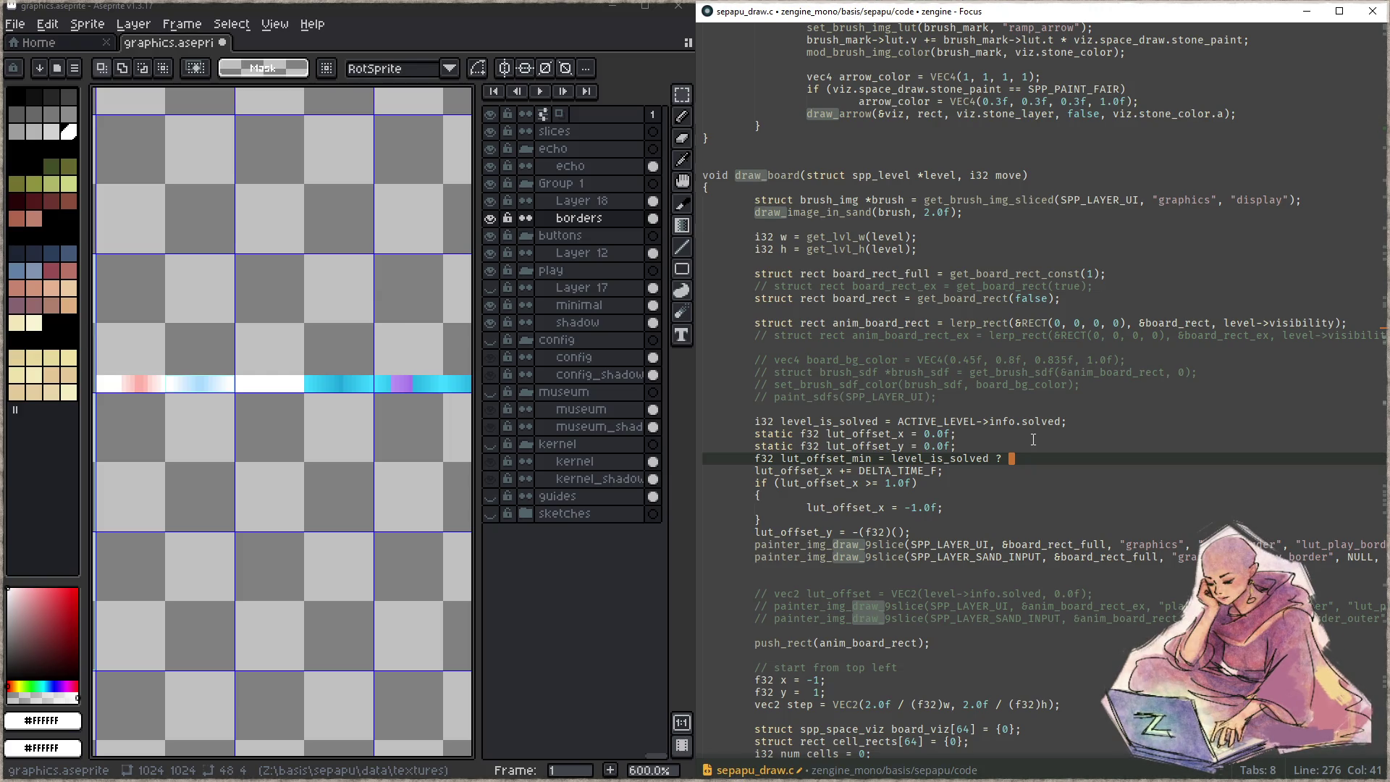
text(2.0f : -1.0f)
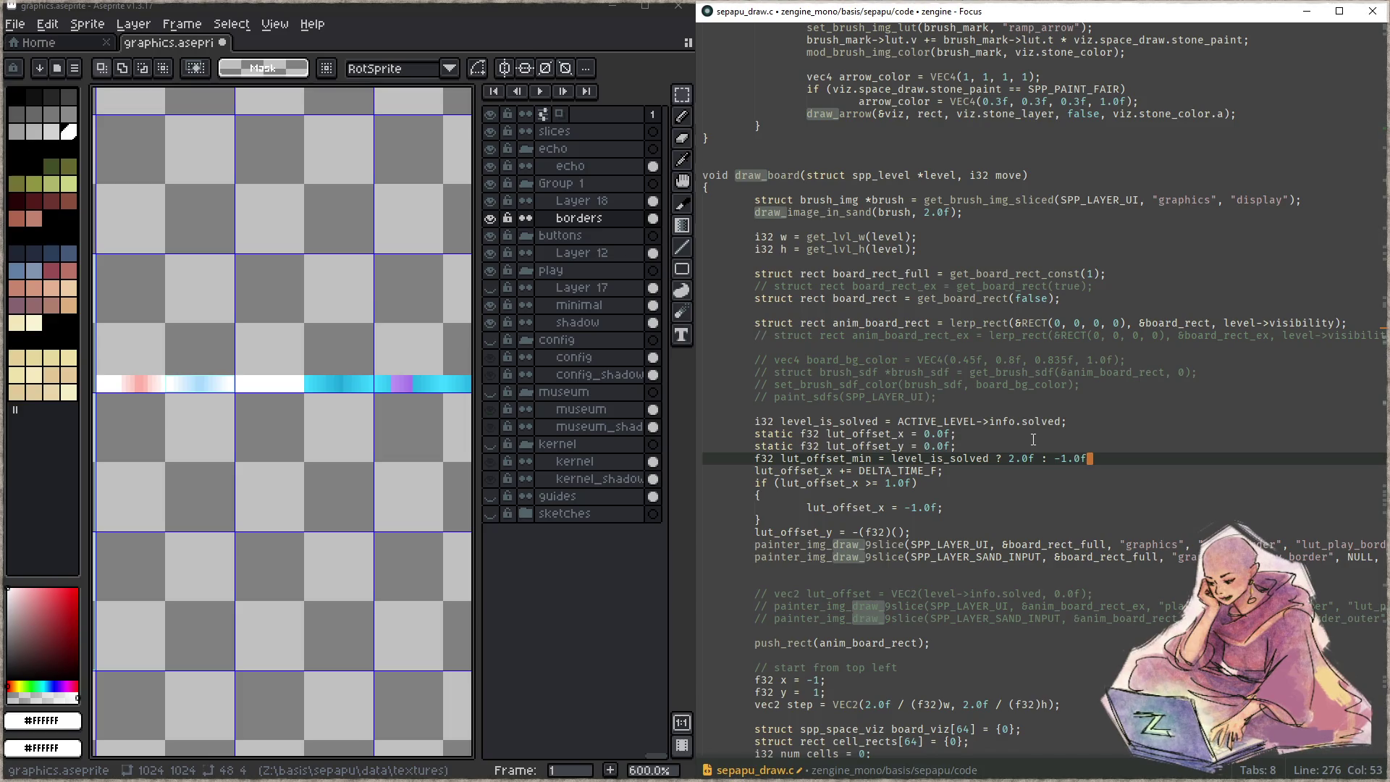
text(;)
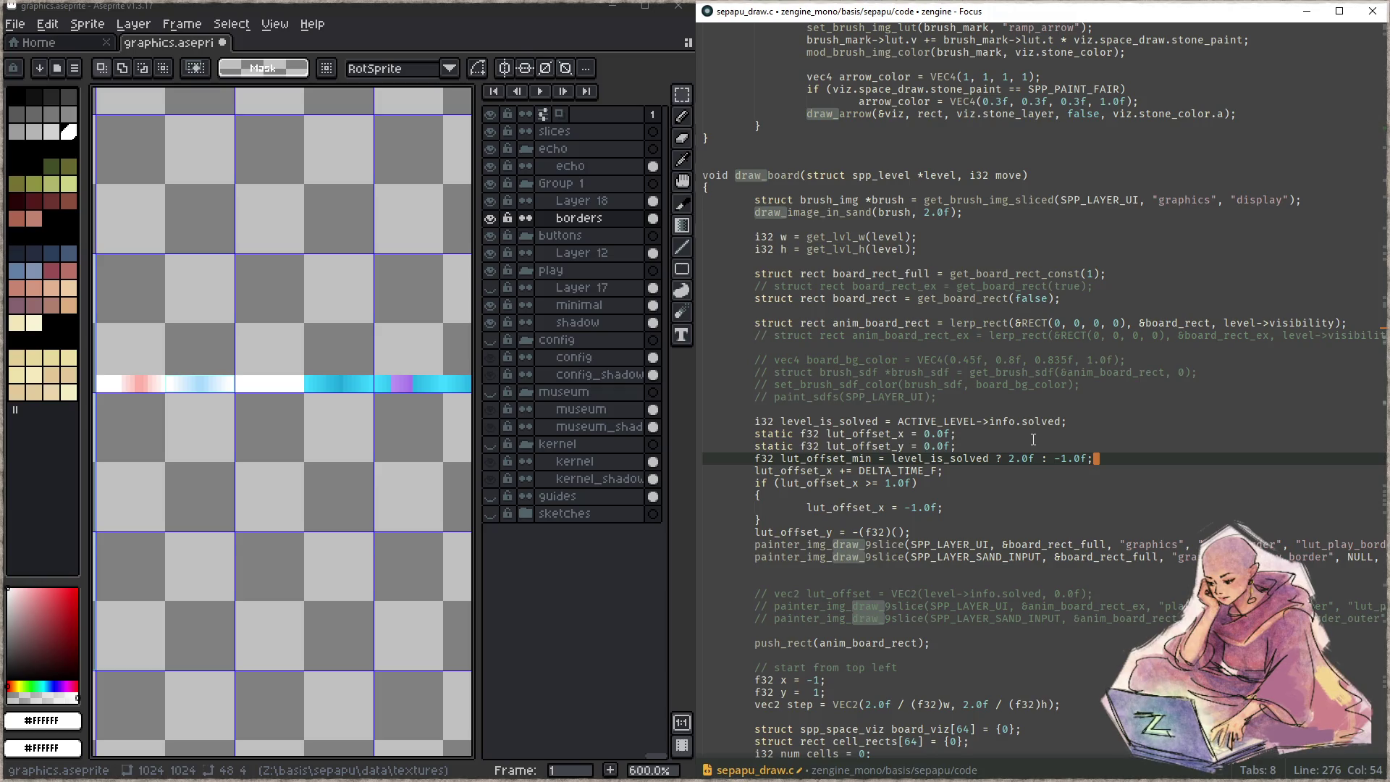
scroll(1033, 439, down, 2)
key(ctrl+d)
key(ctrl+Left)
key(ctrl+Left)
key(ctrl+Left)
key(ctrl+Left)
key(ctrl+Left)
key(ctrl+Left)
key(BackSpace)
key(BackSpace)
text(ax)
key(ctrl+Right)
key(ctrl+Right)
key(ctrl+Right)
key(Right)
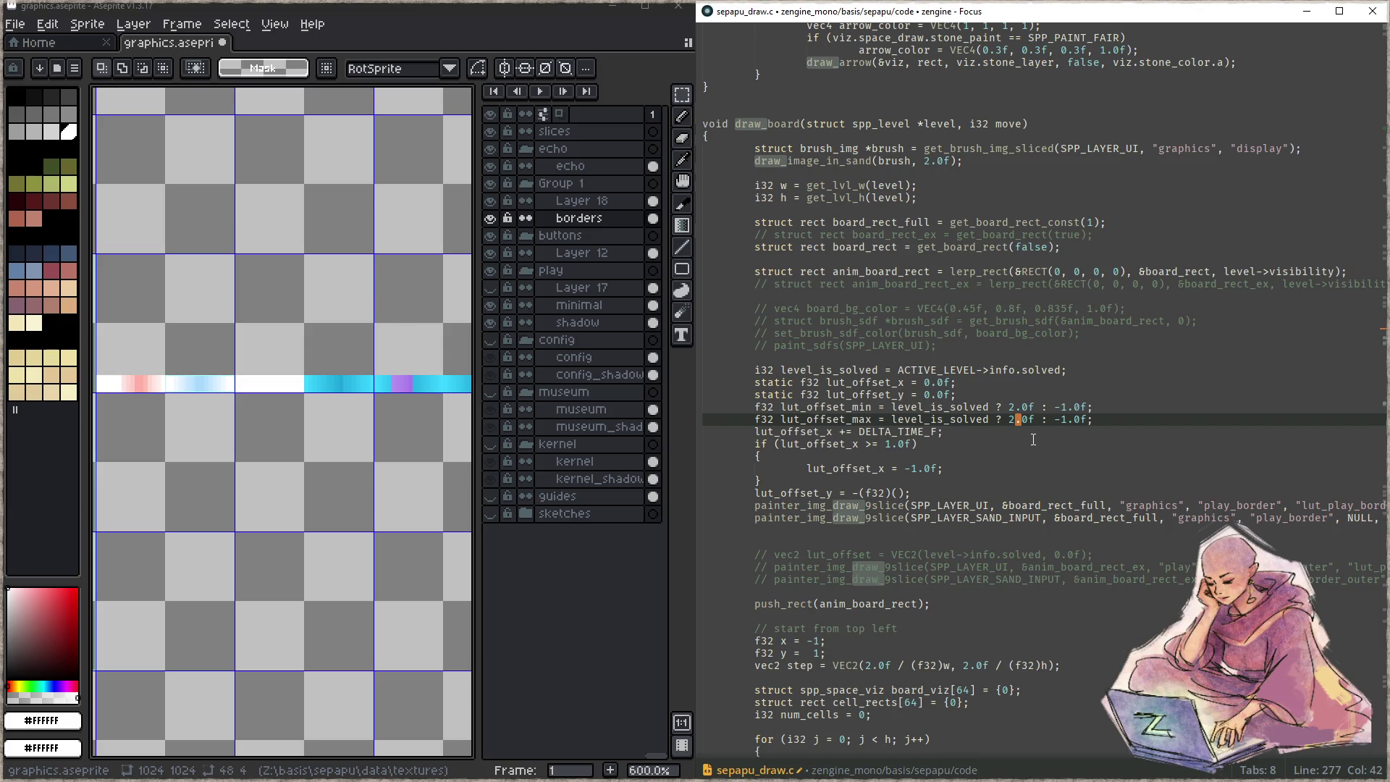
key(ctrl+Right)
key(ctrl+Right)
key(ctrl+Right)
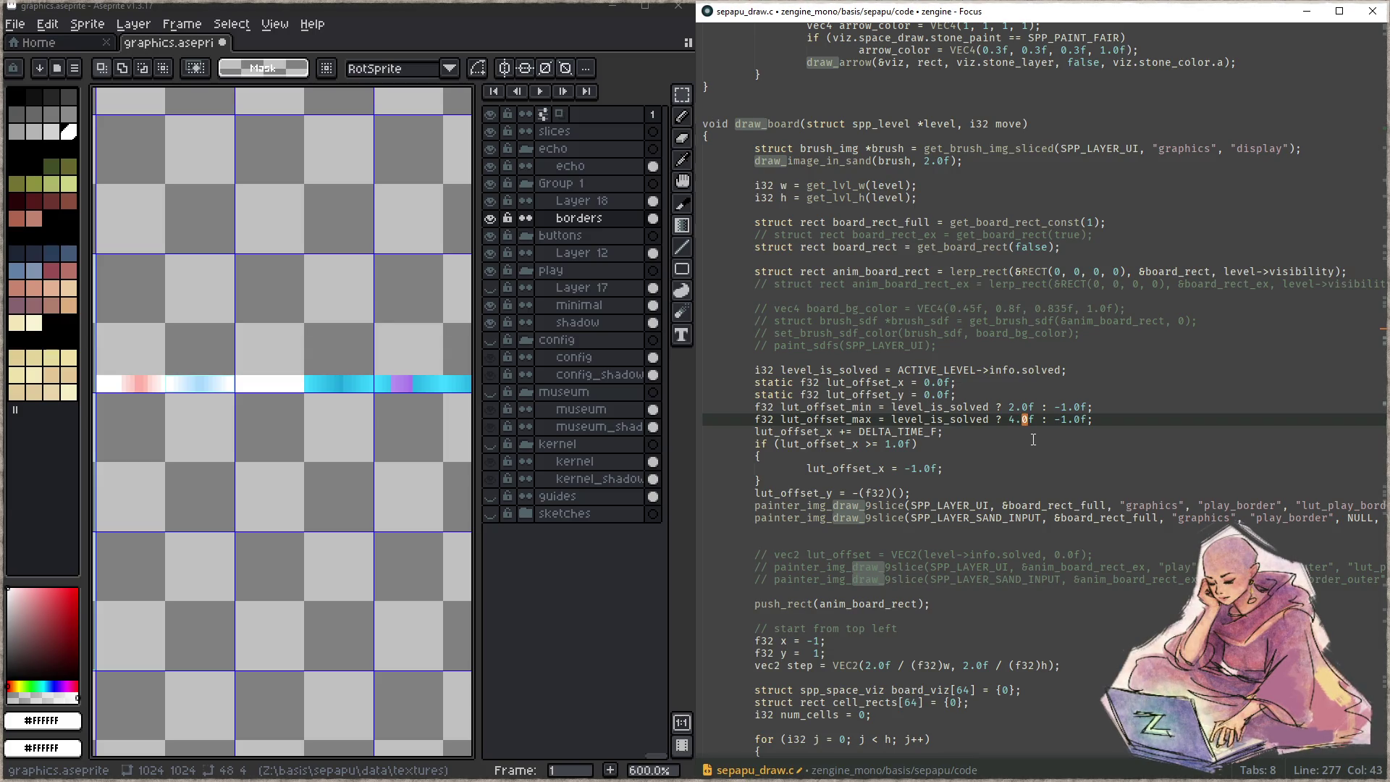
key(BackSpace)
- Replace the hard-coded 1.0f wrap limit with lut_offset_max
key(Left)
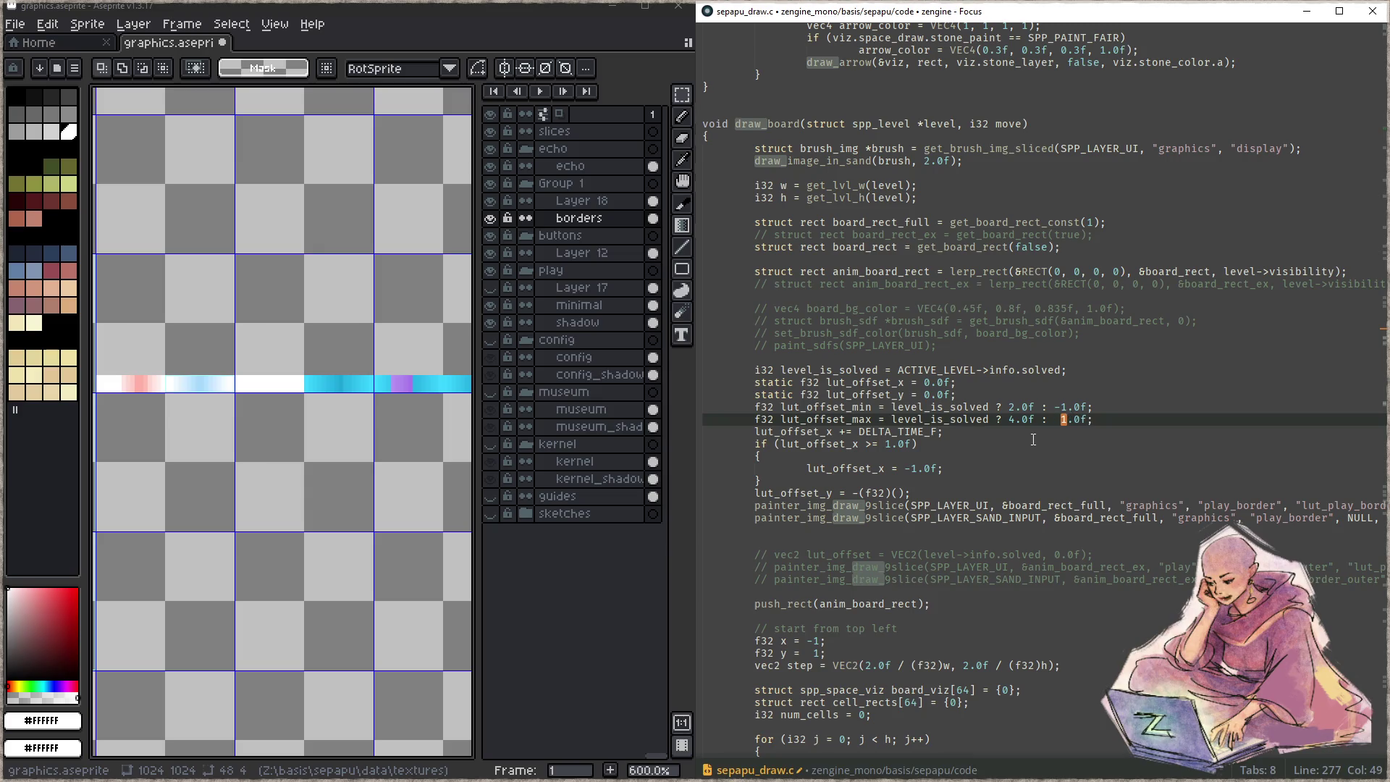
key(Down)
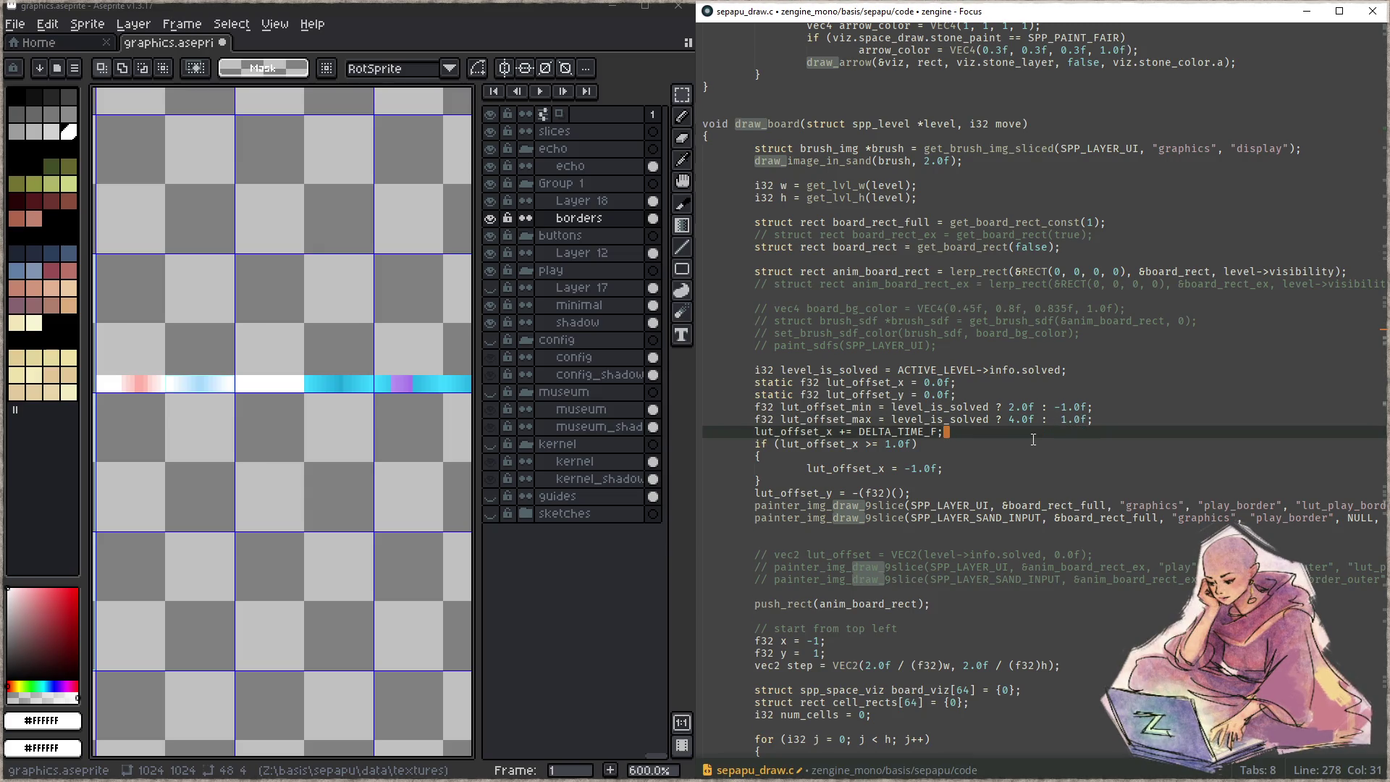
key(ctrl+Left)
key(ctrl+Left)
key(ctrl+Left)
key(Up)
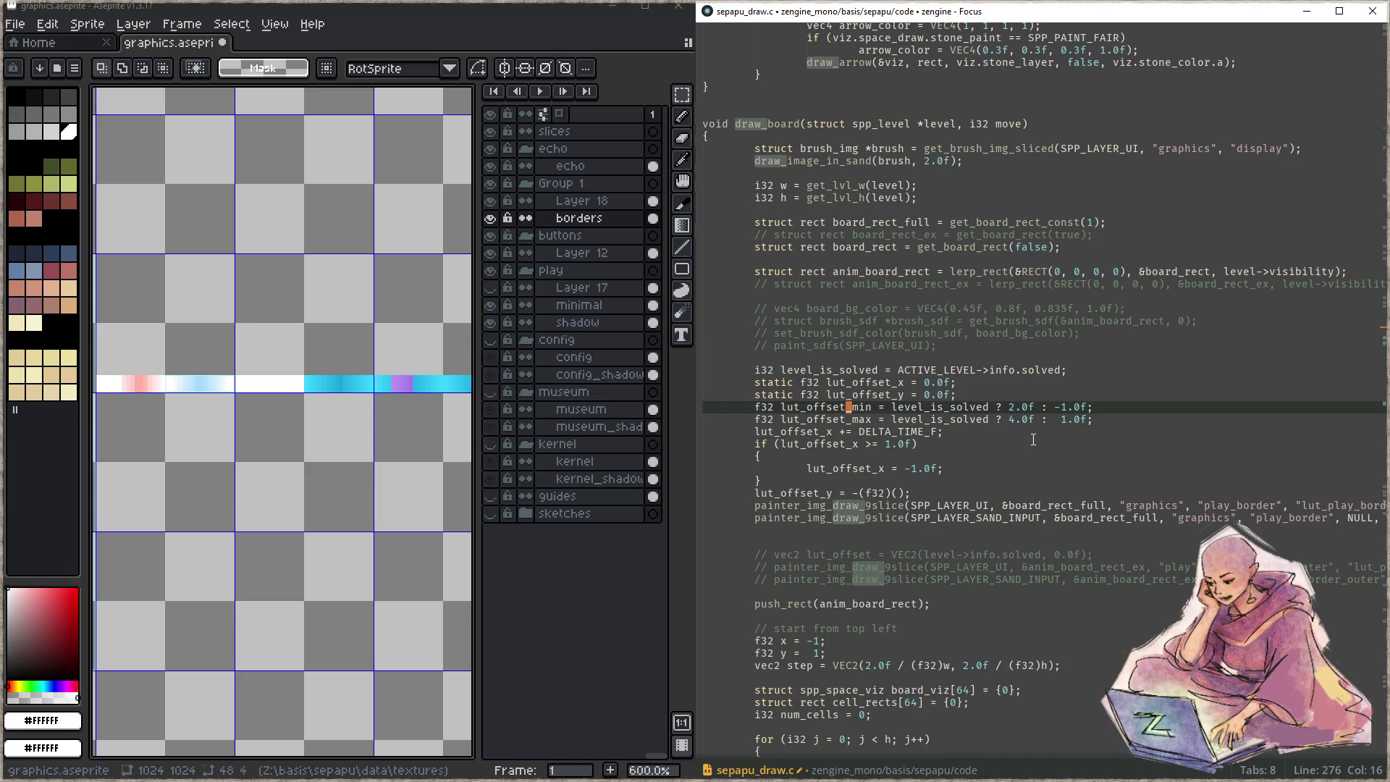
key(Down)
key(Down)
key(ctrl+Right)
key(ctrl+Right)
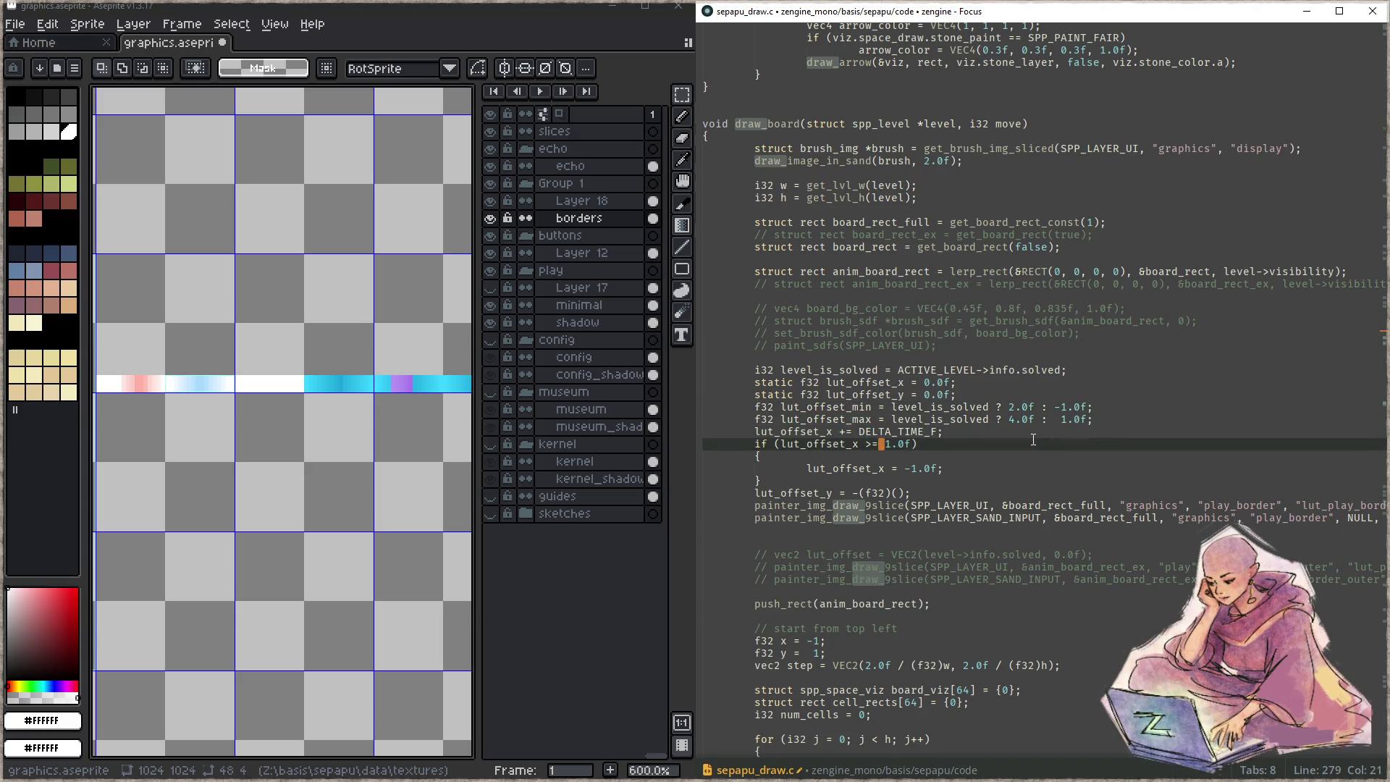
key(Delete)
key(Delete)
key(Delete)
text(lut_offset_max)
- Replace the -1.0f reset value with lut_offset_min, then save and build
key(Up)
key(ctrl+Left)
key(ctrl+Left)
key(ctrl+Left)
key(Up)
key(Down)
key(Down)
key(Down)
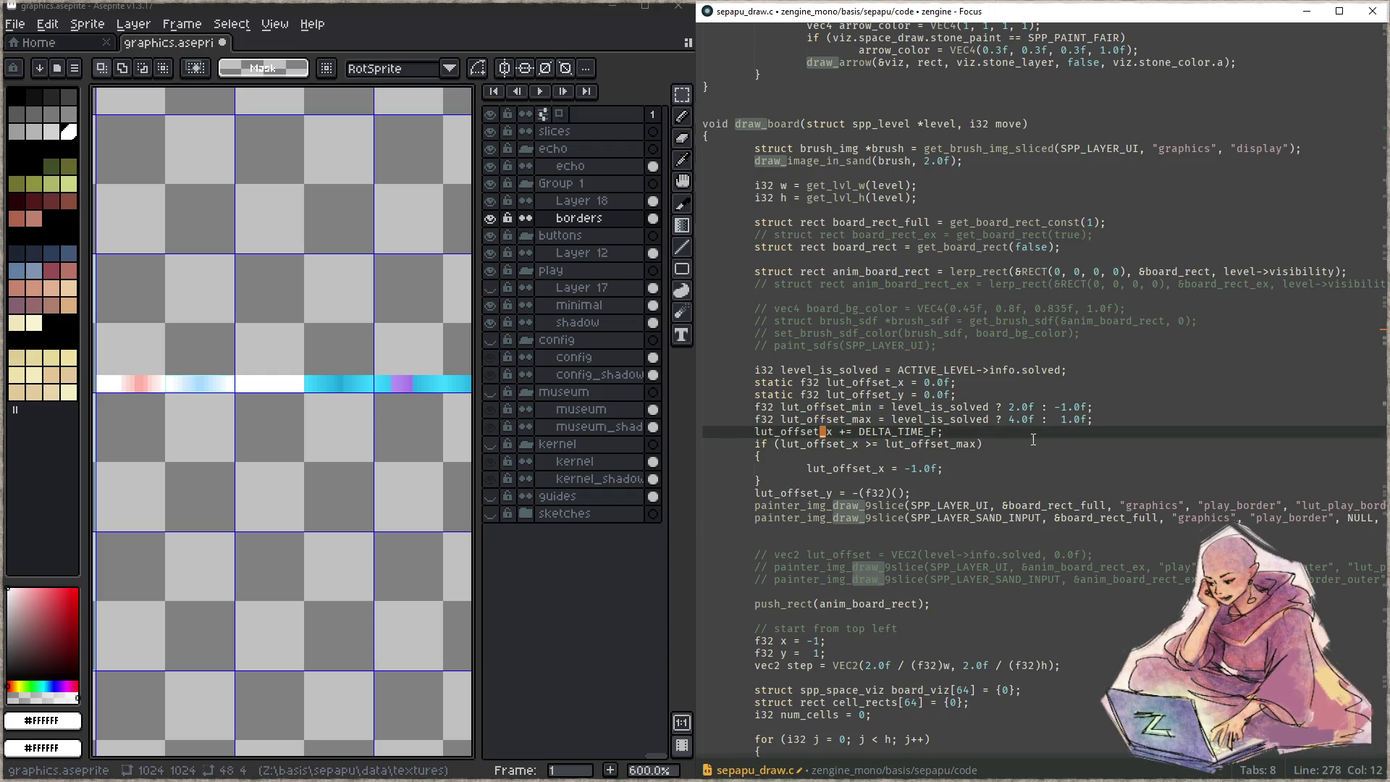
key(End)
key(Left)
key(ctrl+shift+Left)
key(ctrl+shift+Left)
text(lut_offset_min)
key(ctrl+s)
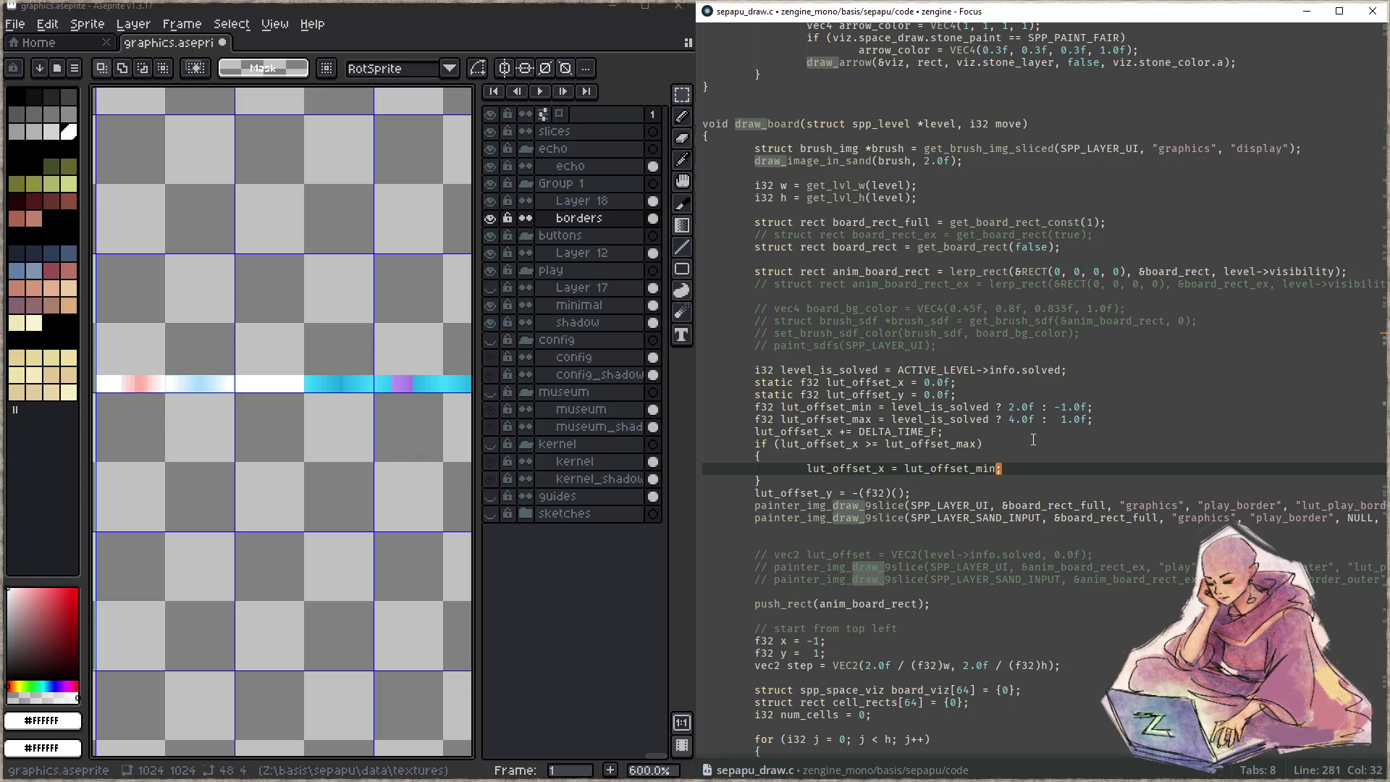
key(F5)
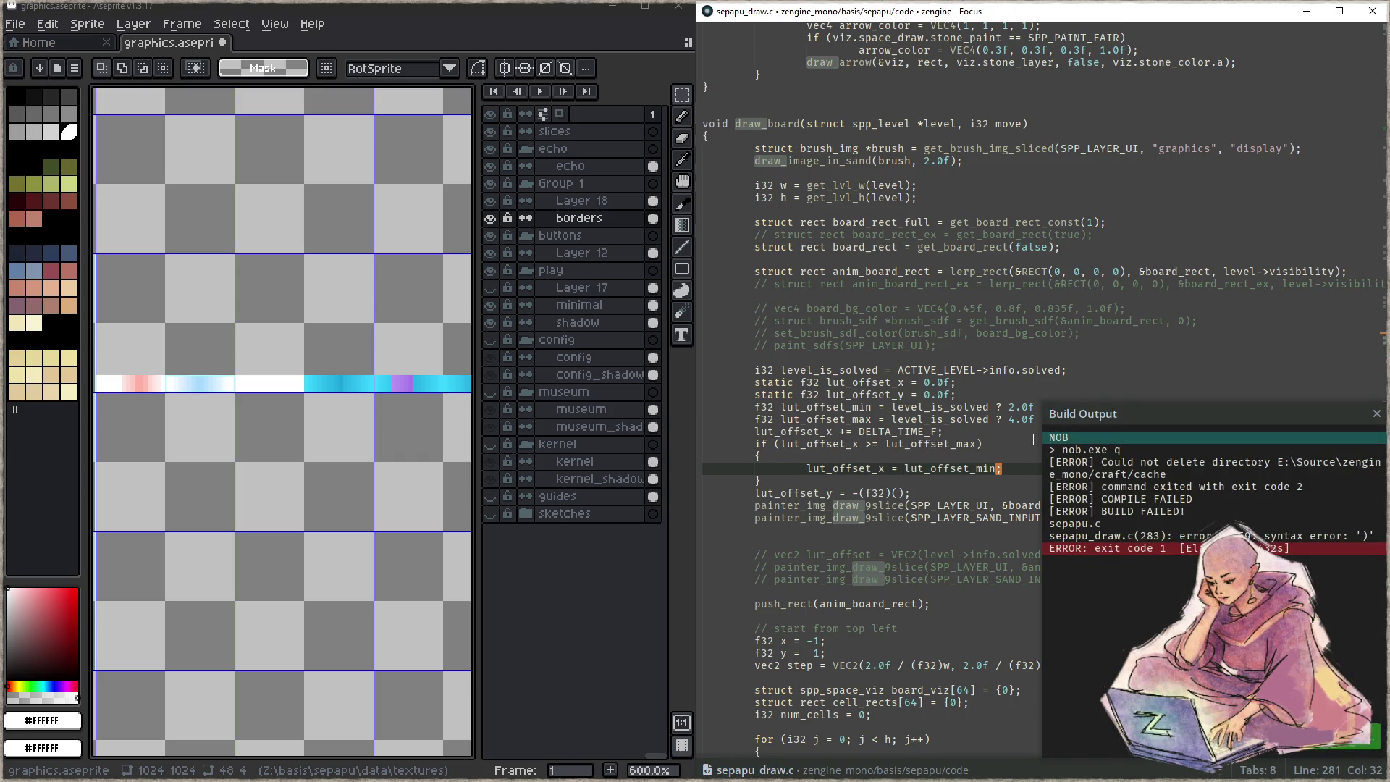
- Save graphics.aseprite, then return to the code with the build output closed
key(alt+Tab)
key(ctrl+s)
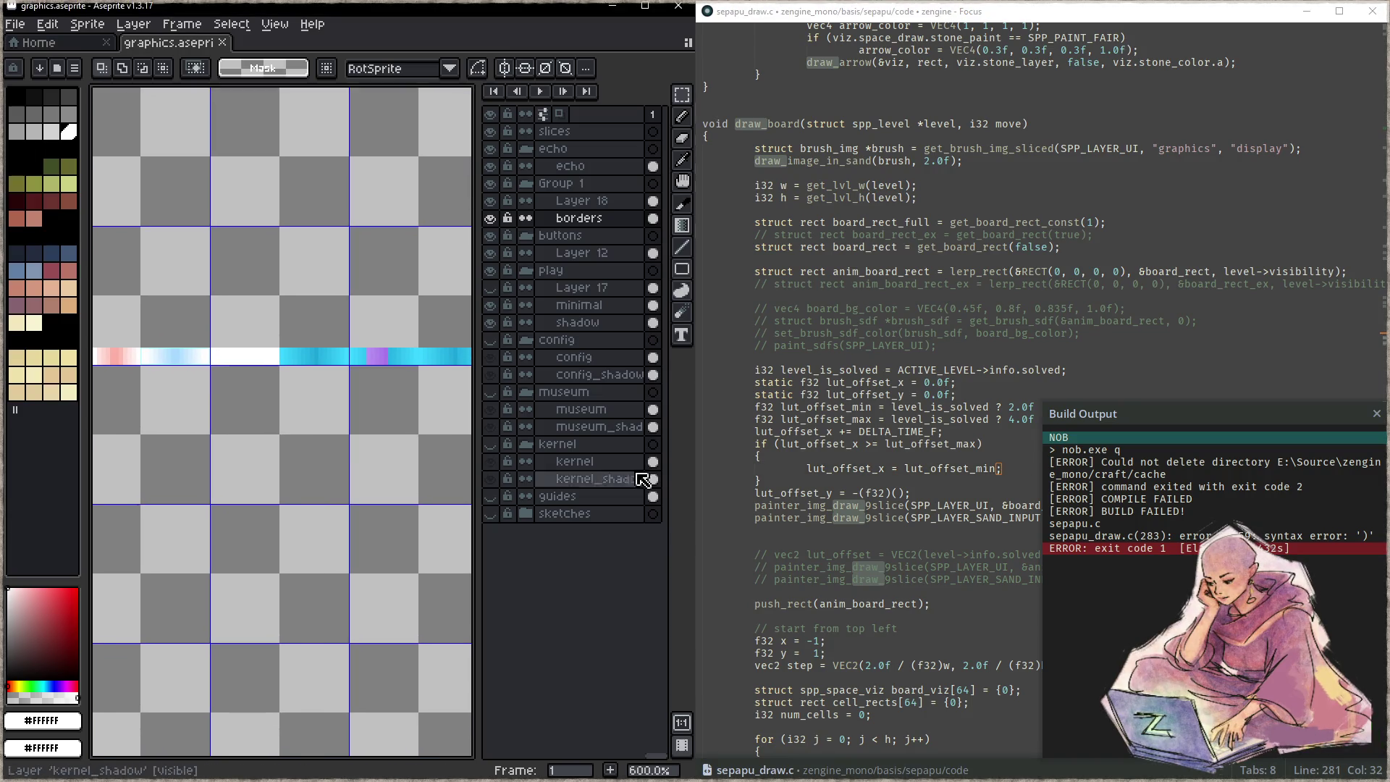
click(944, 431)
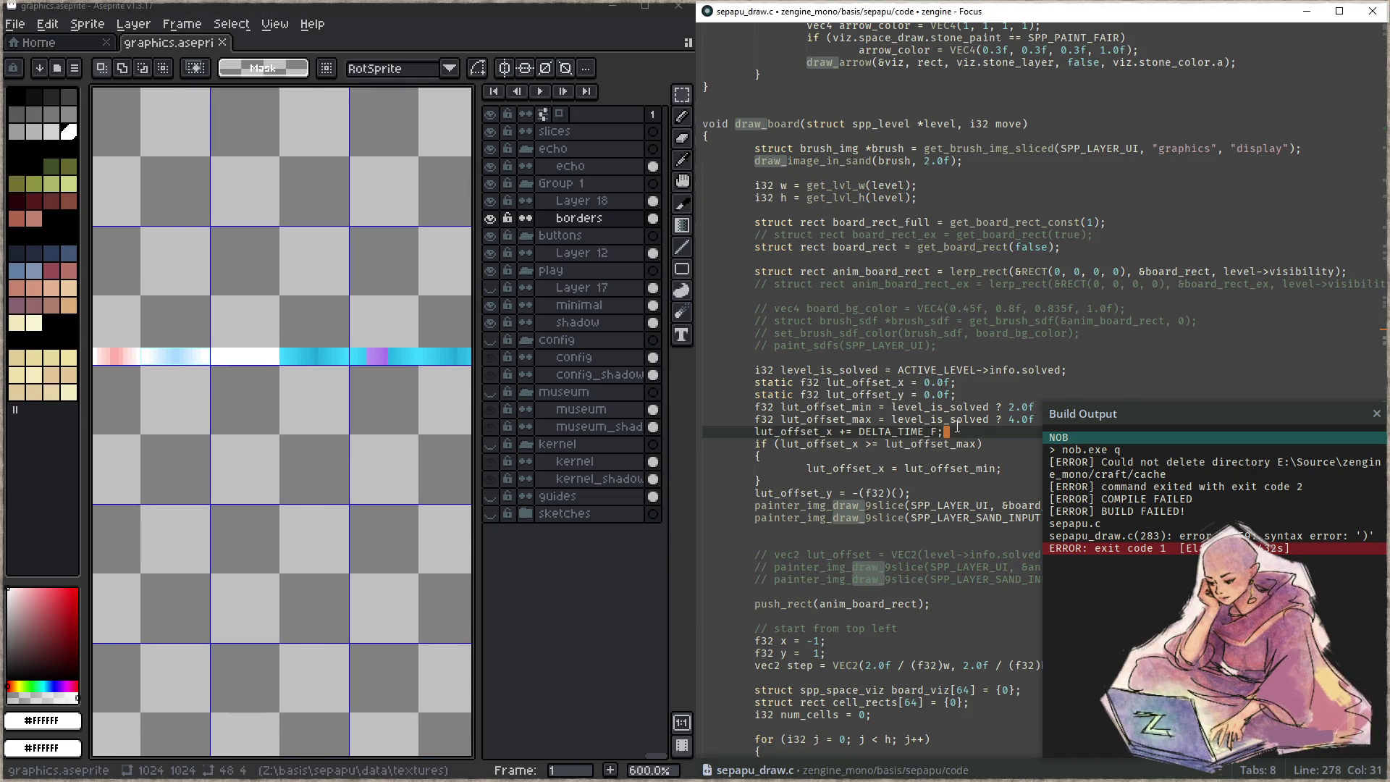
key(Escape)
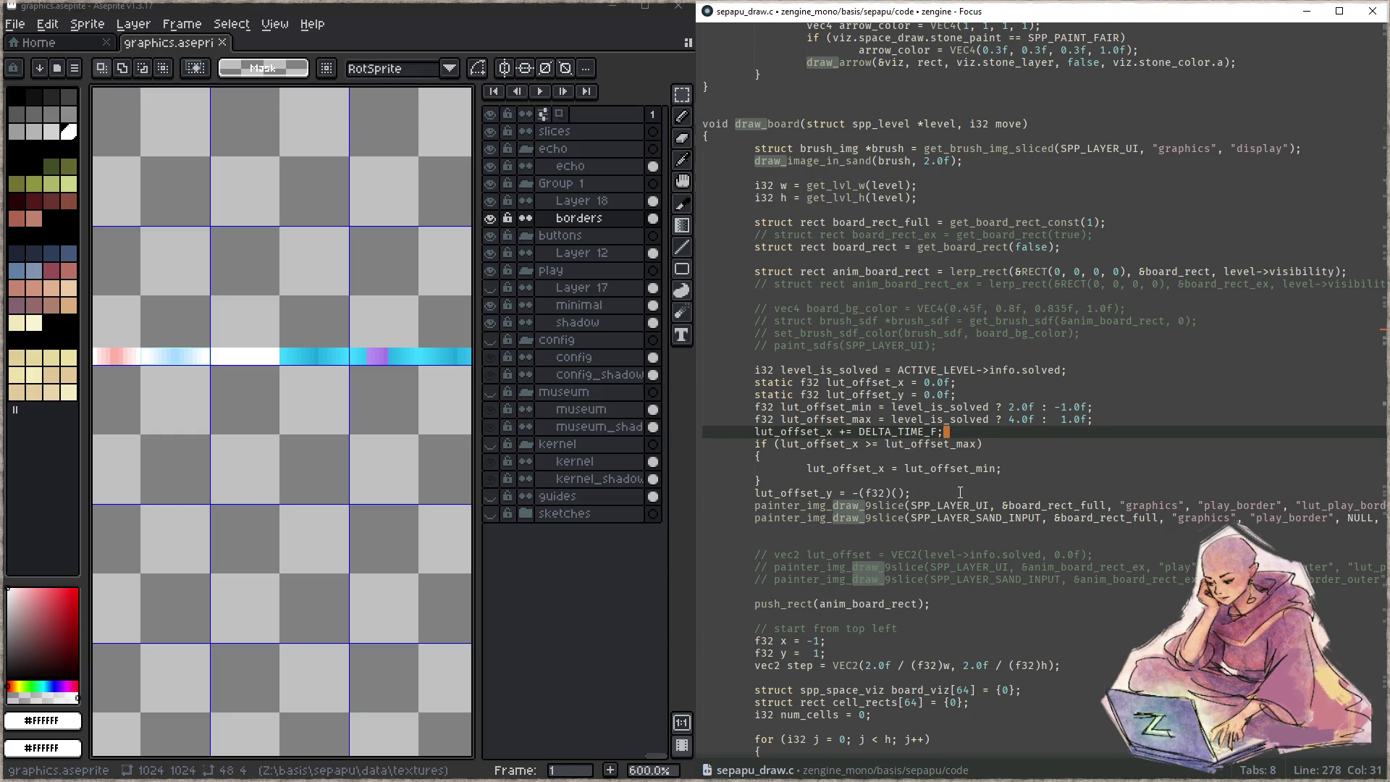
- Delete the lut_offset_y line, tidy the painter_img_draw_9slice call to VEC2(lut_offset_x, 0.0f), save and build
click(960, 493)
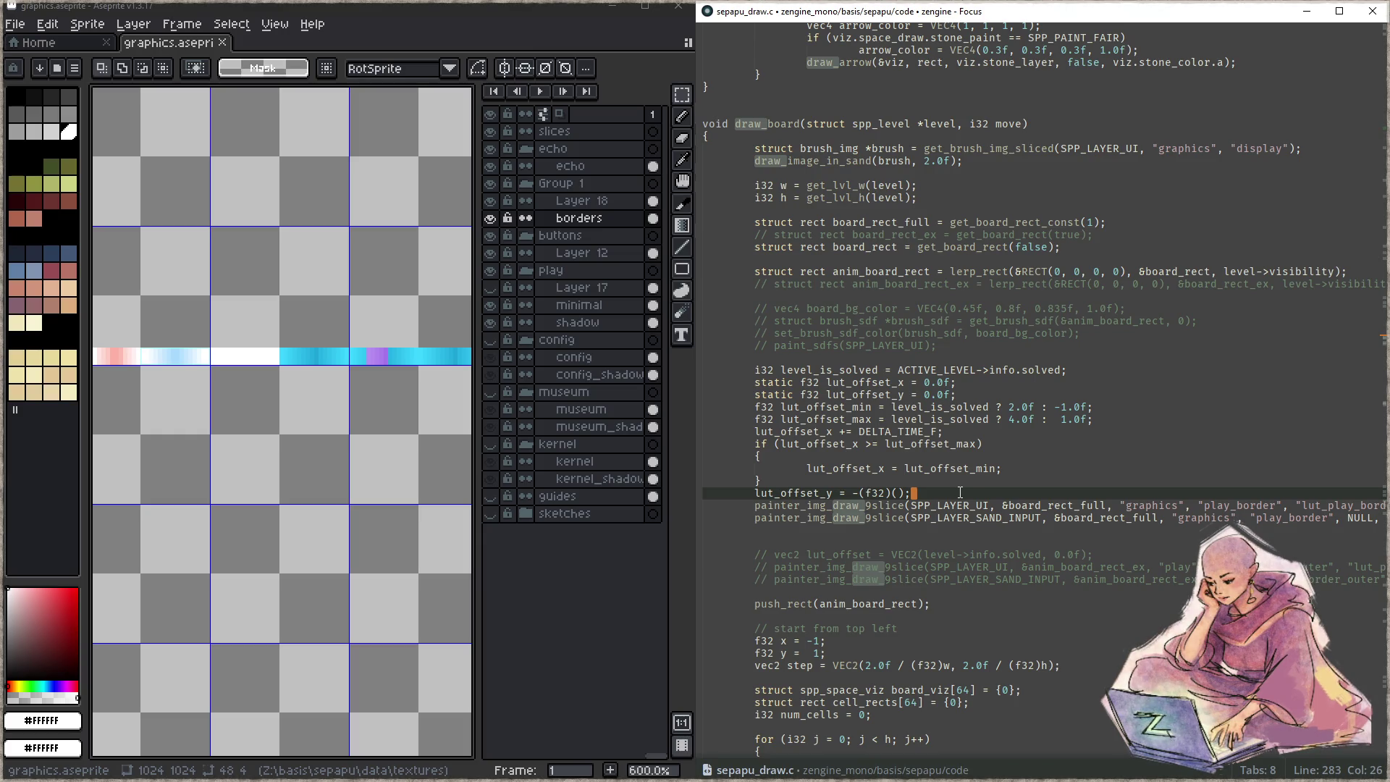
key(ctrl+shift+k)
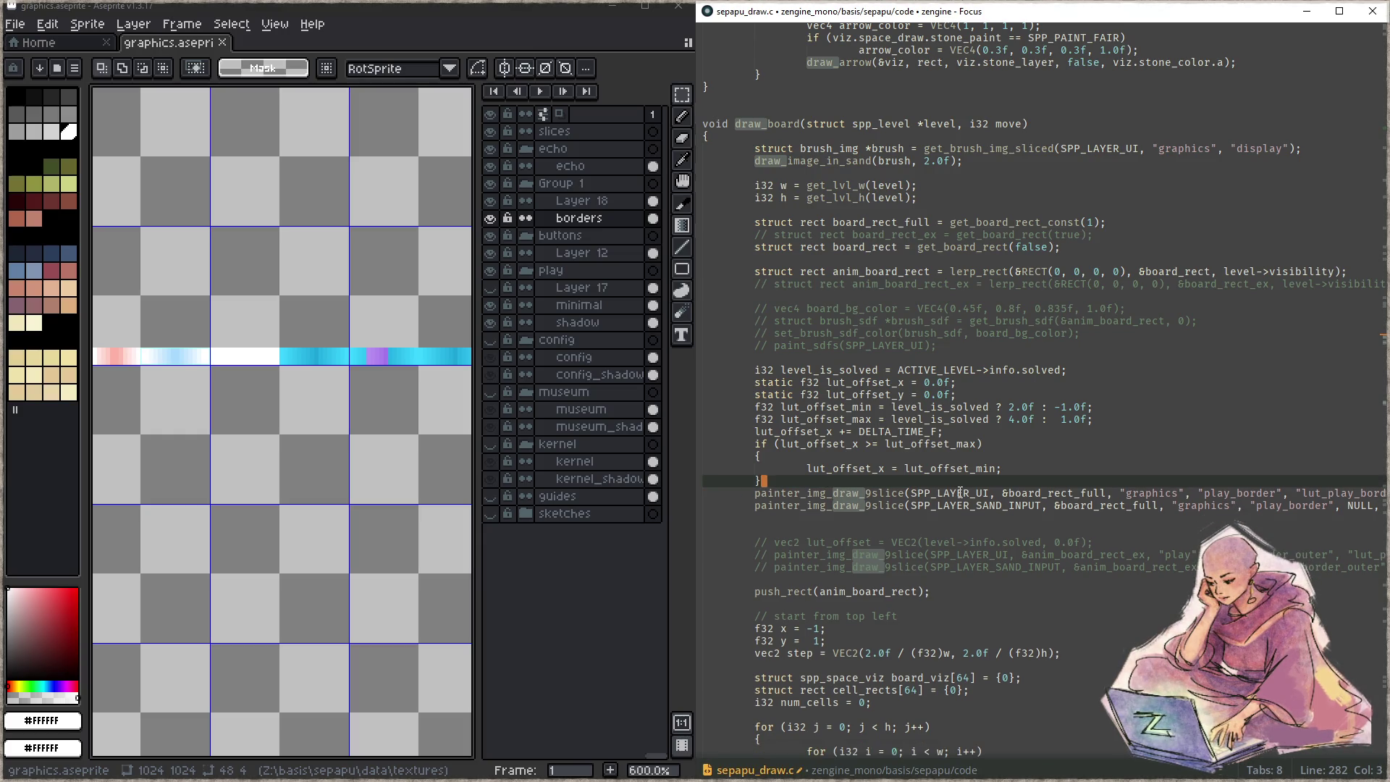
key(End)
key(BackSpace)
key(BackSpace)
key(BackSpace)
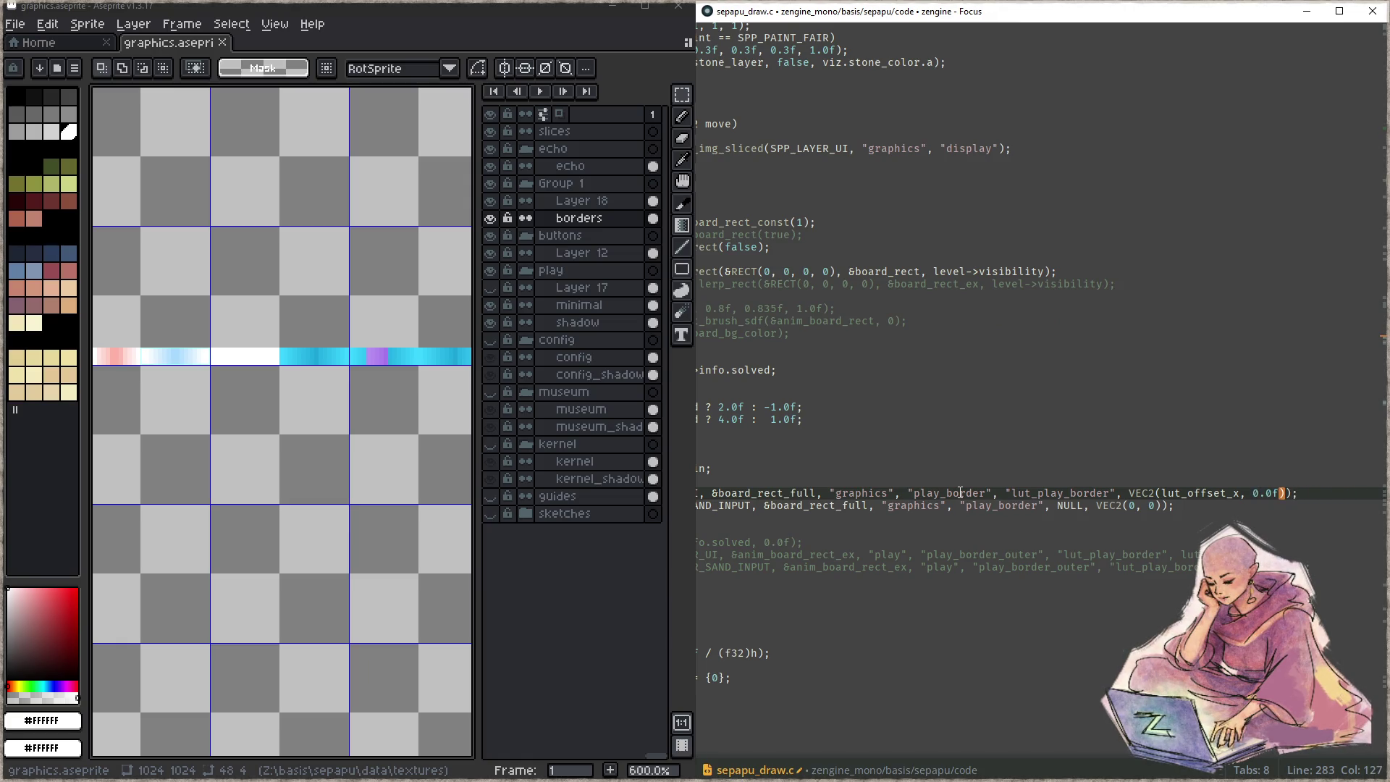
key(Up)
key(Up)
key(Up)
key(ctrl+shift+k)
key(ctrl+s)
key(F5)
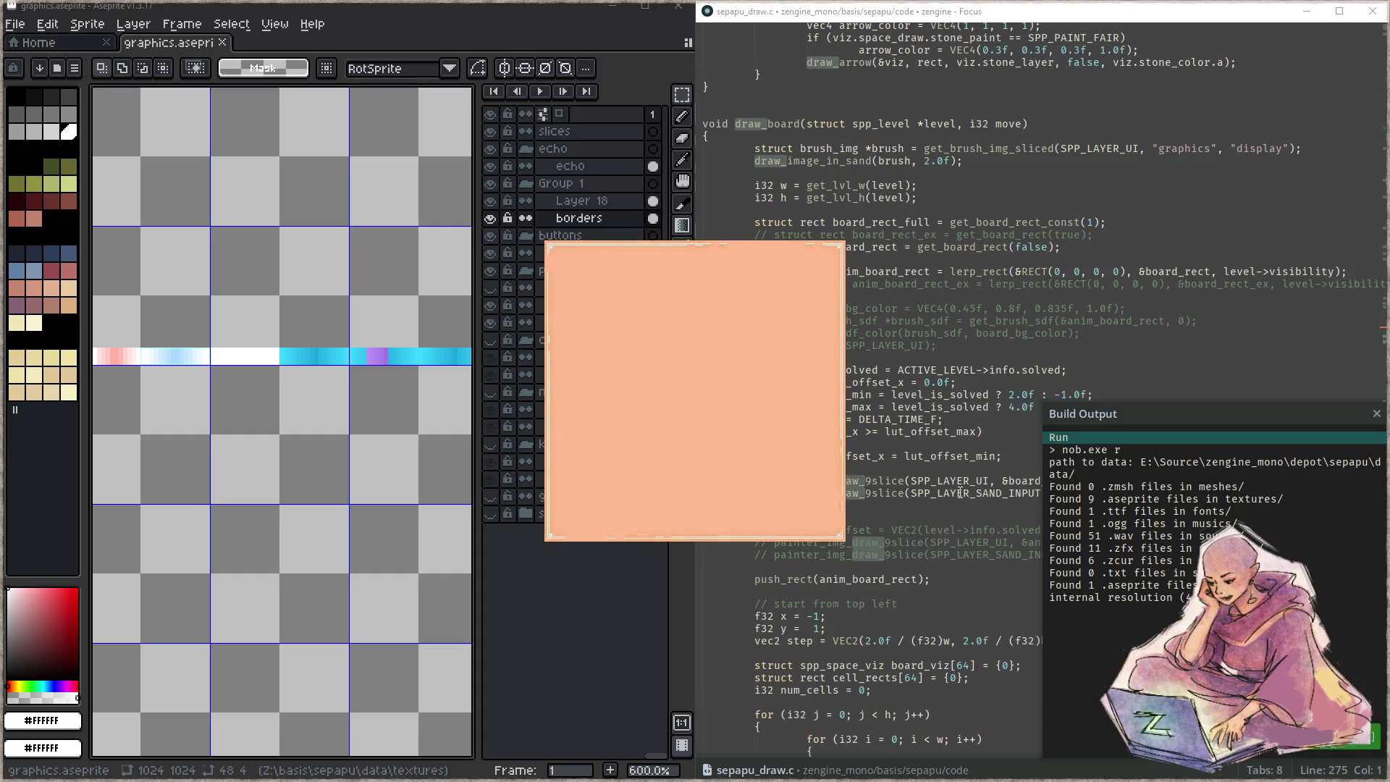
- Snap the game window to the right half and enter the puzzle levels
key(super+Right)
click(972, 516)
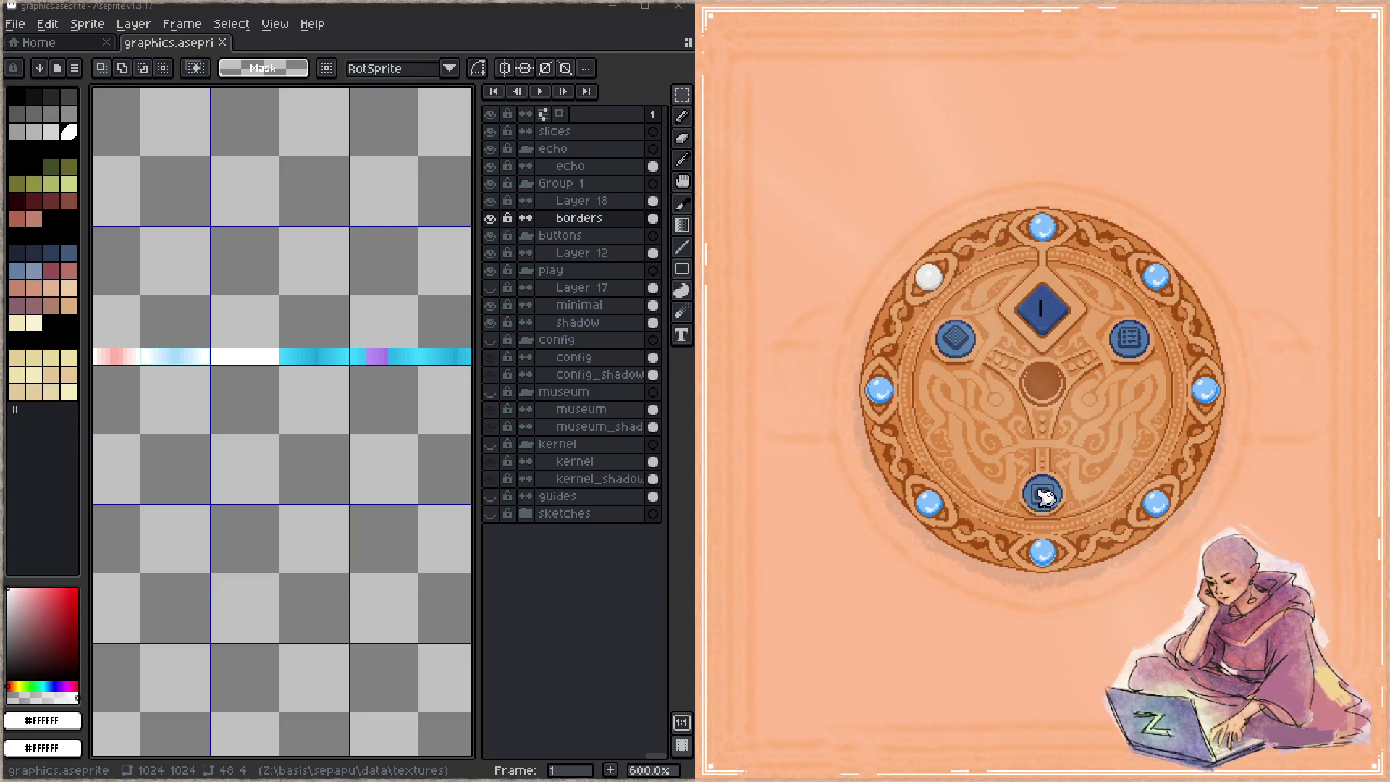
click(1044, 495)
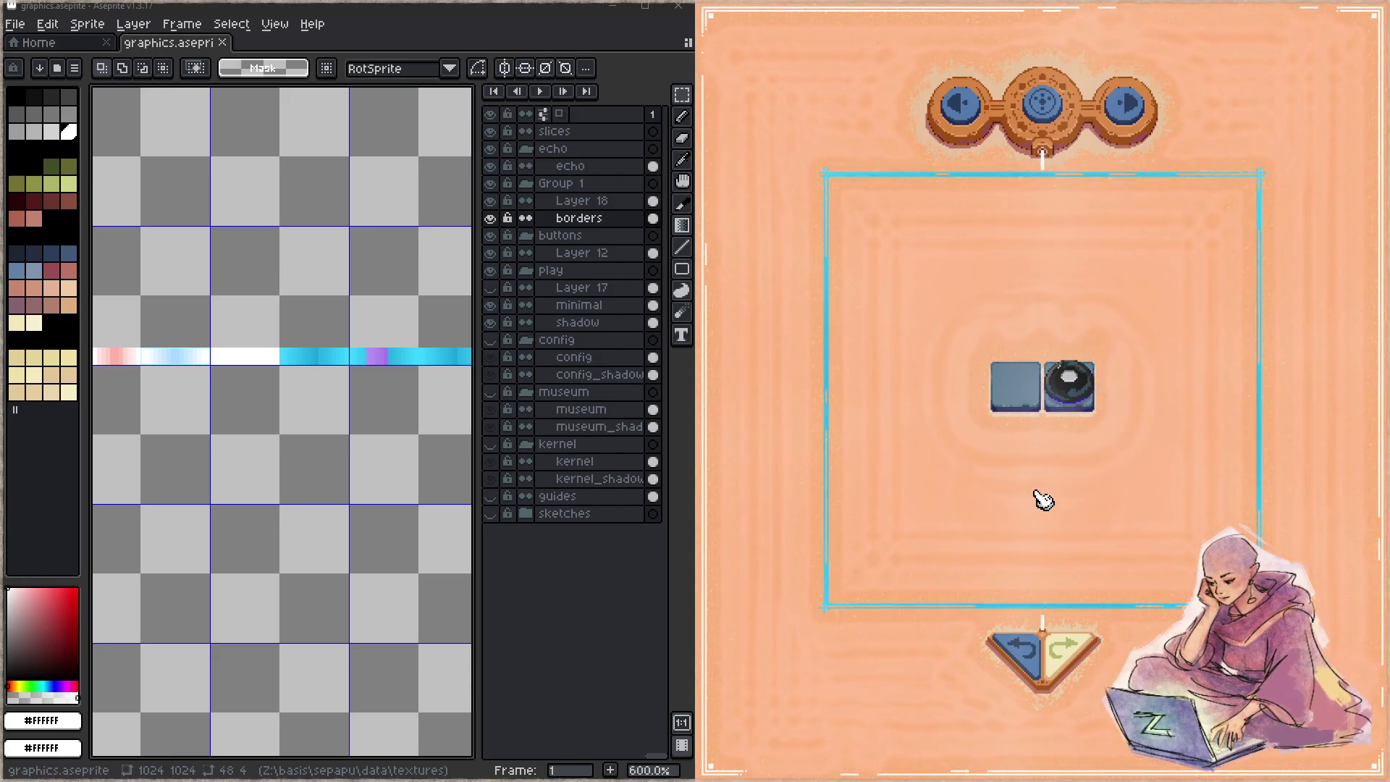
- Flip back and forth between levels, including the 3x3 level, comparing the border glow
click(1128, 116)
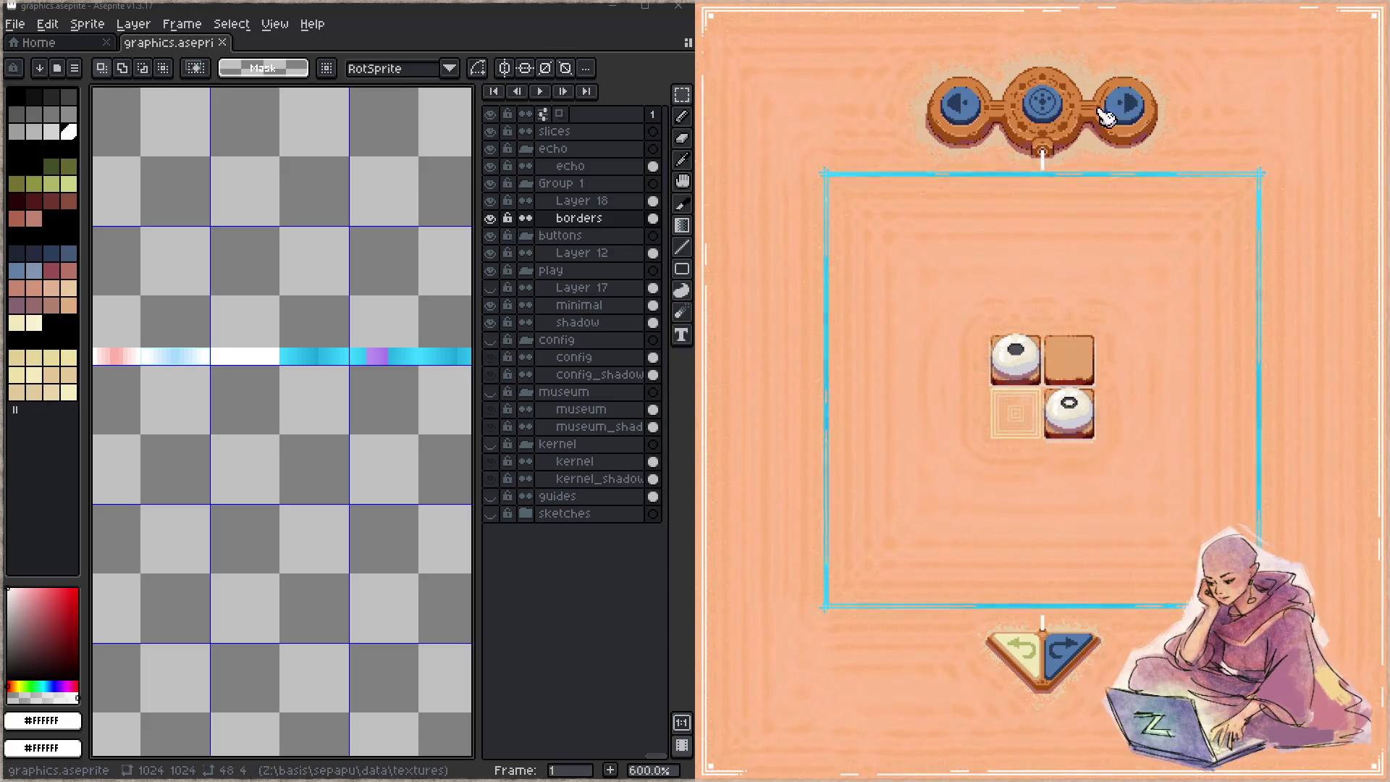
click(1124, 113)
click(1125, 113)
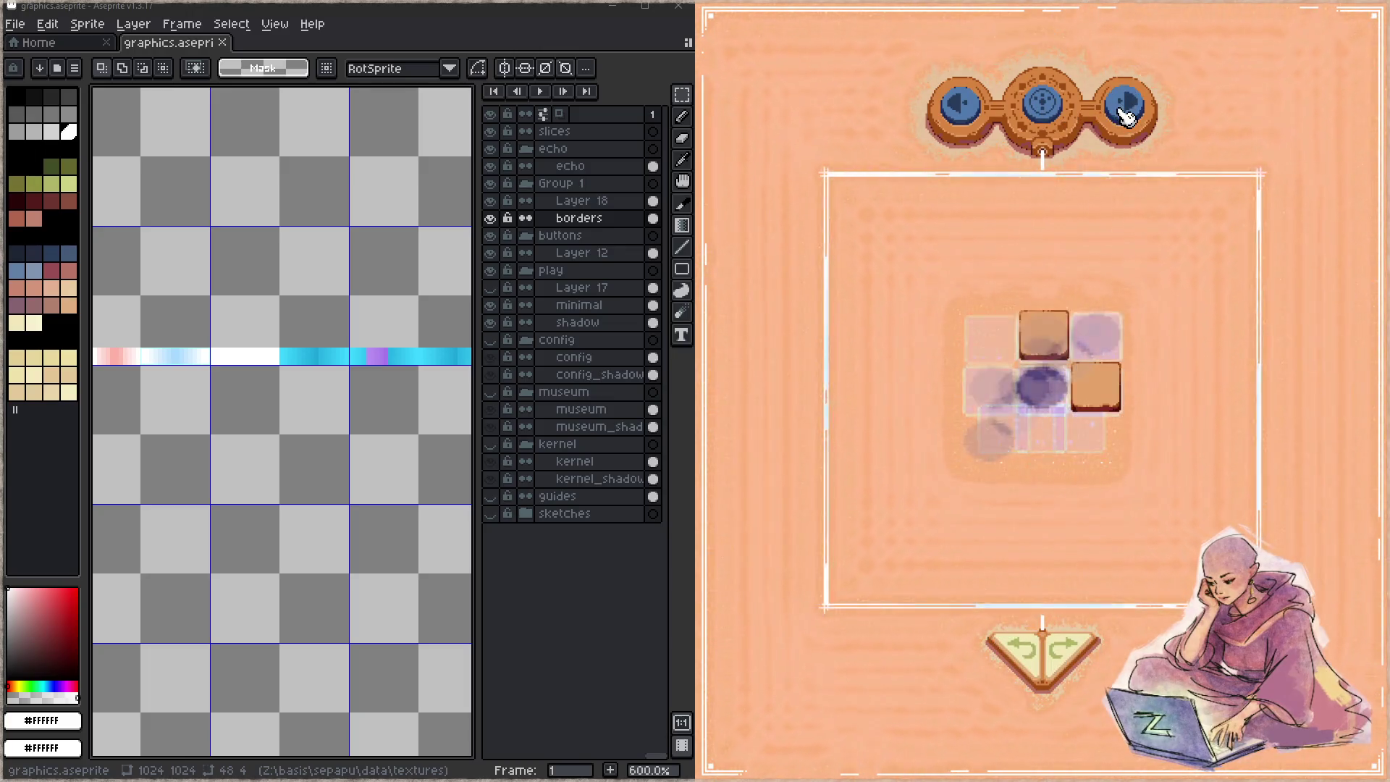
click(965, 107)
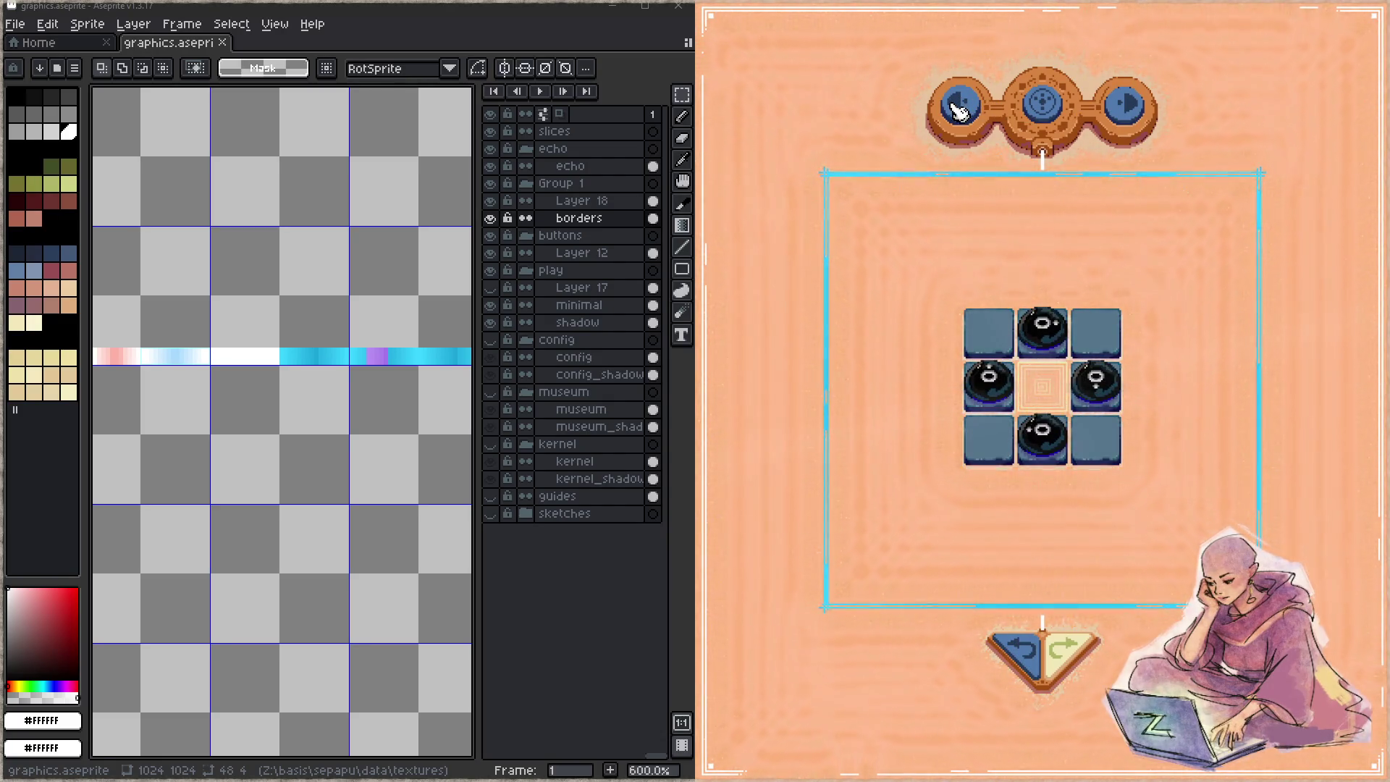
click(1134, 120)
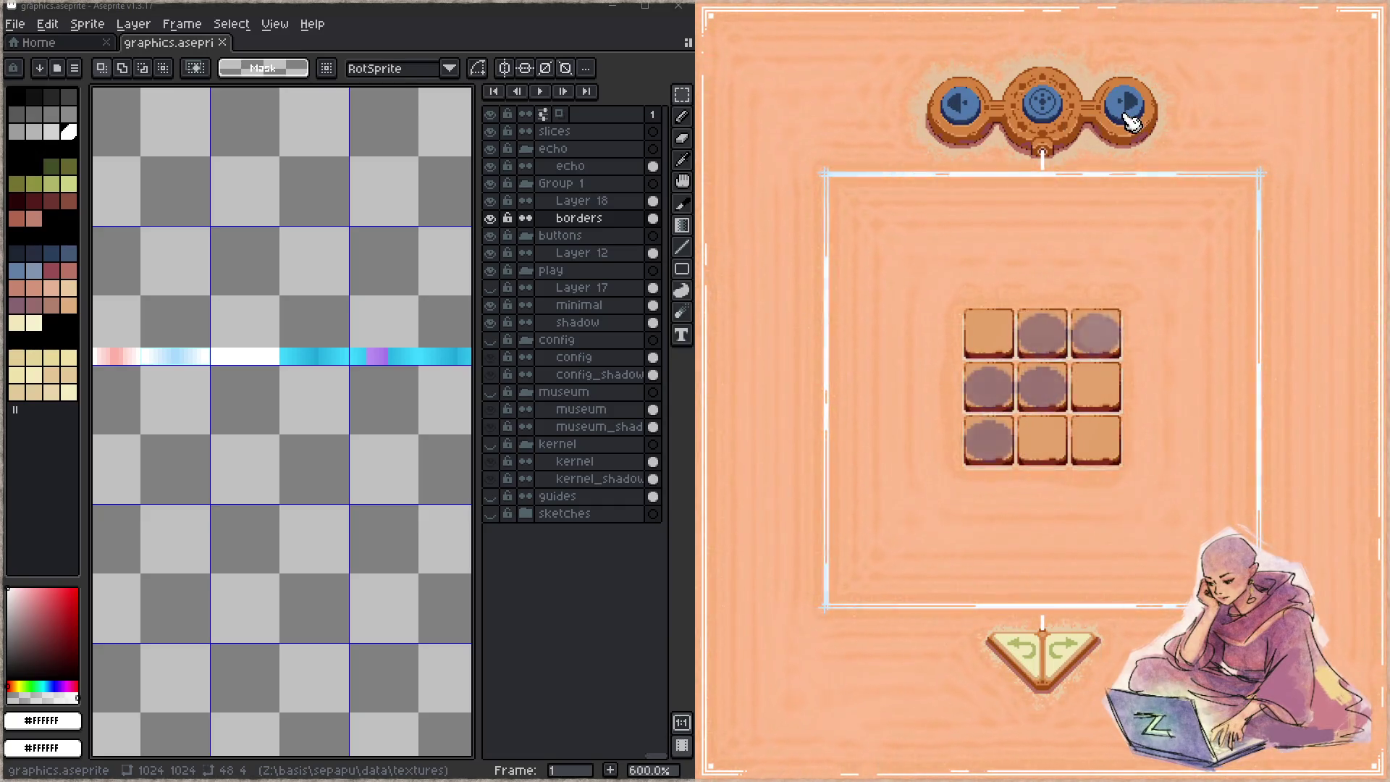
click(957, 119)
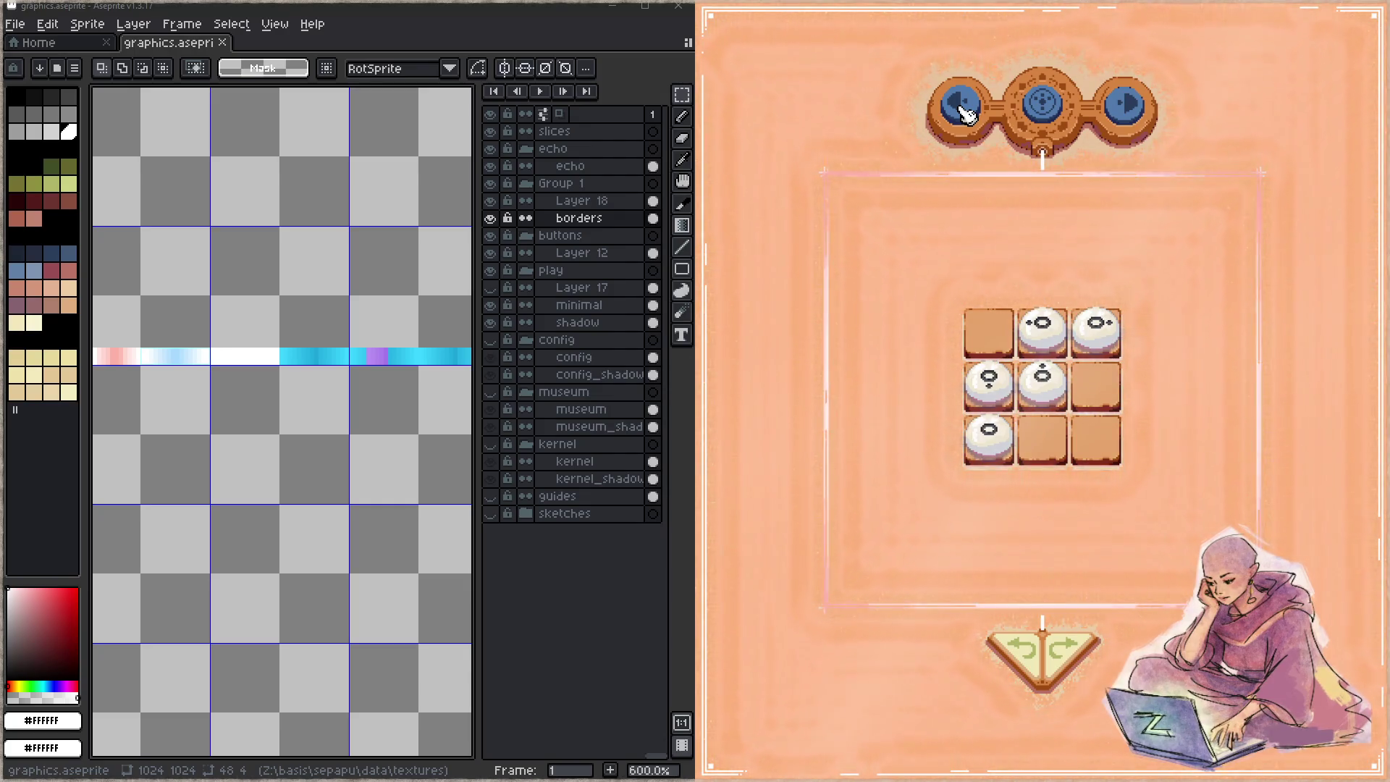
click(966, 112)
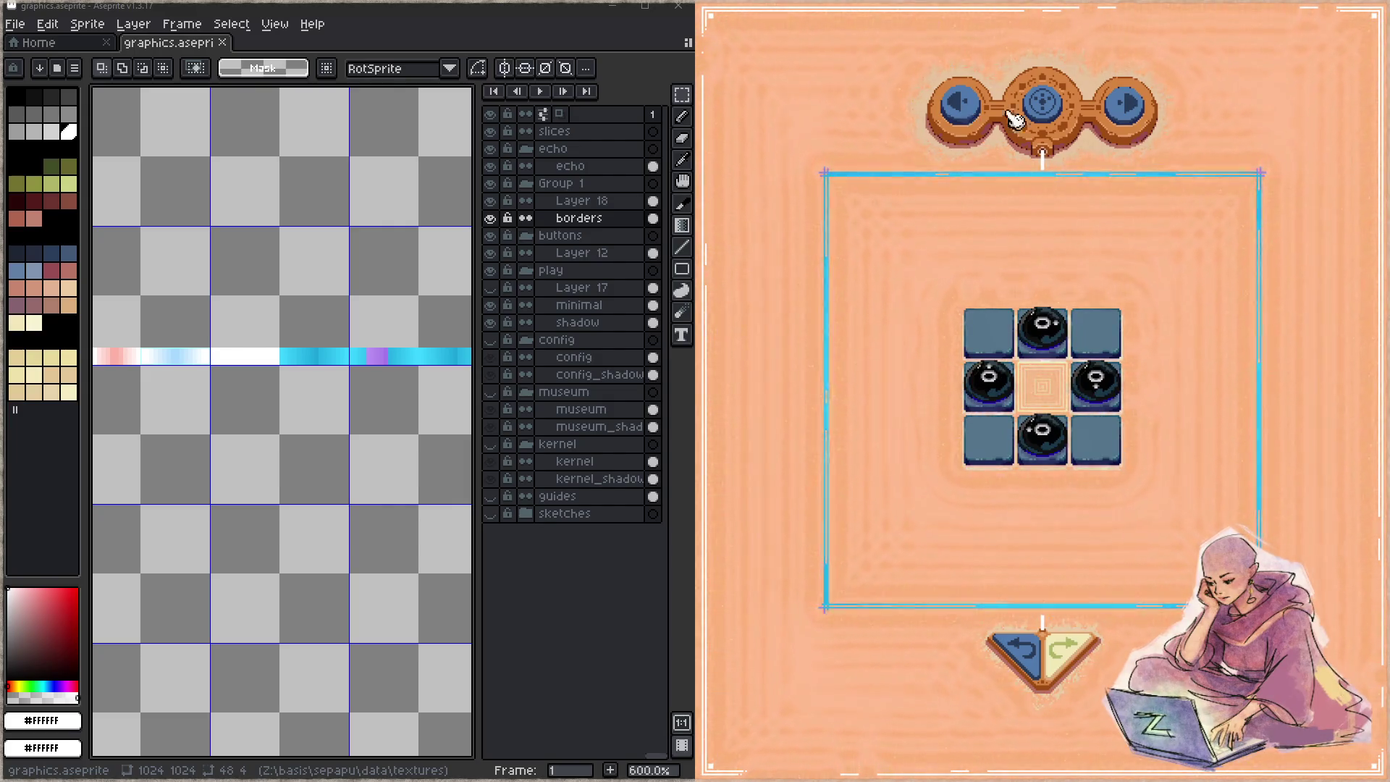
click(1129, 109)
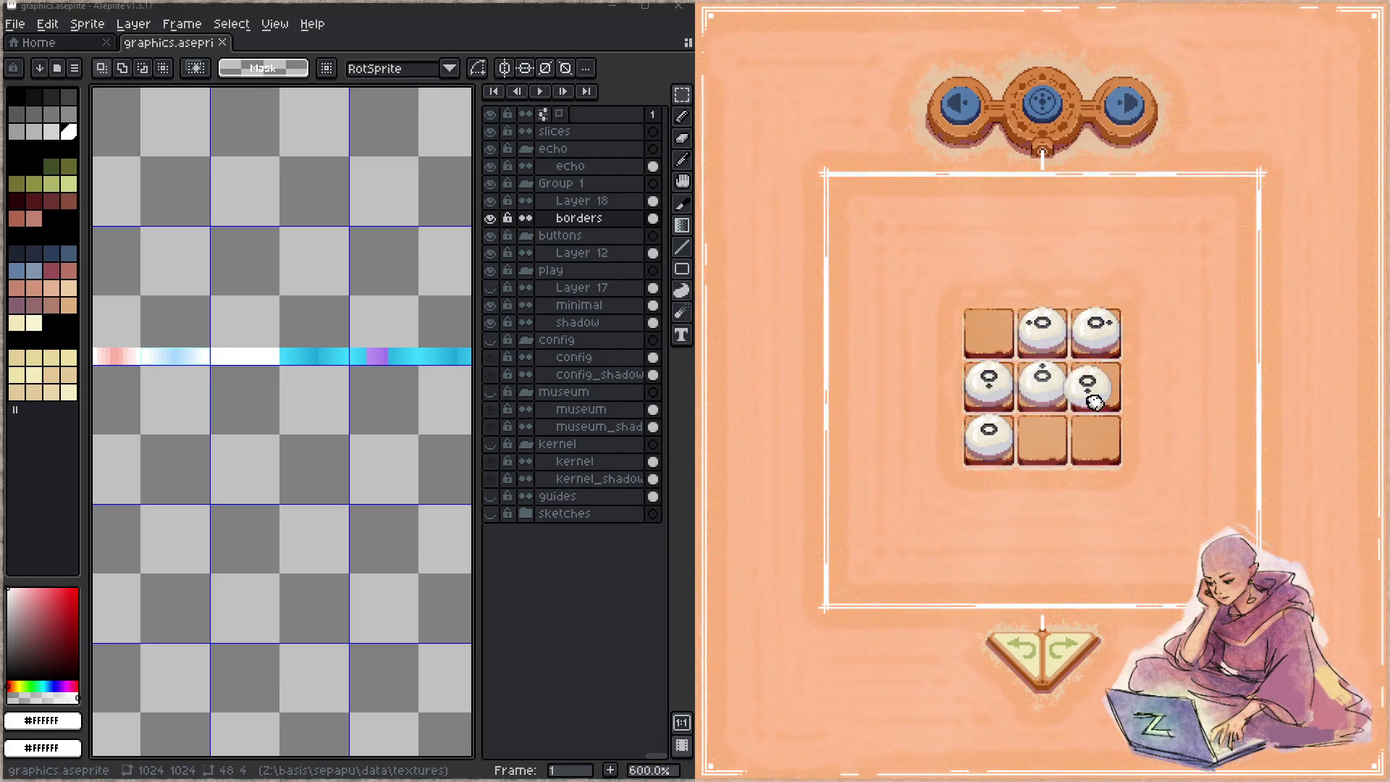
- Play a few pieces into the centre and top-middle cells, then return to the main menu
click(1043, 378)
drag(1028, 422, 1042, 383)
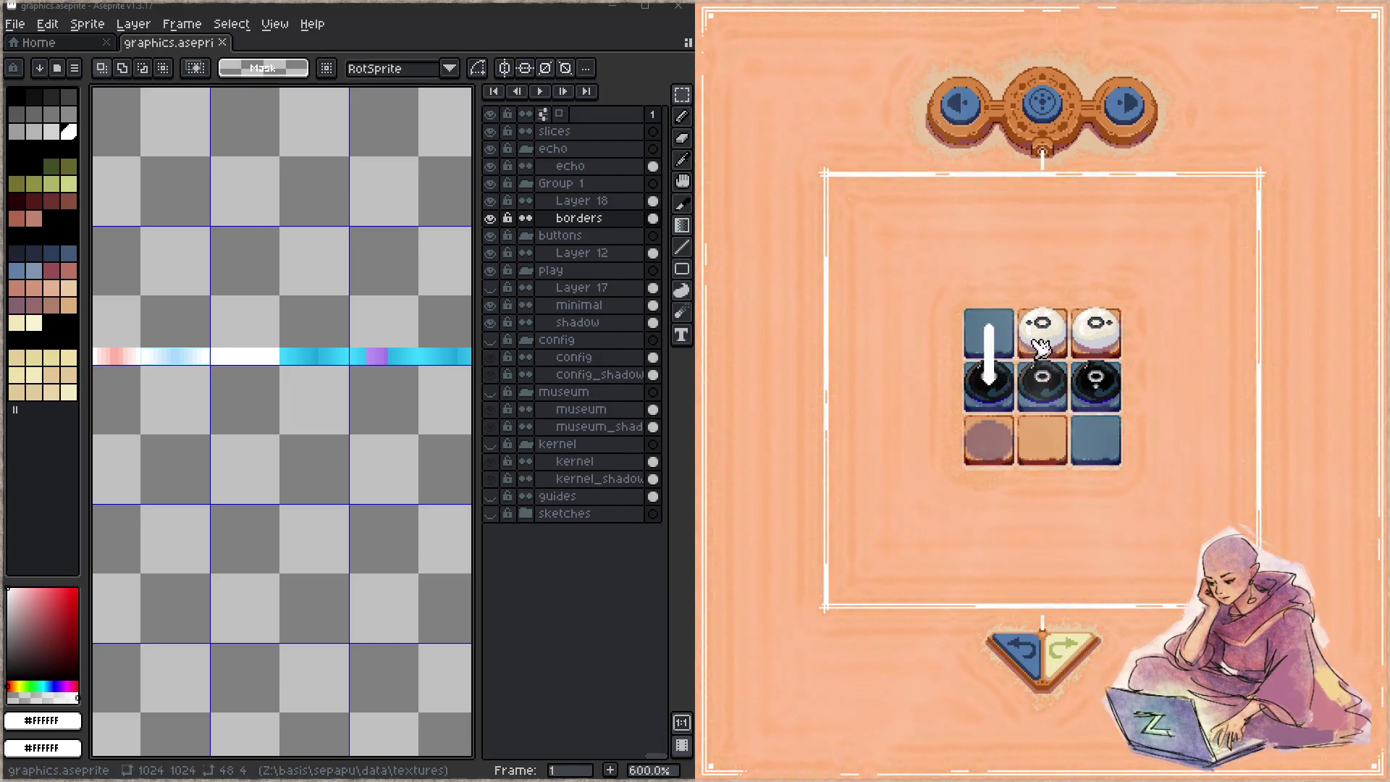
drag(1097, 332, 1057, 342)
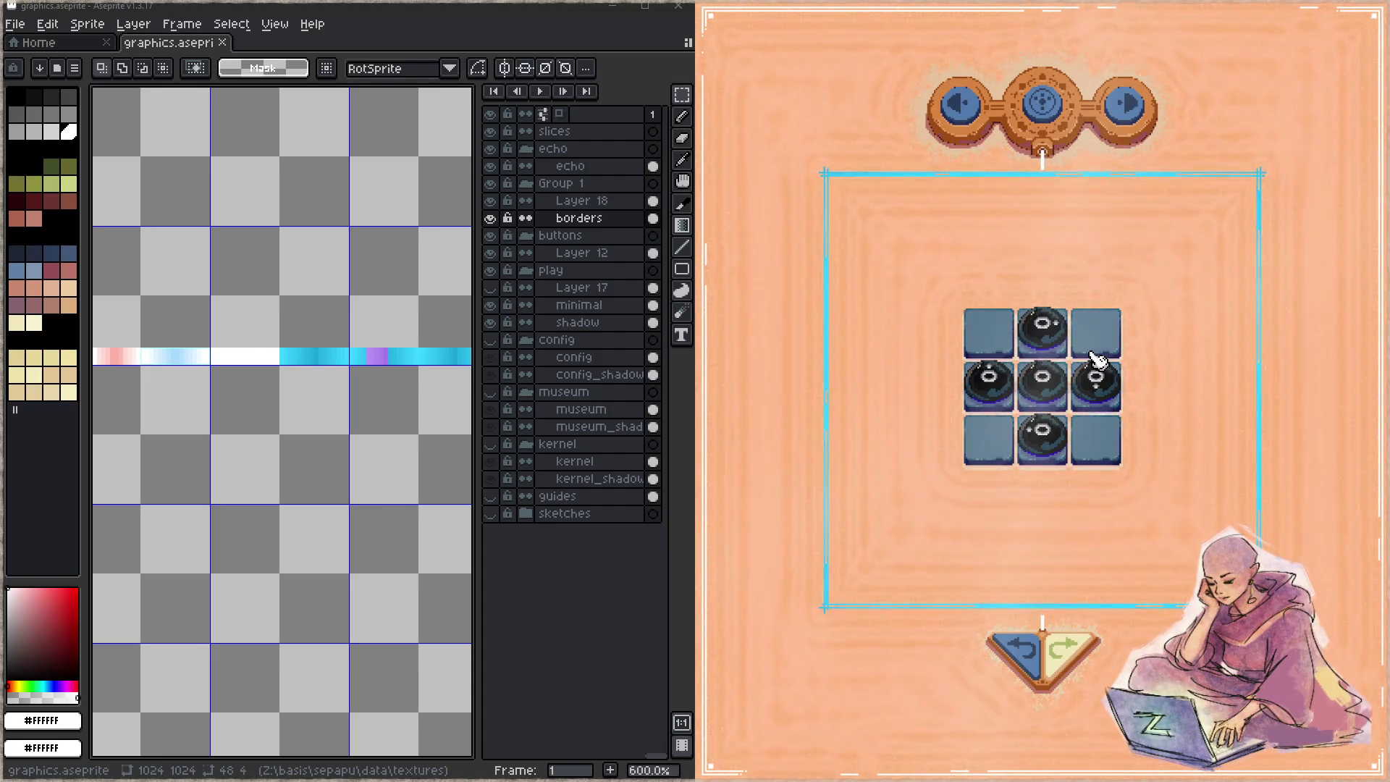
click(1040, 132)
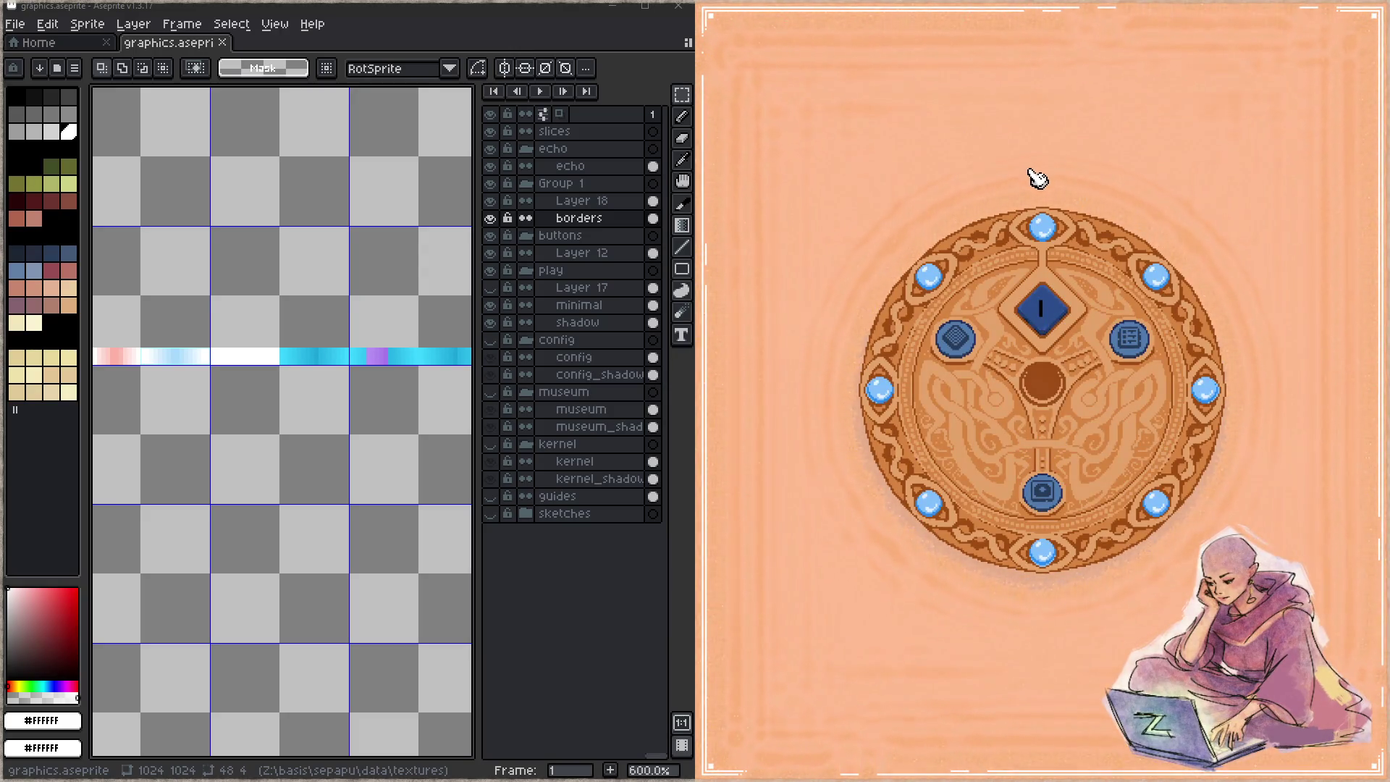
- Lift the centre diamond, start level 1 from the level map, and place white pieces
mouse_move(1049, 311)
mouse_down()
mouse_move(916, 197)
mouse_move(1044, 296)
mouse_move(1152, 233)
mouse_up()
click(1157, 502)
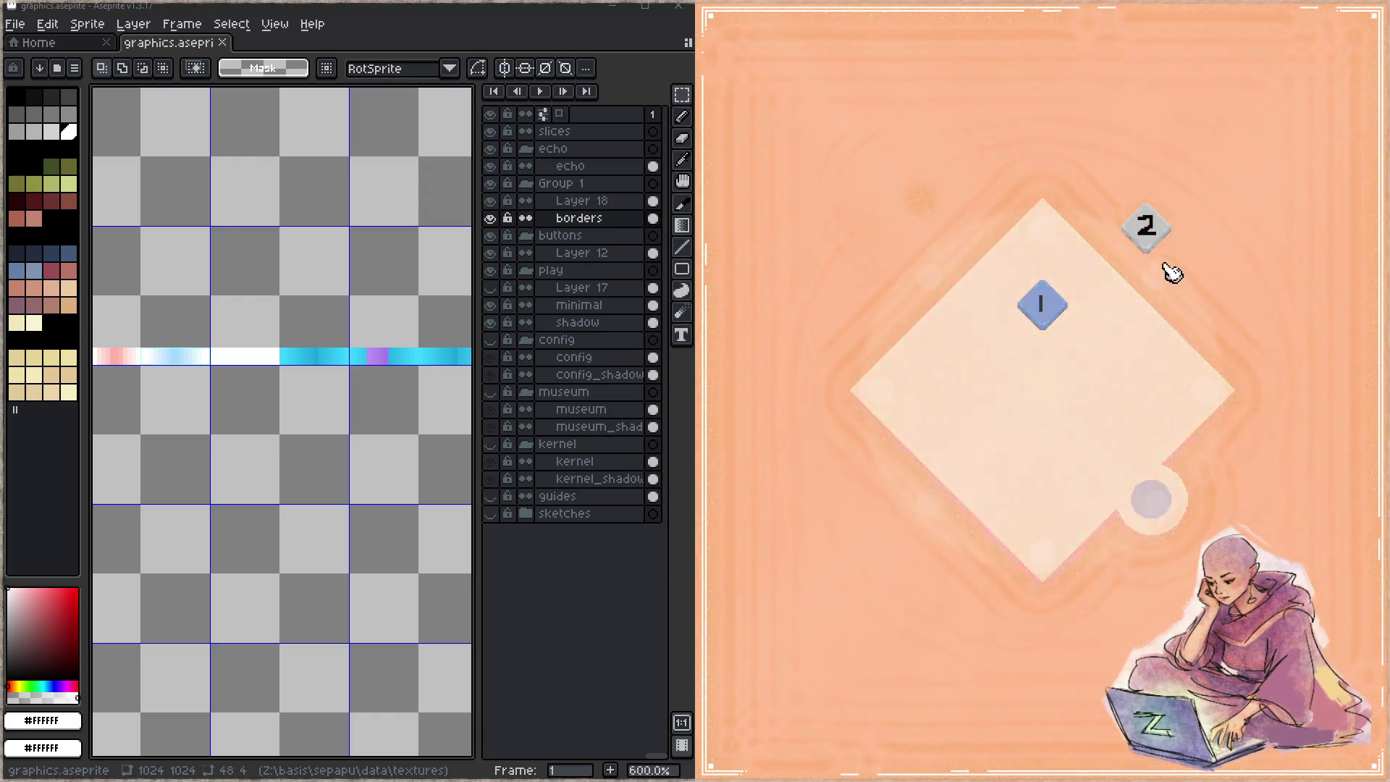
click(1041, 494)
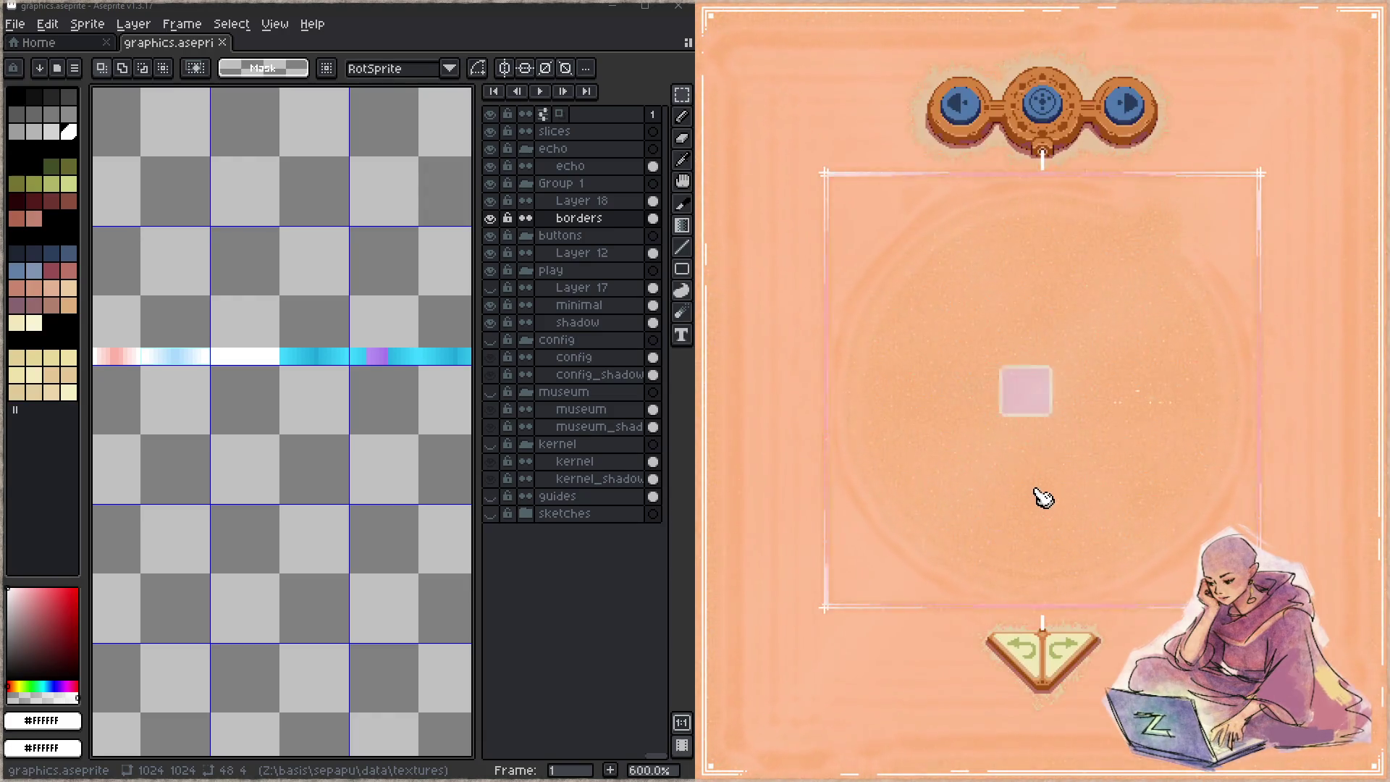
mouse_move(1068, 386)
mouse_down()
mouse_move(913, 369)
mouse_move(864, 399)
mouse_up()
drag(968, 382, 923, 398)
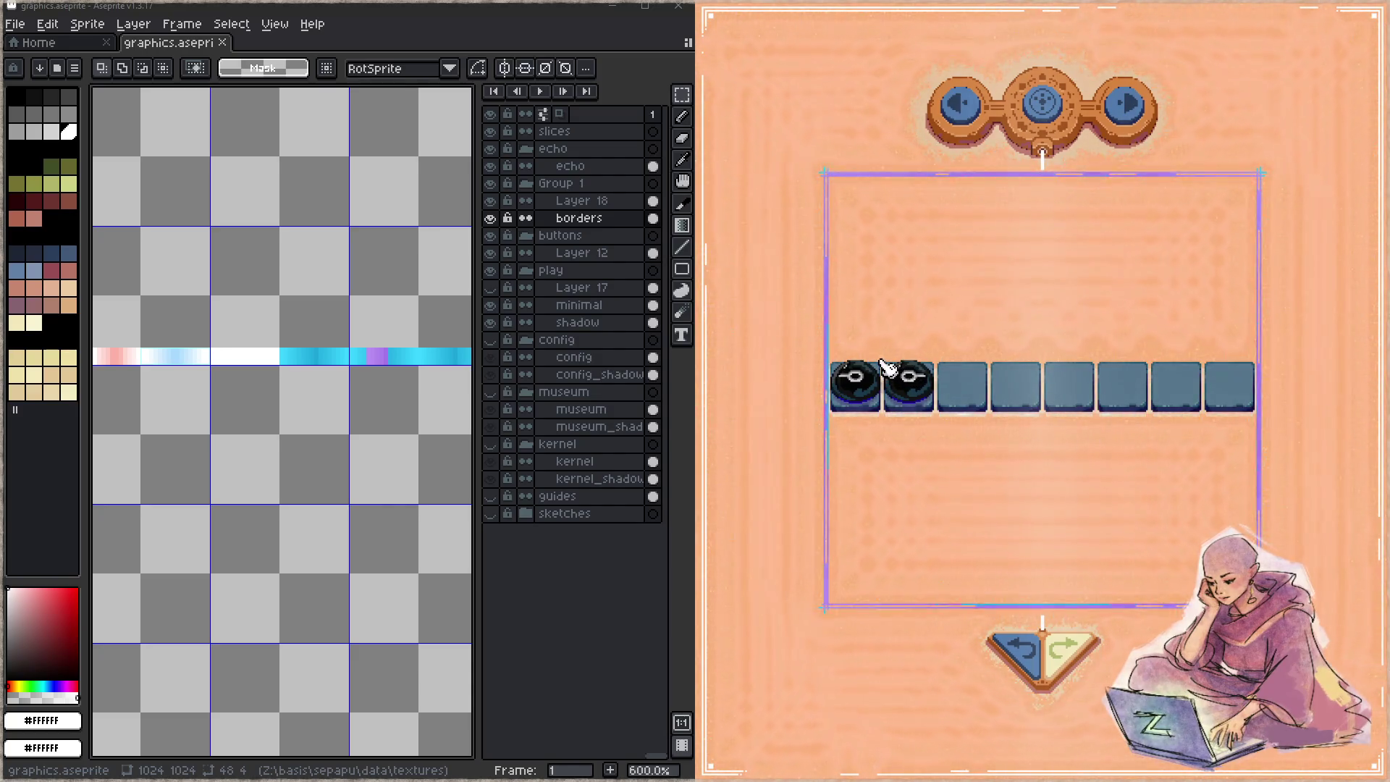
- Switch forward, back and forward between levels, then quit the game
click(1127, 111)
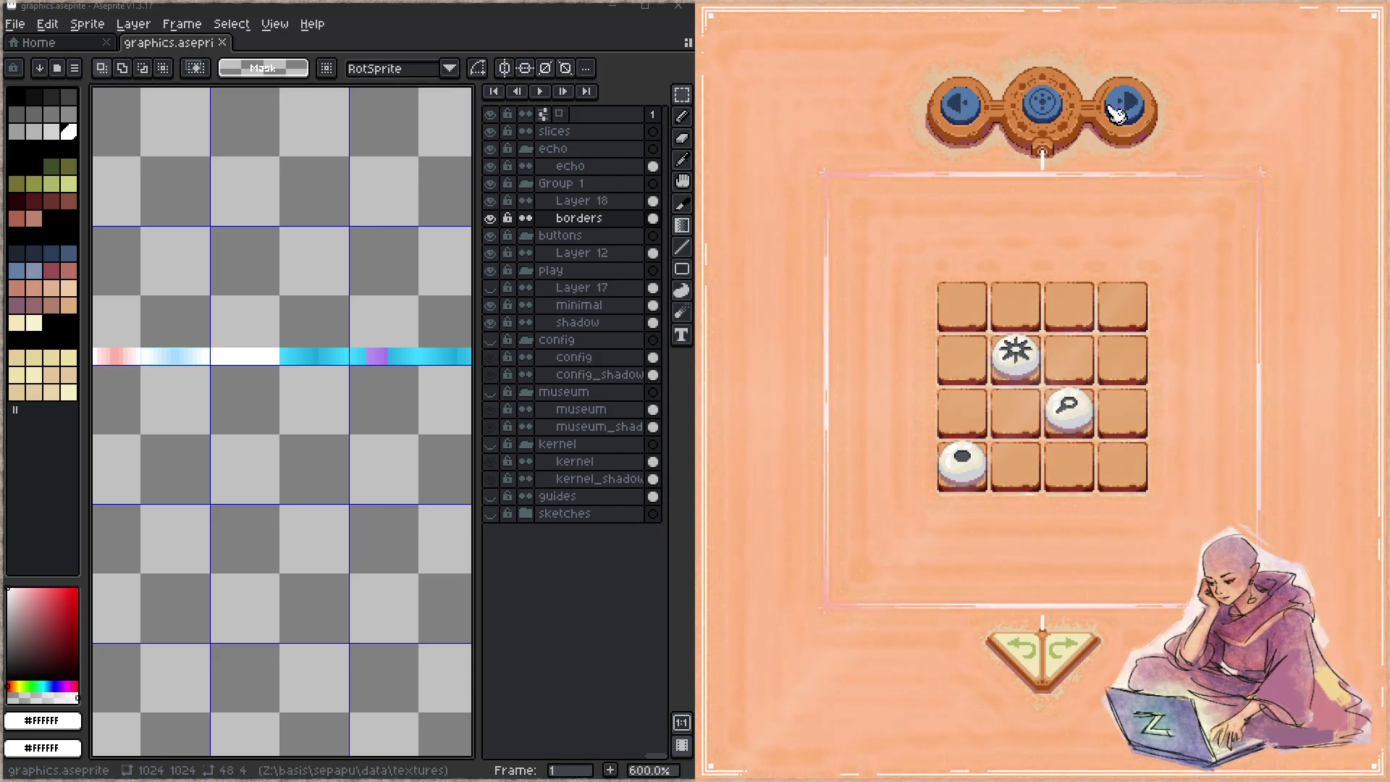
click(960, 110)
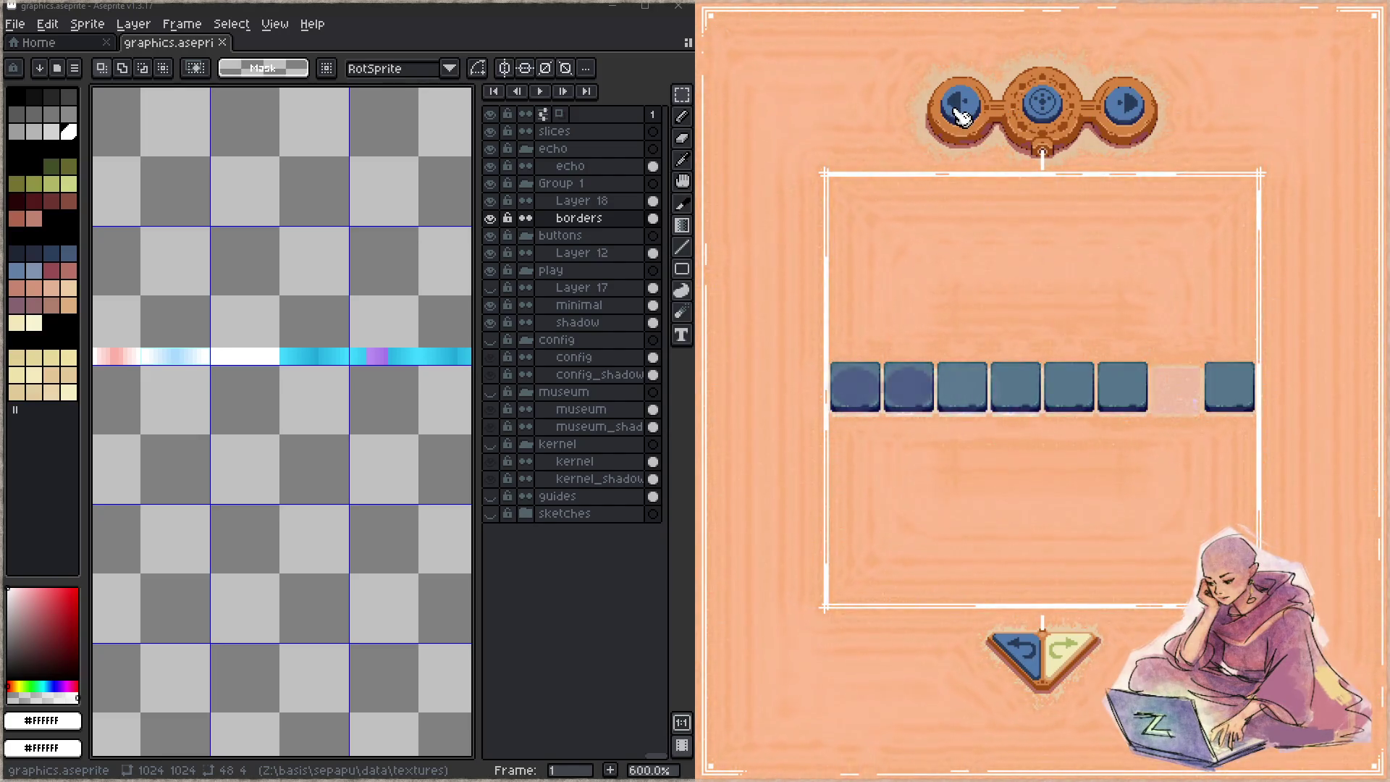
click(1124, 120)
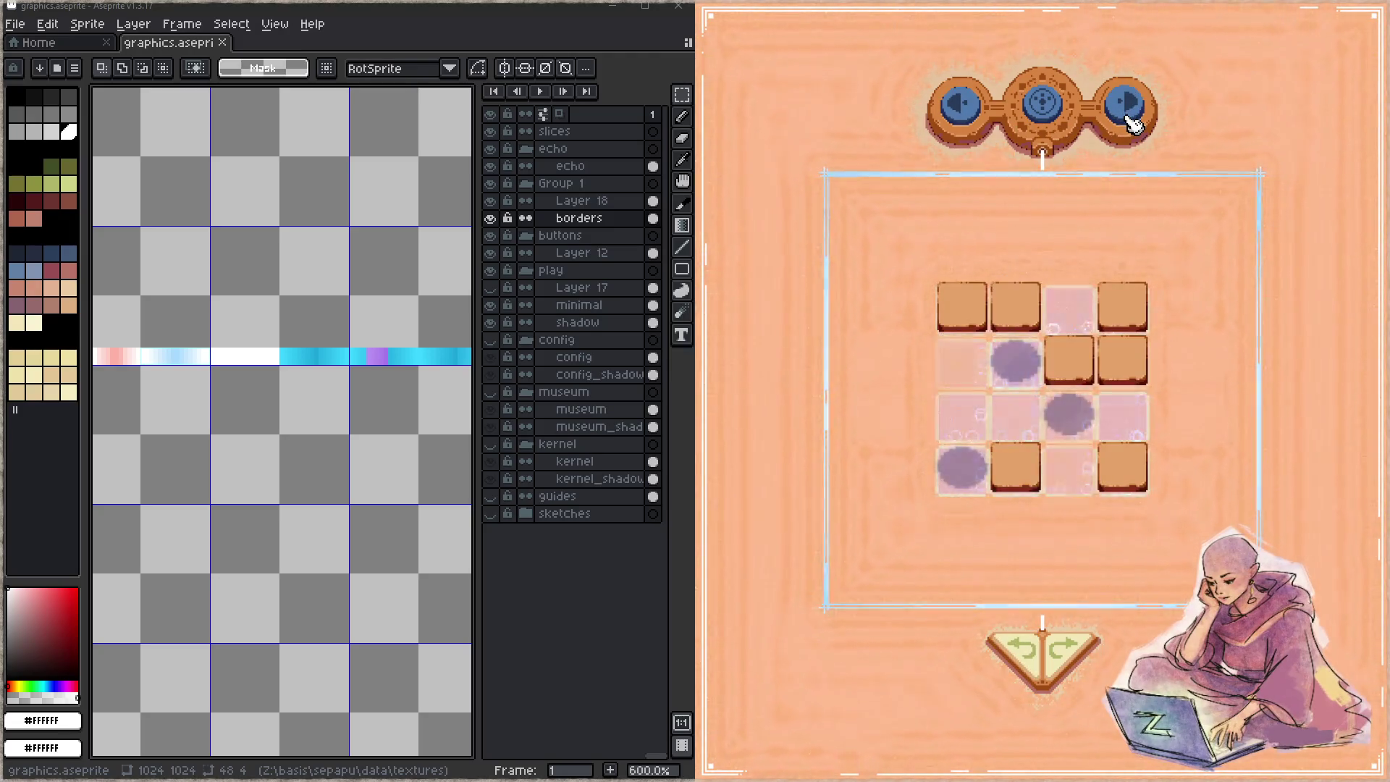
key(Escape)
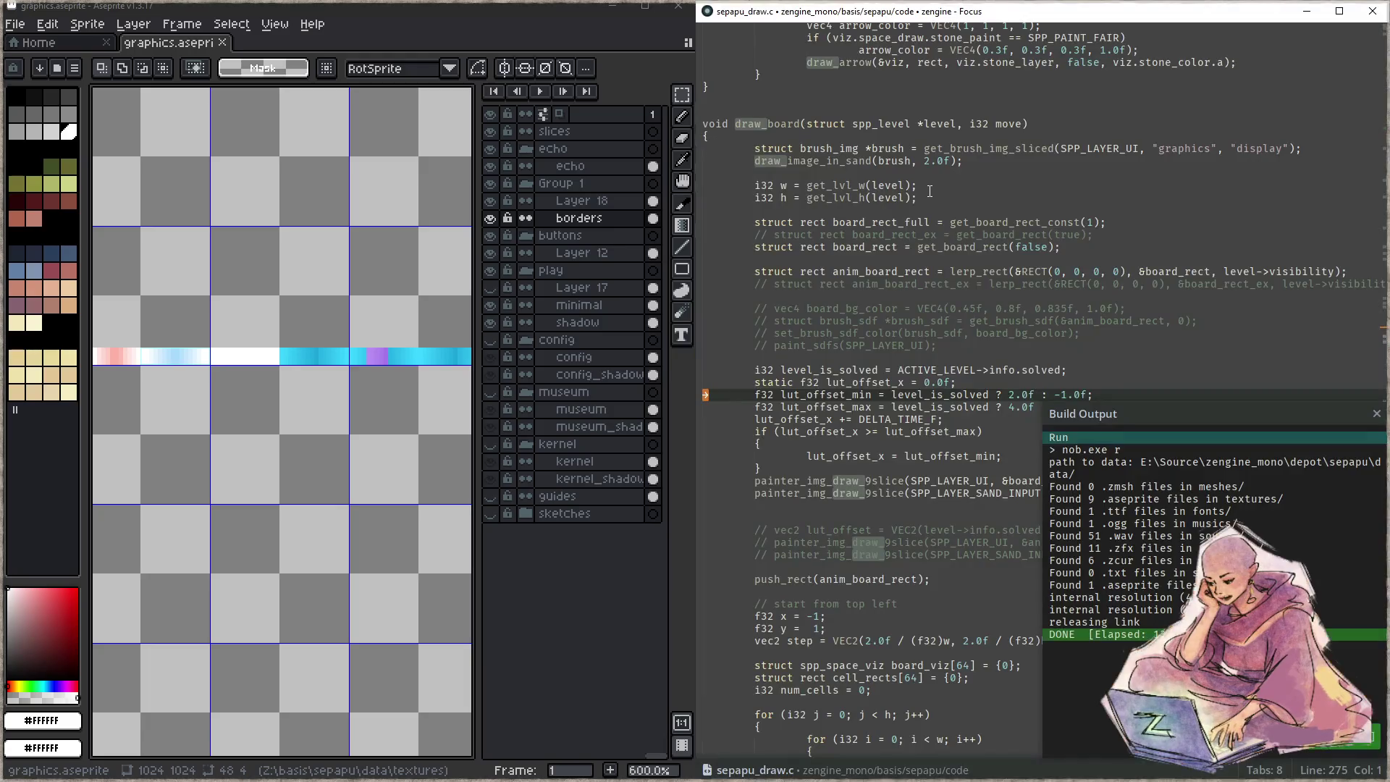
- Pan Aseprite to the cyan gradient, then return to the level_is_solved line with build output hidden
mouse_move(343, 371)
mouse_down()
mouse_move(208, 372)
mouse_move(400, 367)
mouse_move(230, 335)
mouse_move(186, 353)
mouse_up()
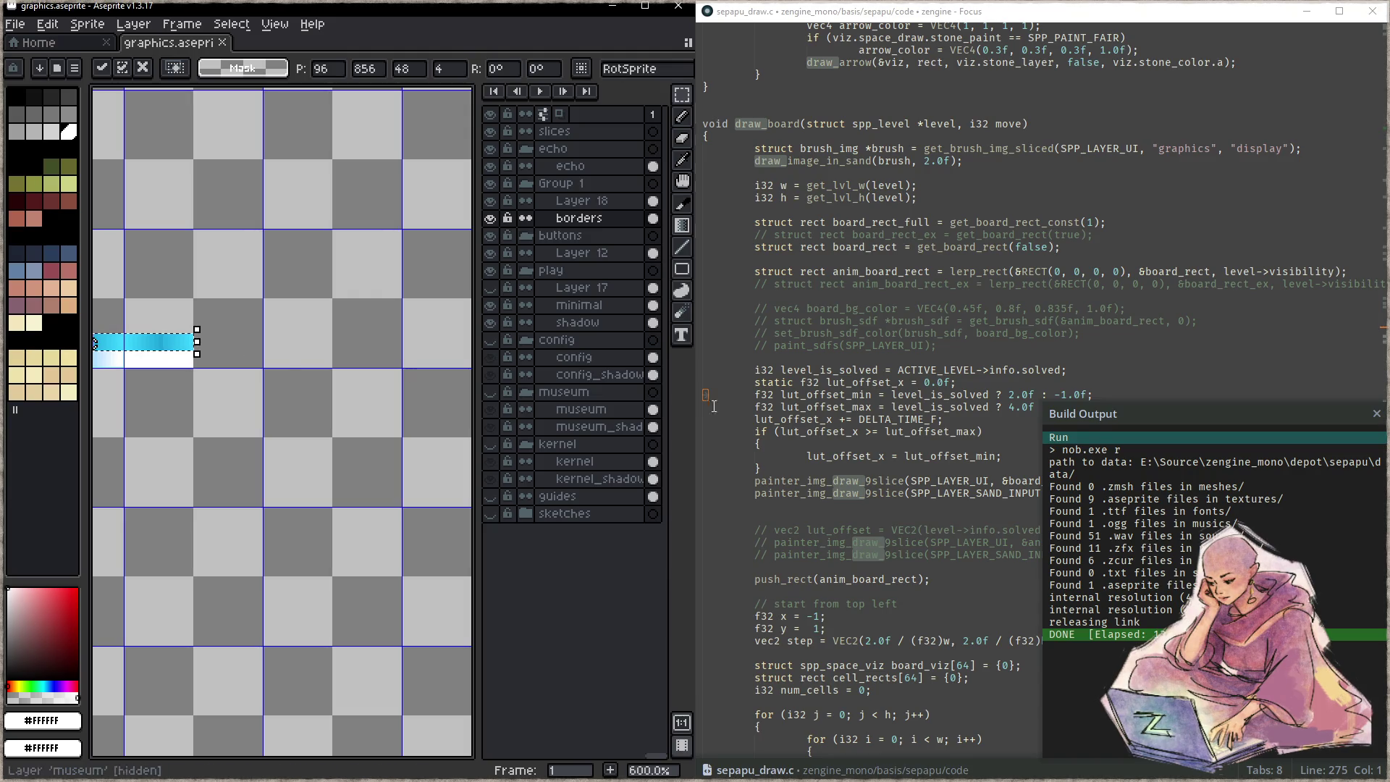
click(895, 406)
key(Escape)
key(Up)
key(Up)
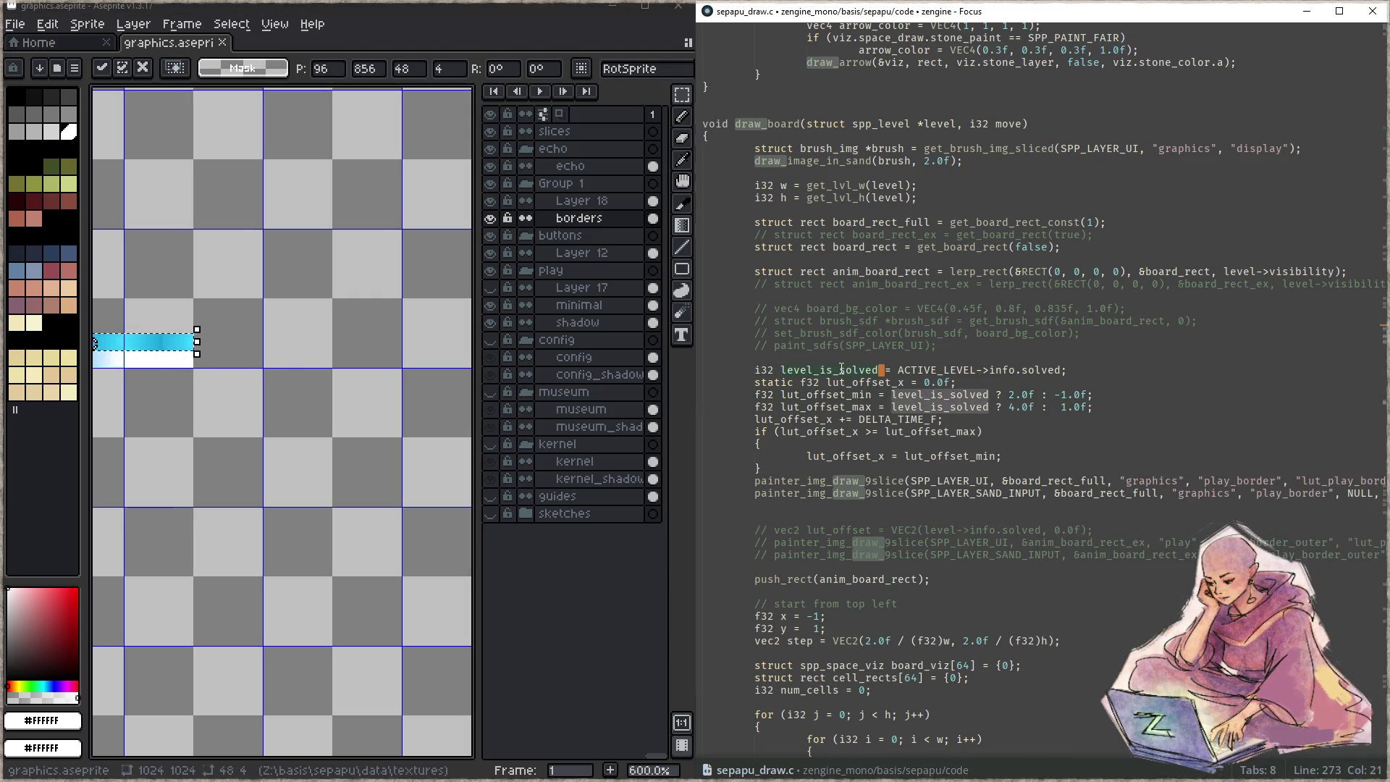